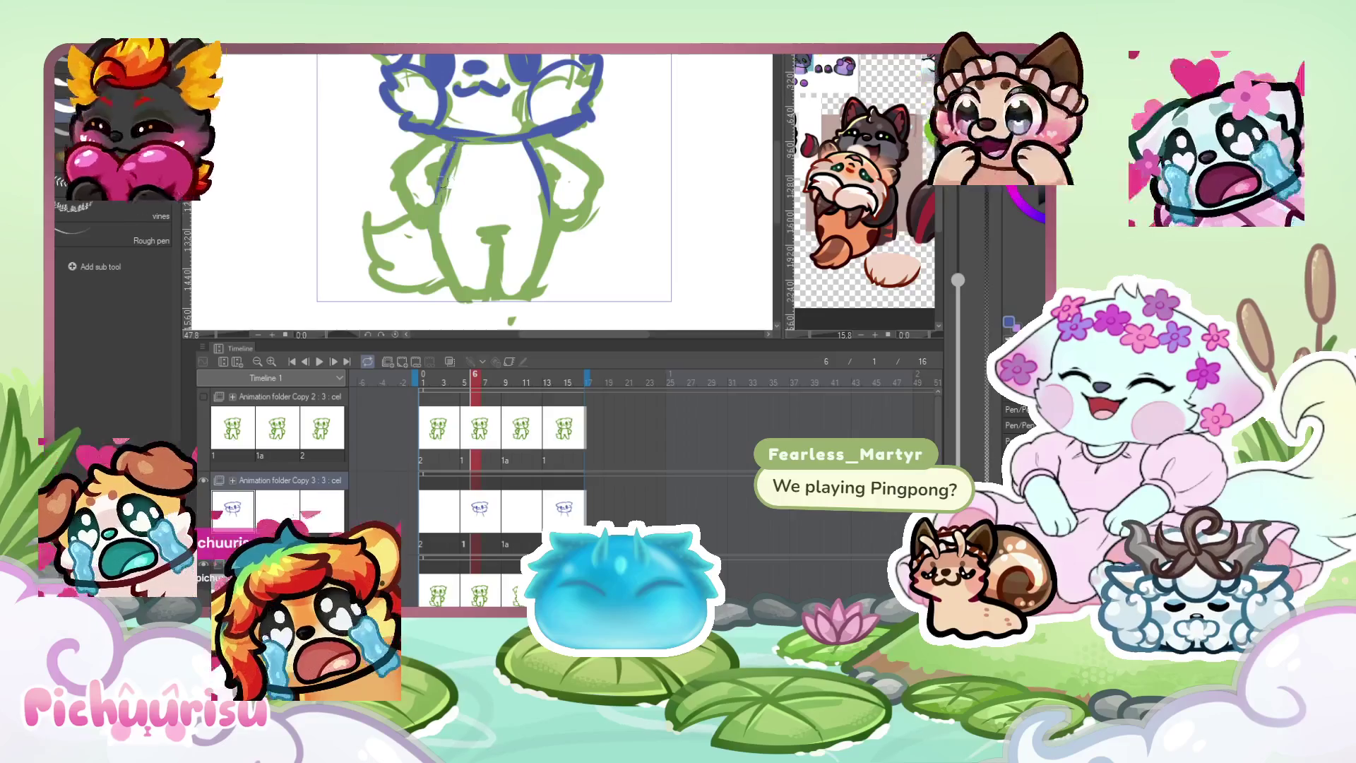
# Draw the blue leg lines and the left arm line on the current line cel.
pyautogui.moveTo(490, 242); pyautogui.dragTo(511, 296)
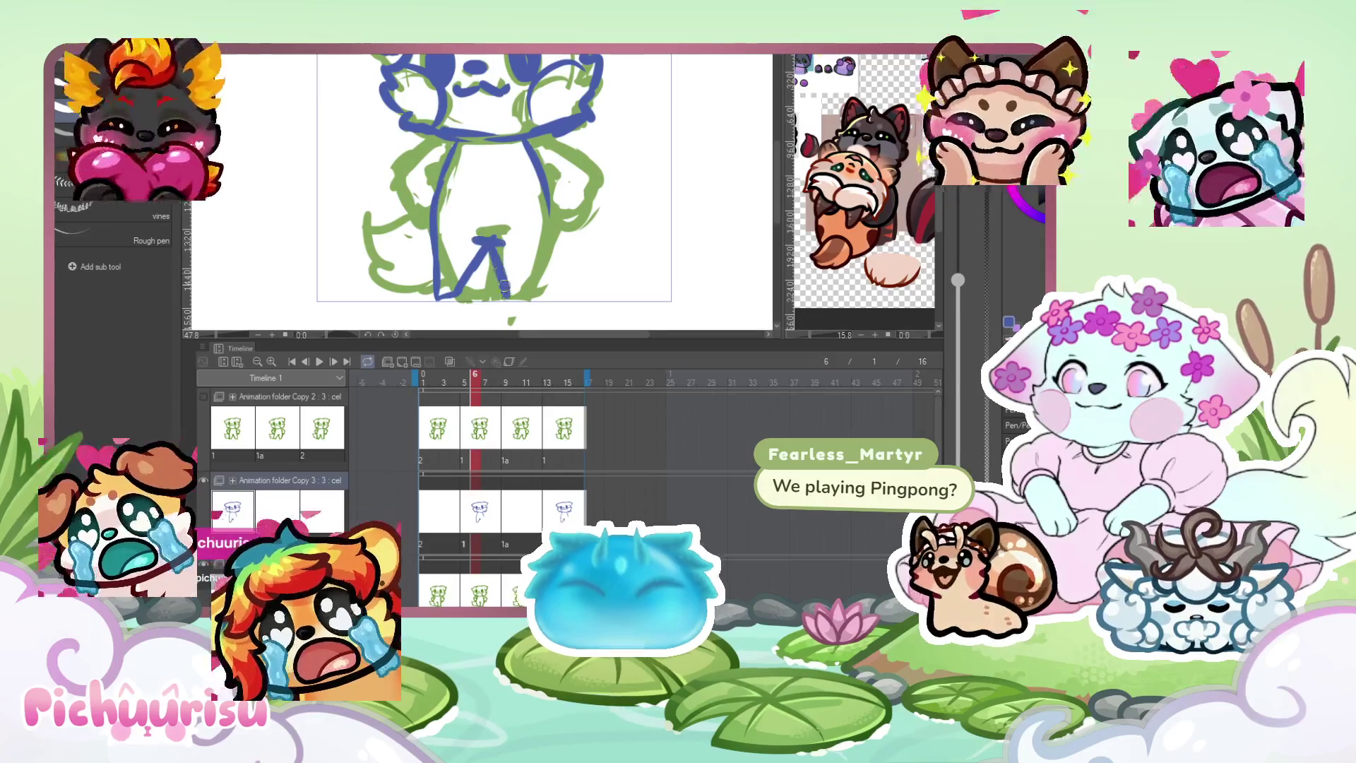
pyautogui.moveTo(547, 169); pyautogui.dragTo(530, 297)
pyautogui.scroll(-1, 448, 158)
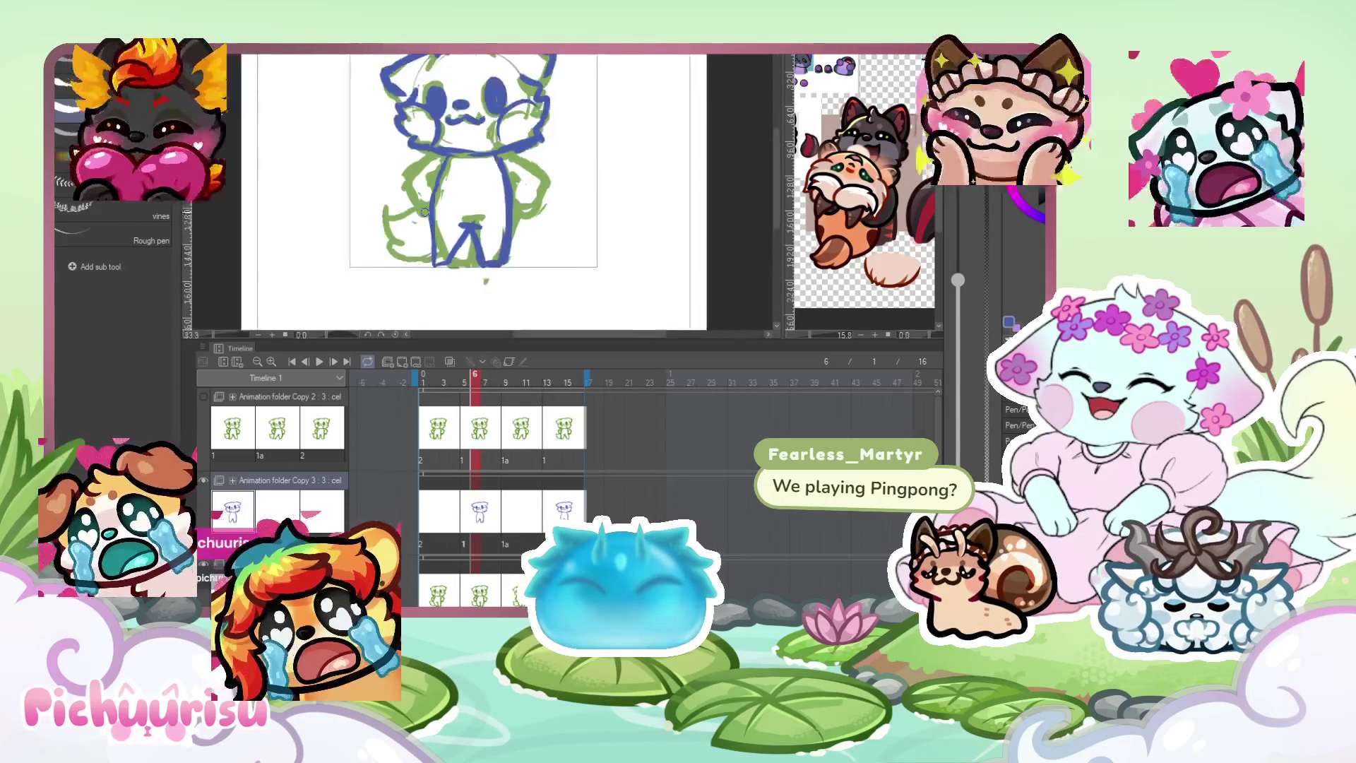
pyautogui.moveTo(399, 195); pyautogui.dragTo(434, 228)
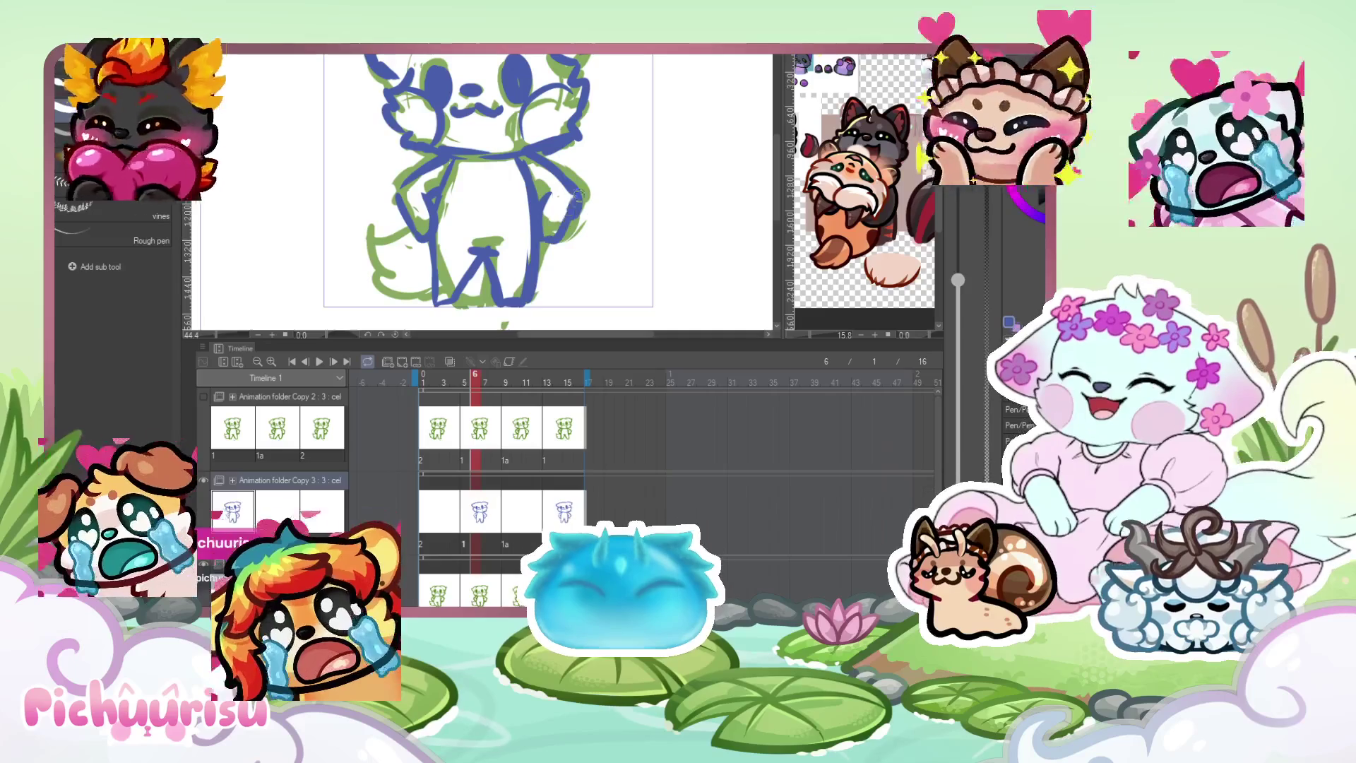
# Step the playhead through frames 6 and 7, then scrub back to frame 4's green rough.
pyautogui.scroll(-2, 432, 165)
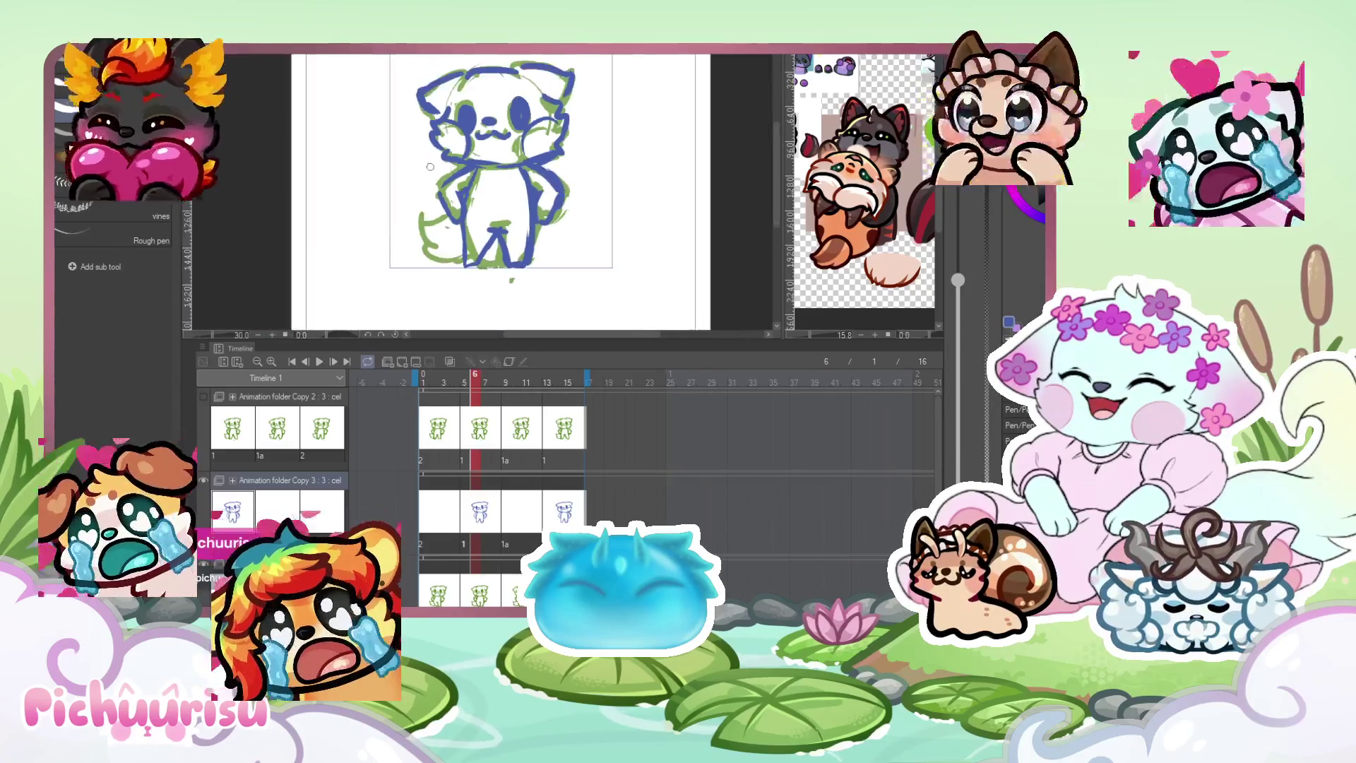
pyautogui.scroll(2, 452, 172)
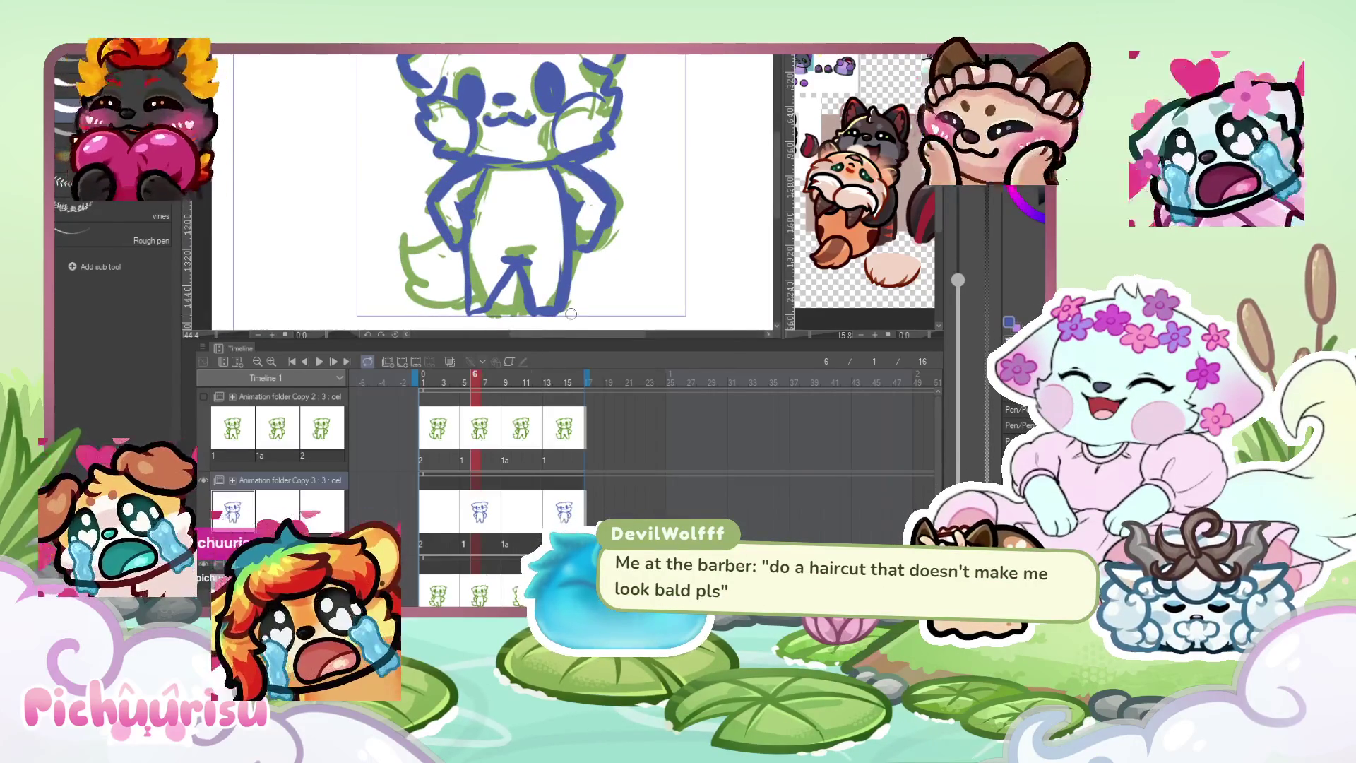
pyautogui.scroll(-1, 502, 290)
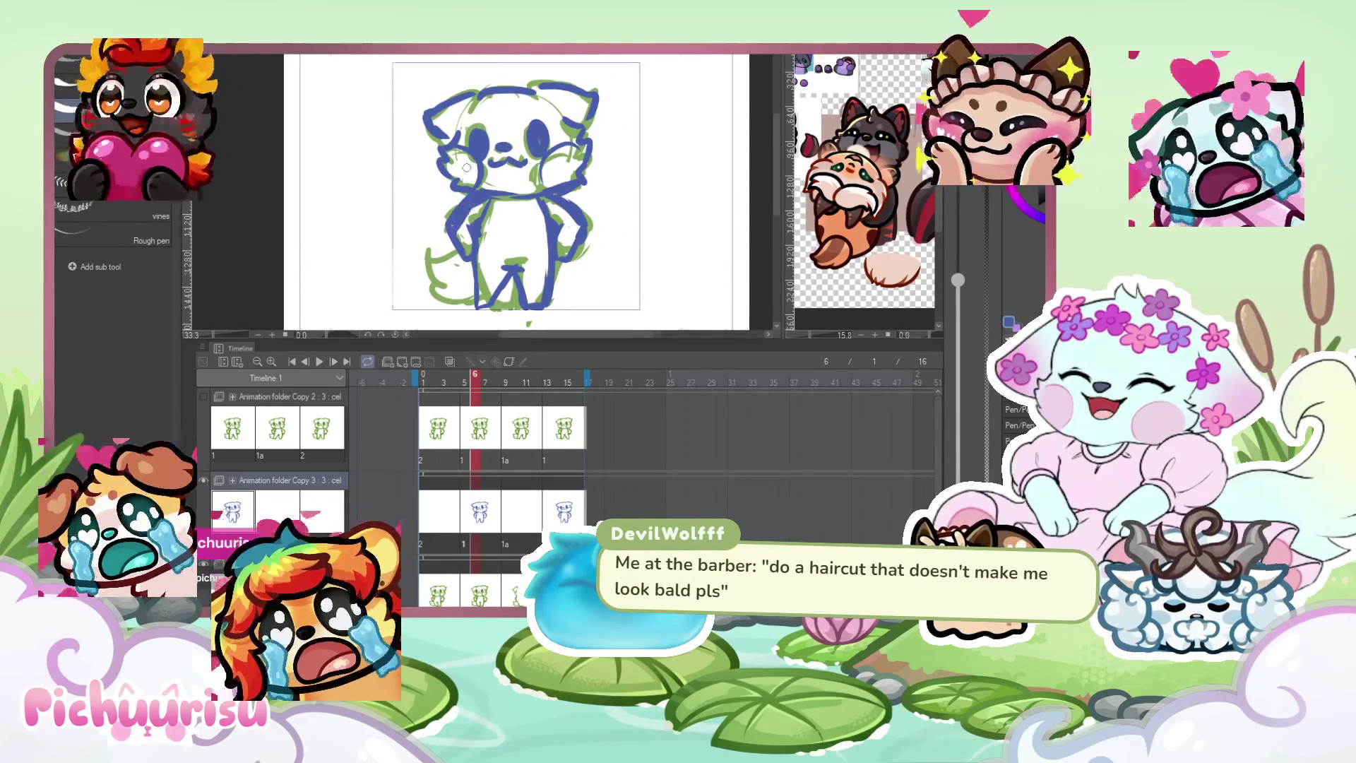
pyautogui.scroll(-1, 466, 180)
pyautogui.click(485, 439)
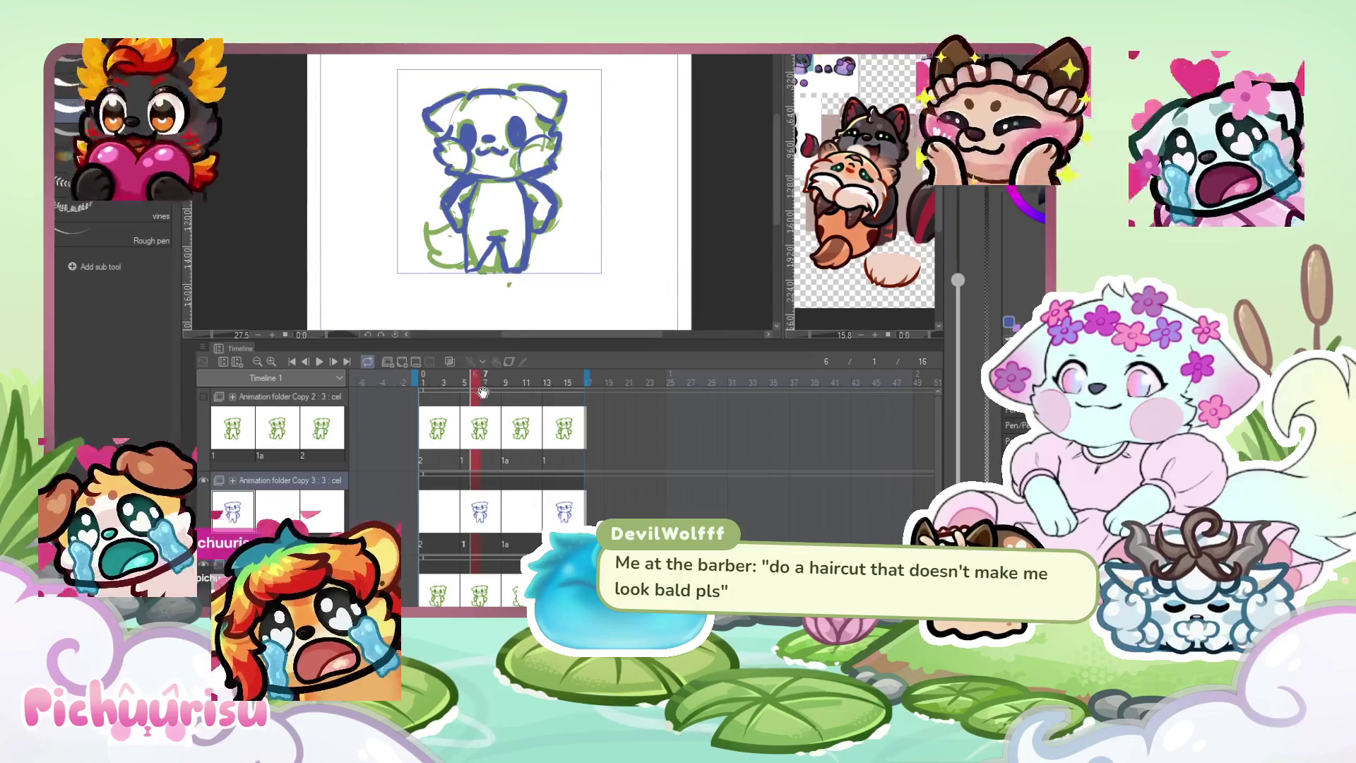
pyautogui.moveTo(484, 392); pyautogui.dragTo(459, 388)
pyautogui.click(472, 426)
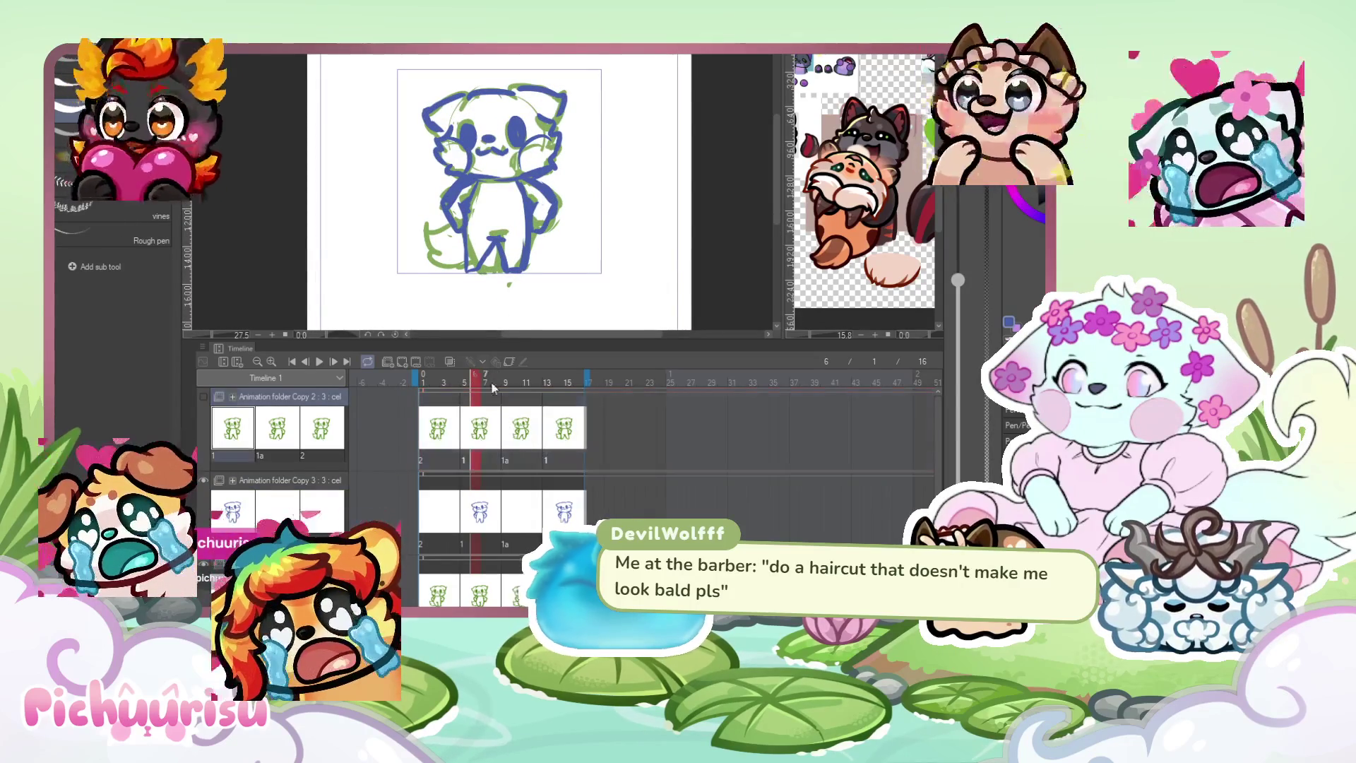
pyautogui.scroll(2, 449, 224)
pyautogui.hotkey('ctrl', 'Right')
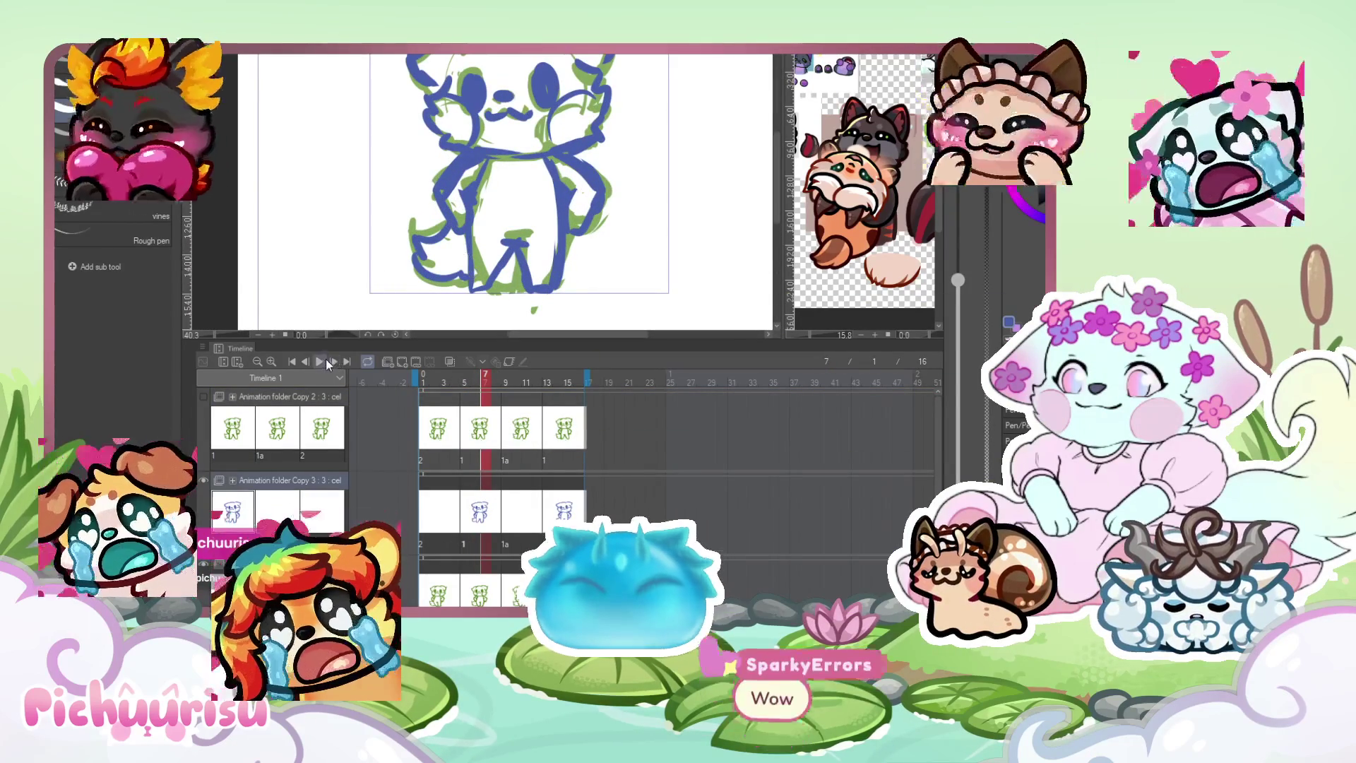
pyautogui.moveTo(491, 375); pyautogui.dragTo(453, 382)
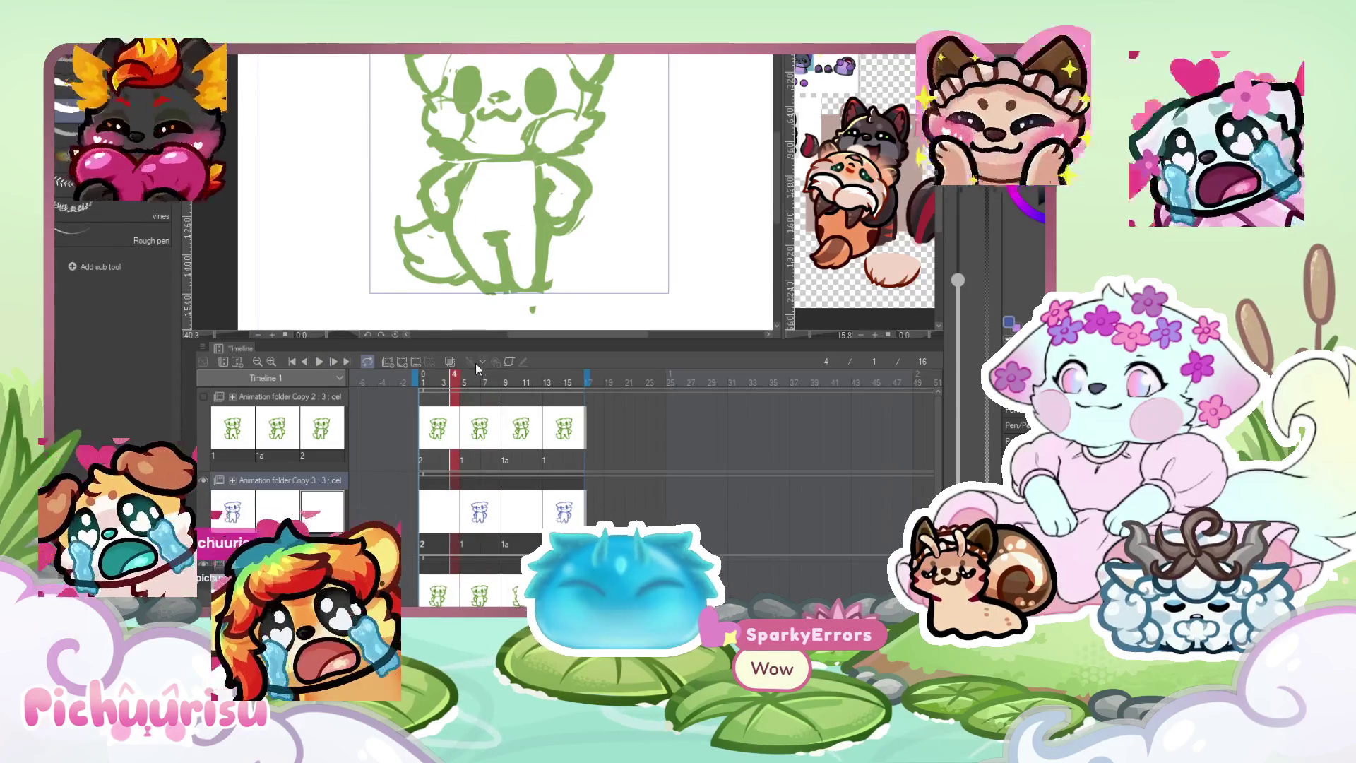
# Turn on onion skin and ink both sides of frame 4's body in blue.
pyautogui.click(451, 362)
pyautogui.scroll(1, 529, 272)
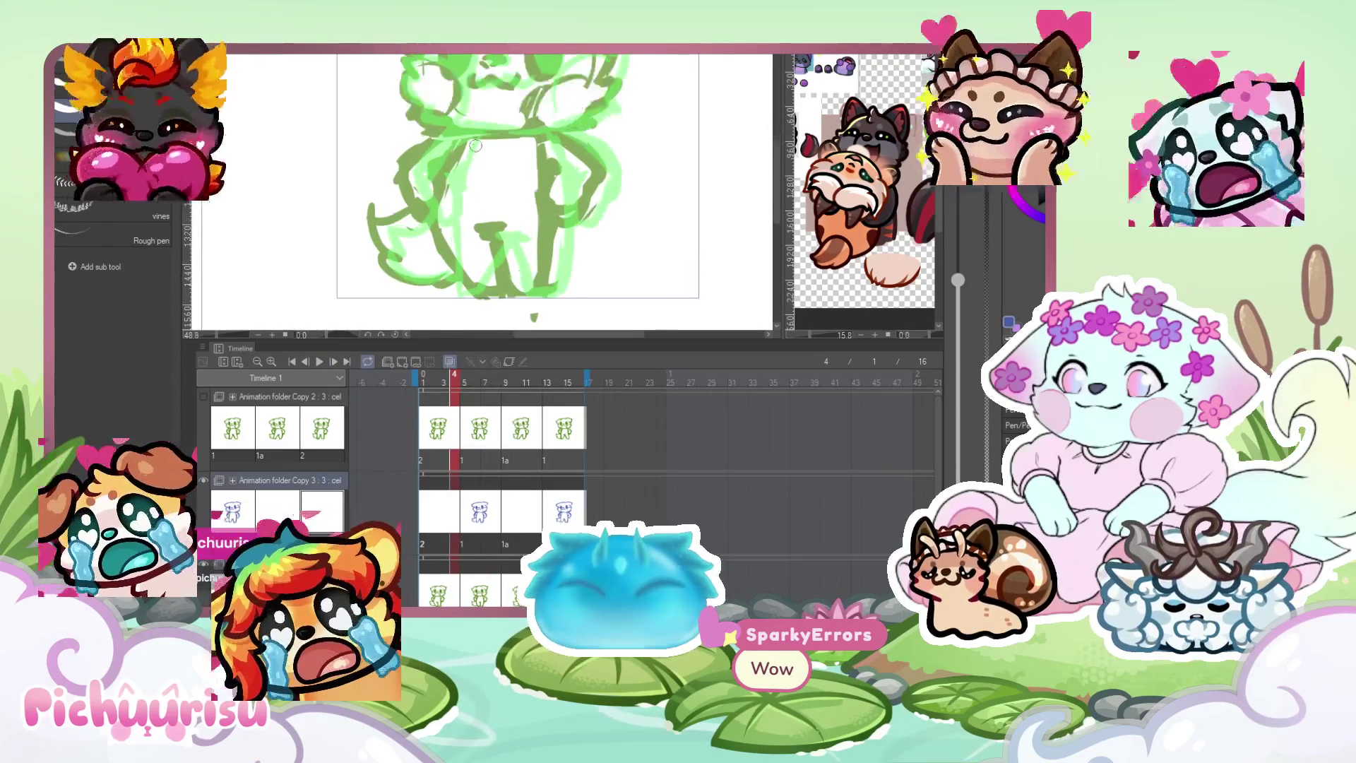
pyautogui.moveTo(464, 145); pyautogui.dragTo(439, 210)
pyautogui.moveTo(545, 140); pyautogui.dragTo(548, 198)
pyautogui.moveTo(545, 141)
pyautogui.mouseDown()
pyautogui.moveTo(553, 265)
pyautogui.moveTo(510, 234)
pyautogui.mouseUp()
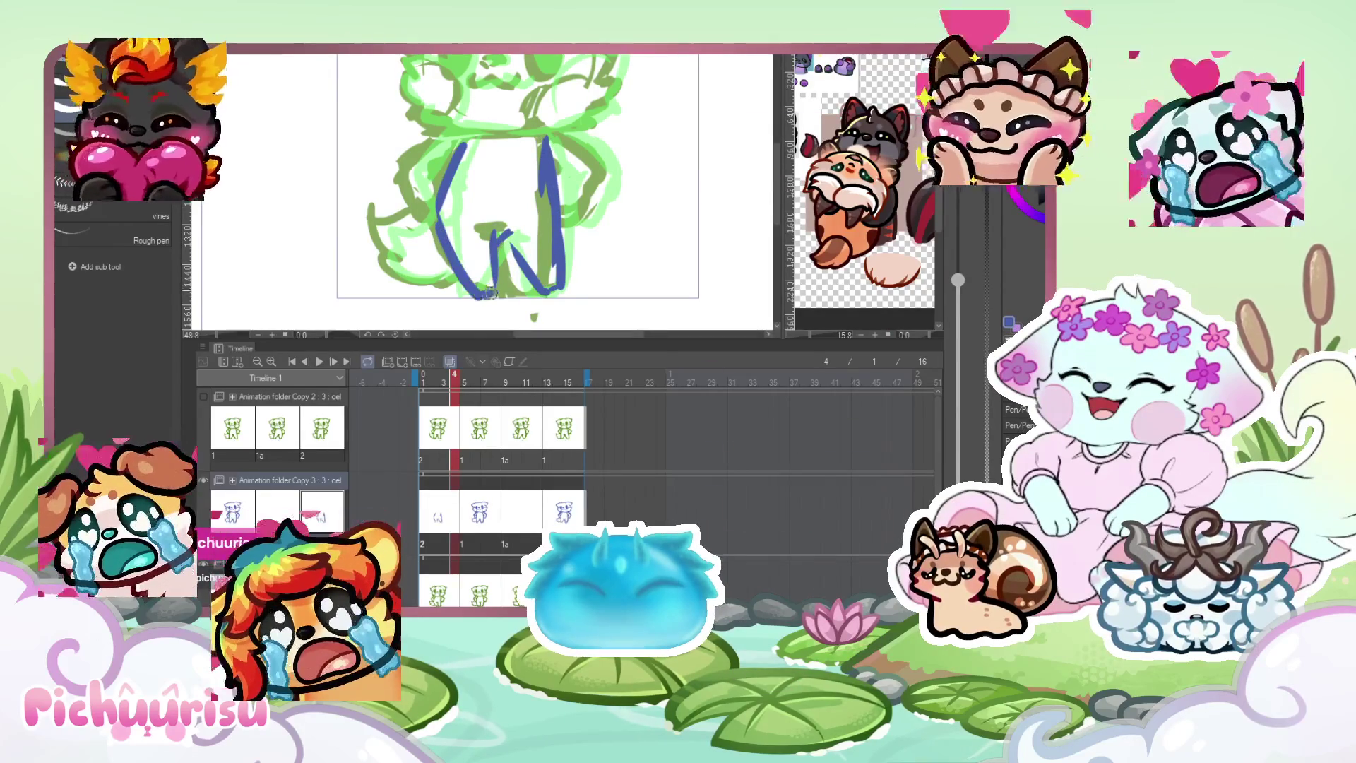
pyautogui.scroll(1, 509, 244)
pyautogui.moveTo(528, 174); pyautogui.dragTo(578, 227)
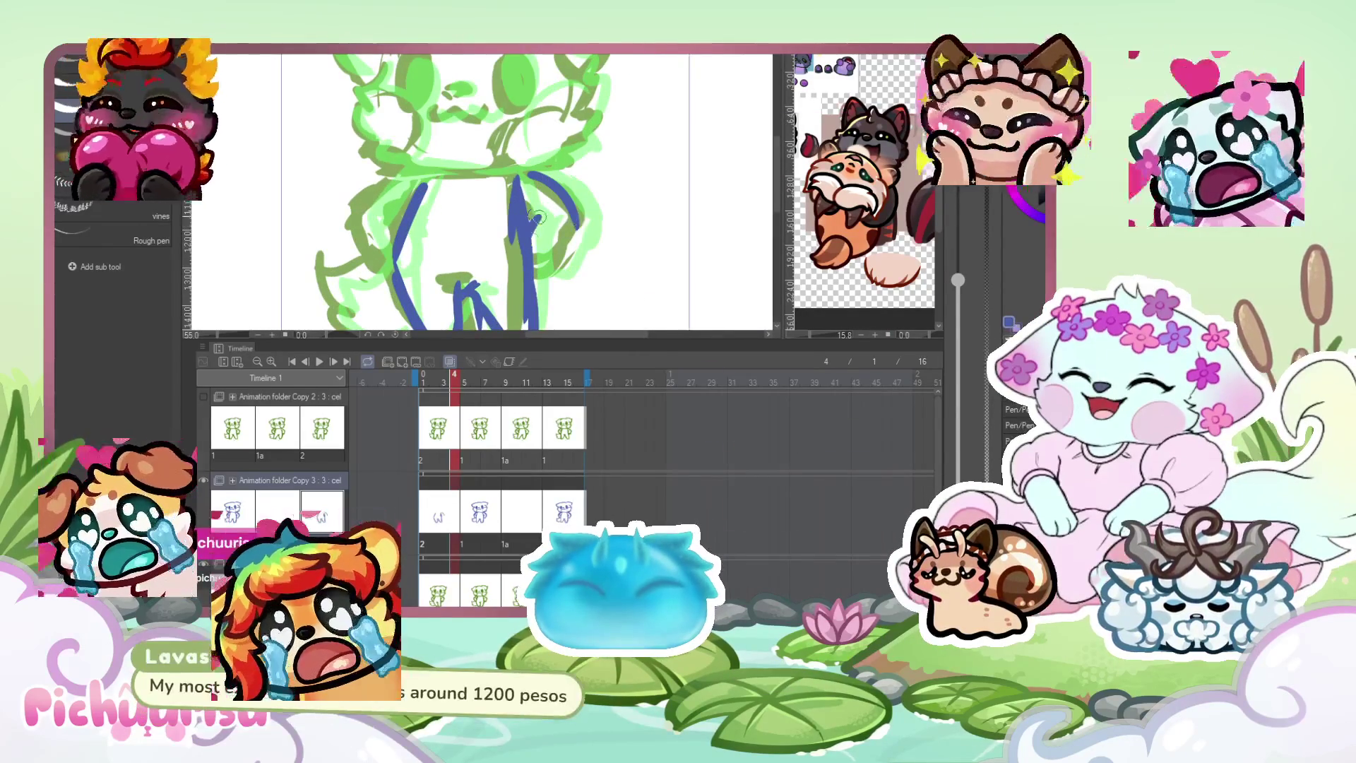
# Ink the head's right side and fill both eyes in dark blue.
pyautogui.scroll(-2, 500, 180)
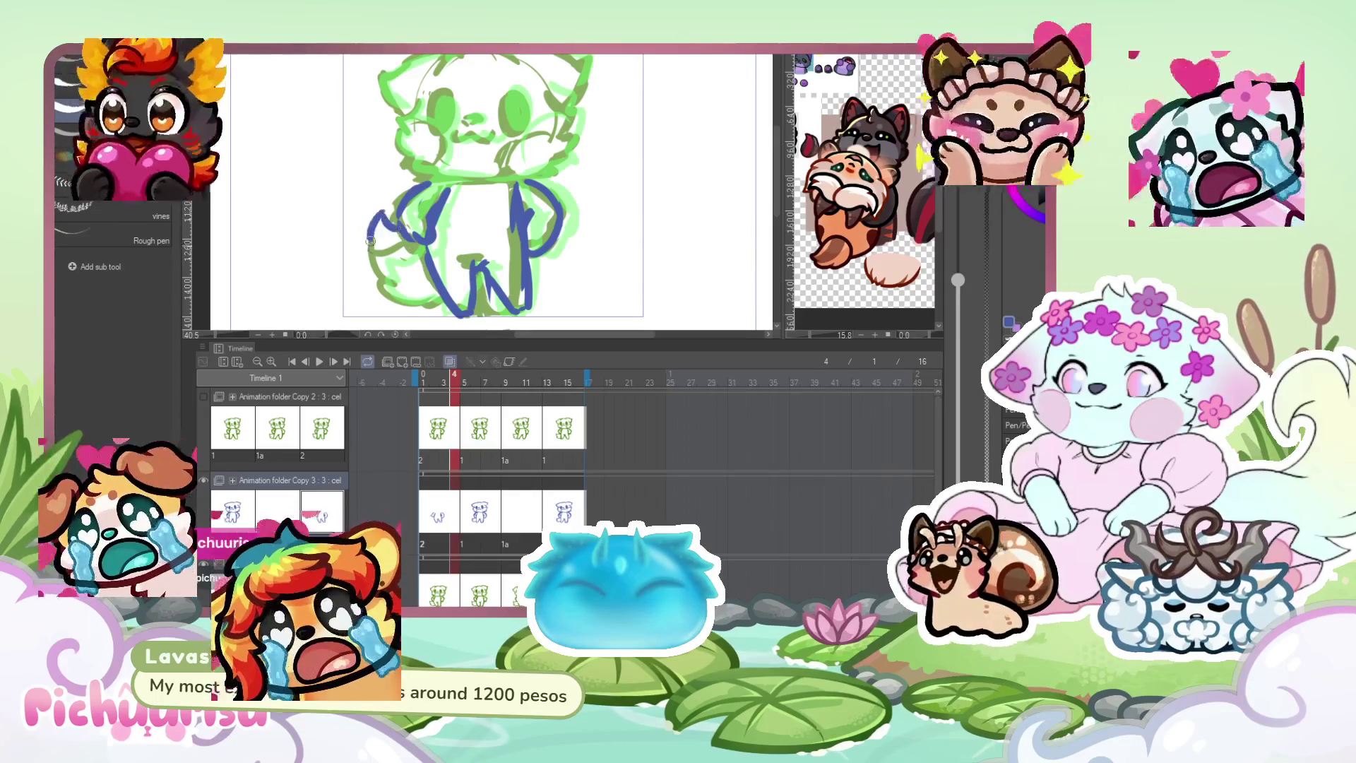
pyautogui.scroll(-1, 405, 284)
pyautogui.scroll(2, 391, 187)
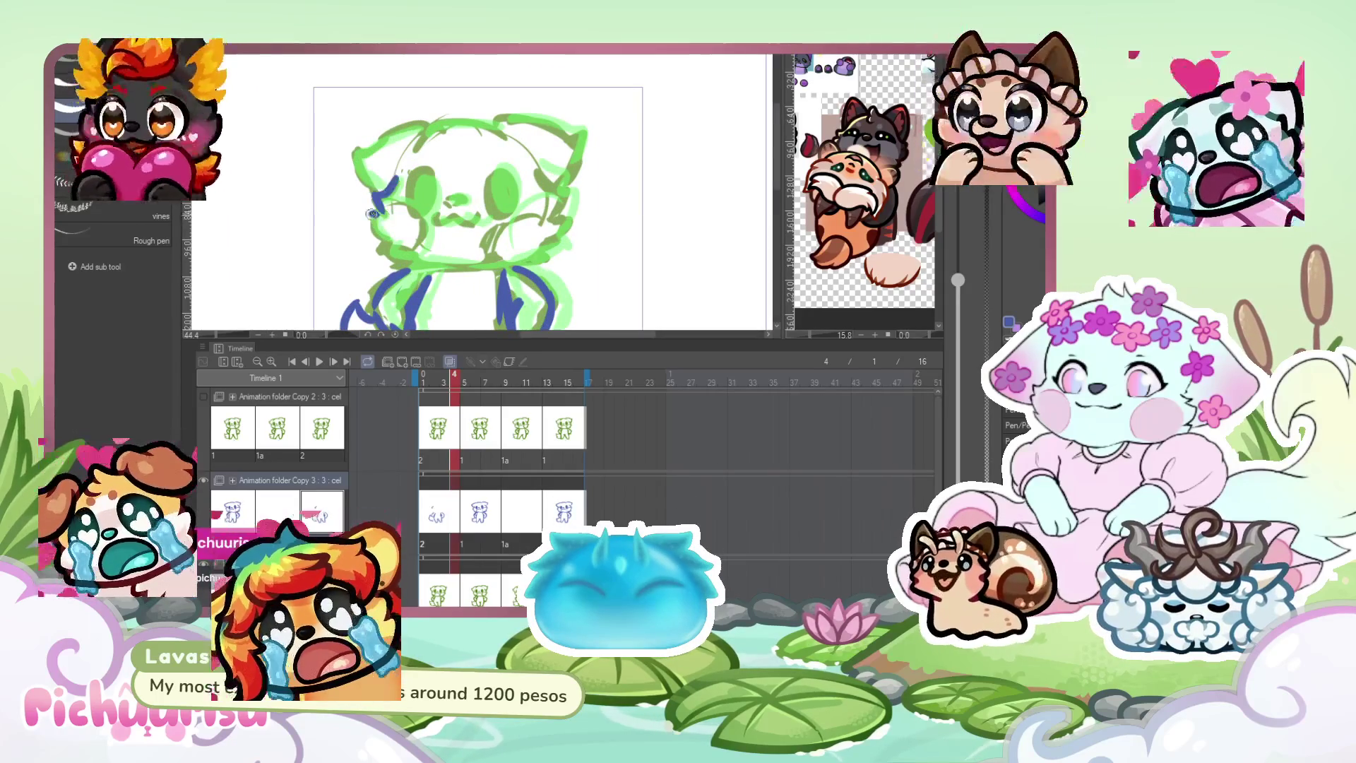
pyautogui.moveTo(565, 194); pyautogui.dragTo(571, 237)
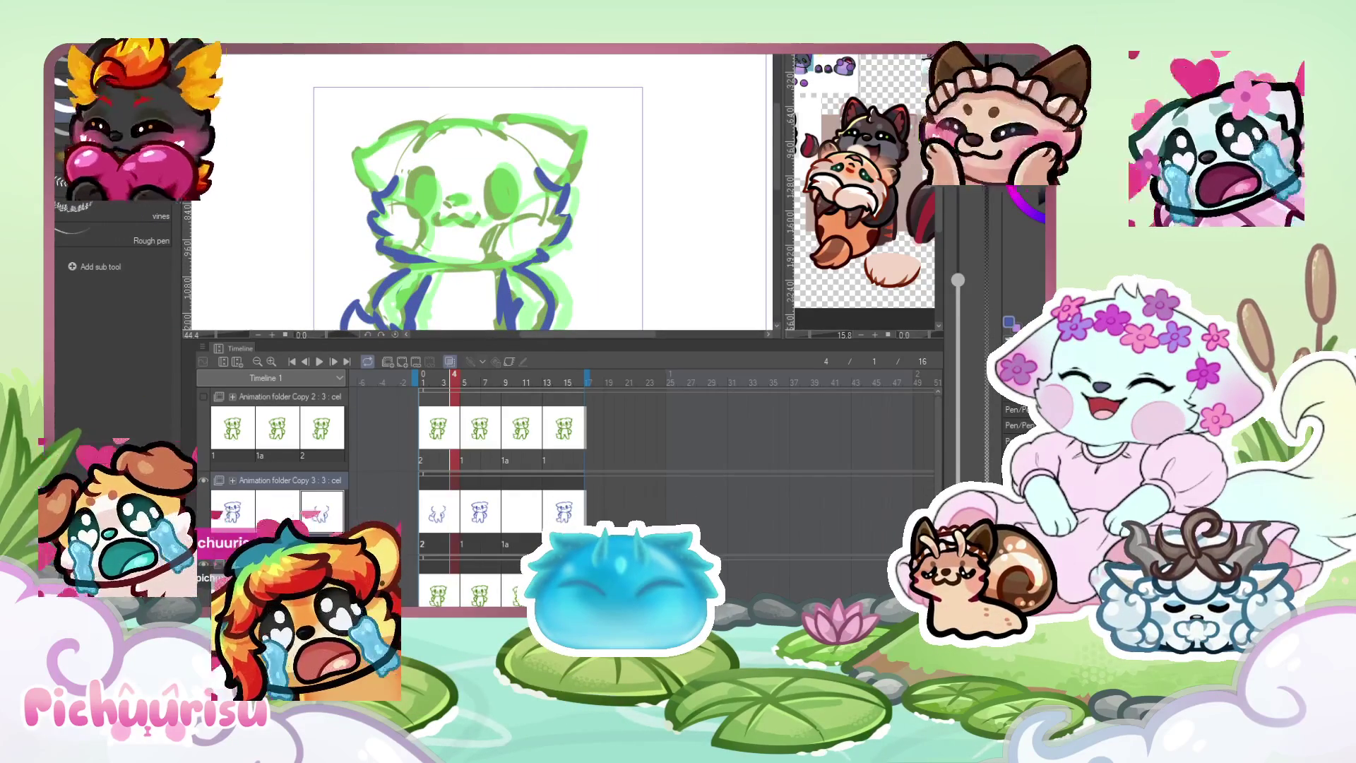
pyautogui.moveTo(422, 181); pyautogui.dragTo(425, 215)
pyautogui.moveTo(500, 177); pyautogui.dragTo(501, 207)
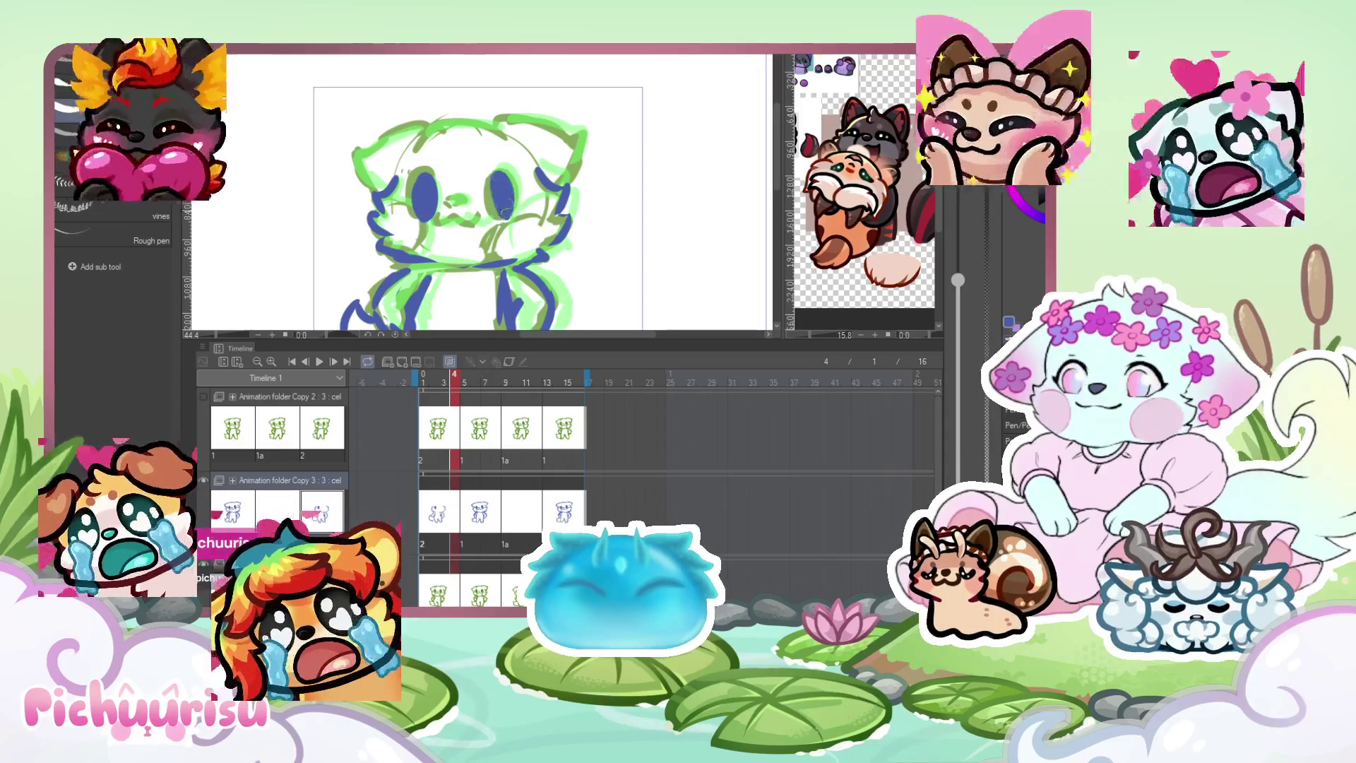
# Dot the nose and trace the top of the head in blue, then go to frame 10.
pyautogui.scroll(2, 465, 199)
pyautogui.click(463, 203)
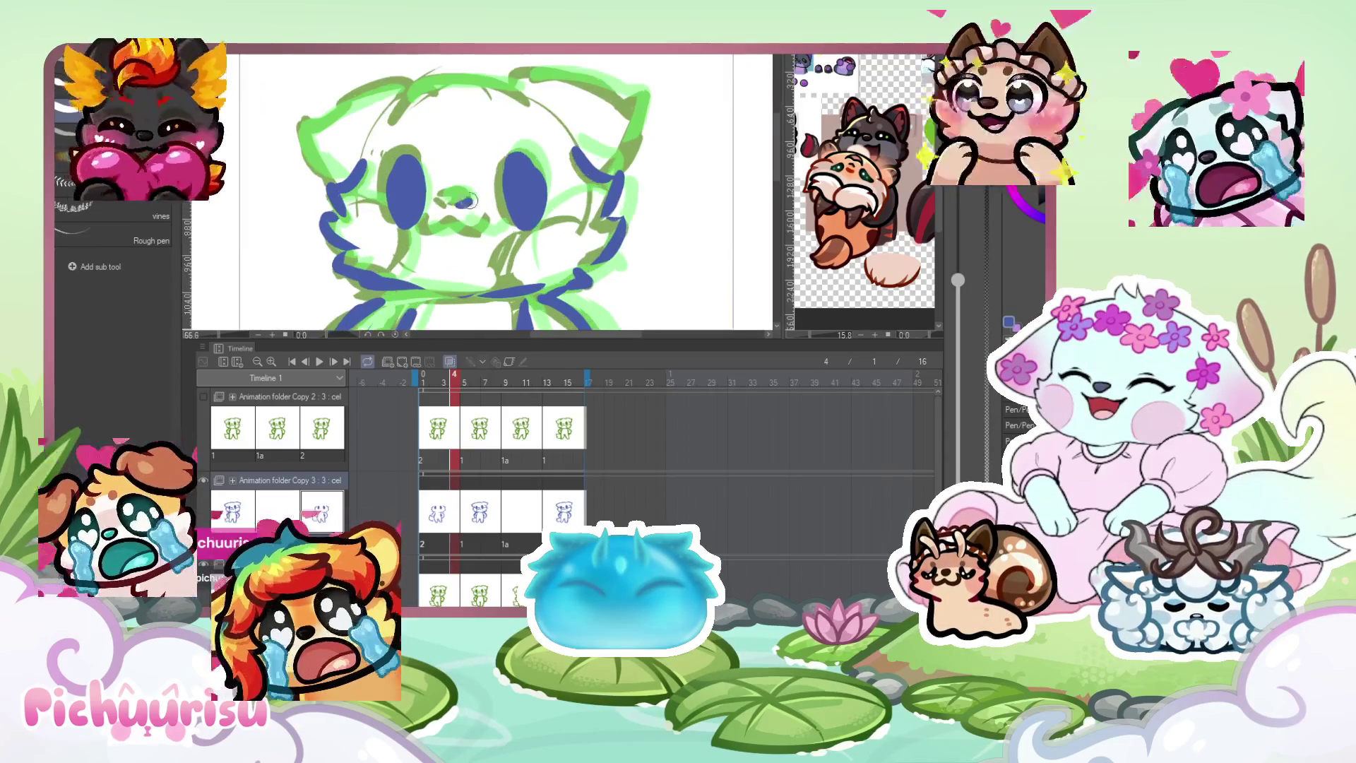
pyautogui.scroll(-1, 423, 183)
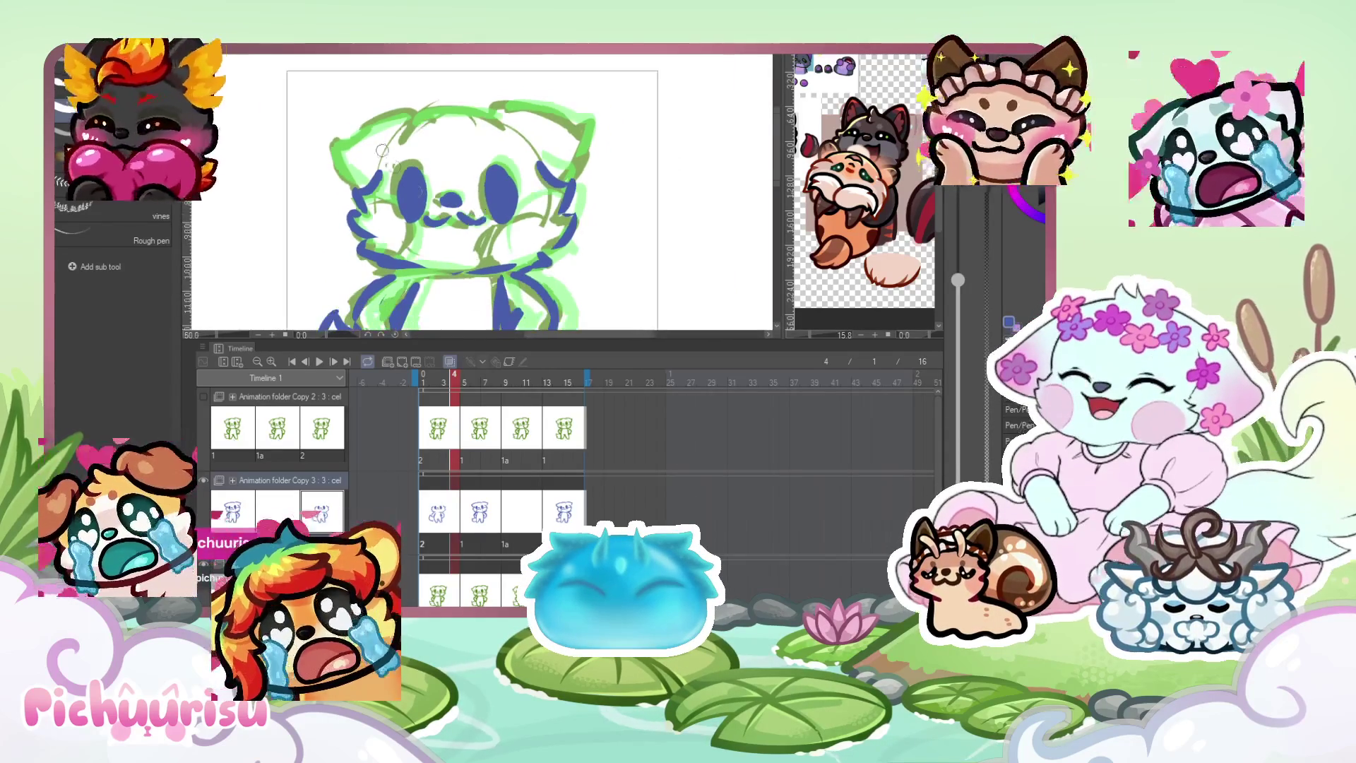
pyautogui.moveTo(408, 122)
pyautogui.mouseDown()
pyautogui.moveTo(332, 141)
pyautogui.moveTo(494, 113)
pyautogui.mouseUp()
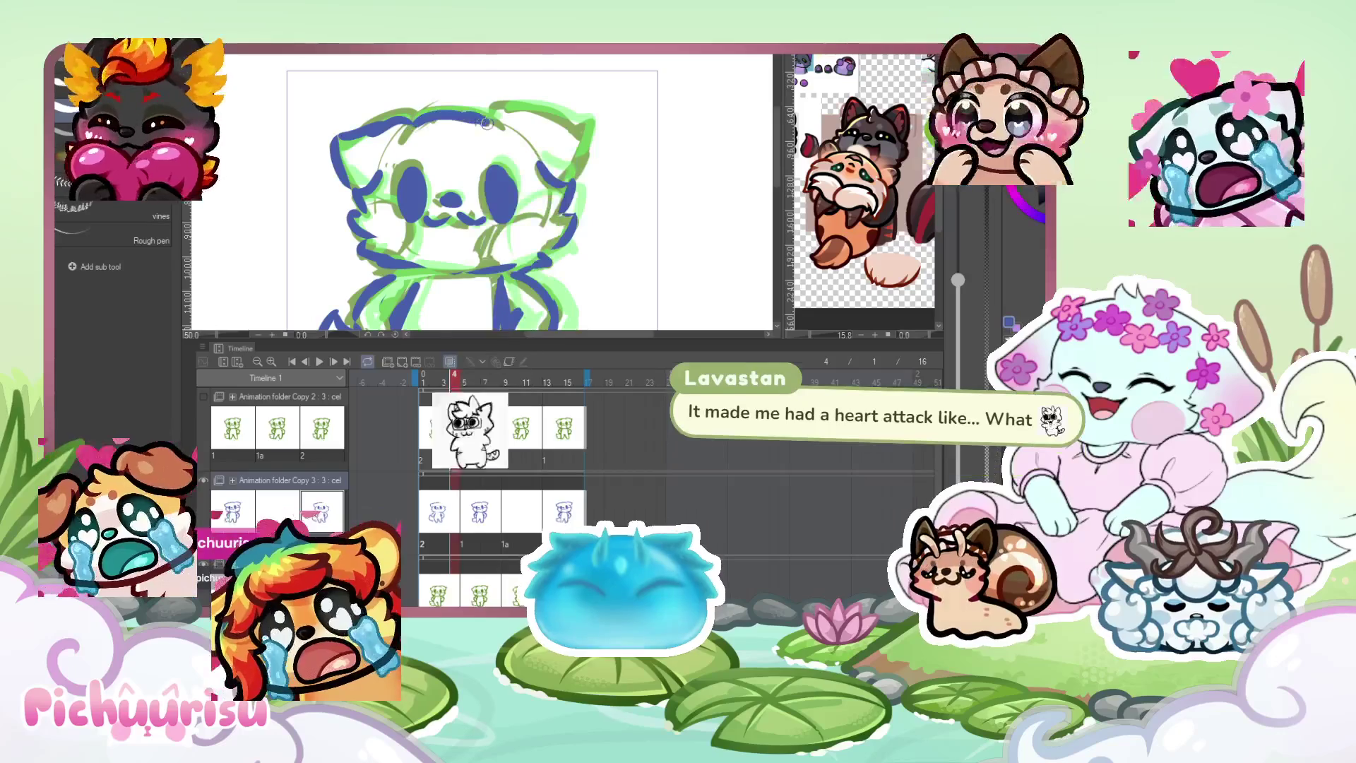
pyautogui.scroll(-1, 558, 152)
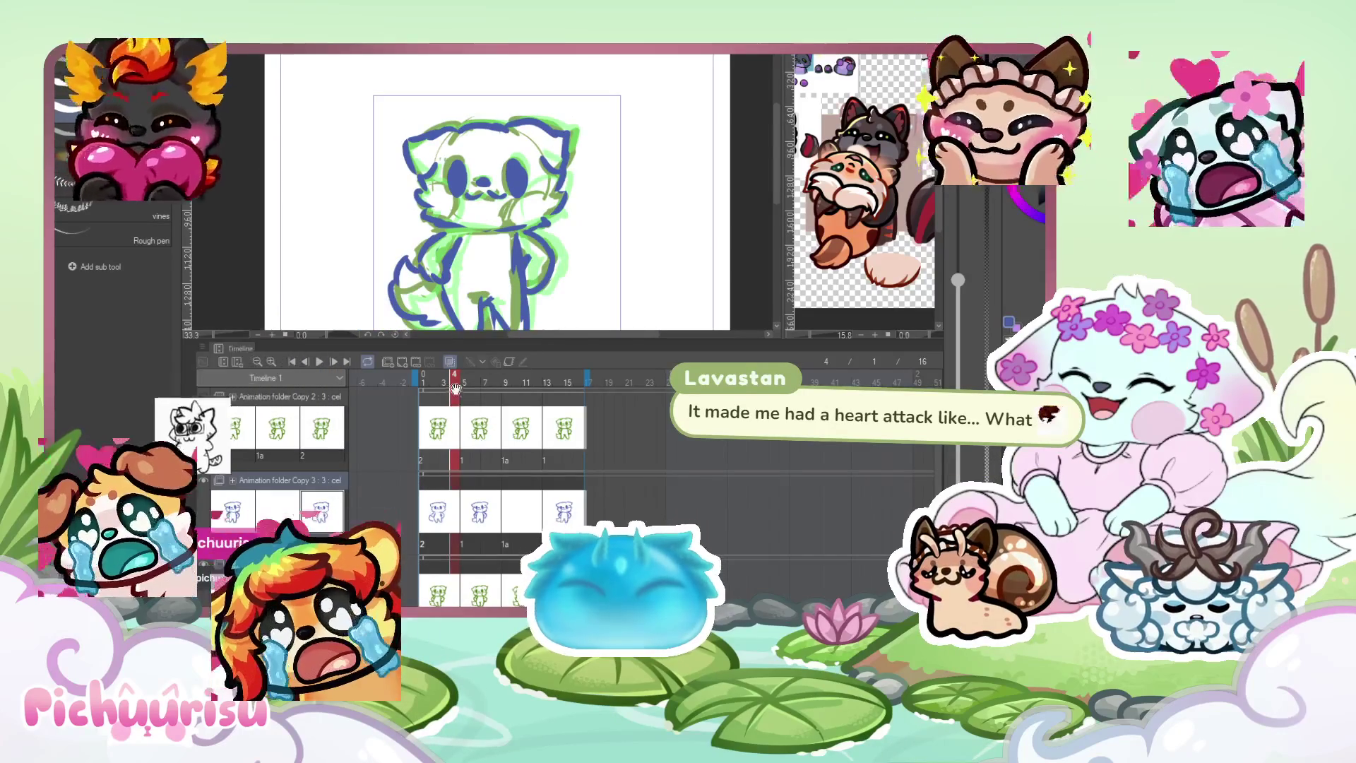
pyautogui.click(516, 374)
pyautogui.scroll(-1, 489, 224)
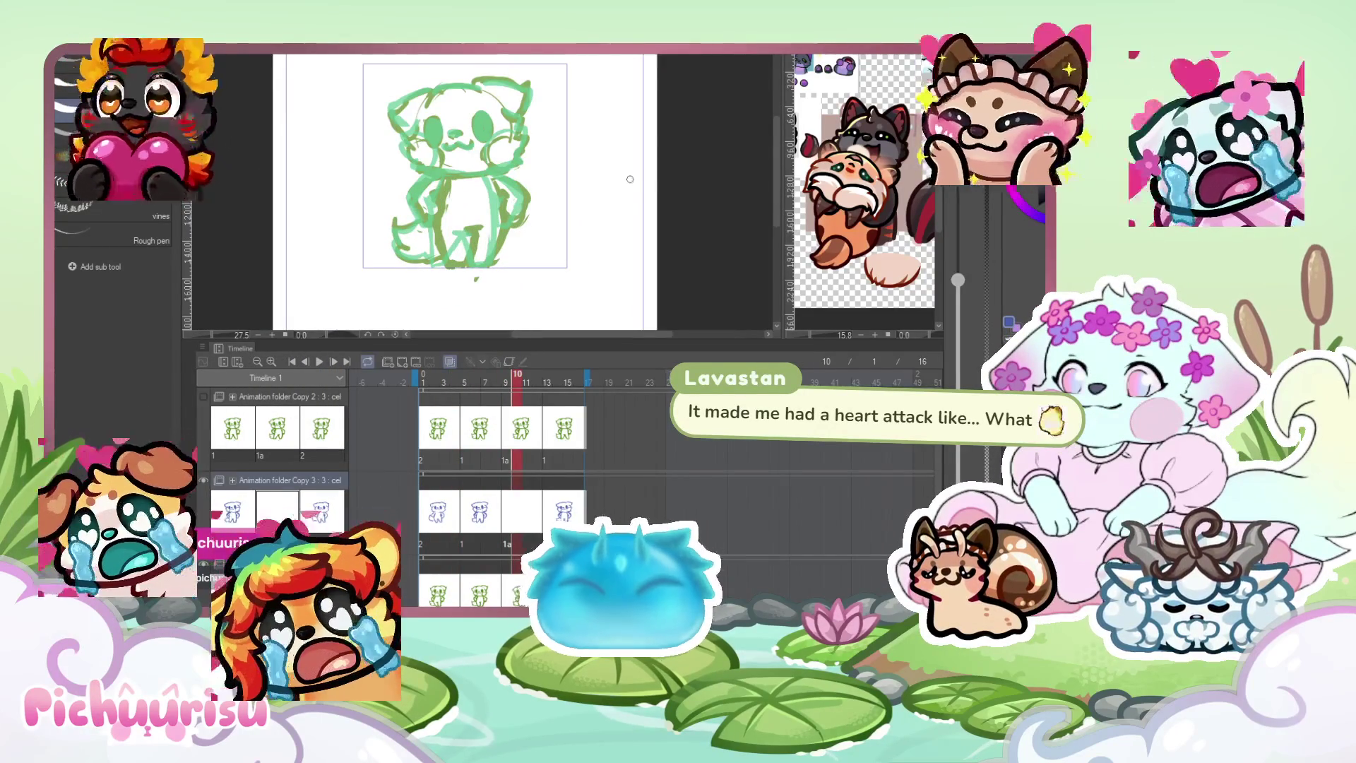
# Ink the blue leg lines at the bottom of frame 10's body.
pyautogui.scroll(2, 433, 214)
pyautogui.scroll(1, 426, 233)
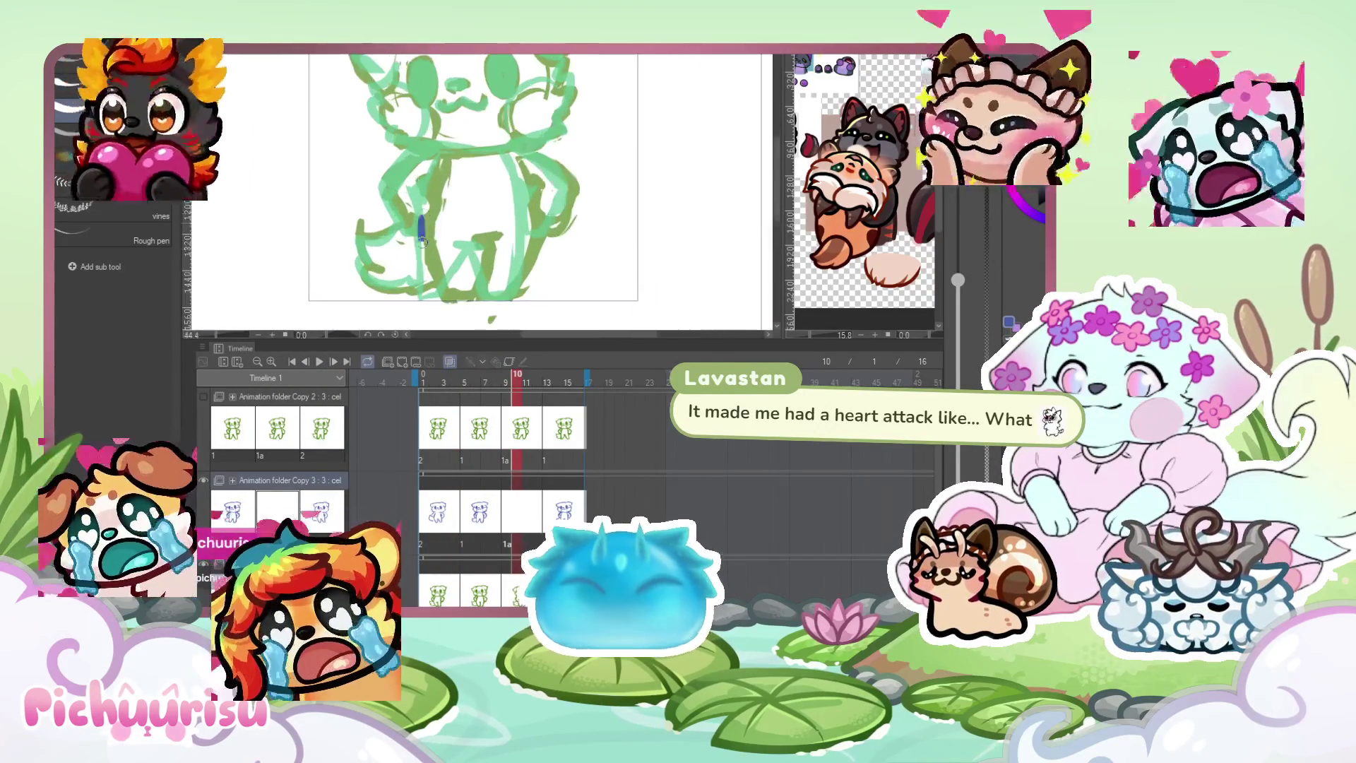
pyautogui.moveTo(424, 294); pyautogui.dragTo(487, 242)
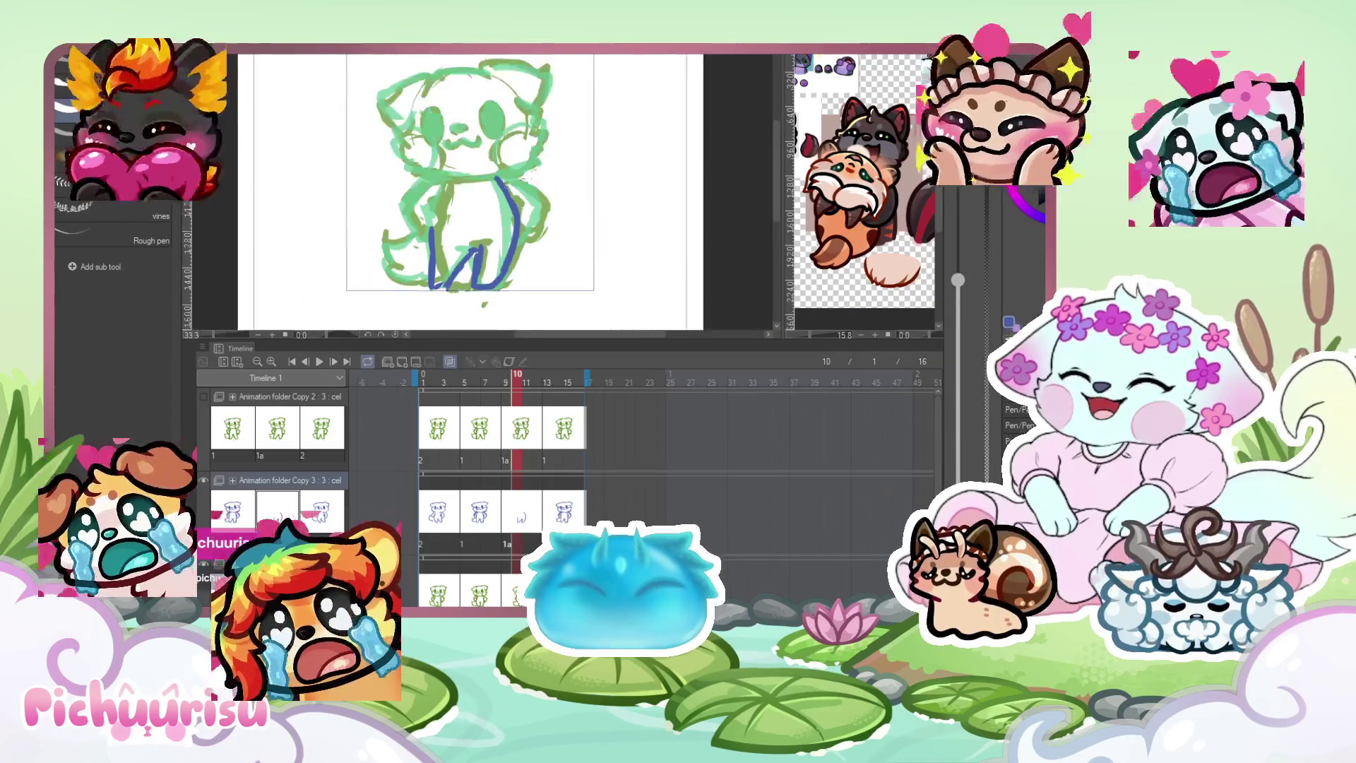
pyautogui.scroll(1, 509, 185)
pyautogui.moveTo(519, 222); pyautogui.dragTo(527, 248)
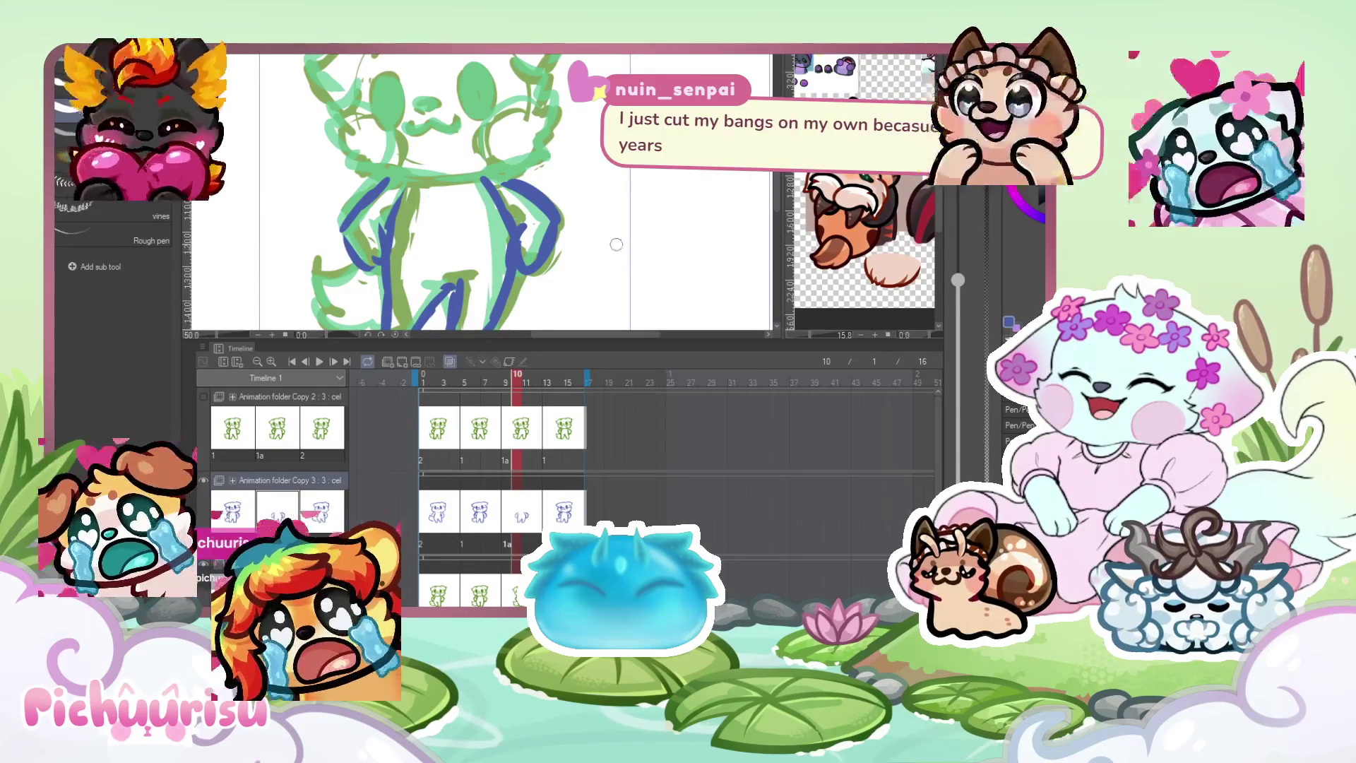
# Draw fluffy blue fur on both head sides, fill both eyes, outline the top-left head, then zoom out.
pyautogui.scroll(1, 633, 252)
pyautogui.moveTo(490, 106)
pyautogui.mouseDown()
pyautogui.moveTo(509, 135)
pyautogui.moveTo(502, 177)
pyautogui.mouseUp()
pyautogui.moveTo(304, 117)
pyautogui.mouseDown()
pyautogui.moveTo(289, 158)
pyautogui.moveTo(311, 223)
pyautogui.mouseUp()
pyautogui.moveTo(331, 113)
pyautogui.mouseDown()
pyautogui.moveTo(346, 177)
pyautogui.moveTo(339, 151)
pyautogui.mouseUp()
pyautogui.moveTo(415, 117)
pyautogui.mouseDown()
pyautogui.moveTo(439, 159)
pyautogui.moveTo(435, 120)
pyautogui.moveTo(392, 148)
pyautogui.mouseUp()
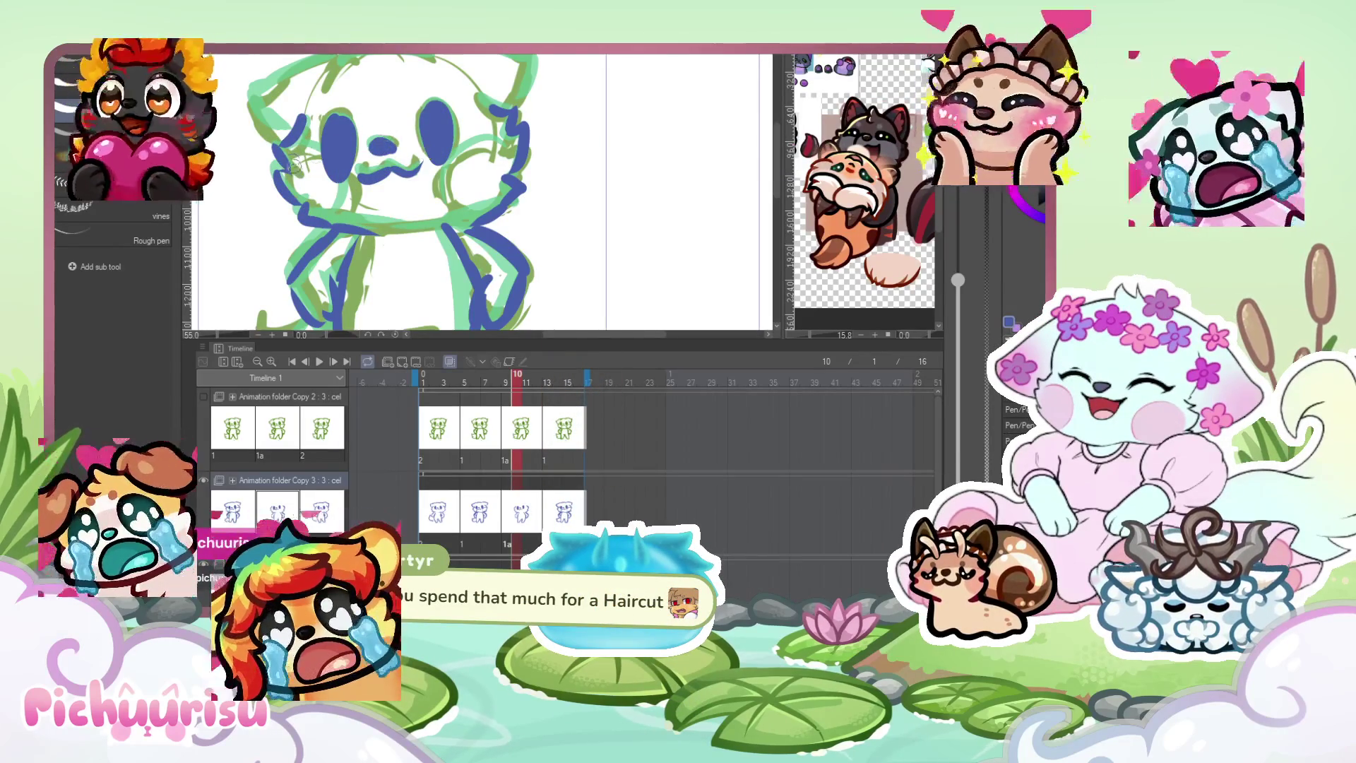
pyautogui.moveTo(324, 67)
pyautogui.mouseDown()
pyautogui.moveTo(304, 60)
pyautogui.moveTo(275, 99)
pyautogui.mouseUp()
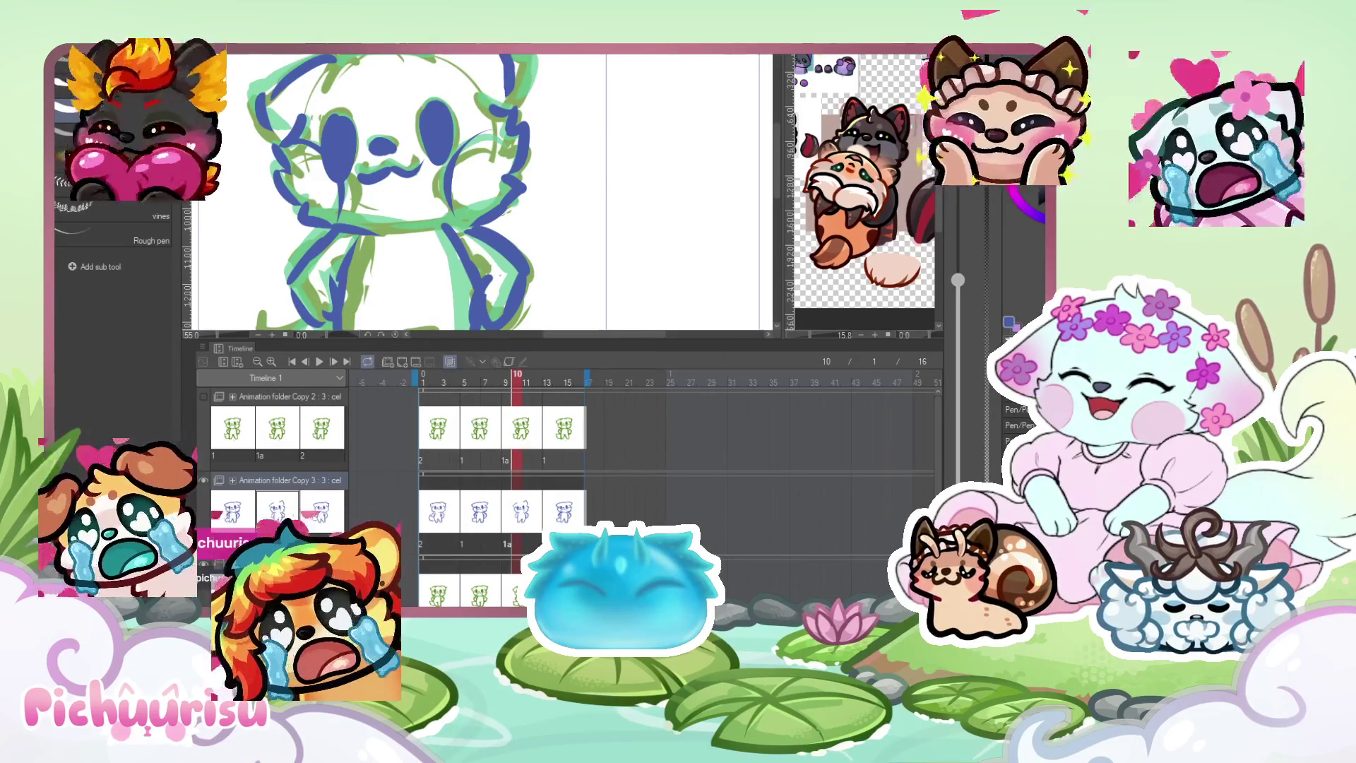
pyautogui.scroll(-3, 437, 59)
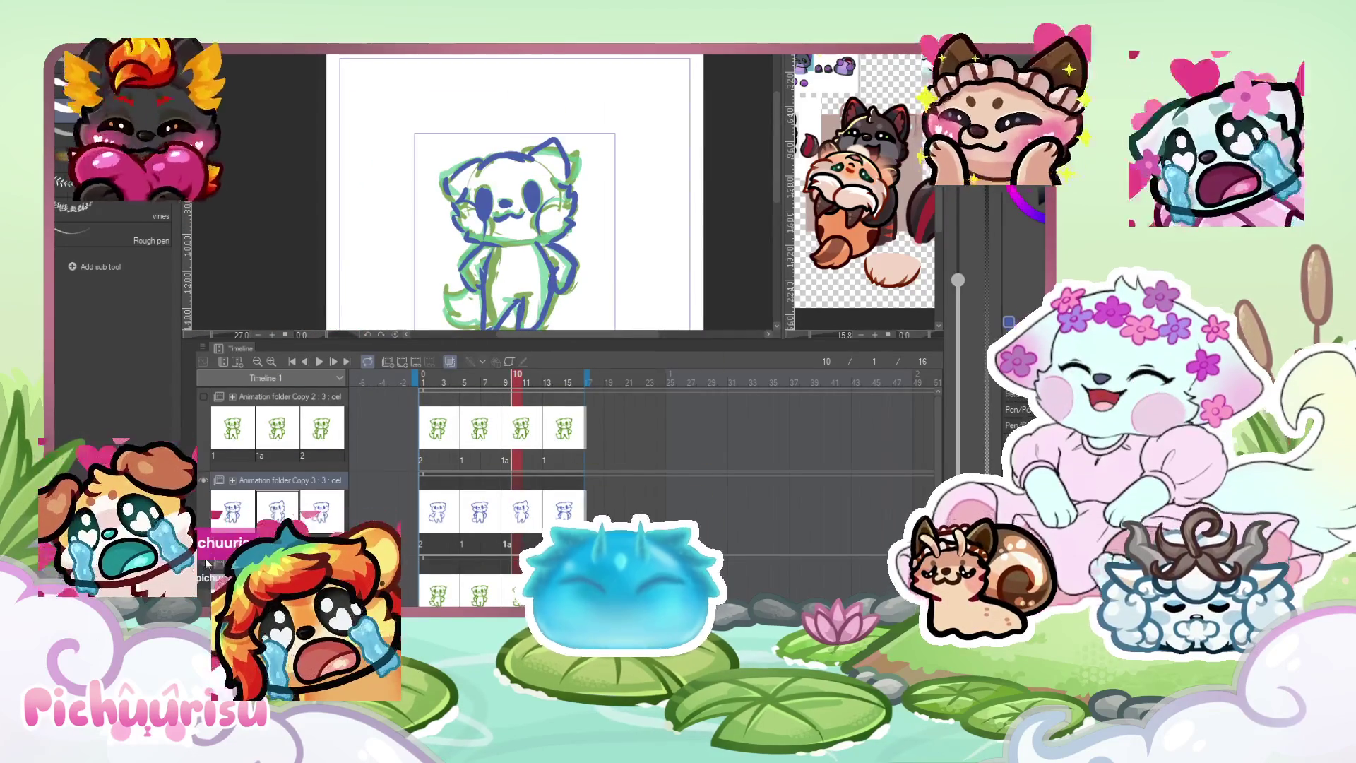
pyautogui.hotkey('ctrl', '-')
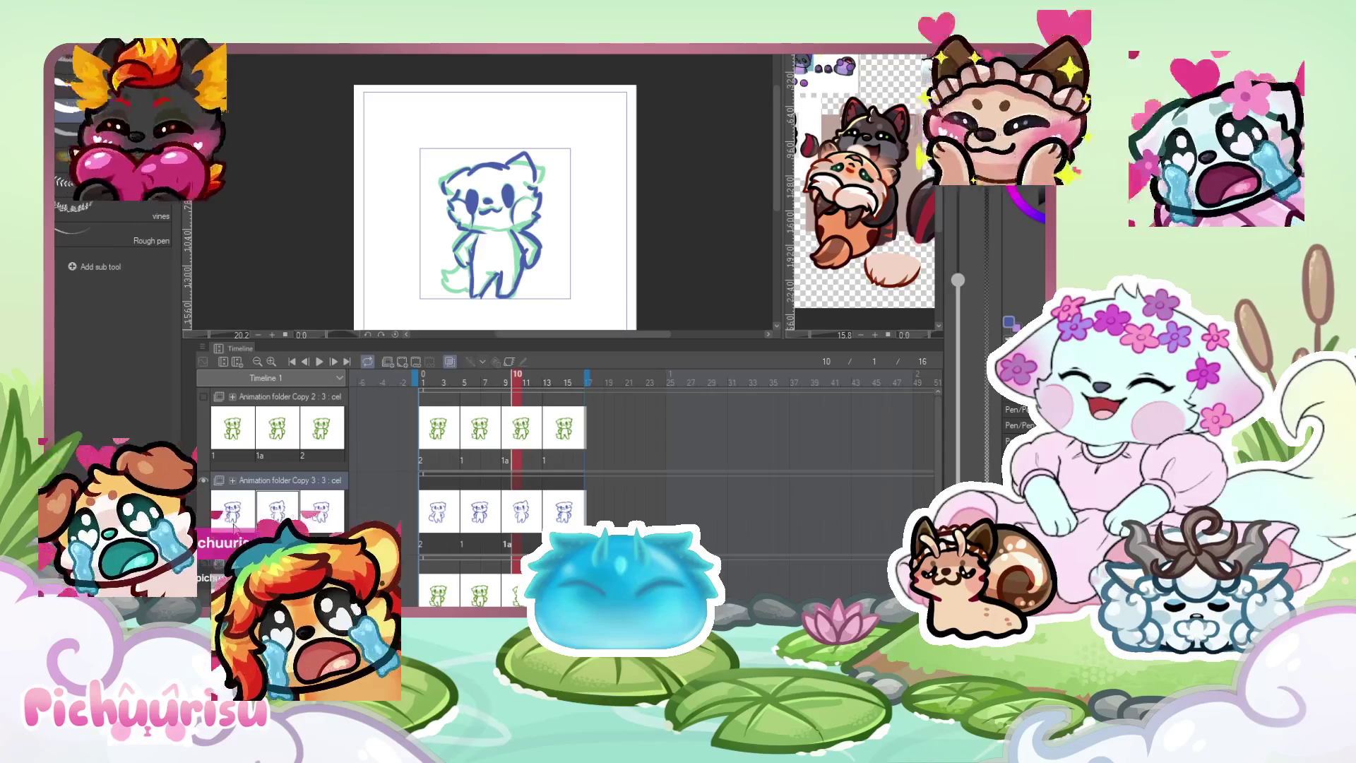
pyautogui.click(525, 503)
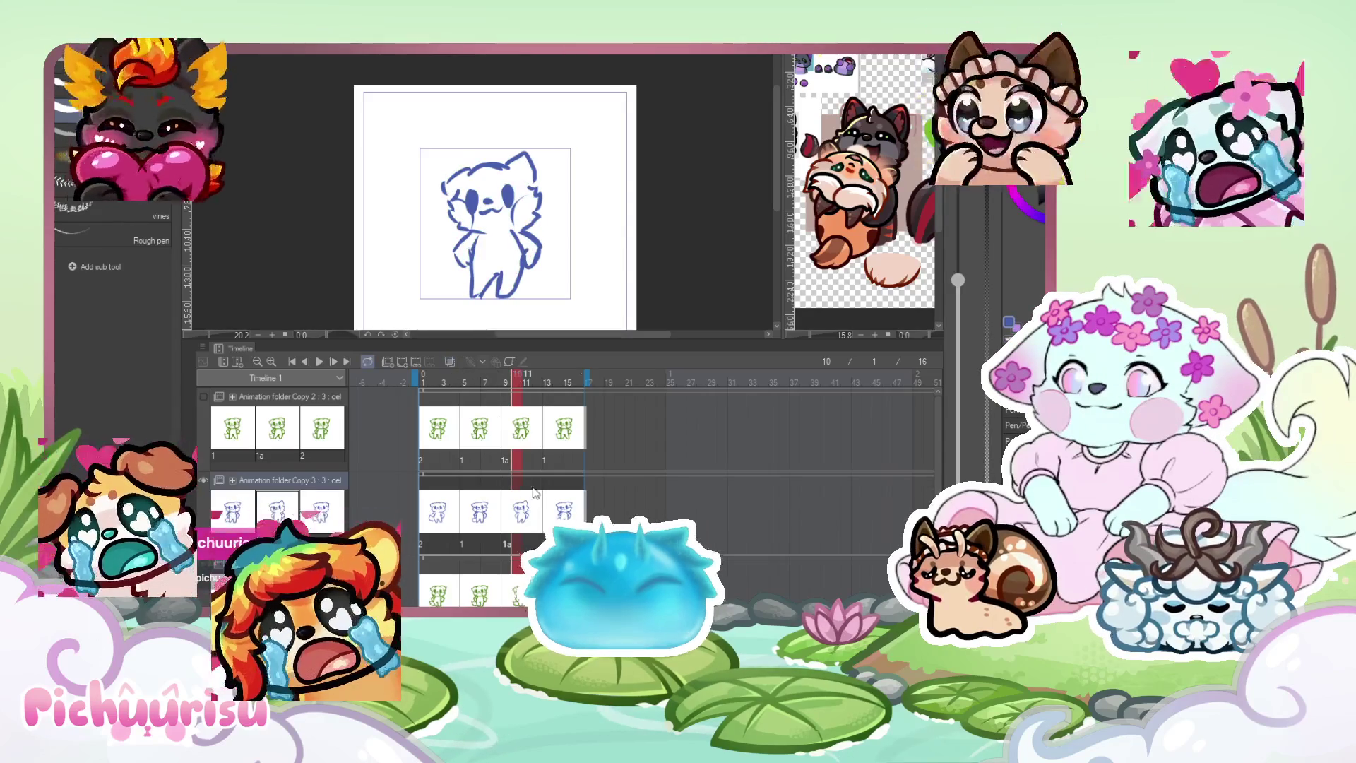
pyautogui.hotkey('ctrl', '+')
pyautogui.hotkey('ctrl', '+')
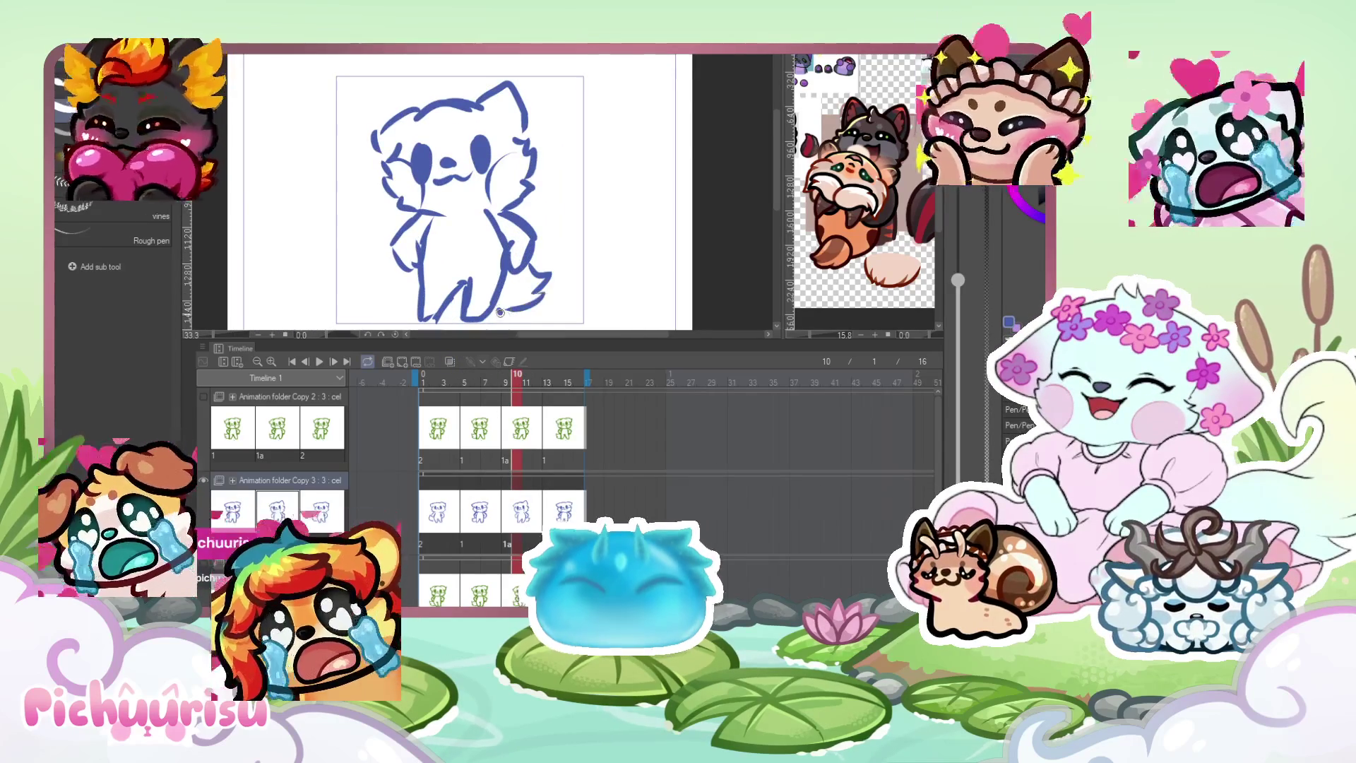
pyautogui.hotkey('ctrl', '-')
pyautogui.hotkey('ctrl', '-')
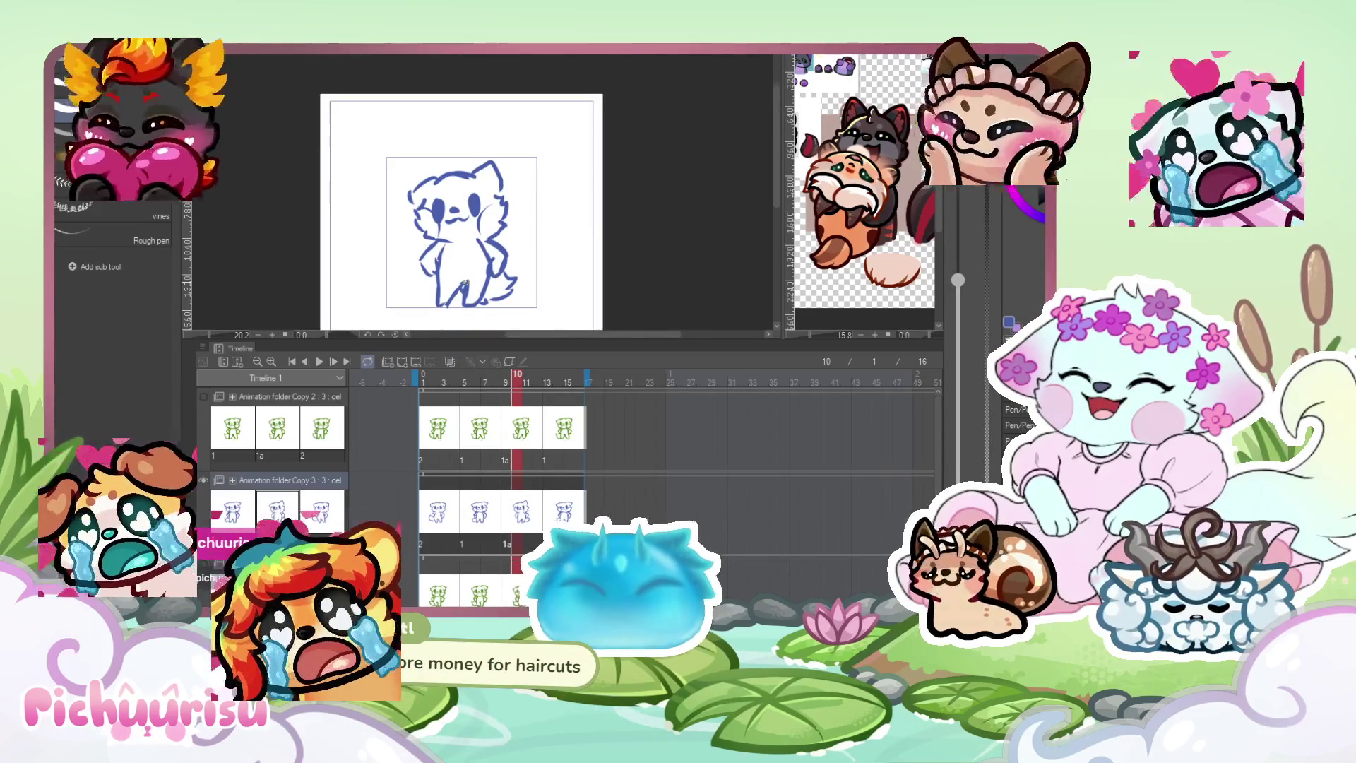
pyautogui.hotkey('ctrl', '-')
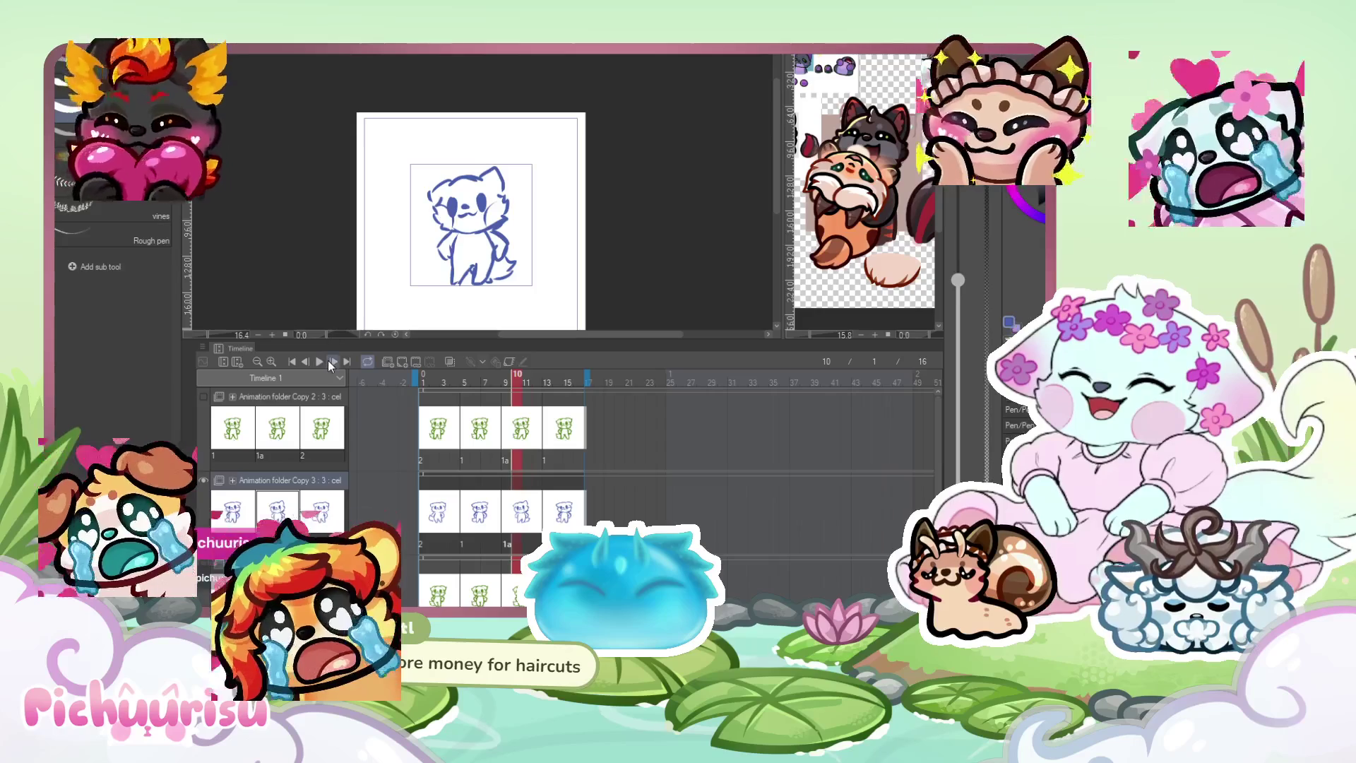
pyautogui.click(328, 360)
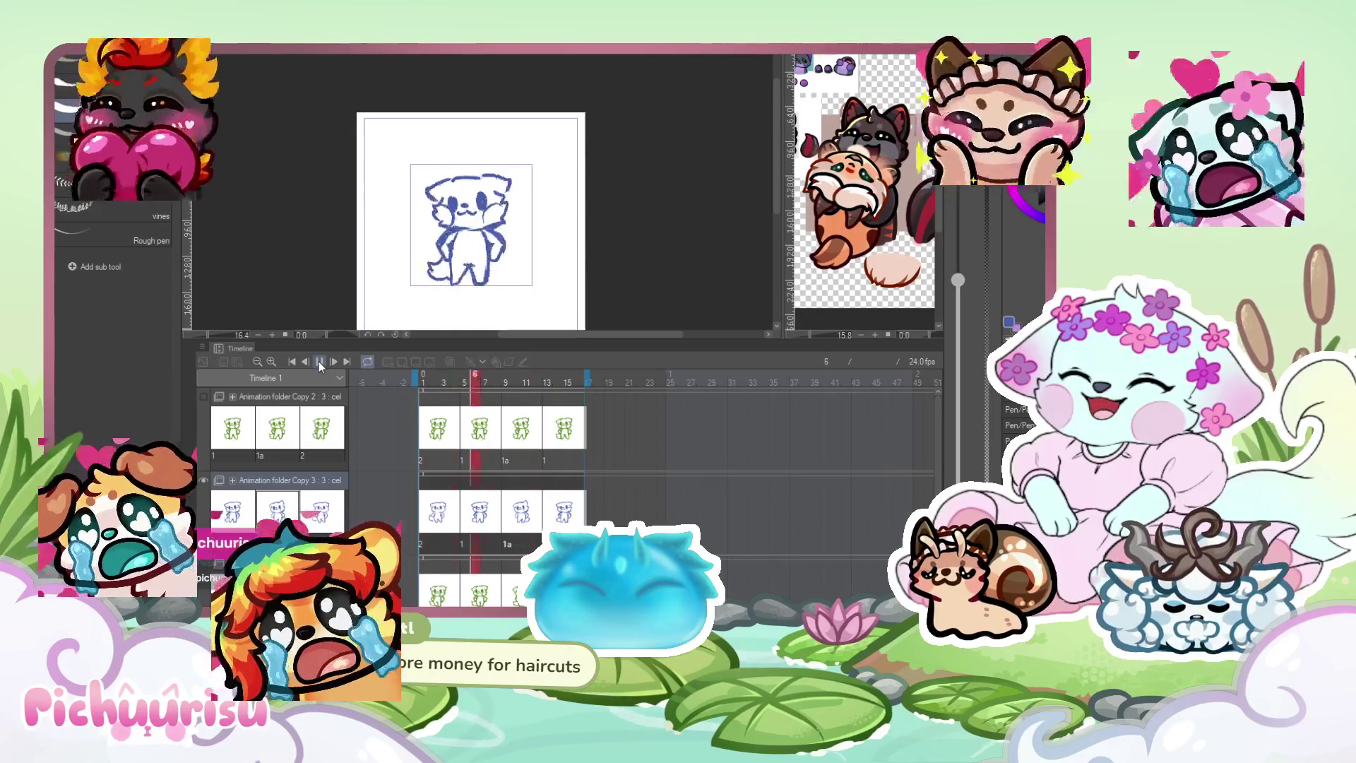
pyautogui.scroll(-3, 499, 230)
pyautogui.scroll(3, 499, 230)
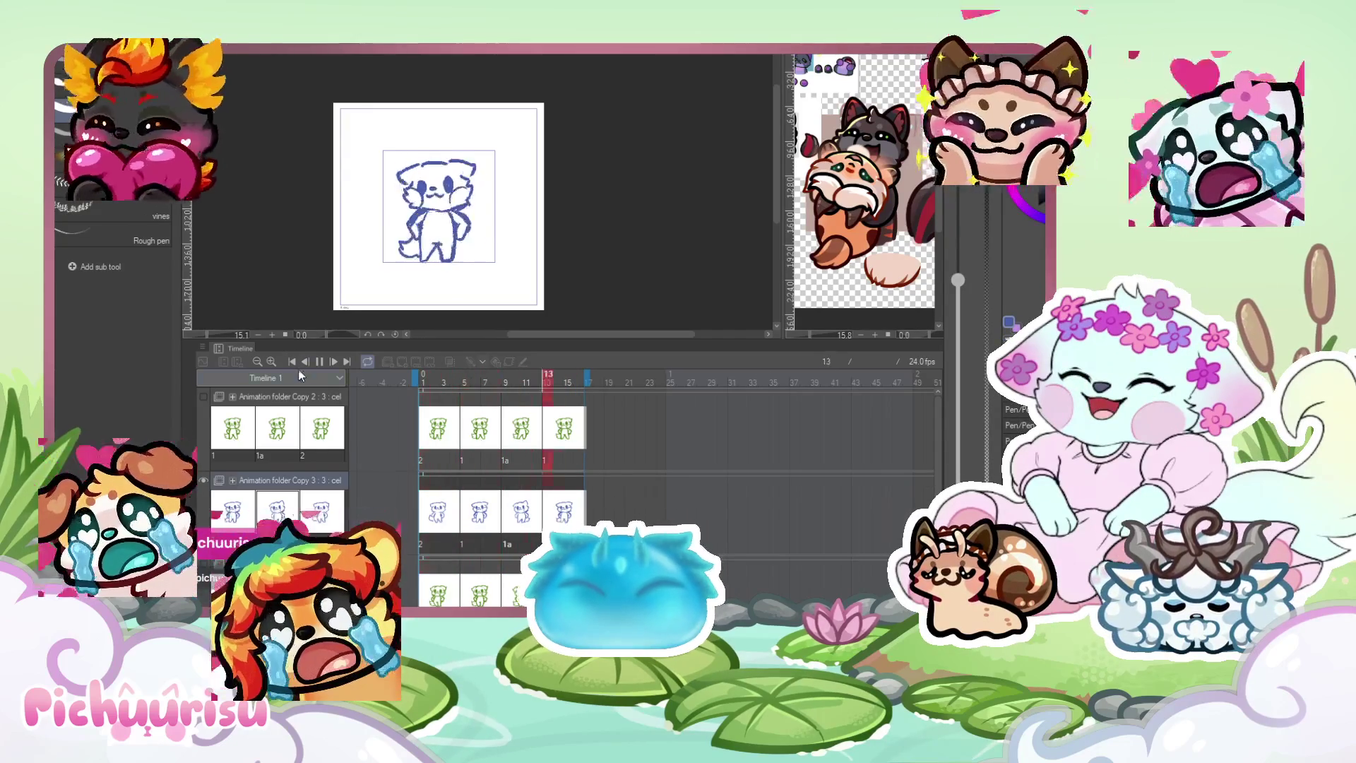
pyautogui.press('space')
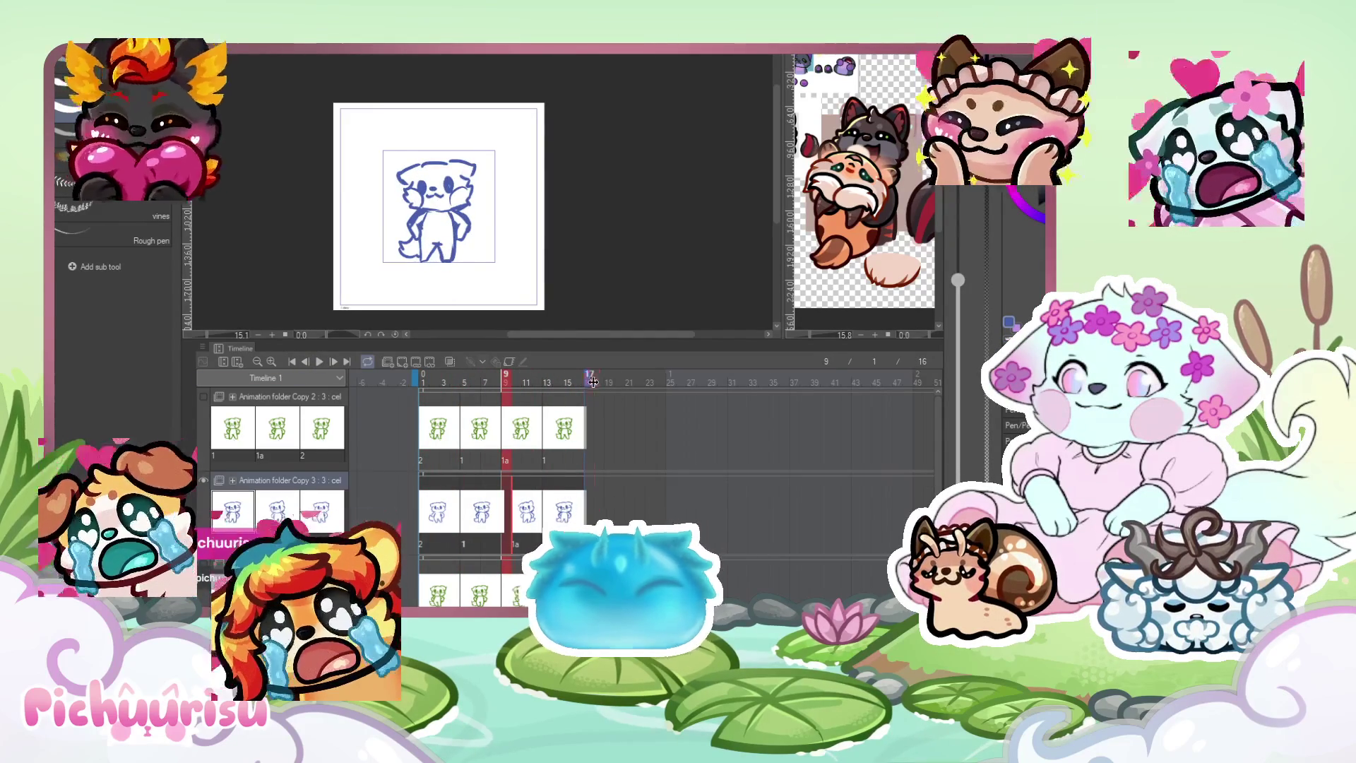
pyautogui.moveTo(601, 380); pyautogui.dragTo(628, 380)
# Extend the animation to 20 frames and move Copy 3's 1a cel one frame later.
pyautogui.click(545, 499)
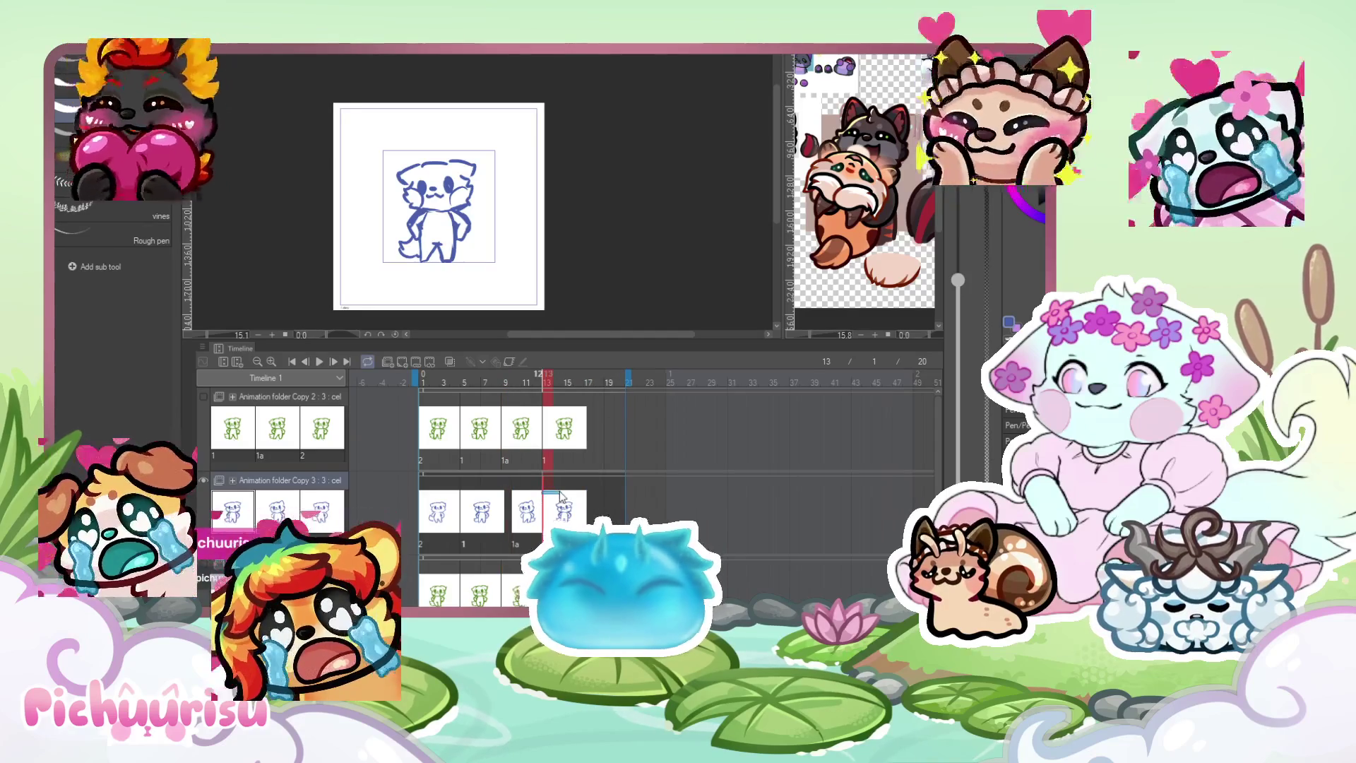
pyautogui.click(517, 498)
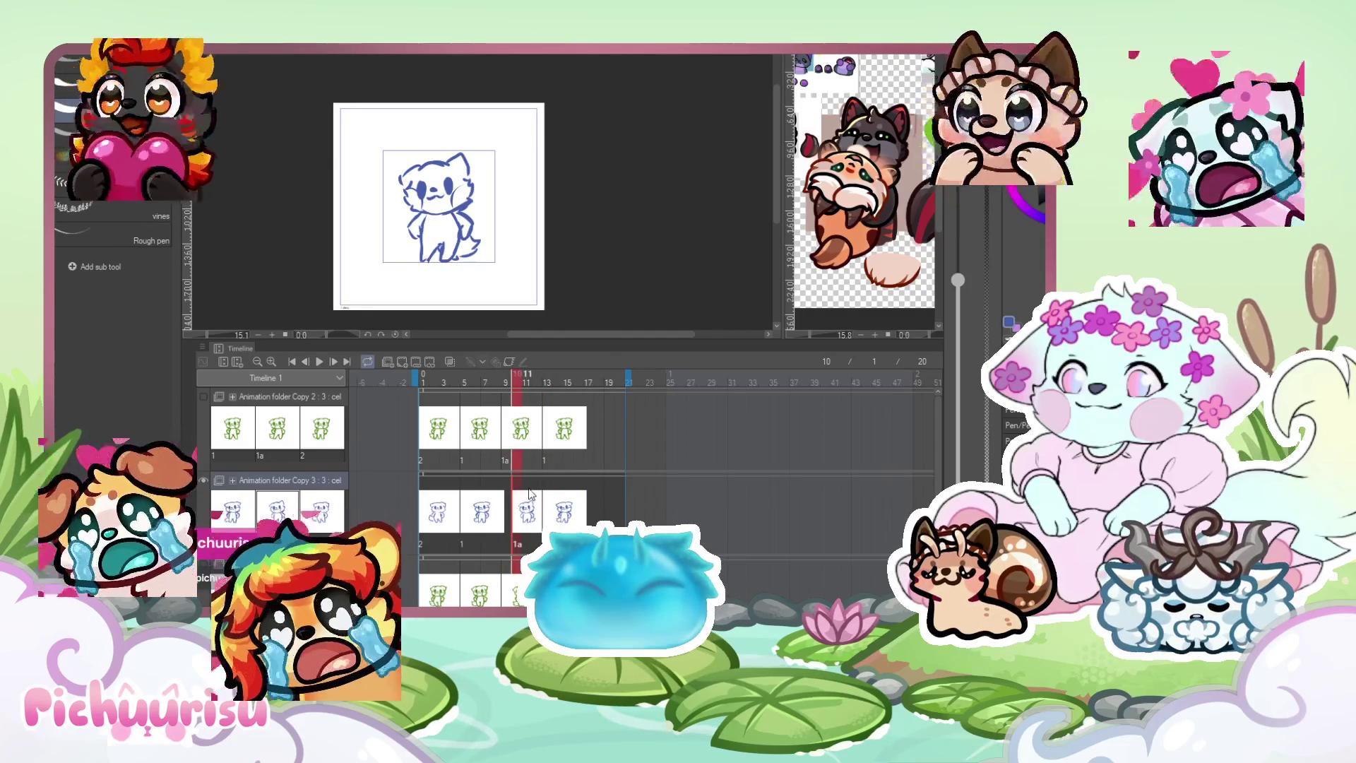
pyautogui.moveTo(526, 510); pyautogui.dragTo(544, 507)
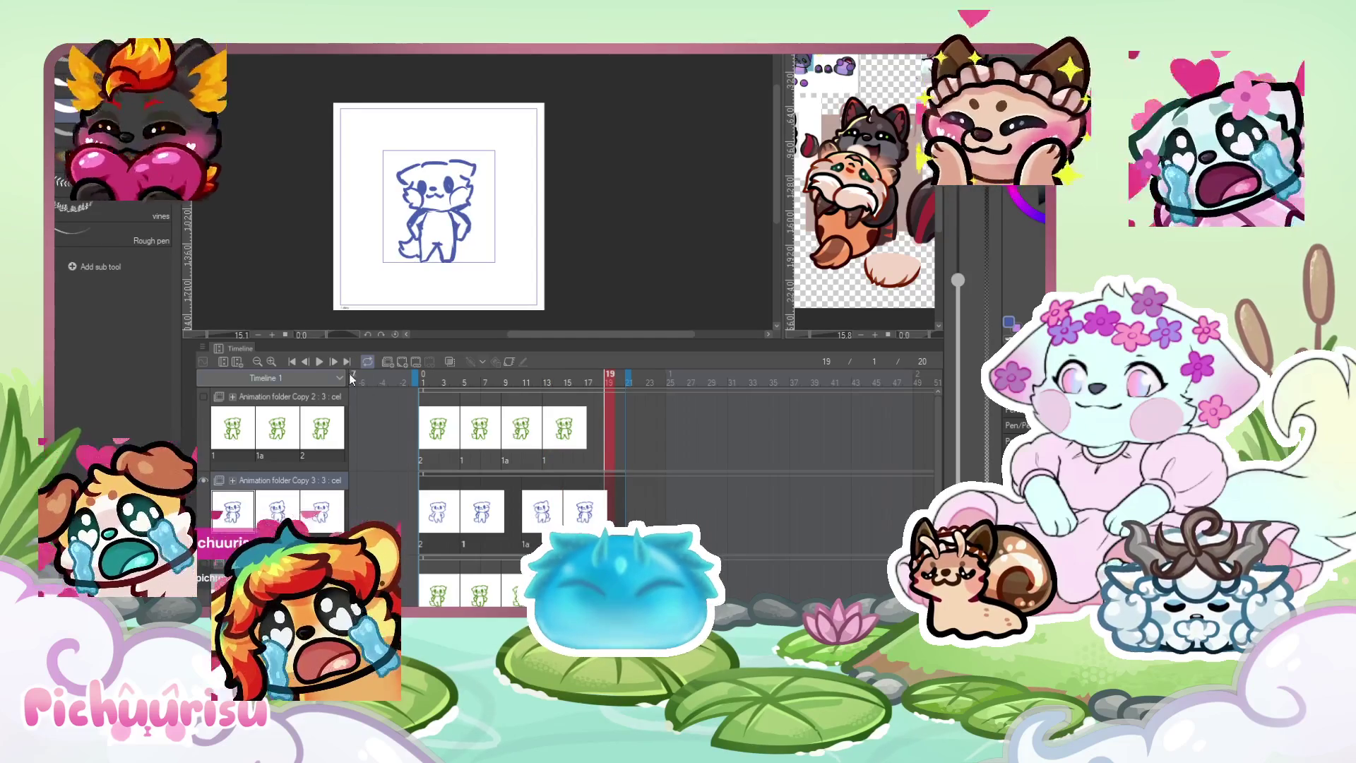
# Play back the lengthened 20-frame animation at 24 fps.
pyautogui.click(318, 361)
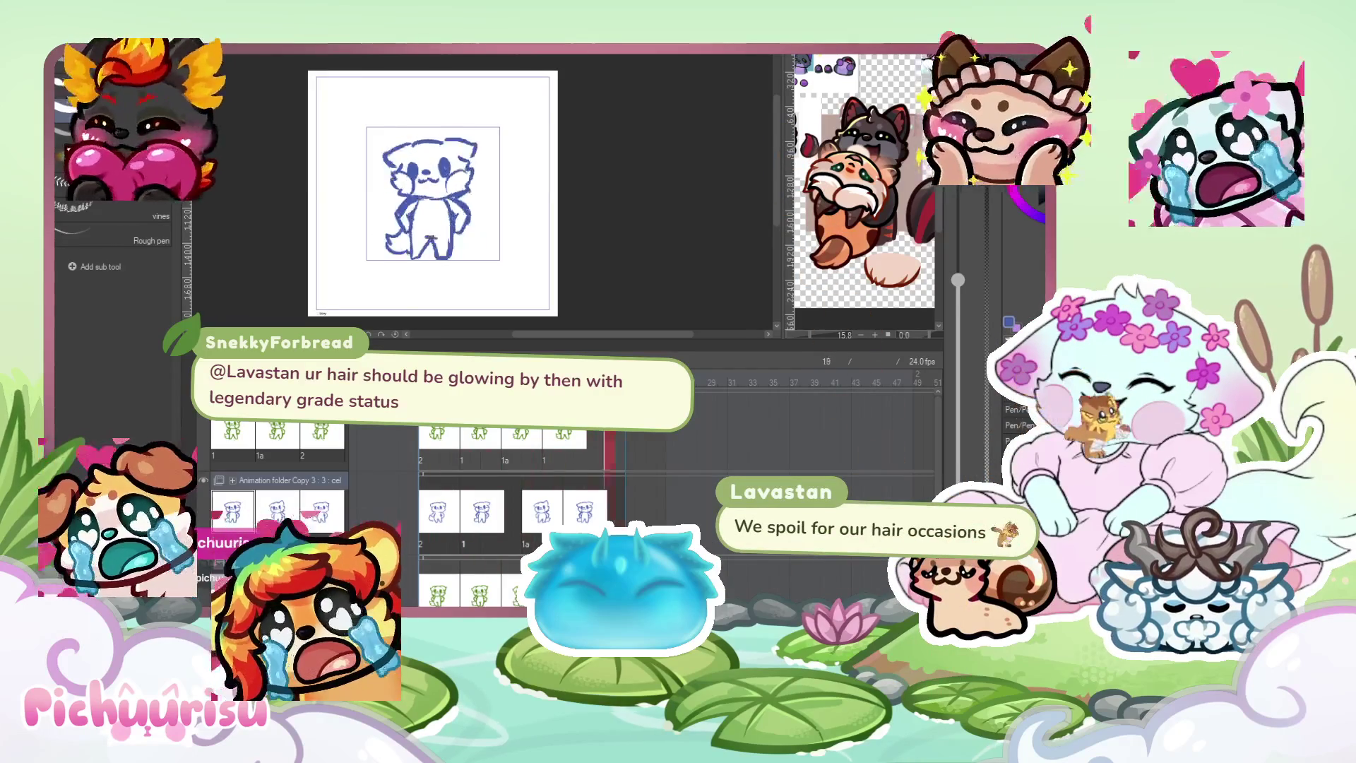
pyautogui.scroll(1, 392, 239)
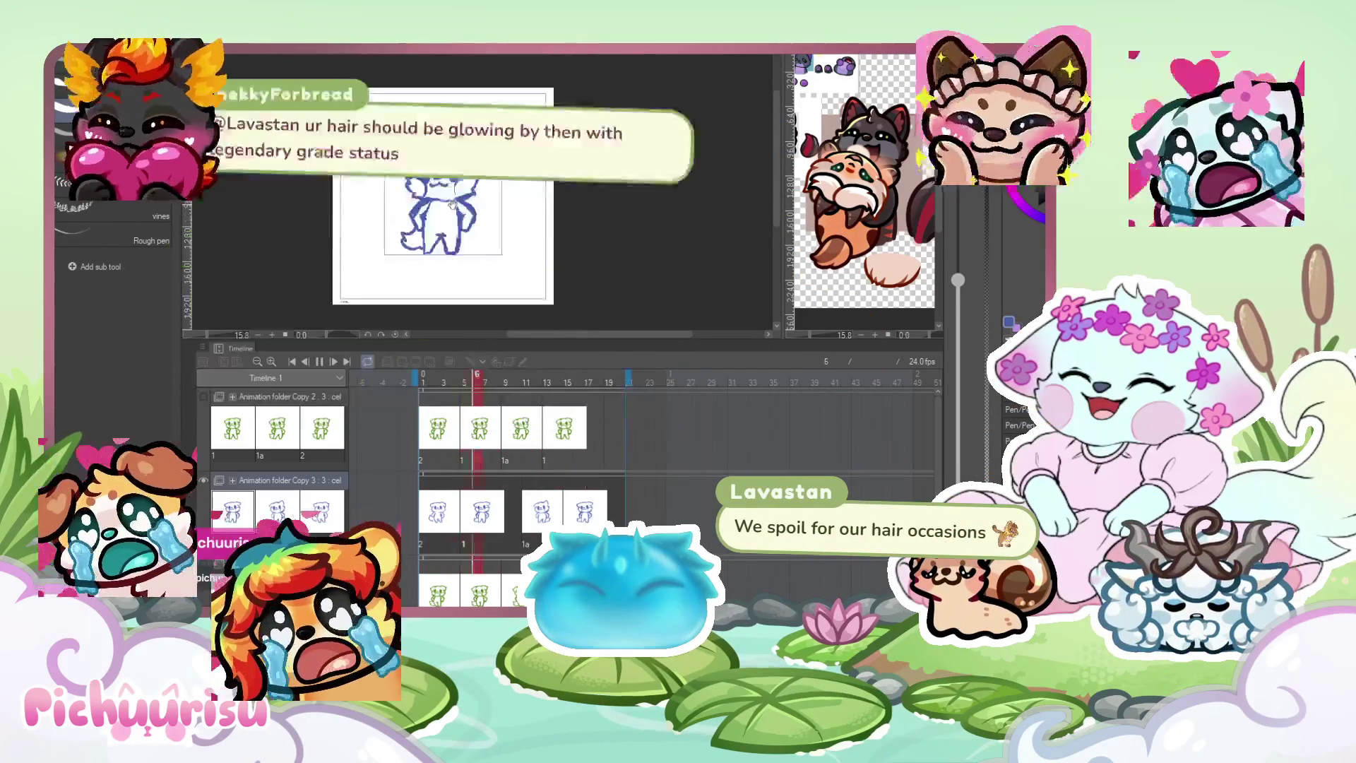
pyautogui.scroll(-1, 452, 225)
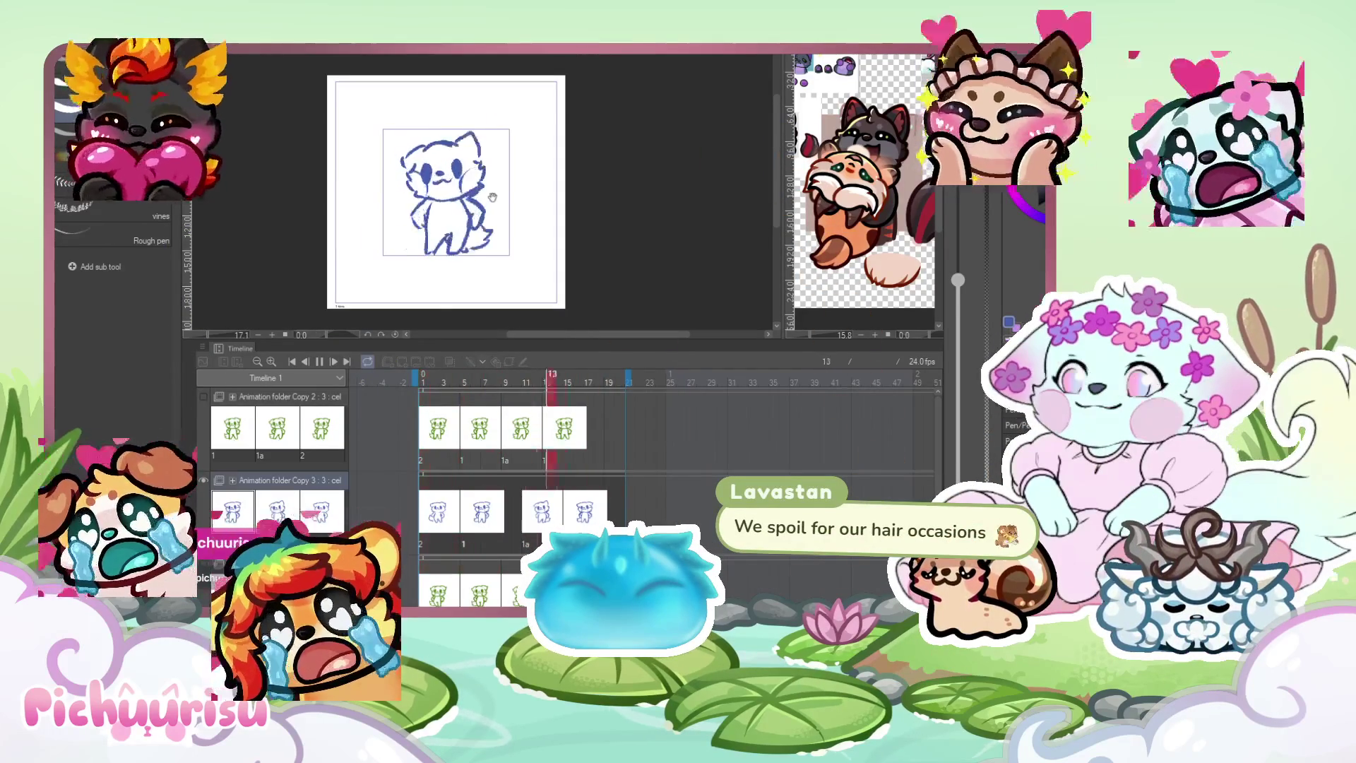
pyautogui.scroll(1, 492, 197)
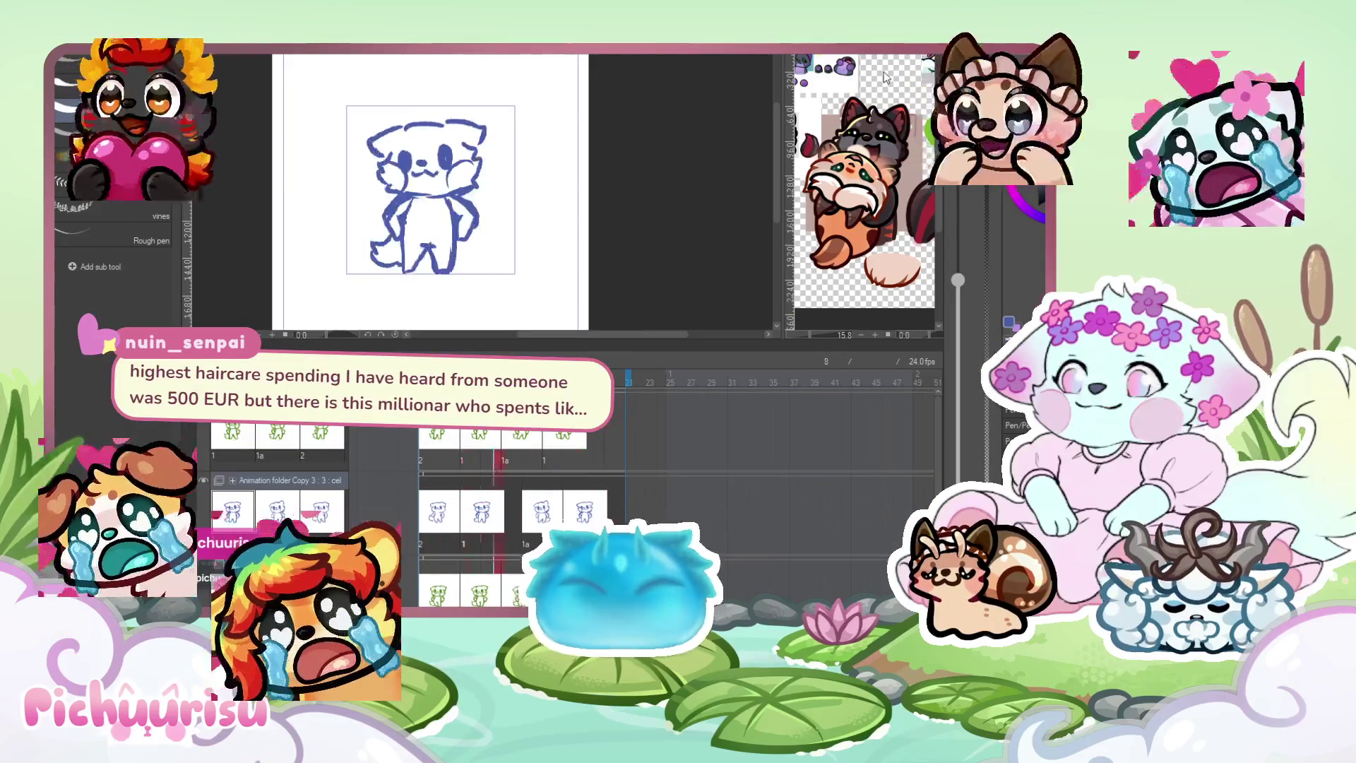
pyautogui.scroll(-1, 587, 61)
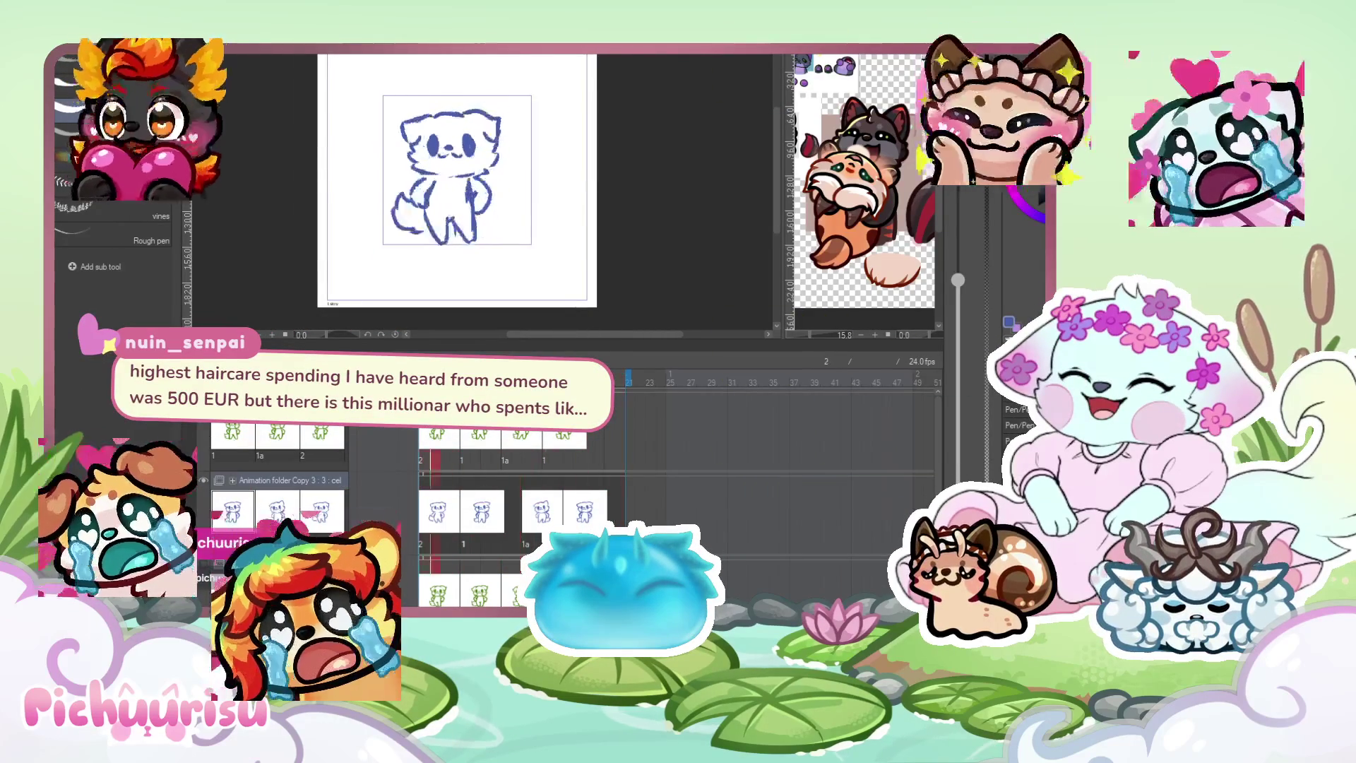
pyautogui.scroll(1, 433, 183)
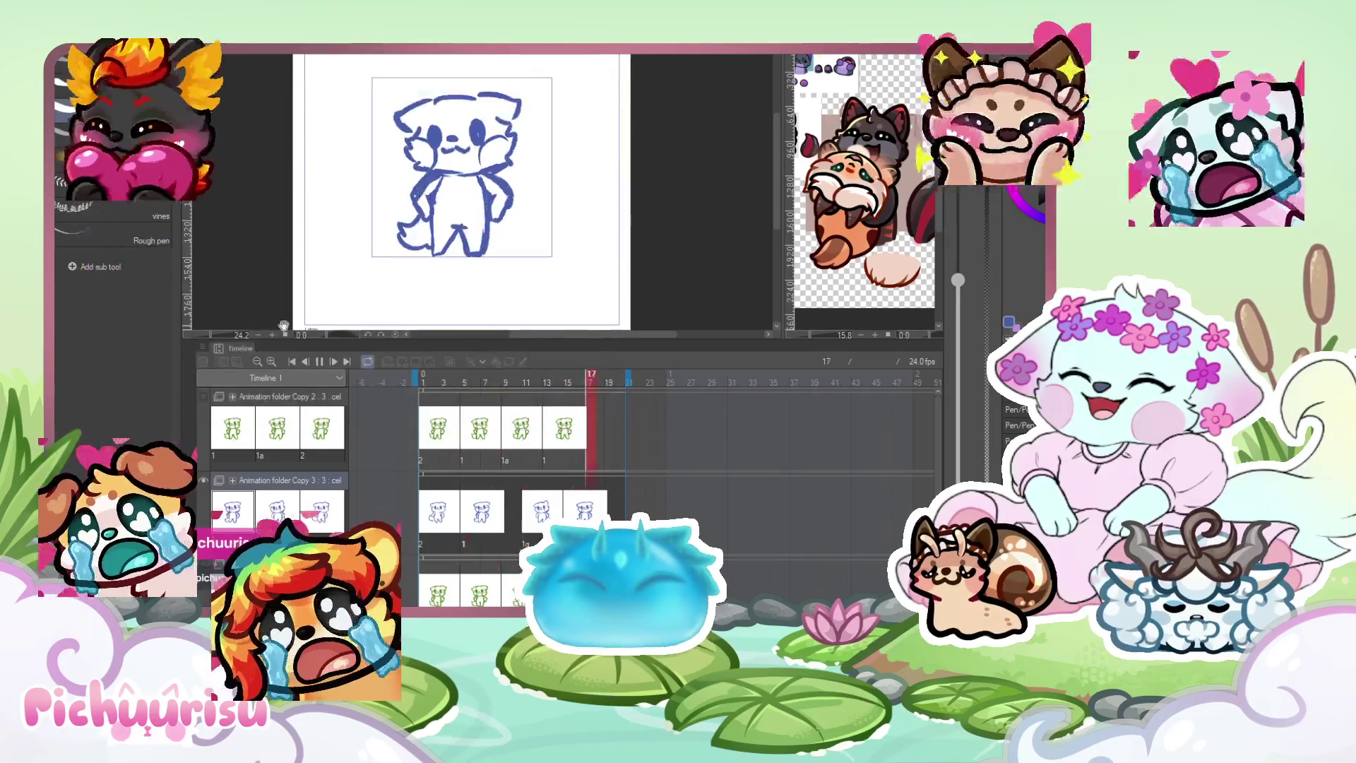
pyautogui.click(504, 497)
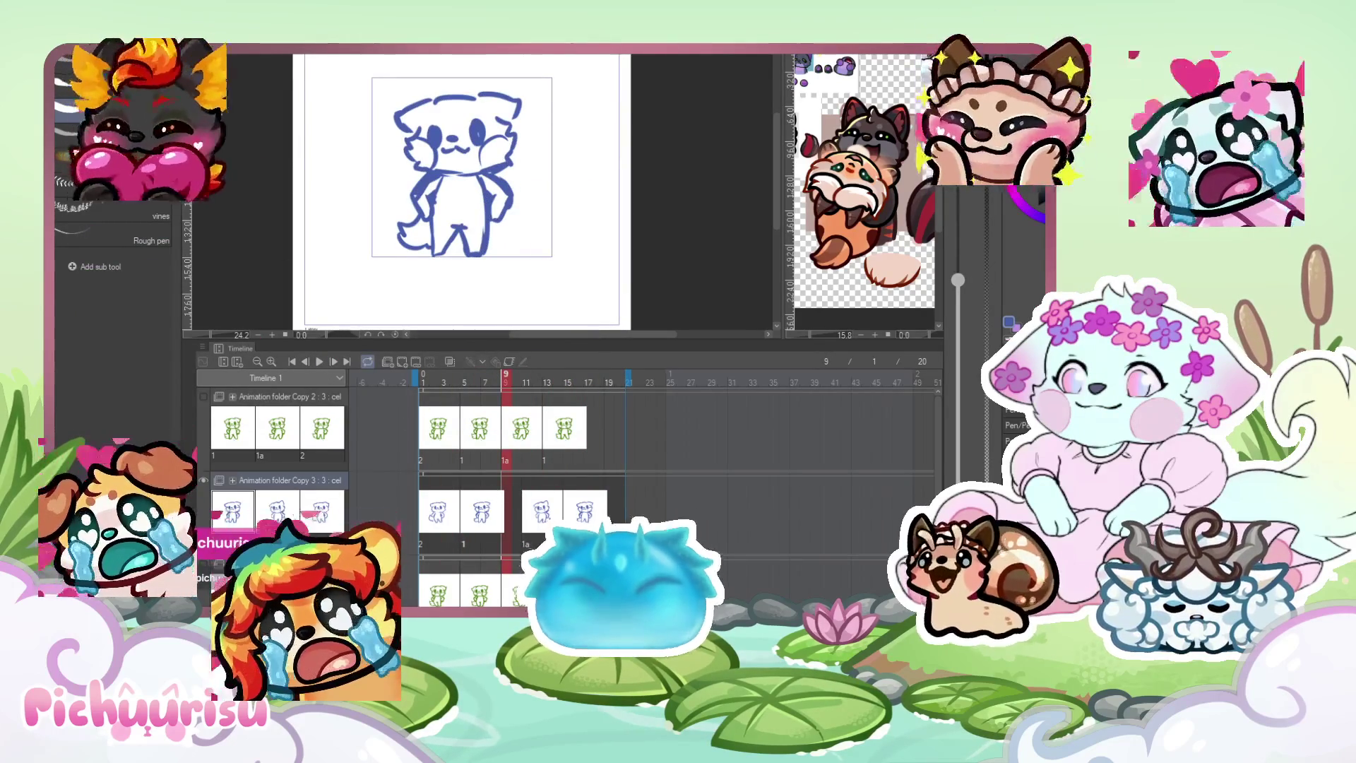
pyautogui.press('Delete')
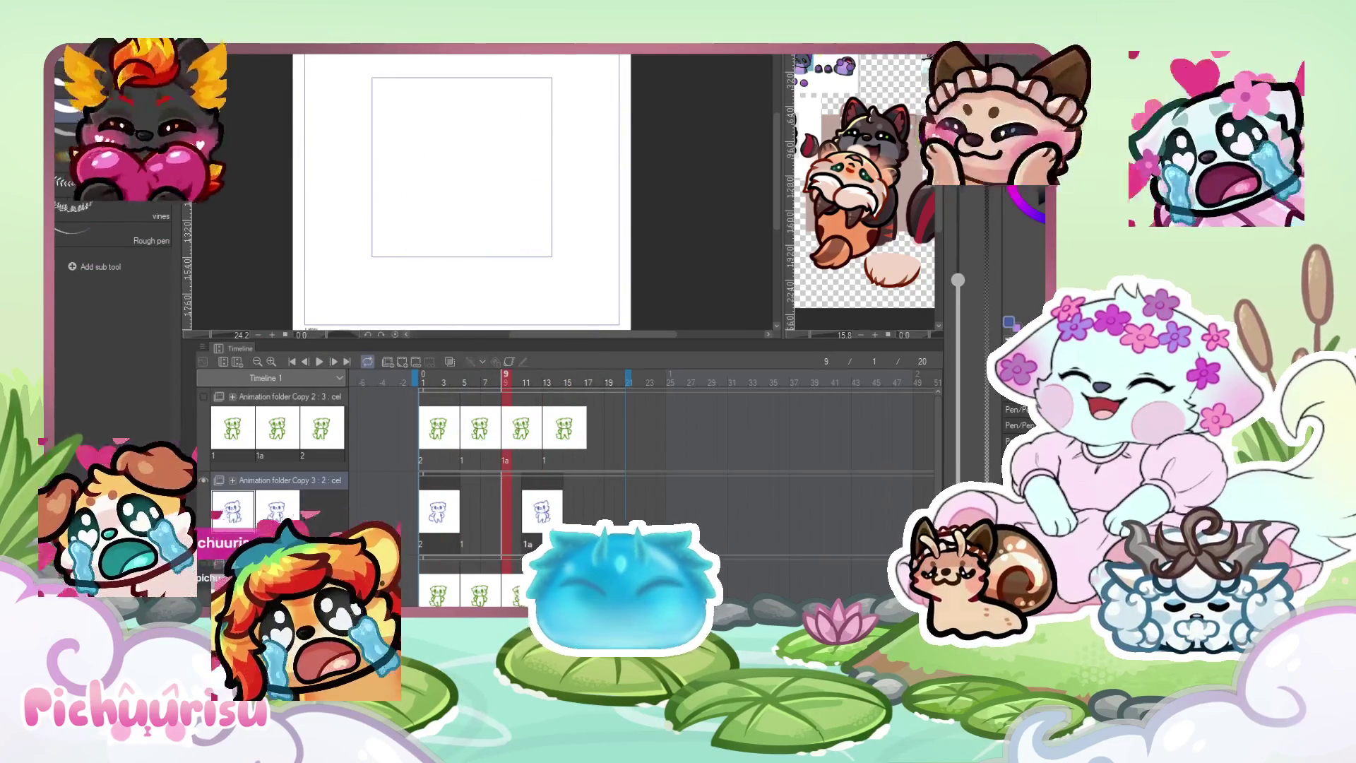
pyautogui.hotkey('ctrl', 'z')
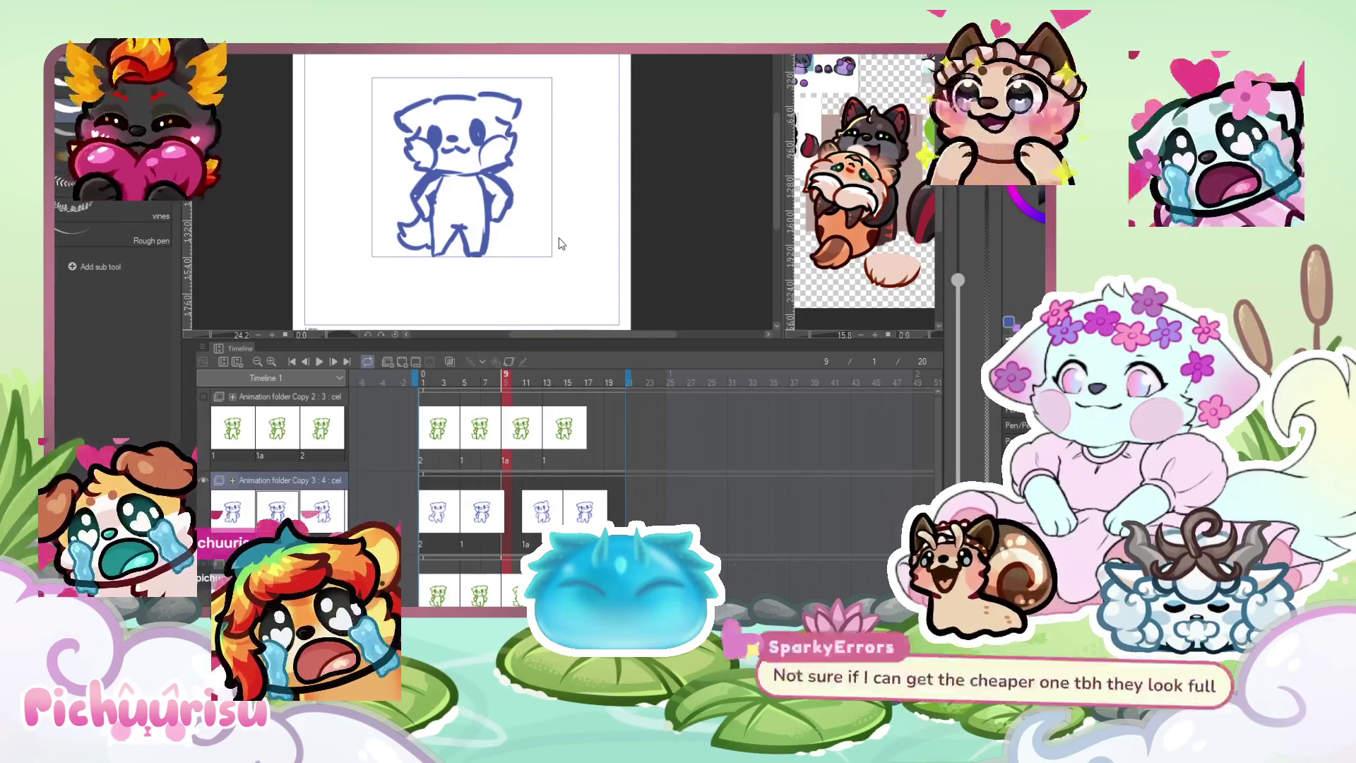
# Paste a copy of cel 1a at frame 9 of Copy 3 and scrub frames 9–10 to check it.
pyautogui.hotkey('ctrl', 'v')
pyautogui.scroll(-1, 455, 173)
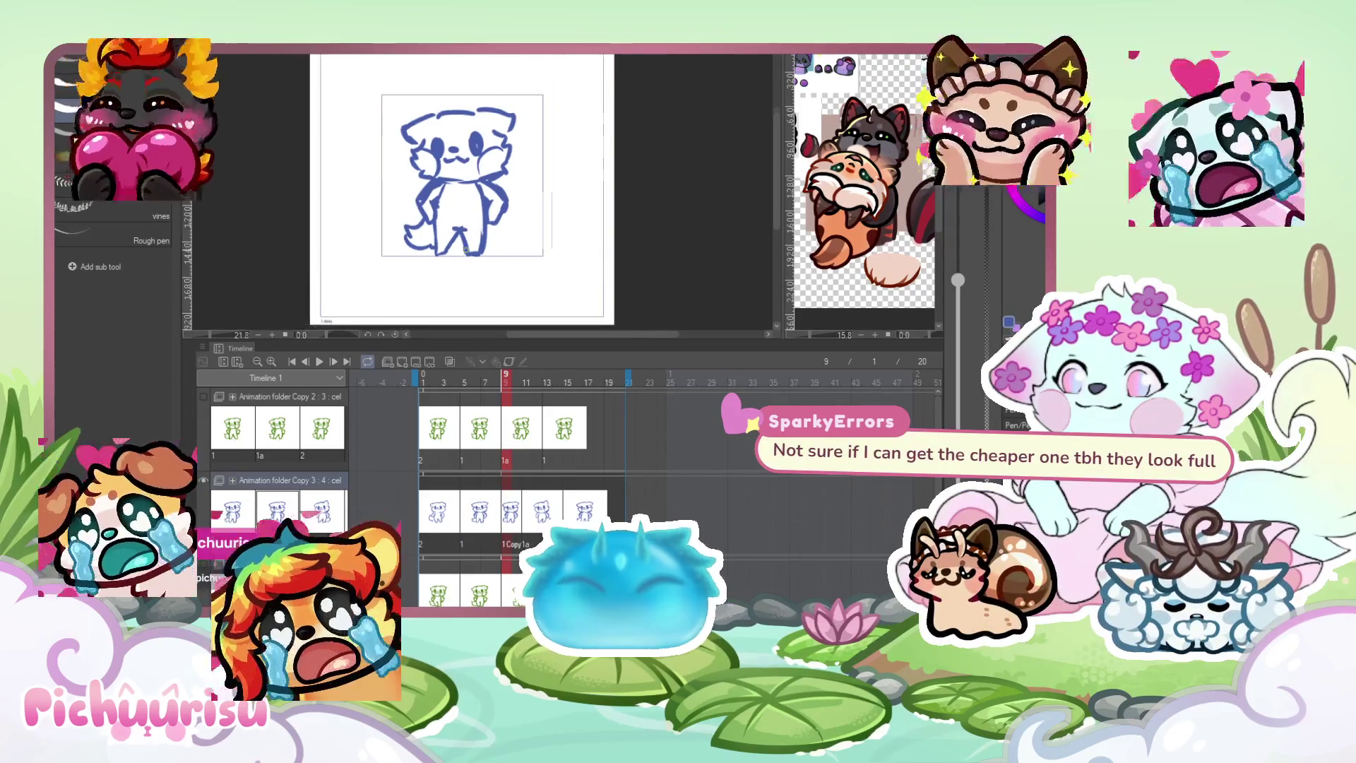
pyautogui.scroll(1, 612, 101)
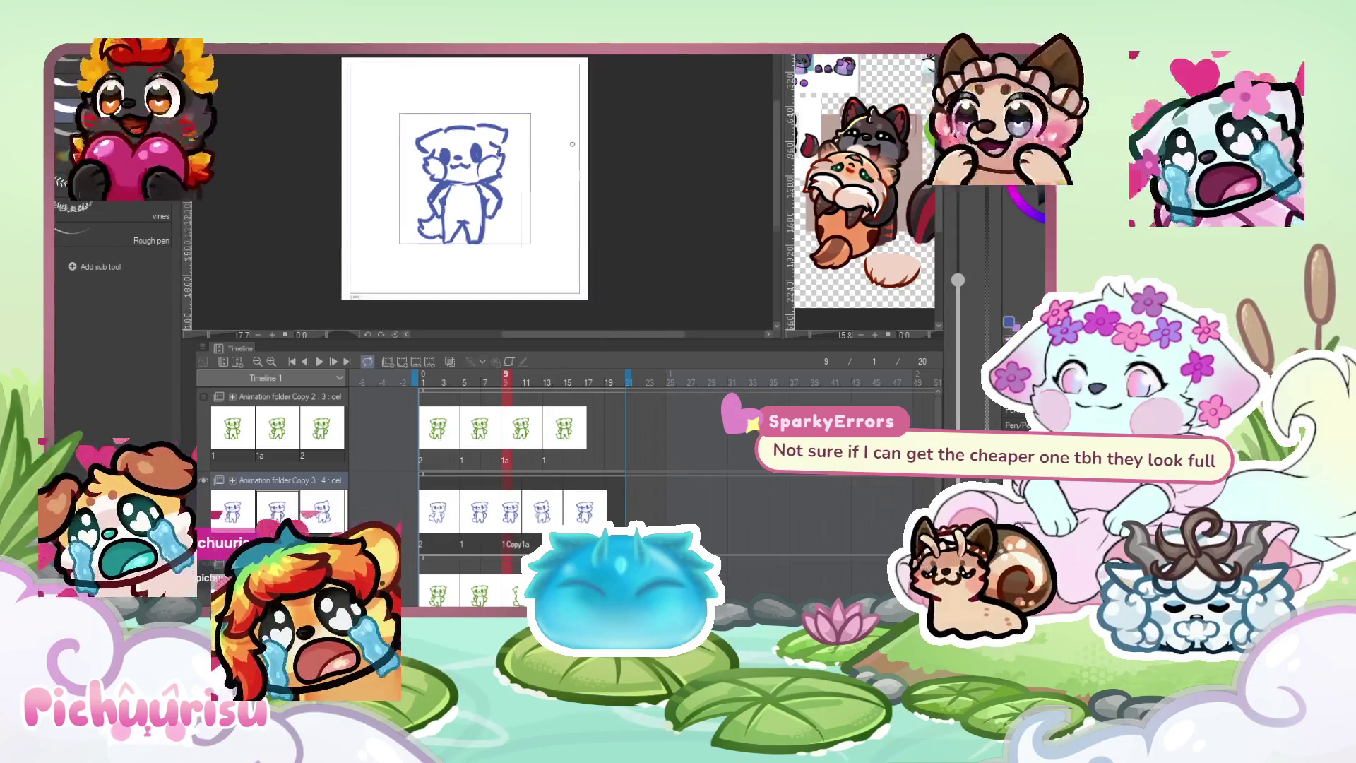
pyautogui.scroll(-1, 612, 101)
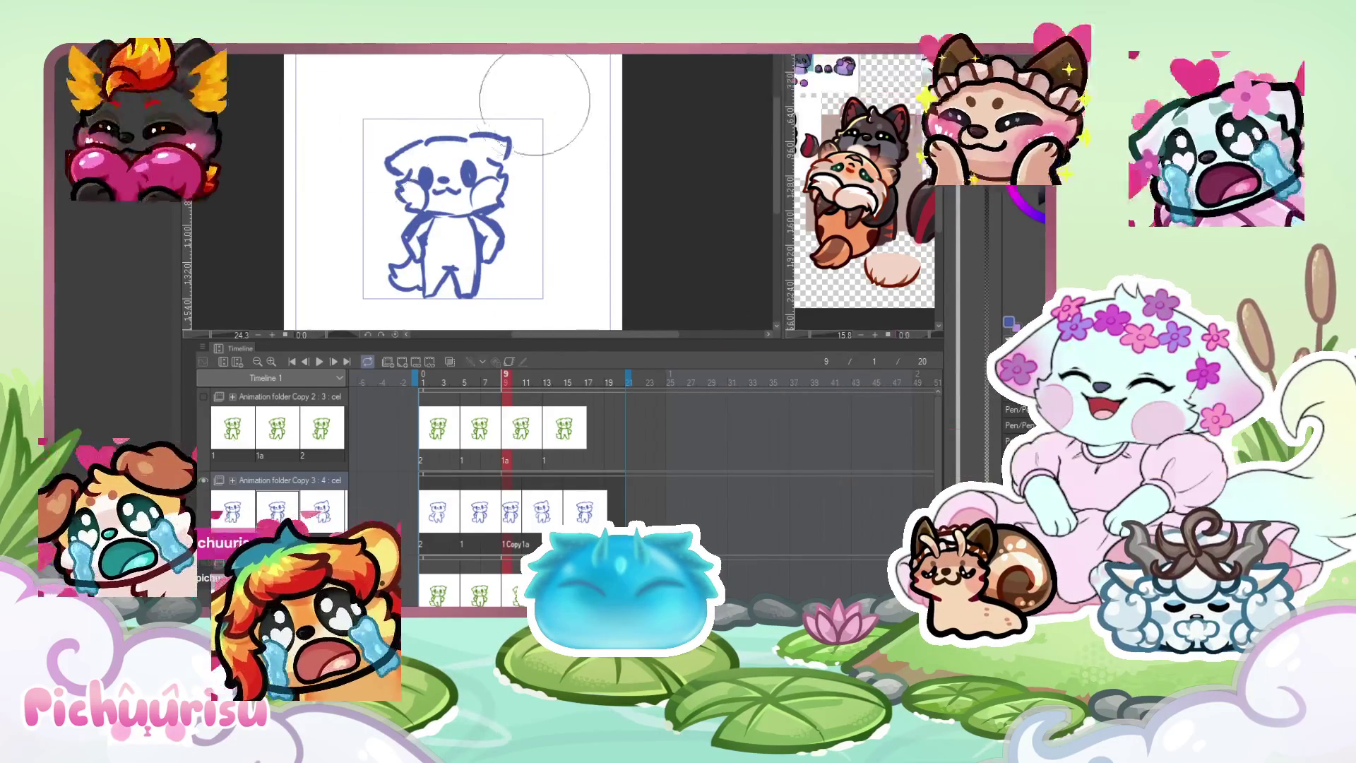
pyautogui.moveTo(505, 385)
pyautogui.mouseDown()
pyautogui.moveTo(481, 389)
pyautogui.moveTo(515, 397)
pyautogui.mouseUp()
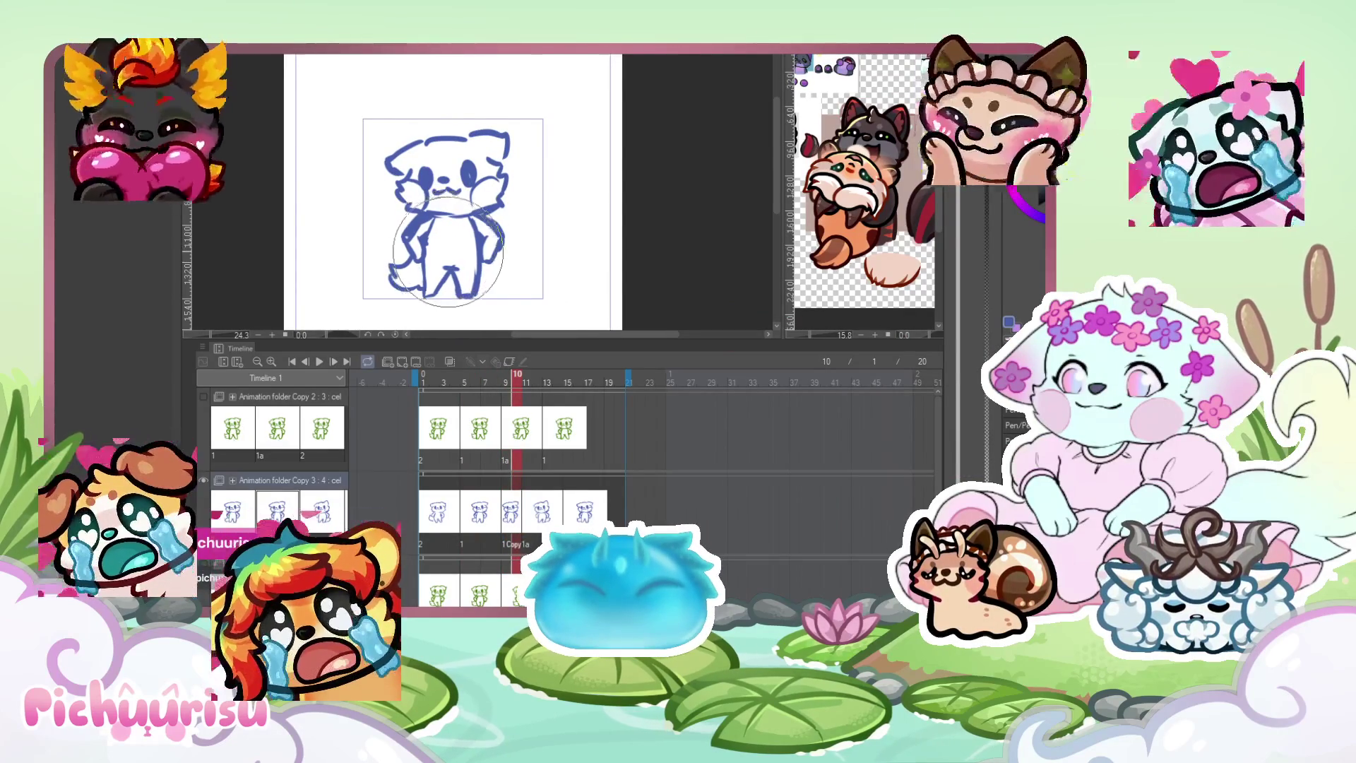
pyautogui.moveTo(518, 380)
pyautogui.mouseDown()
pyautogui.moveTo(506, 388)
pyautogui.moveTo(639, 392)
pyautogui.moveTo(579, 403)
pyautogui.mouseUp()
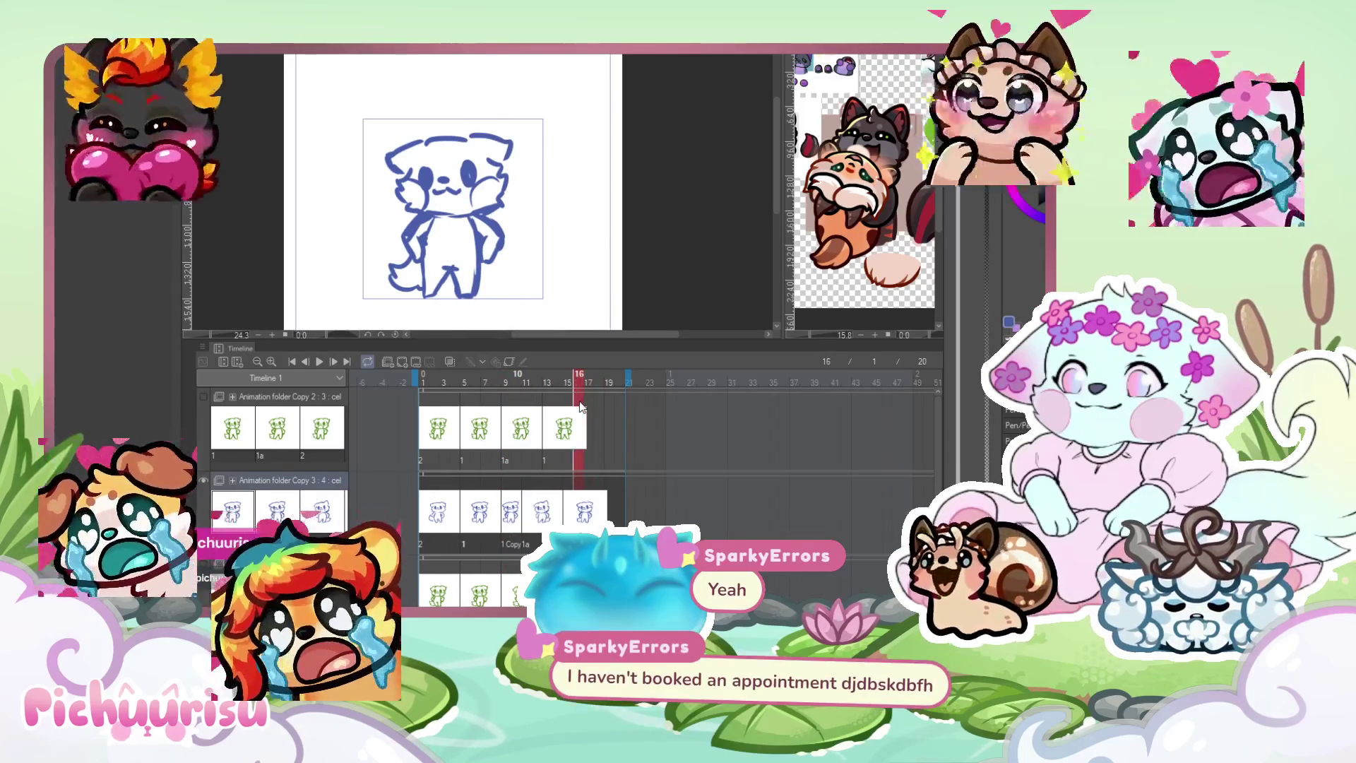
pyautogui.click(454, 513)
# Move the frame-5 cel and the last line cel each two frames later.
pyautogui.click(479, 516)
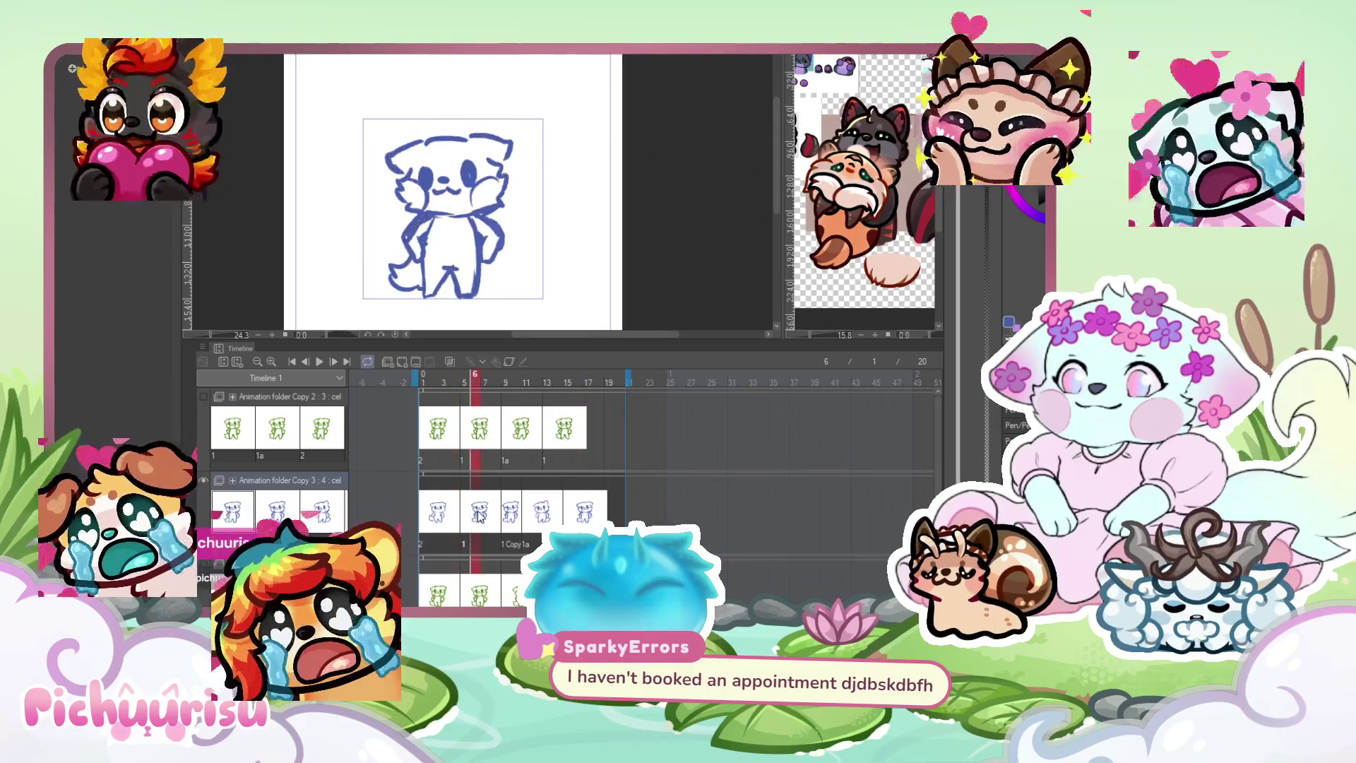
pyautogui.click(509, 519)
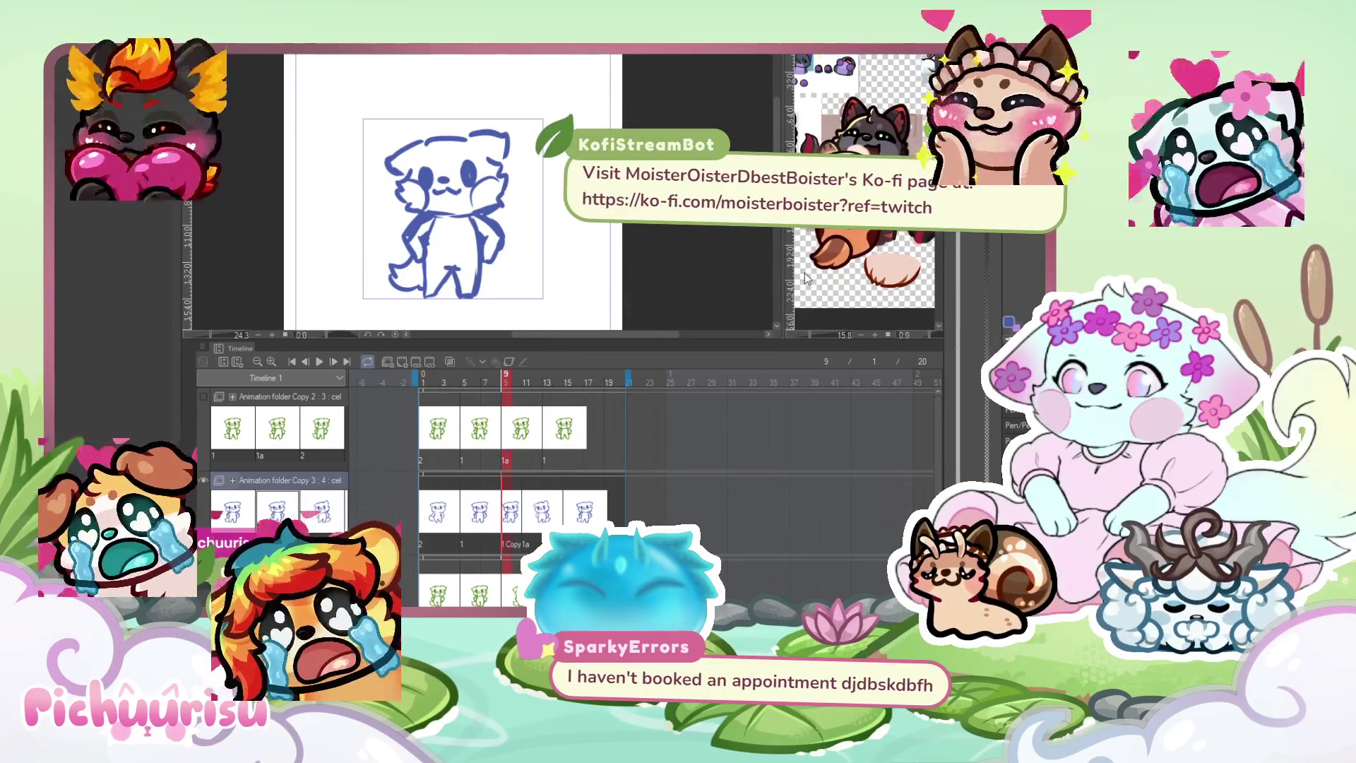
pyautogui.click(479, 516)
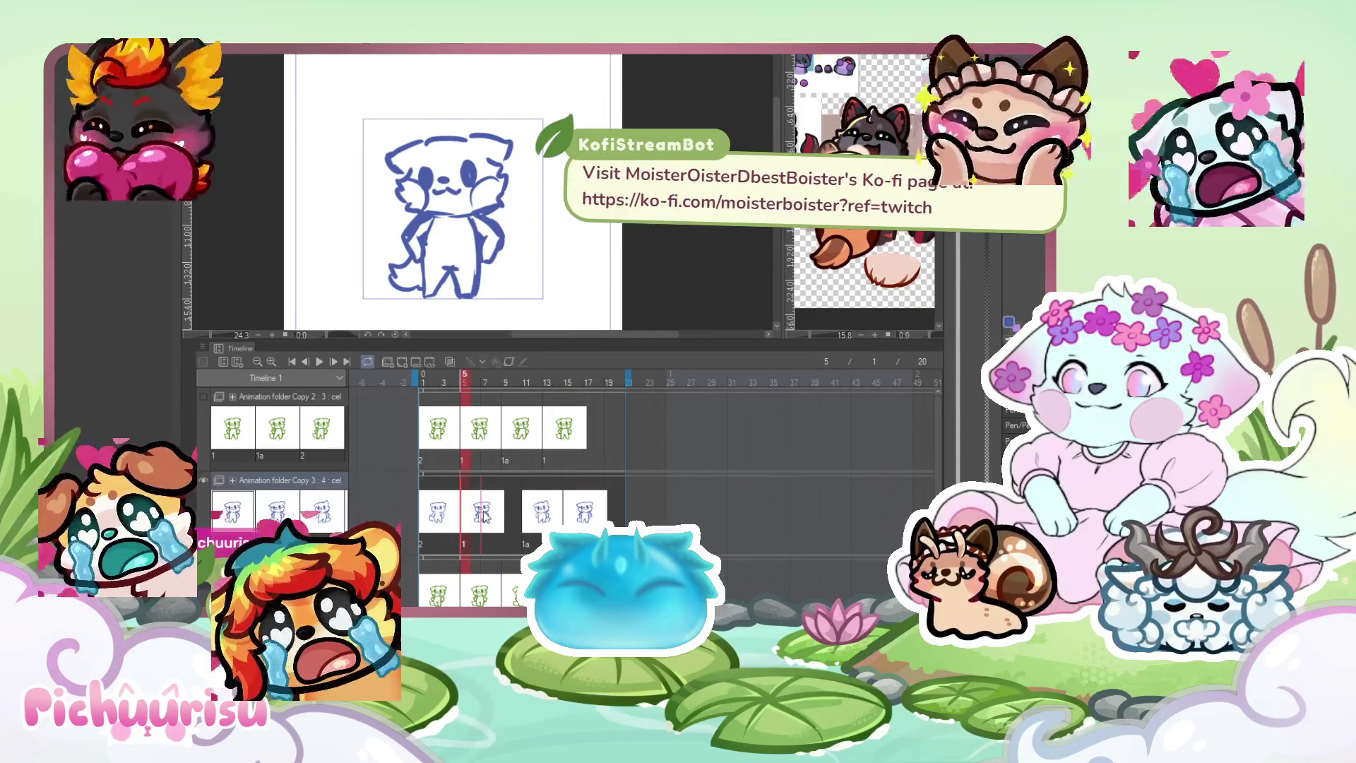
pyautogui.moveTo(484, 517); pyautogui.dragTo(501, 516)
pyautogui.click(558, 510)
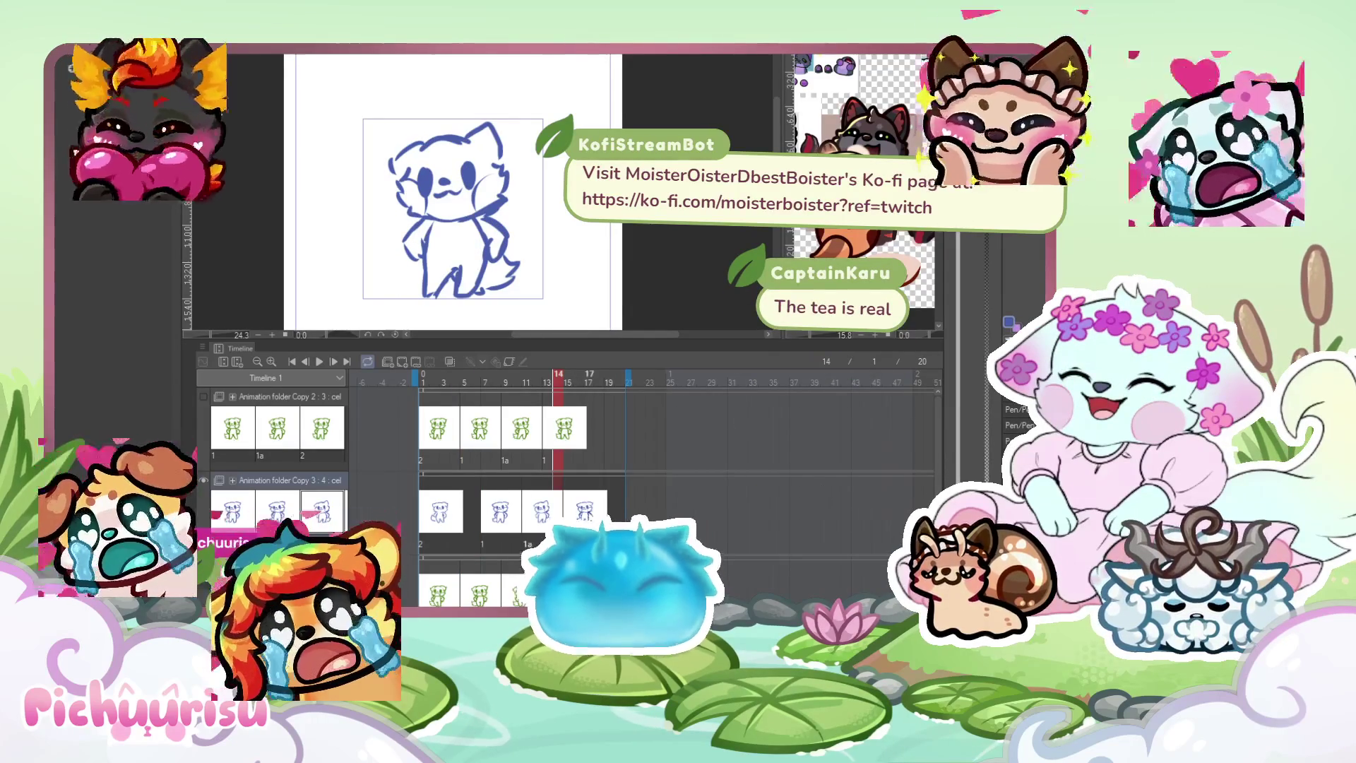
pyautogui.moveTo(568, 523); pyautogui.dragTo(578, 521)
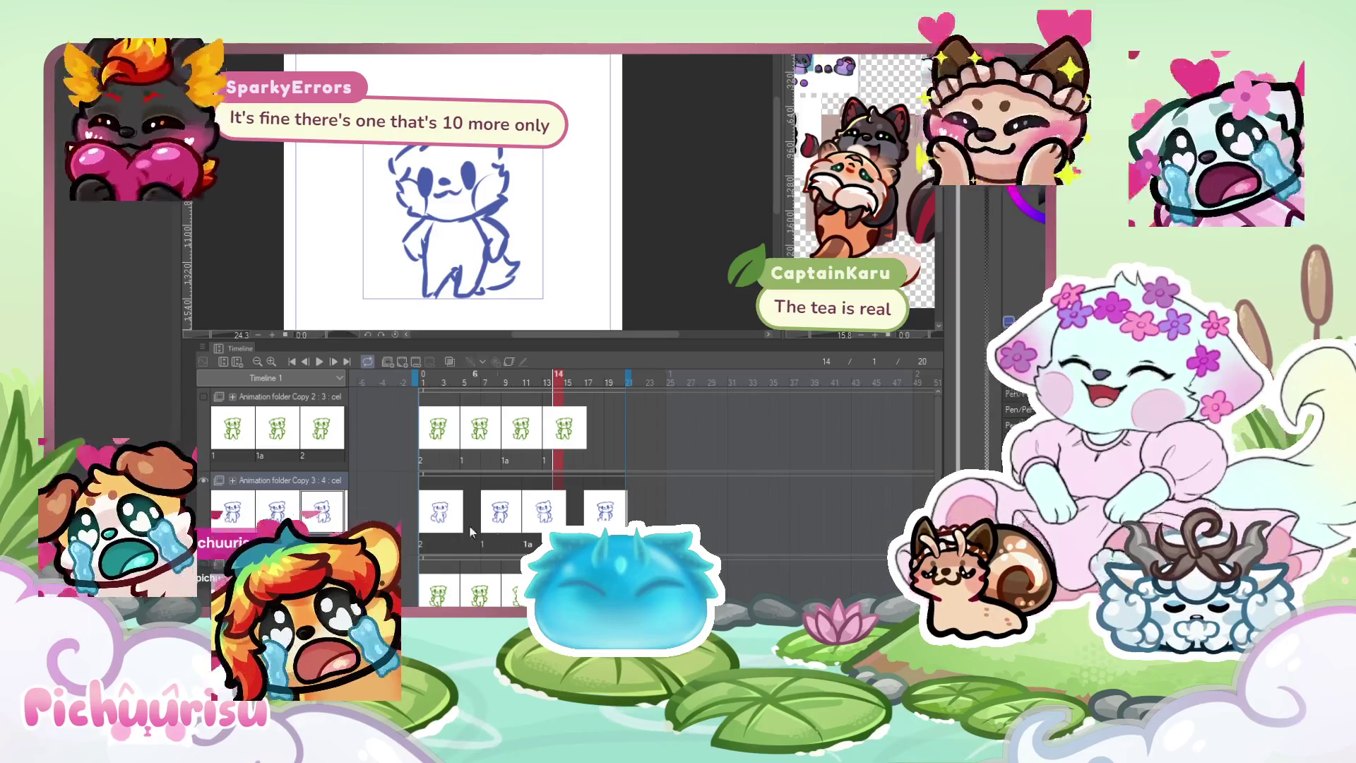
# Assign cel 3 to the empty frame 5 and check the drawing at frame 15.
pyautogui.click(456, 512)
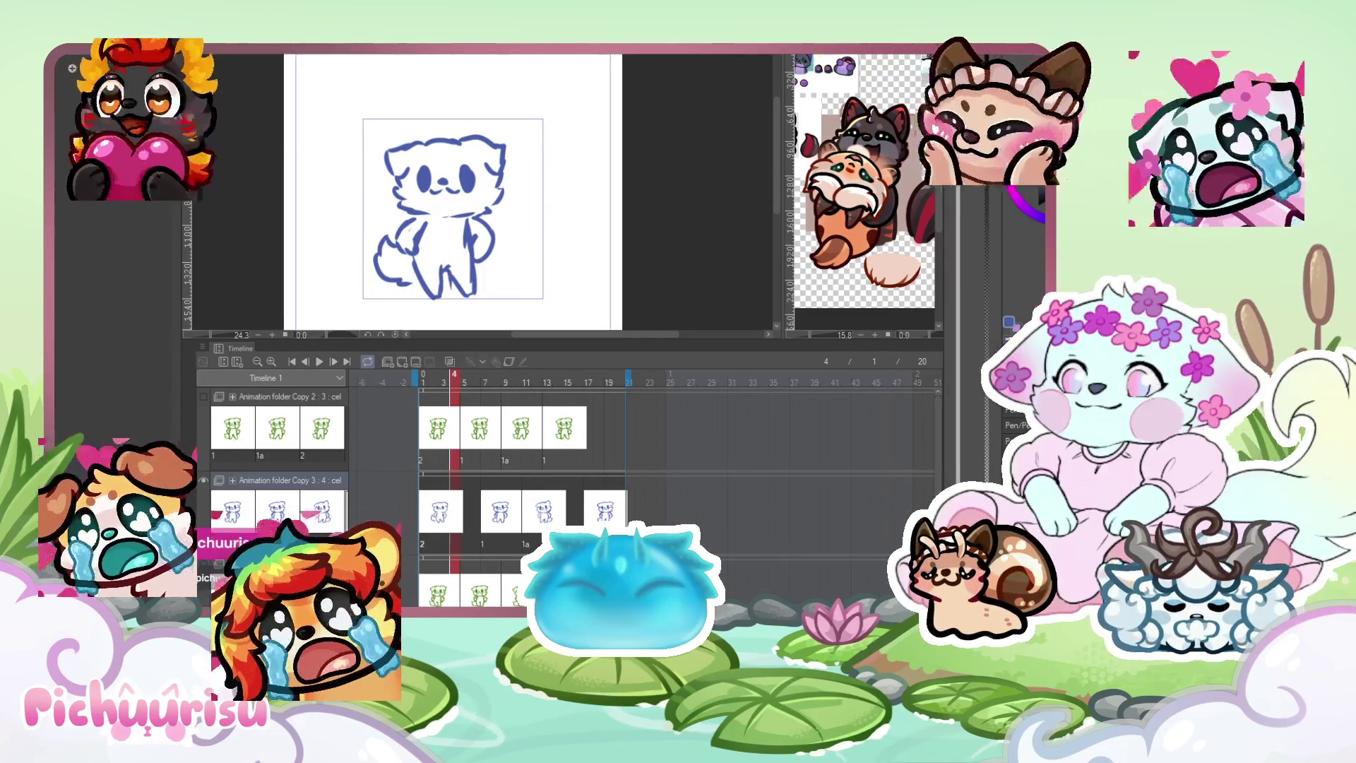
pyautogui.click(466, 509)
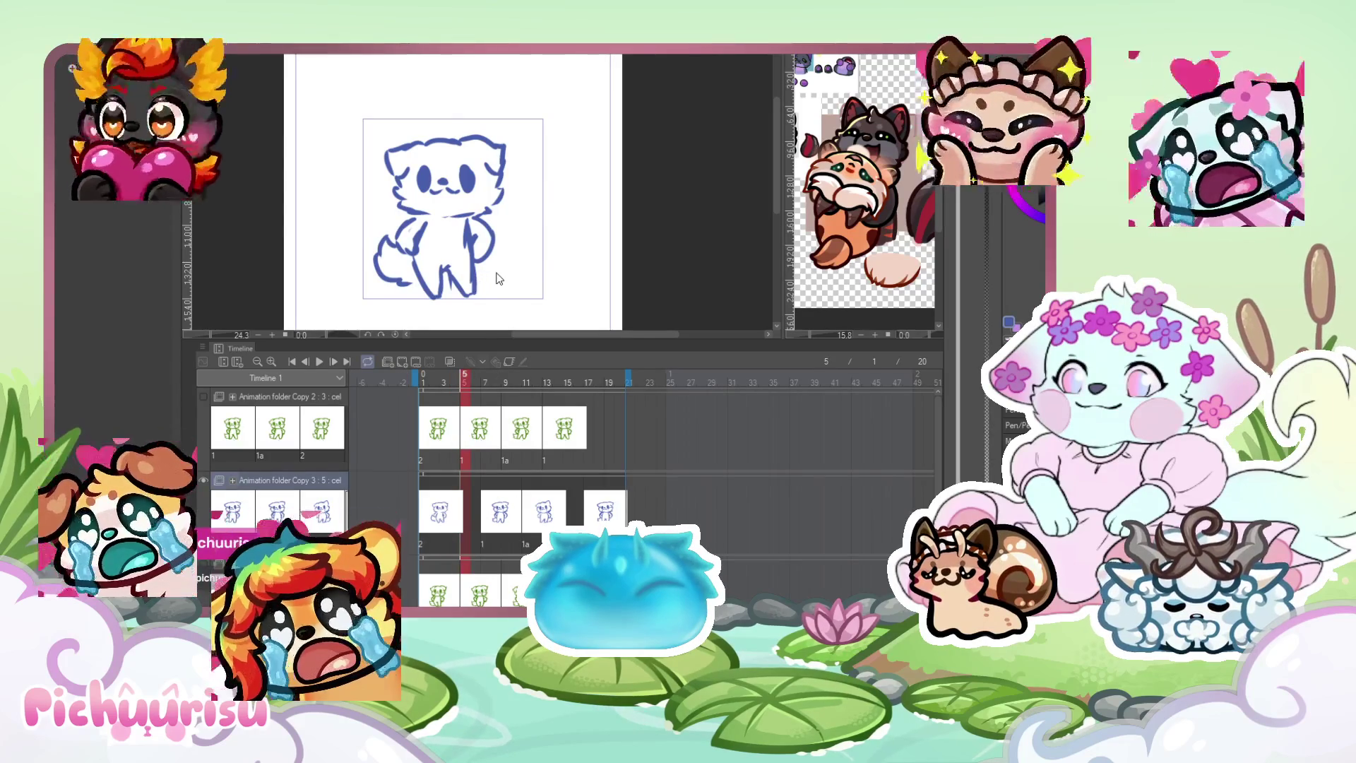
pyautogui.hotkey('ctrl', 'shift', 'n')
pyautogui.scroll(1, 502, 262)
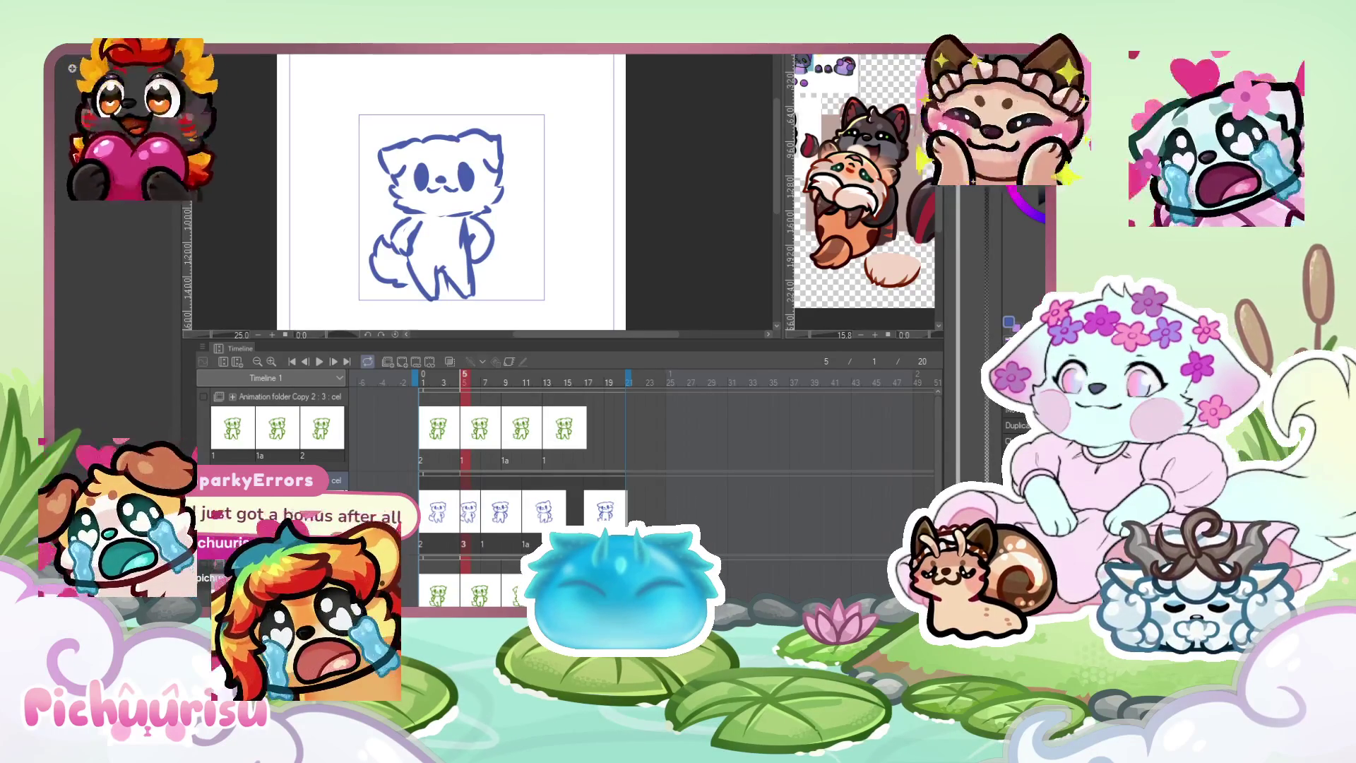
pyautogui.click(568, 374)
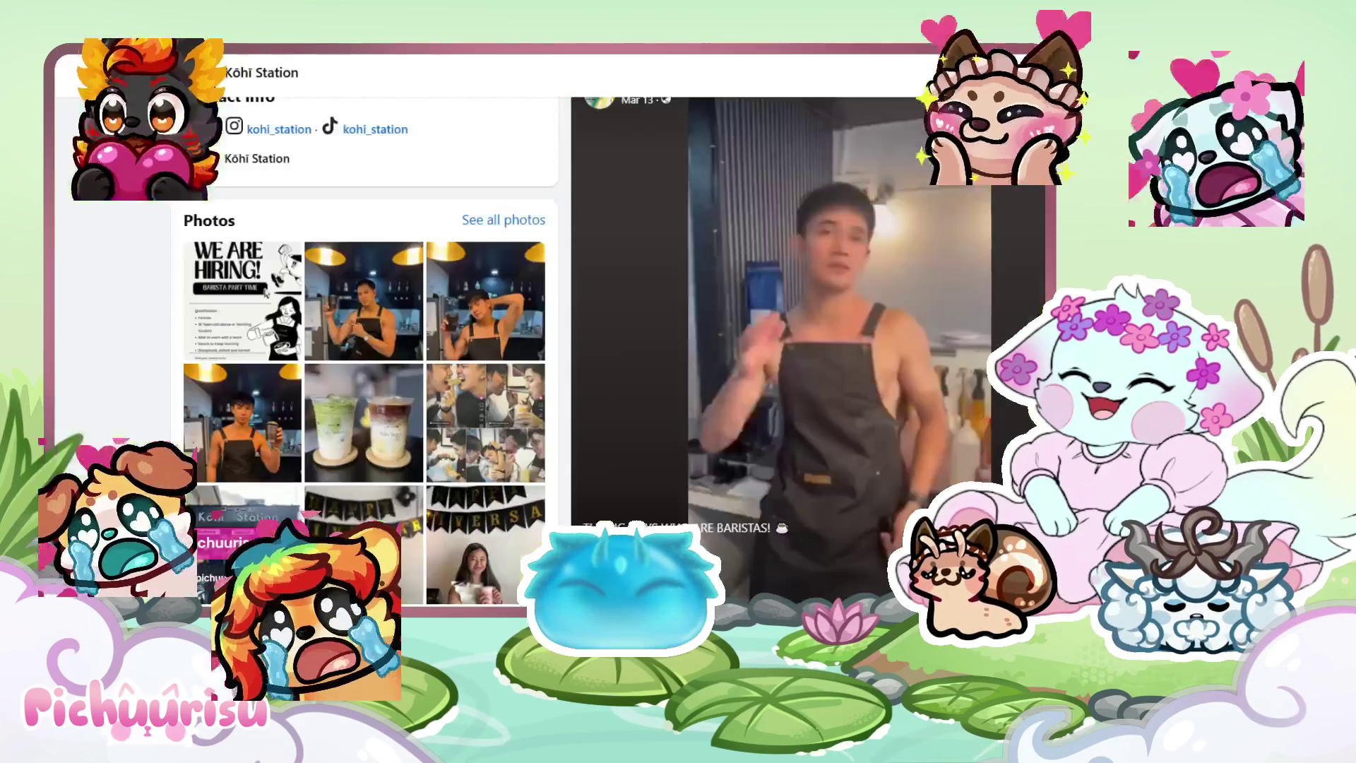
# Open a Kōhi Station video in the reel viewer, then exit back to the page.
pyautogui.click(876, 311)
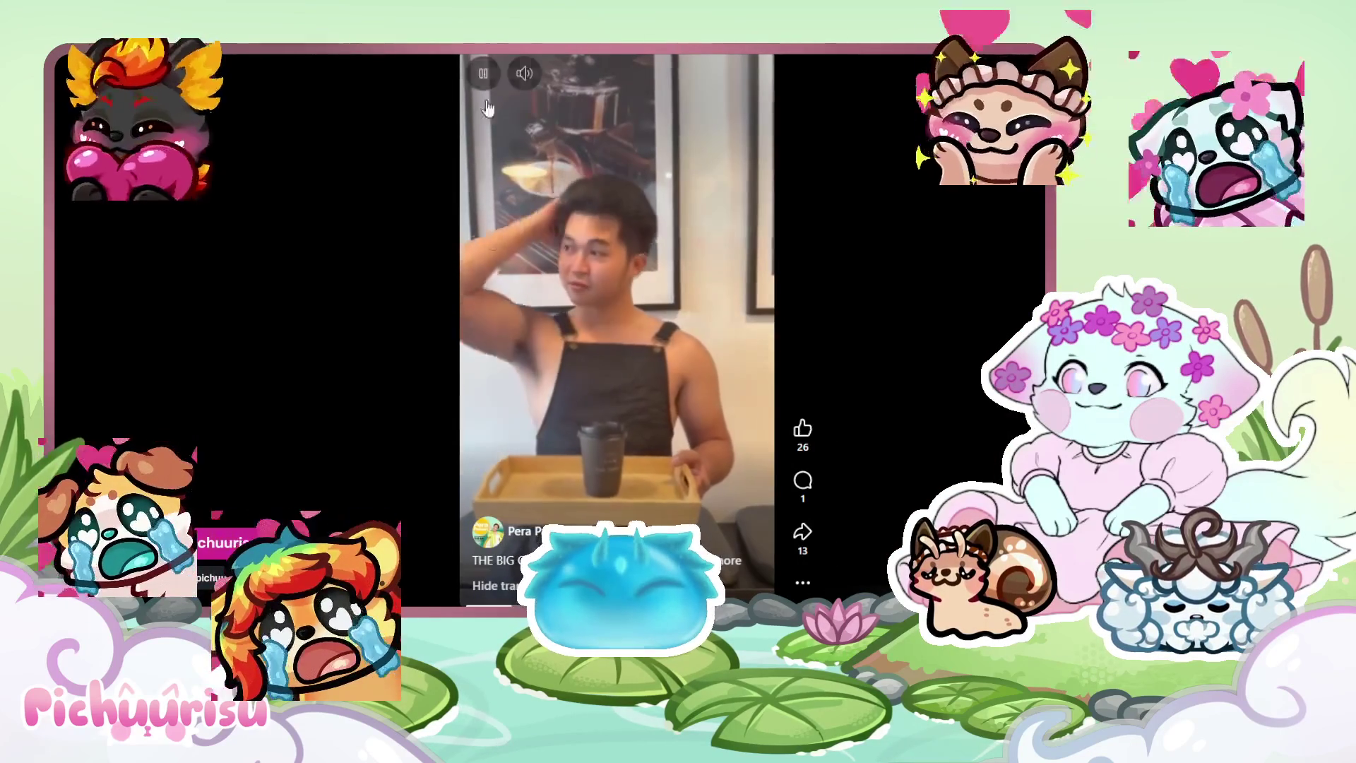
pyautogui.moveTo(523, 73)
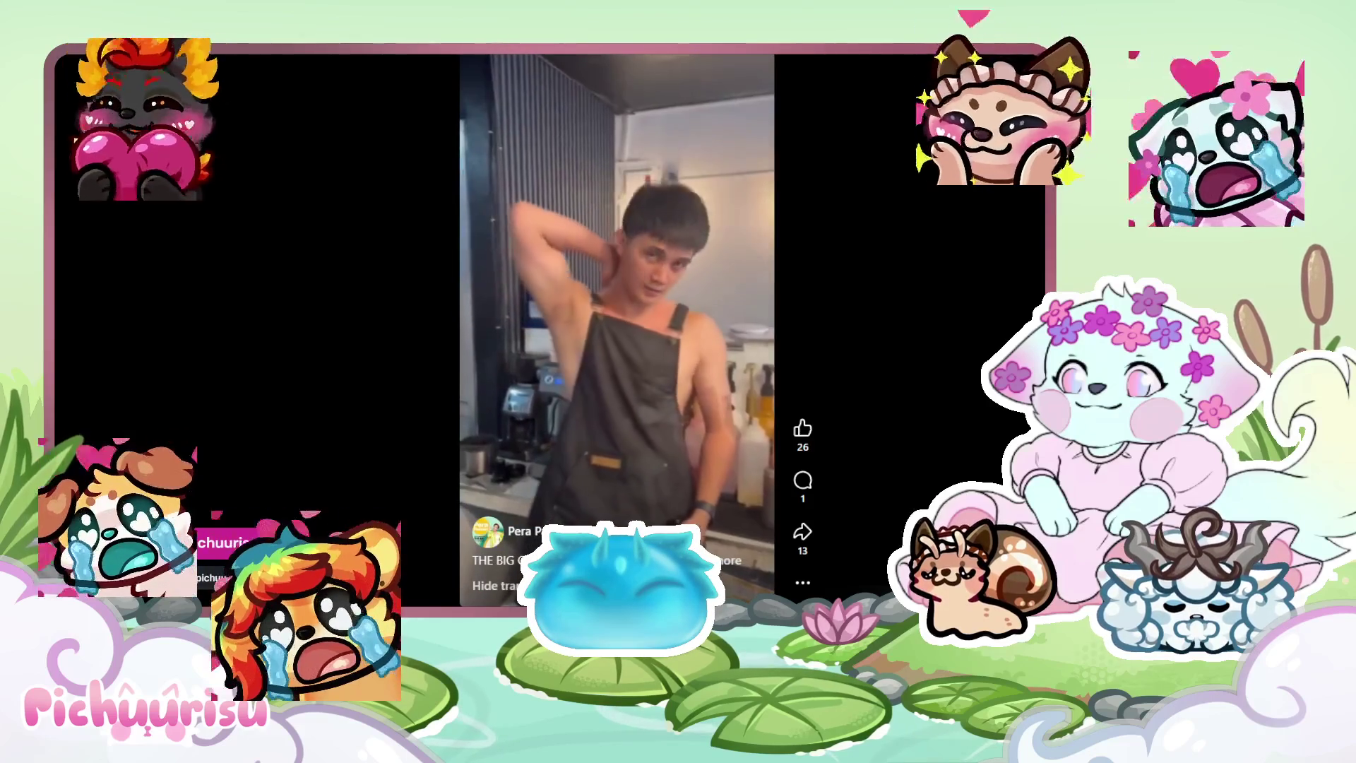
pyautogui.press('Escape')
# Scroll down through the Kōhi Station page's video posts.
pyautogui.scroll(-3, 678, 318)
pyautogui.scroll(-4, 805, 318)
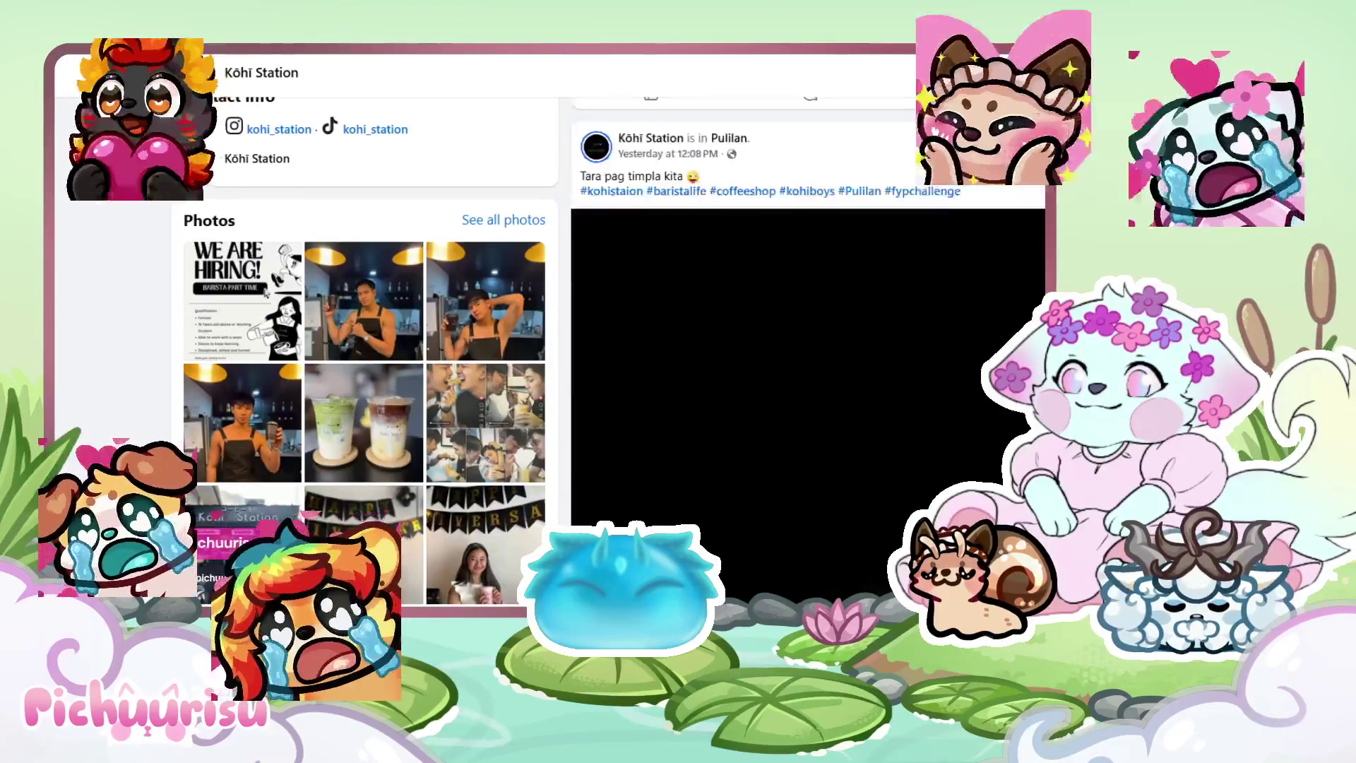
pyautogui.scroll(-2, 805, 318)
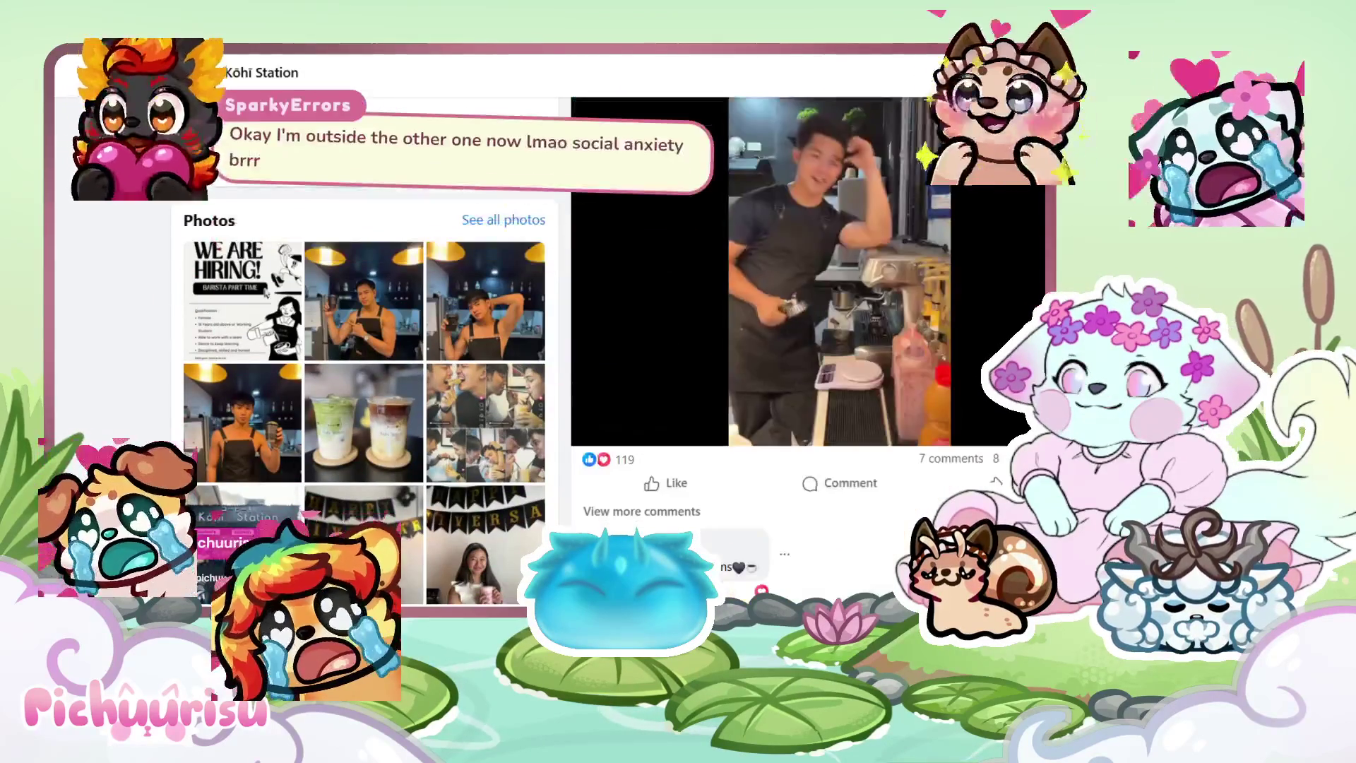
pyautogui.scroll(-5, 805, 353)
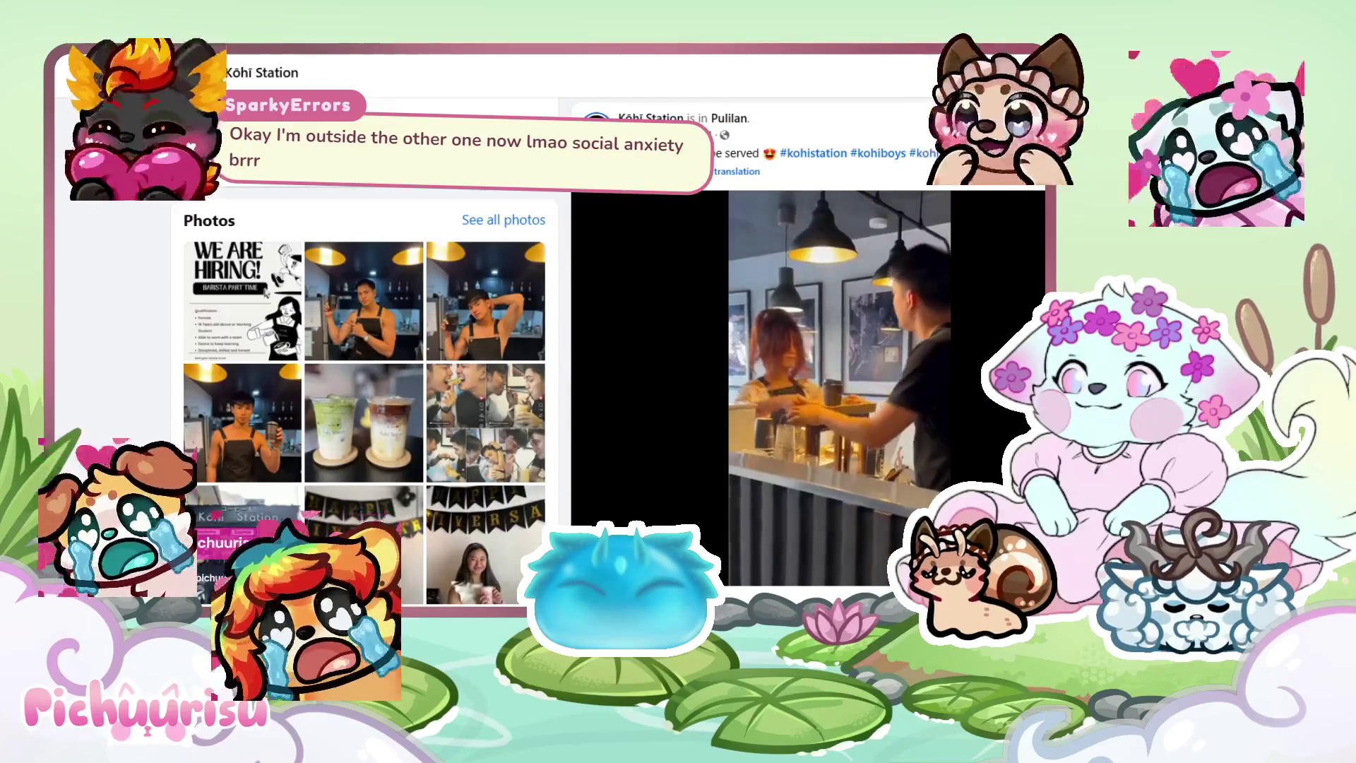
pyautogui.scroll(-1, 805, 353)
pyautogui.scroll(-7, 805, 353)
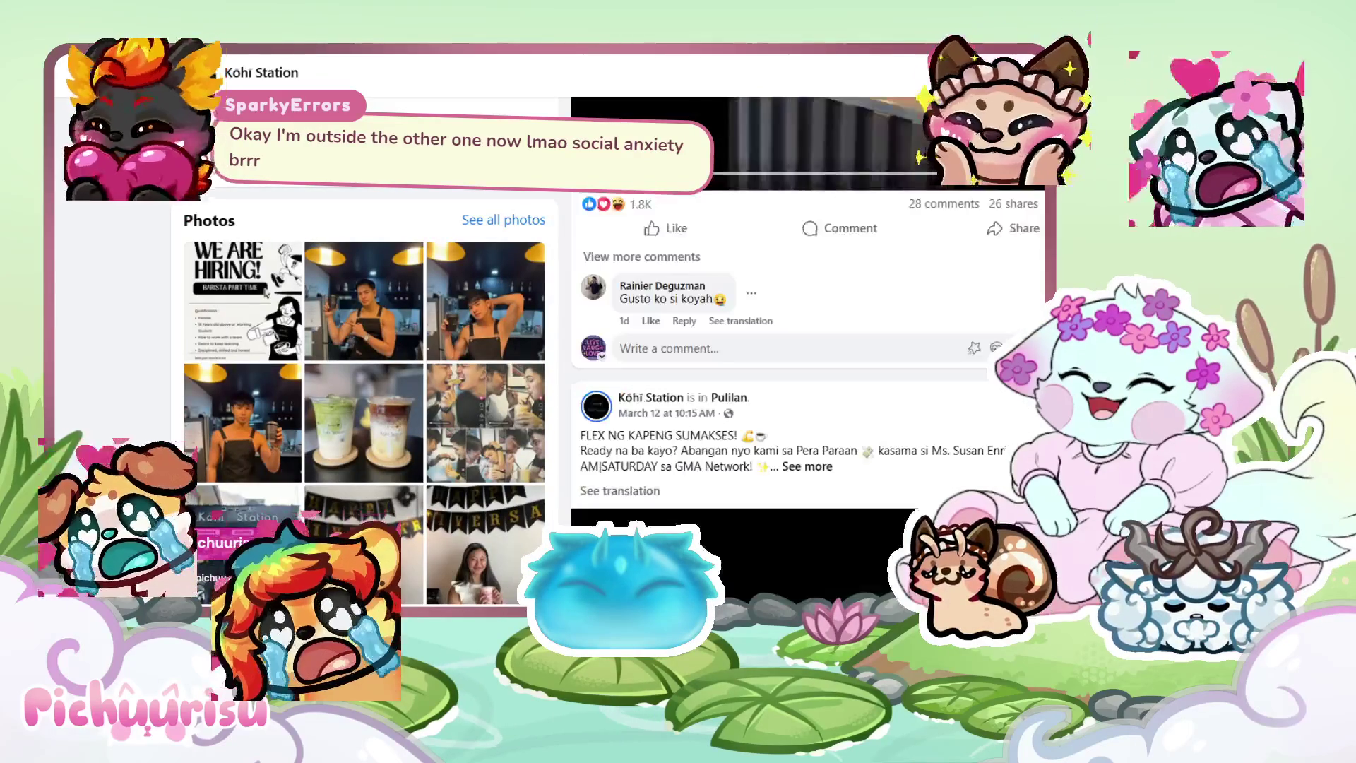
pyautogui.scroll(-2, 806, 353)
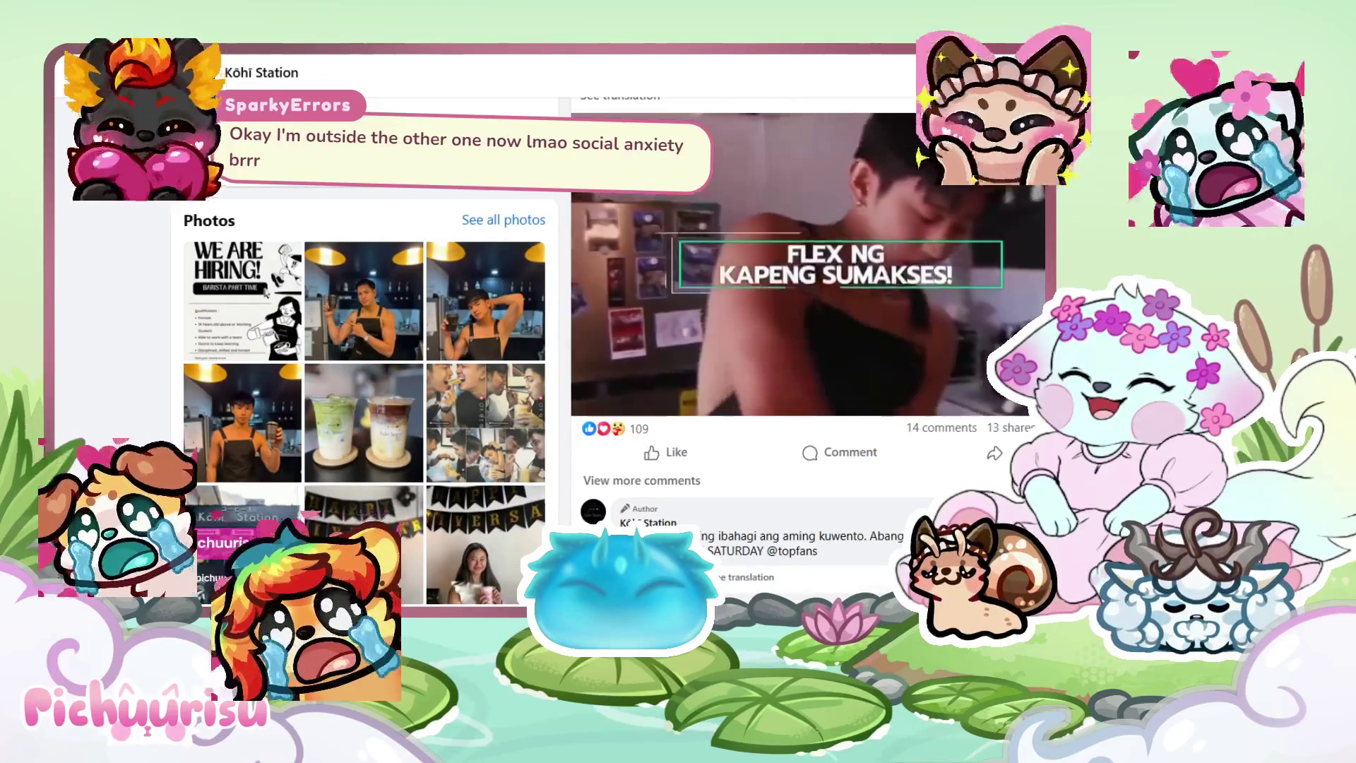
pyautogui.scroll(2, 806, 353)
pyautogui.scroll(-2, 806, 353)
pyautogui.scroll(-2, 806, 354)
pyautogui.scroll(2, 805, 354)
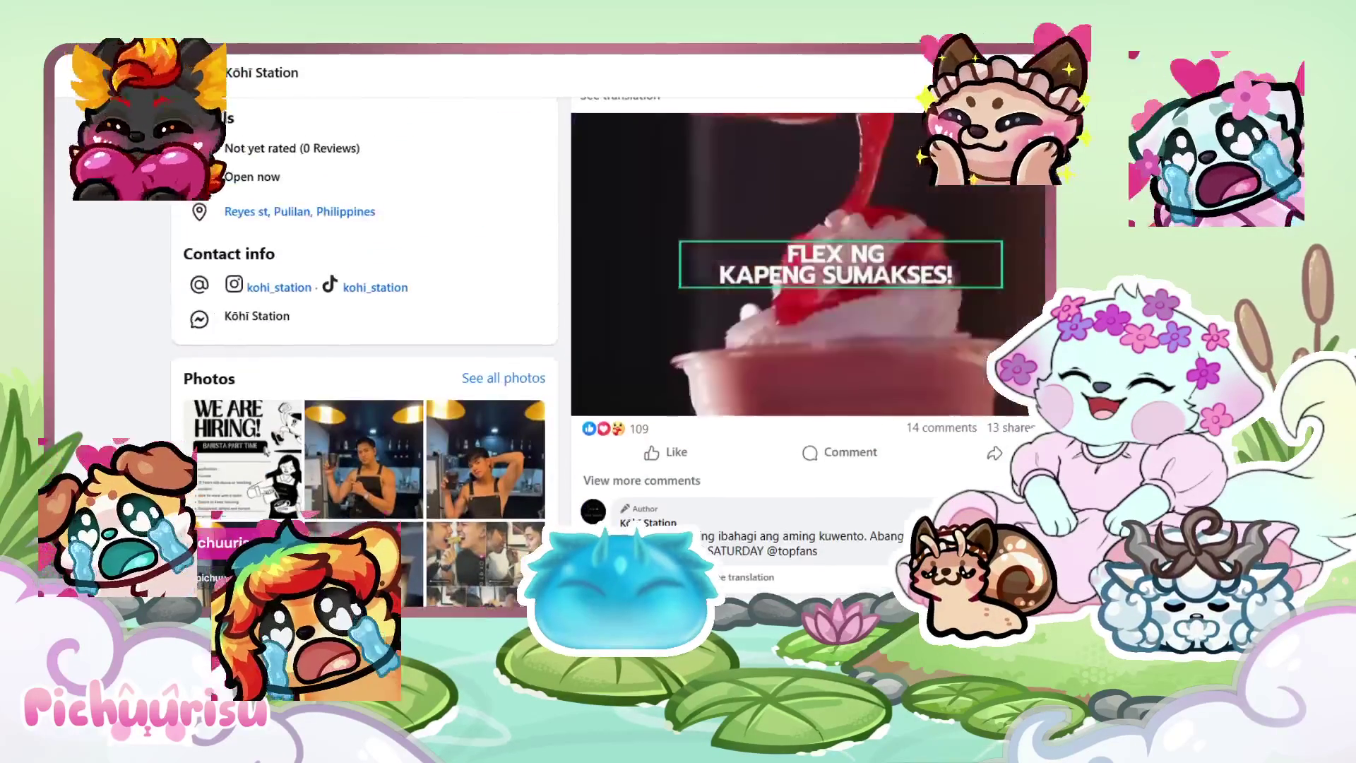
pyautogui.scroll(-7, 805, 353)
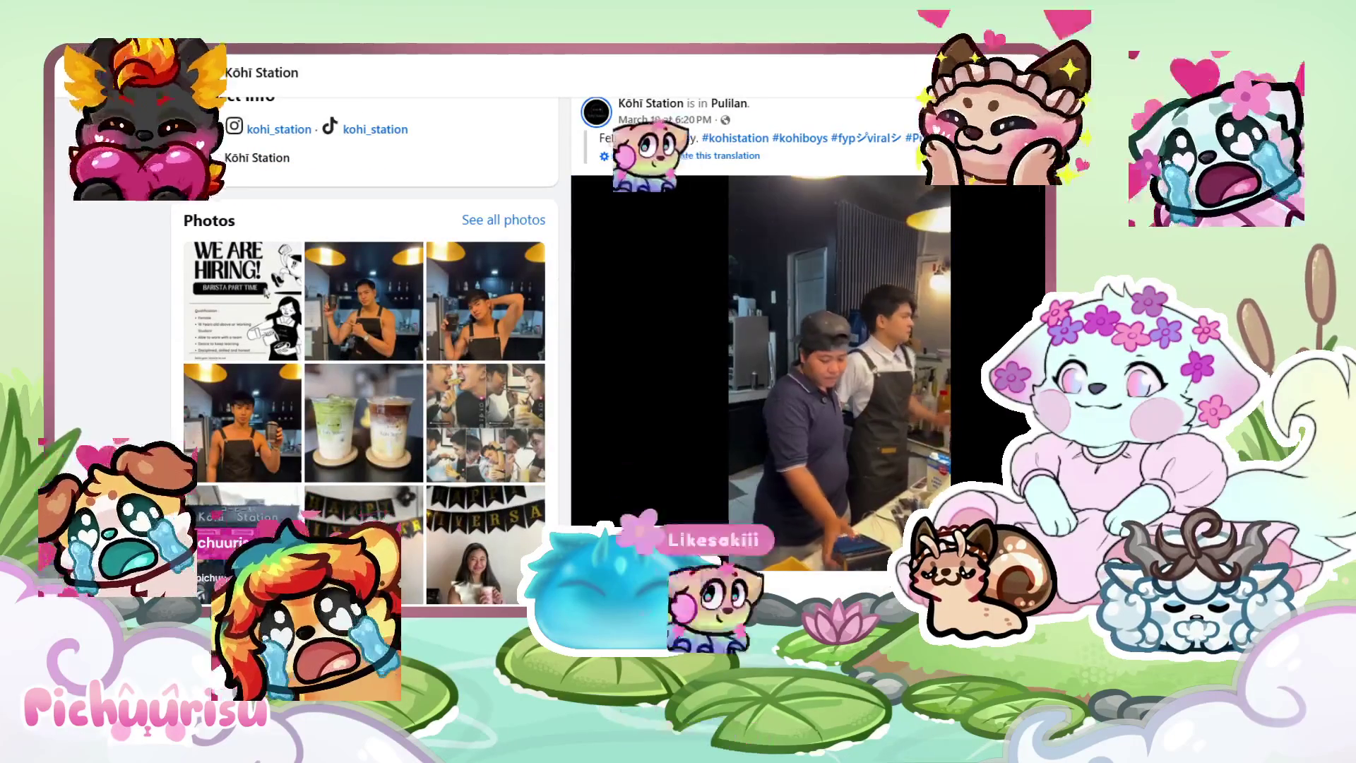
pyautogui.scroll(-8, 806, 353)
pyautogui.scroll(-2, 805, 354)
pyautogui.scroll(4, 805, 353)
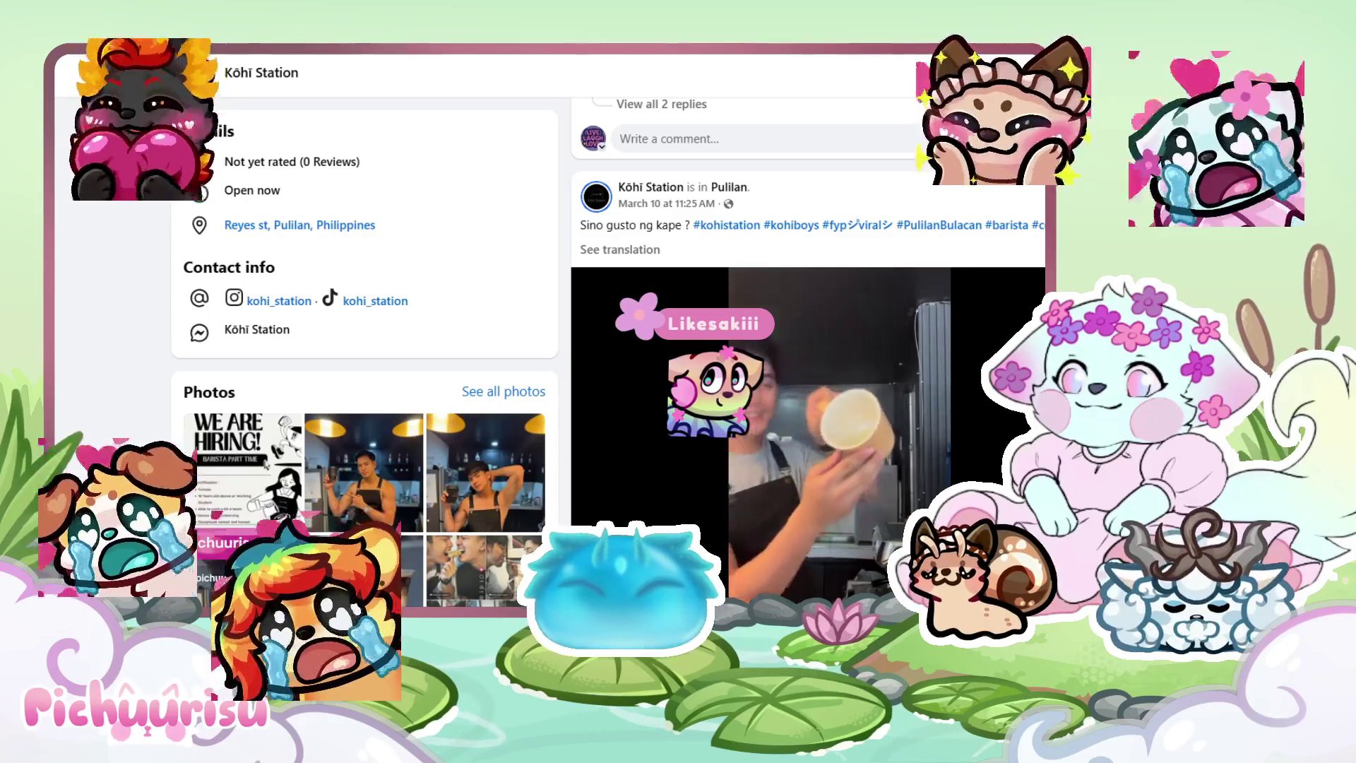
pyautogui.scroll(-6, 805, 353)
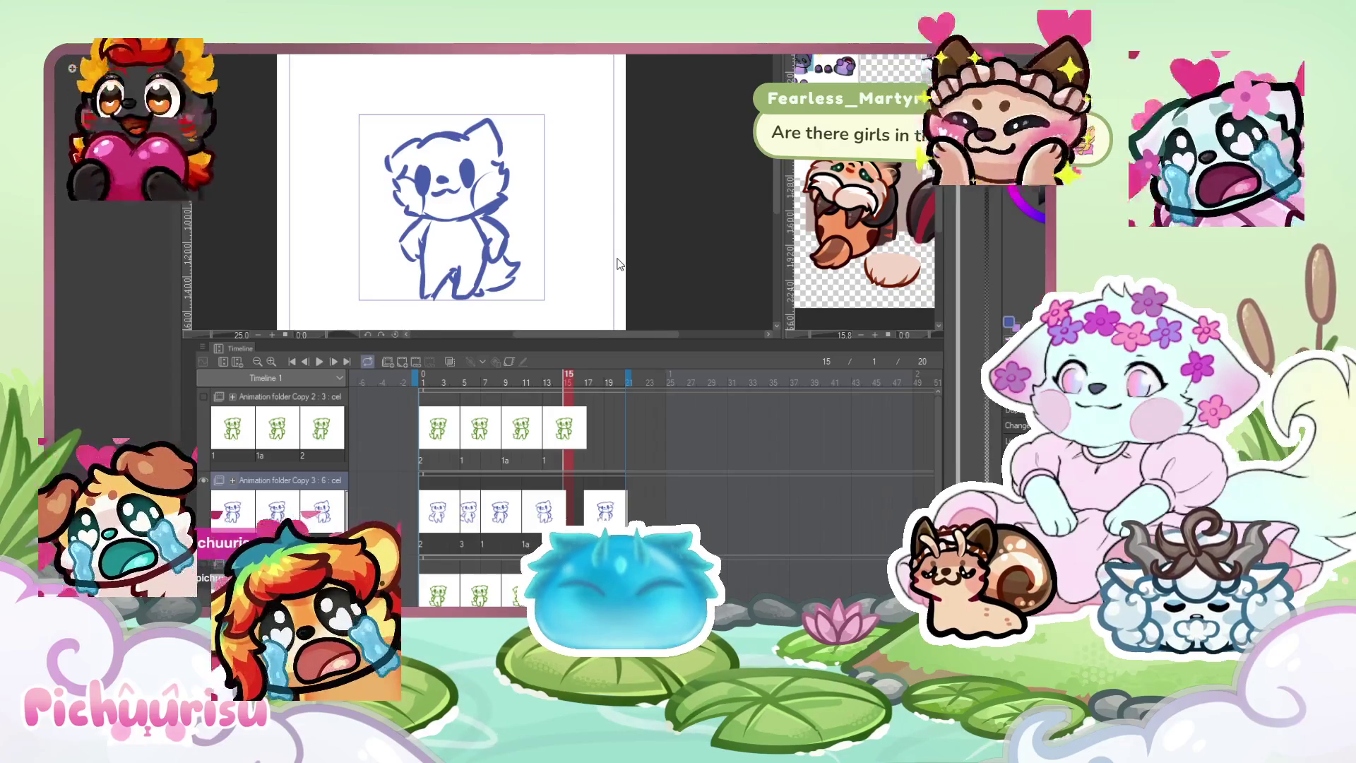
# Switch to the Liquify tool and compare the poses at frames 5 and 15.
pyautogui.press('j')
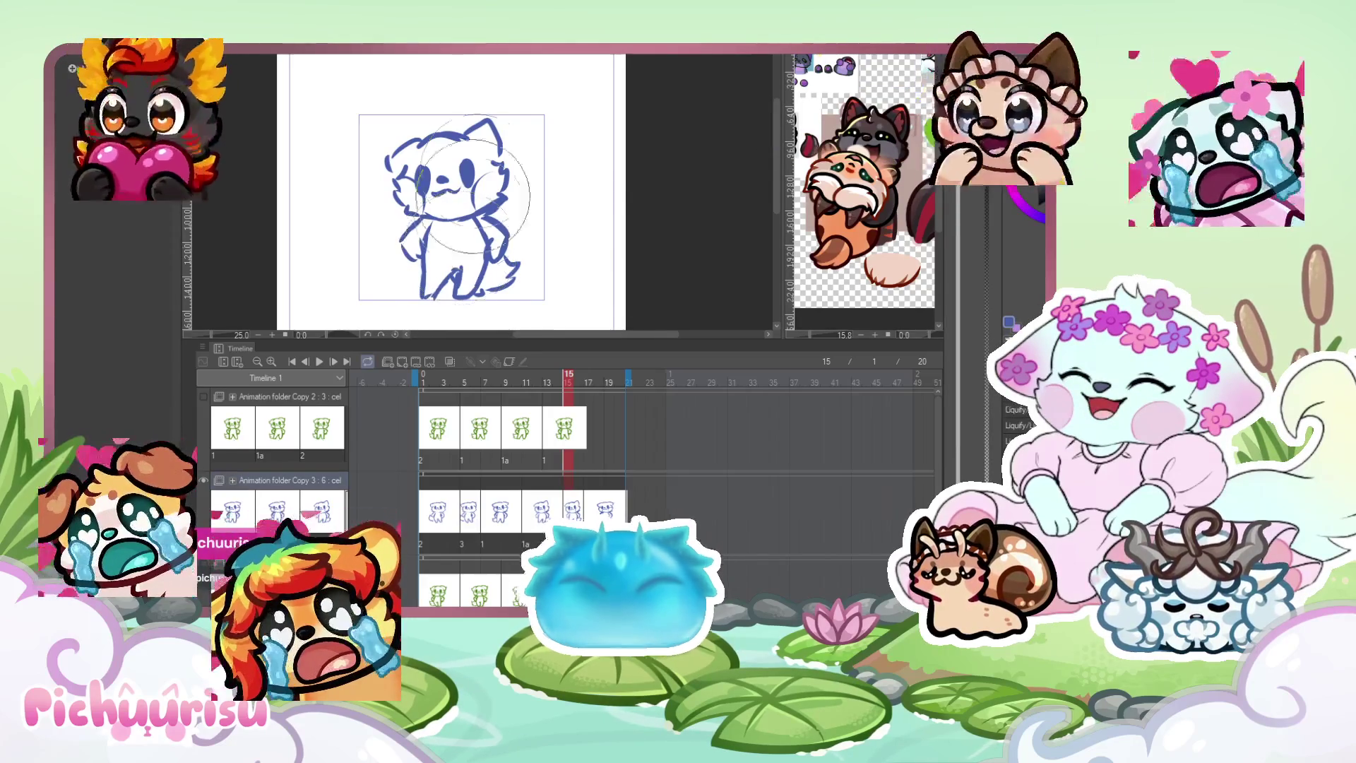
pyautogui.click(436, 521)
pyautogui.click(471, 512)
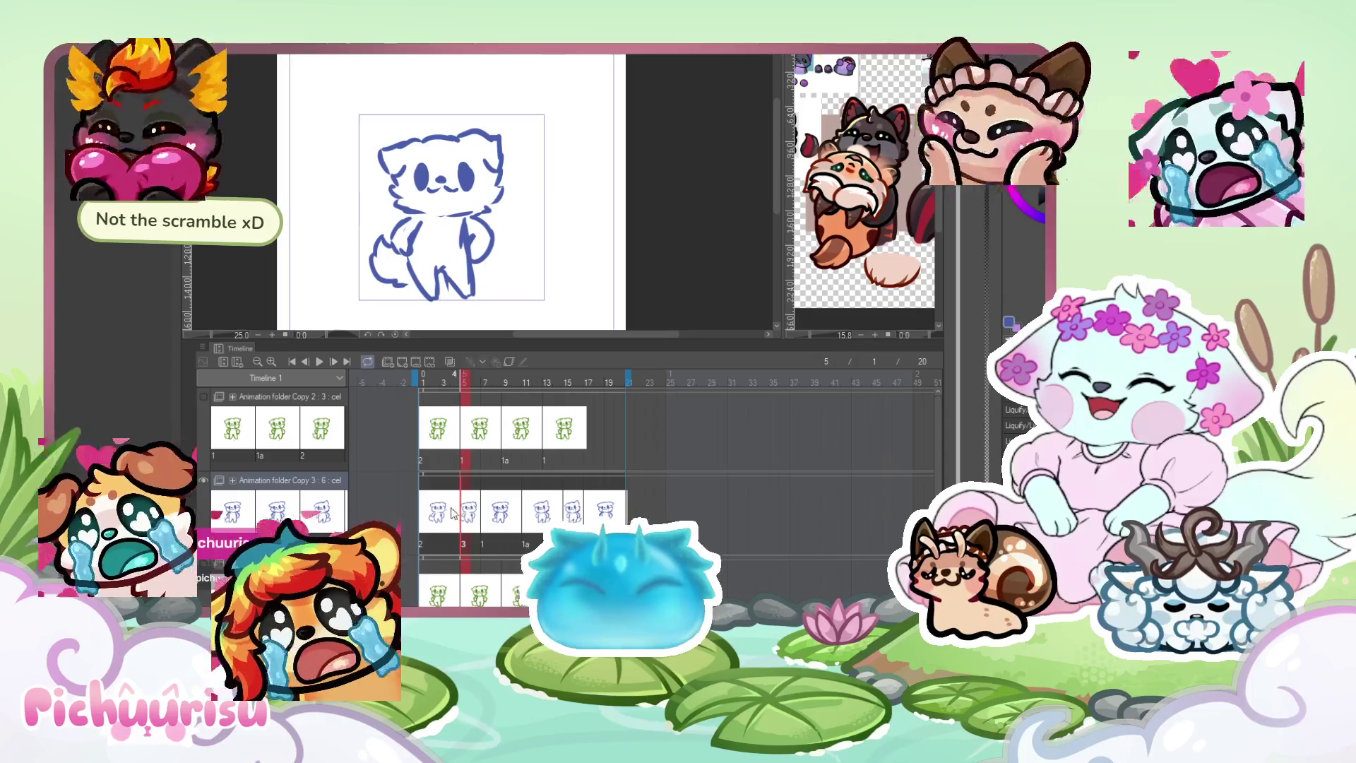
pyautogui.click(572, 506)
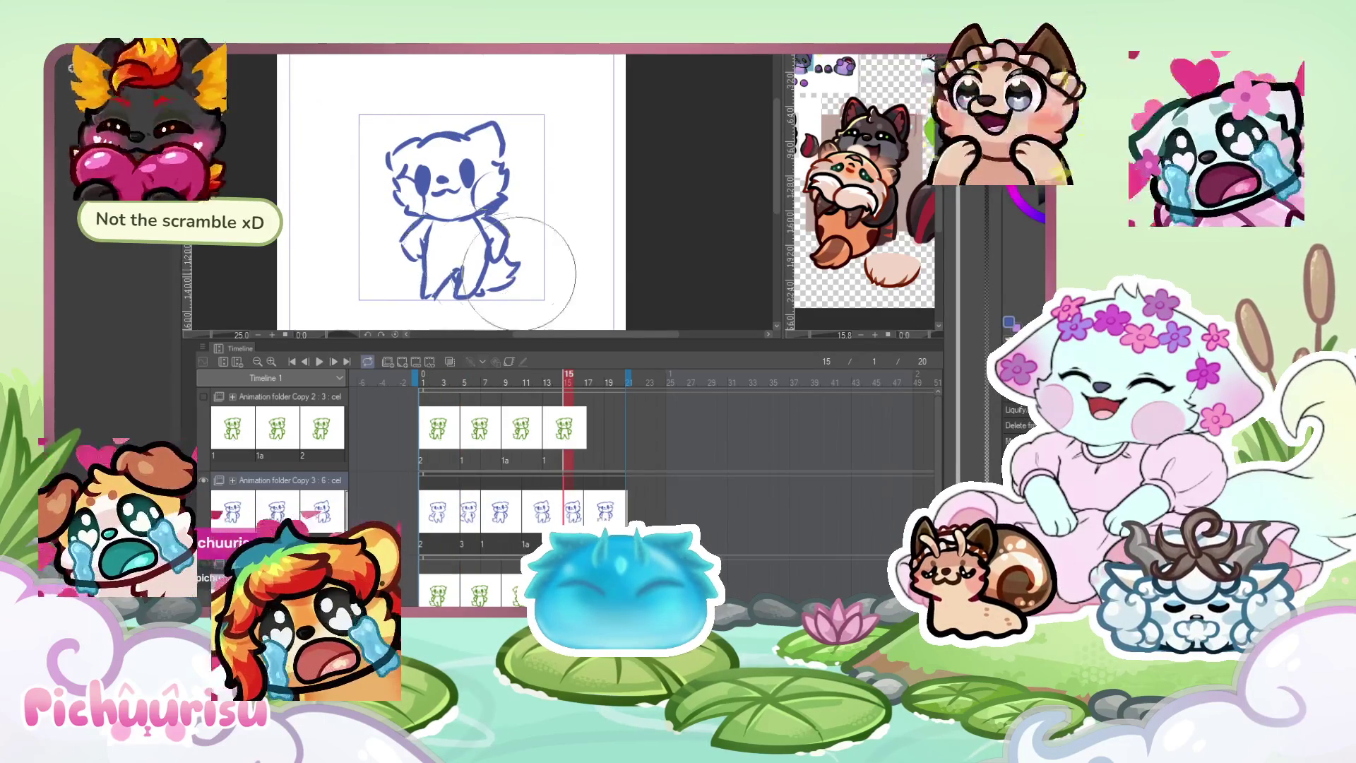
# Play the blue line animation loop and stop it.
pyautogui.scroll(-1, 597, 233)
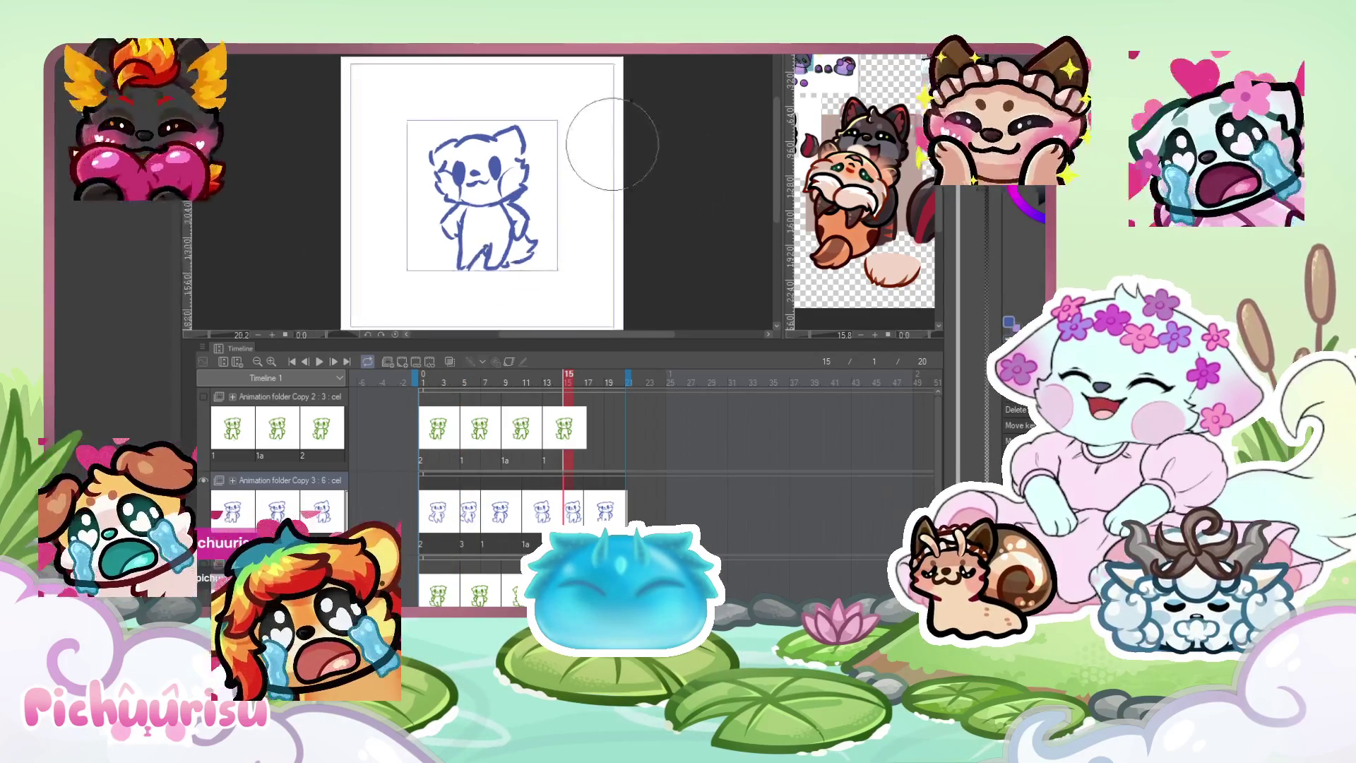
pyautogui.click(318, 362)
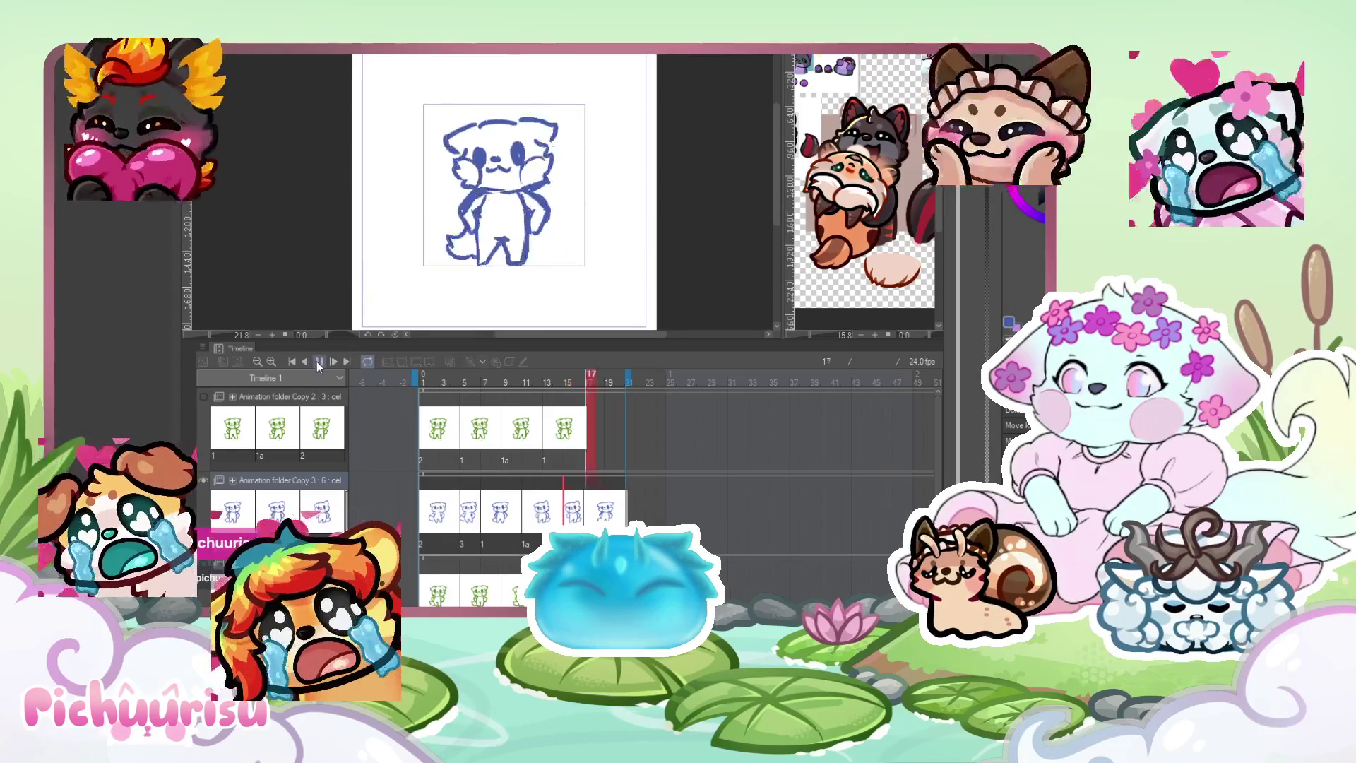
pyautogui.scroll(-4, 638, 239)
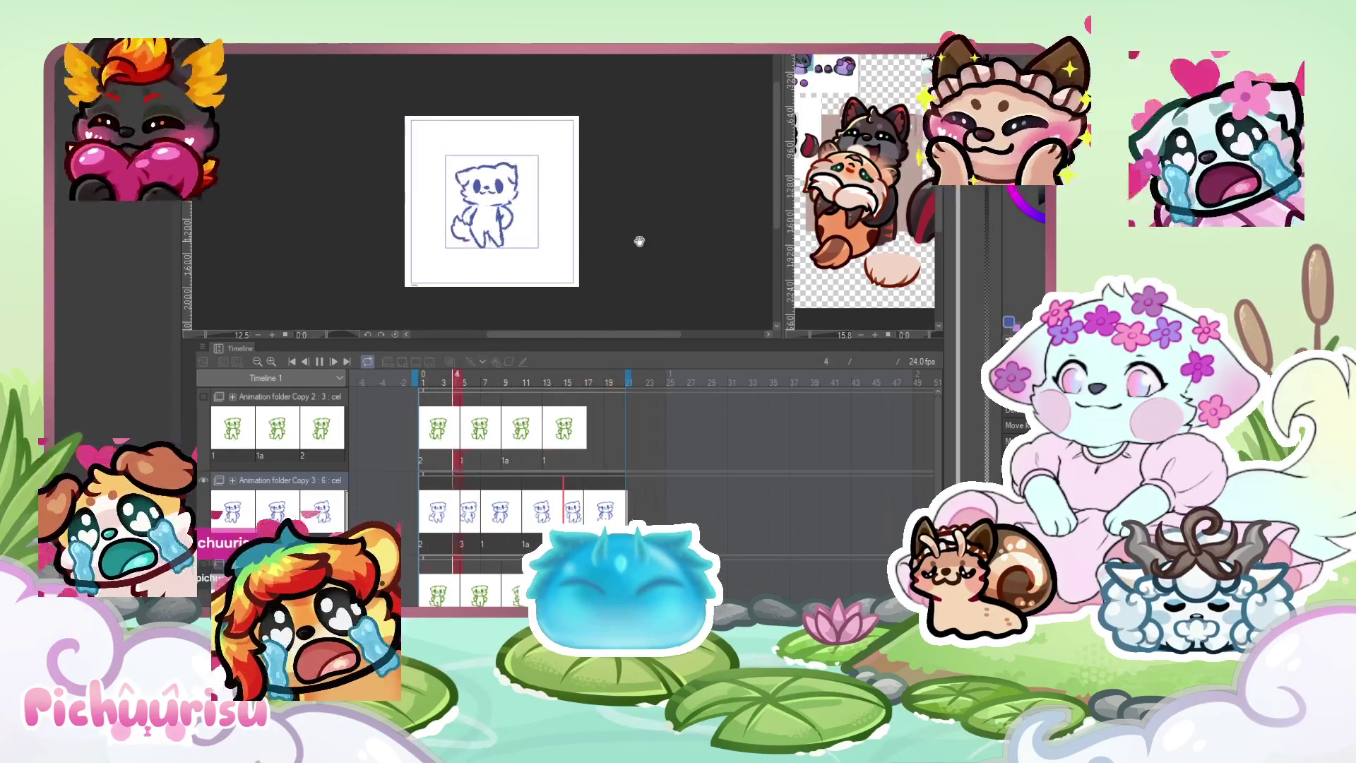
pyautogui.scroll(3, 519, 235)
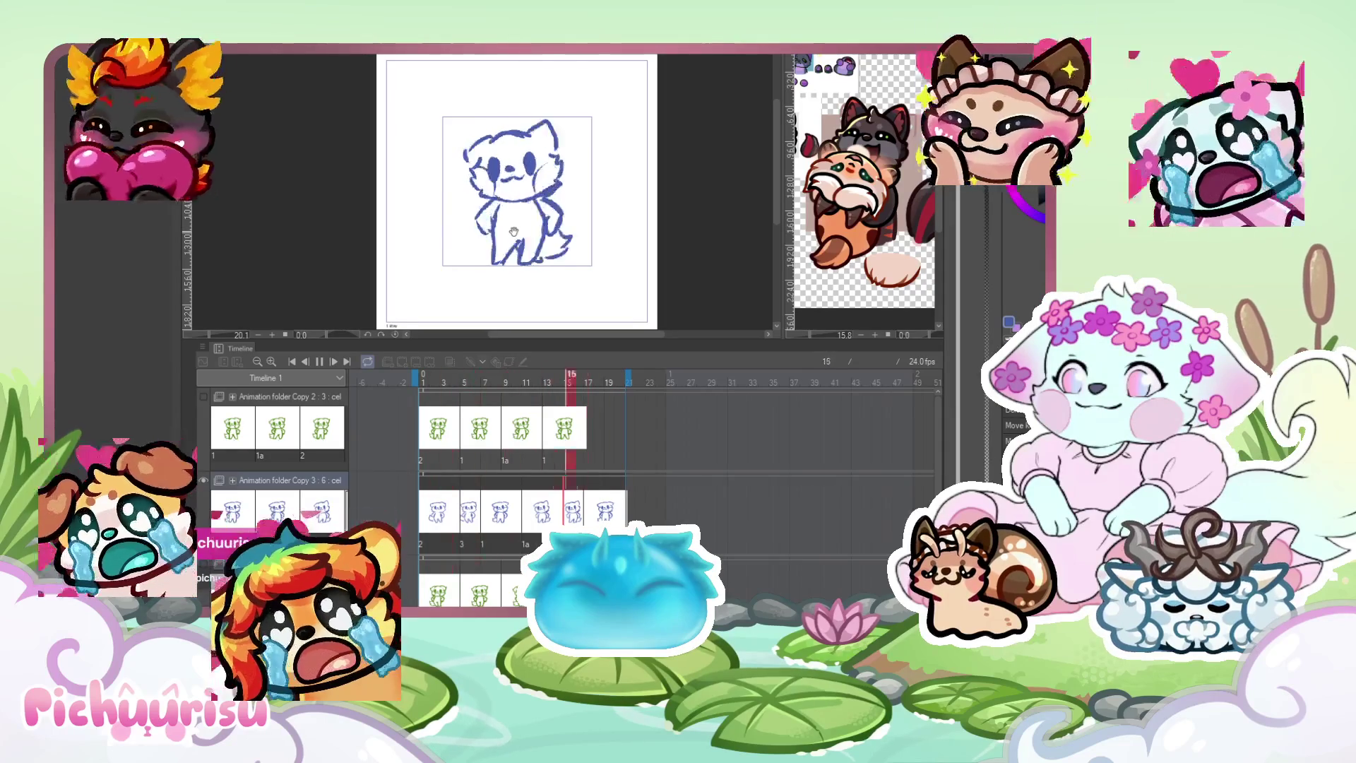
pyautogui.scroll(-2, 514, 232)
pyautogui.scroll(3, 554, 245)
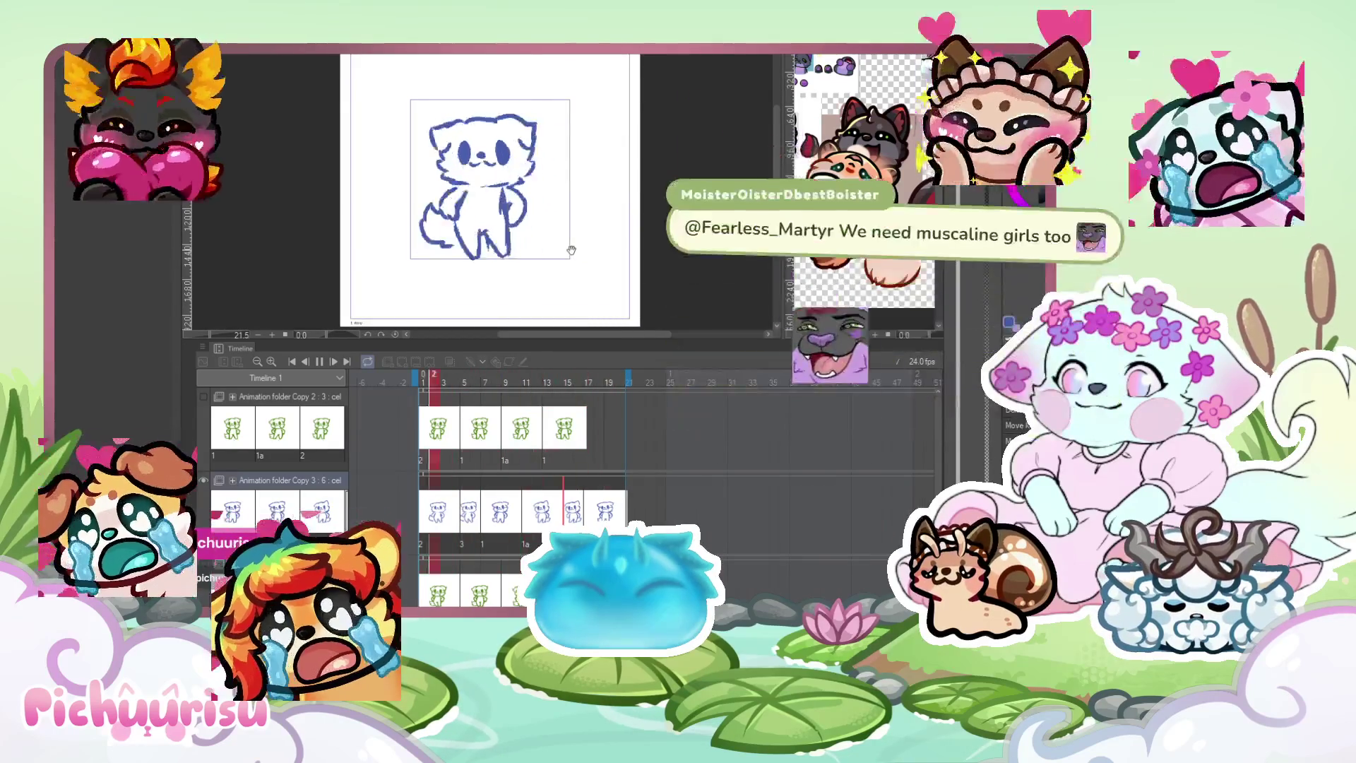
pyautogui.scroll(-2, 561, 233)
pyautogui.scroll(2, 543, 201)
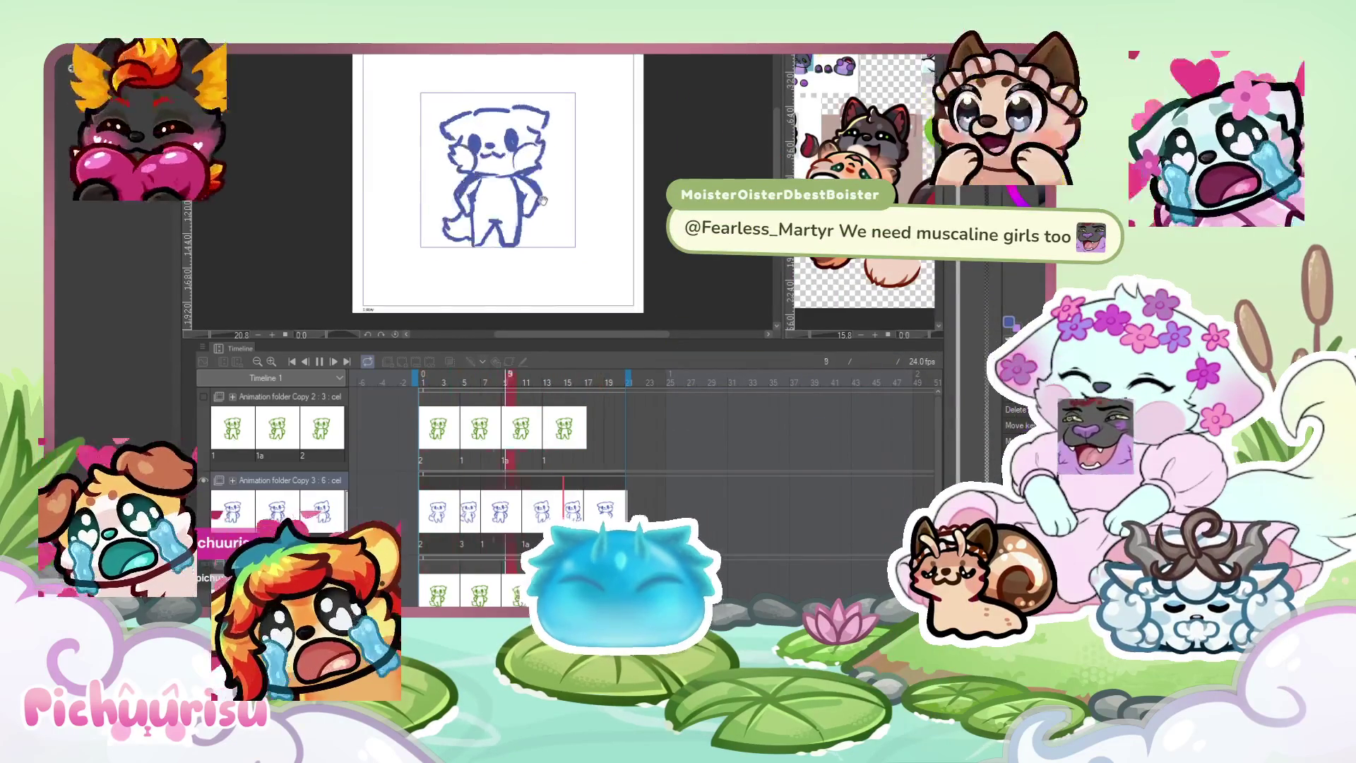
pyautogui.click(312, 358)
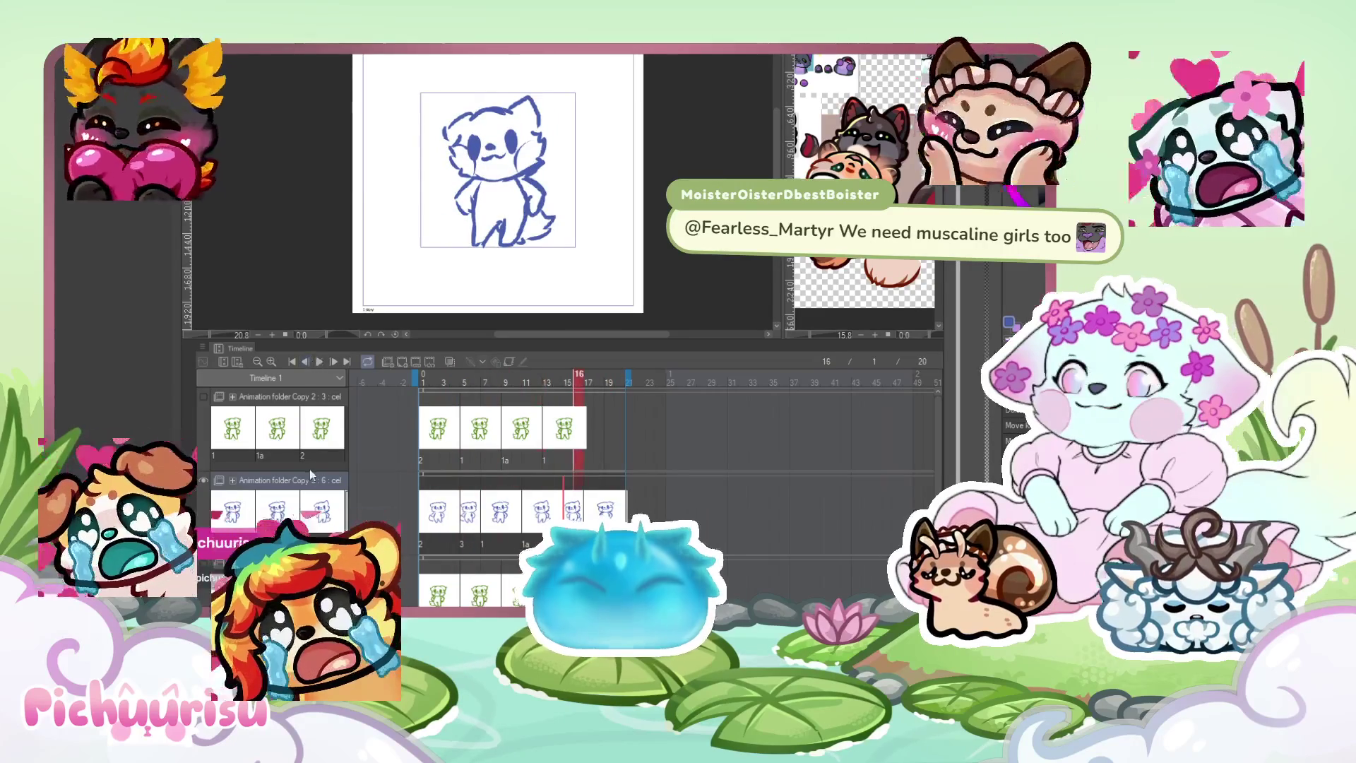
# Resume looping, stop at frame 6, and replay the animation from frame 1.
pyautogui.click(320, 362)
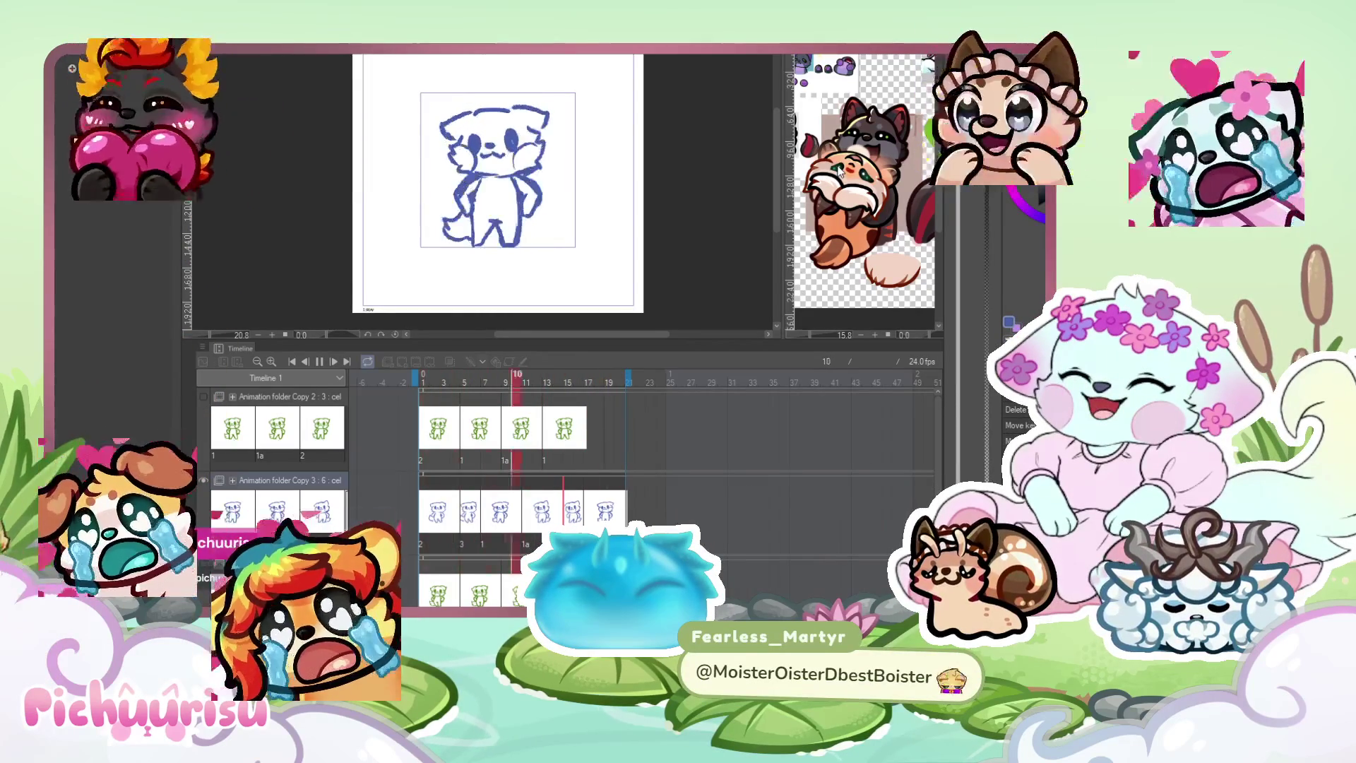
pyautogui.click(318, 364)
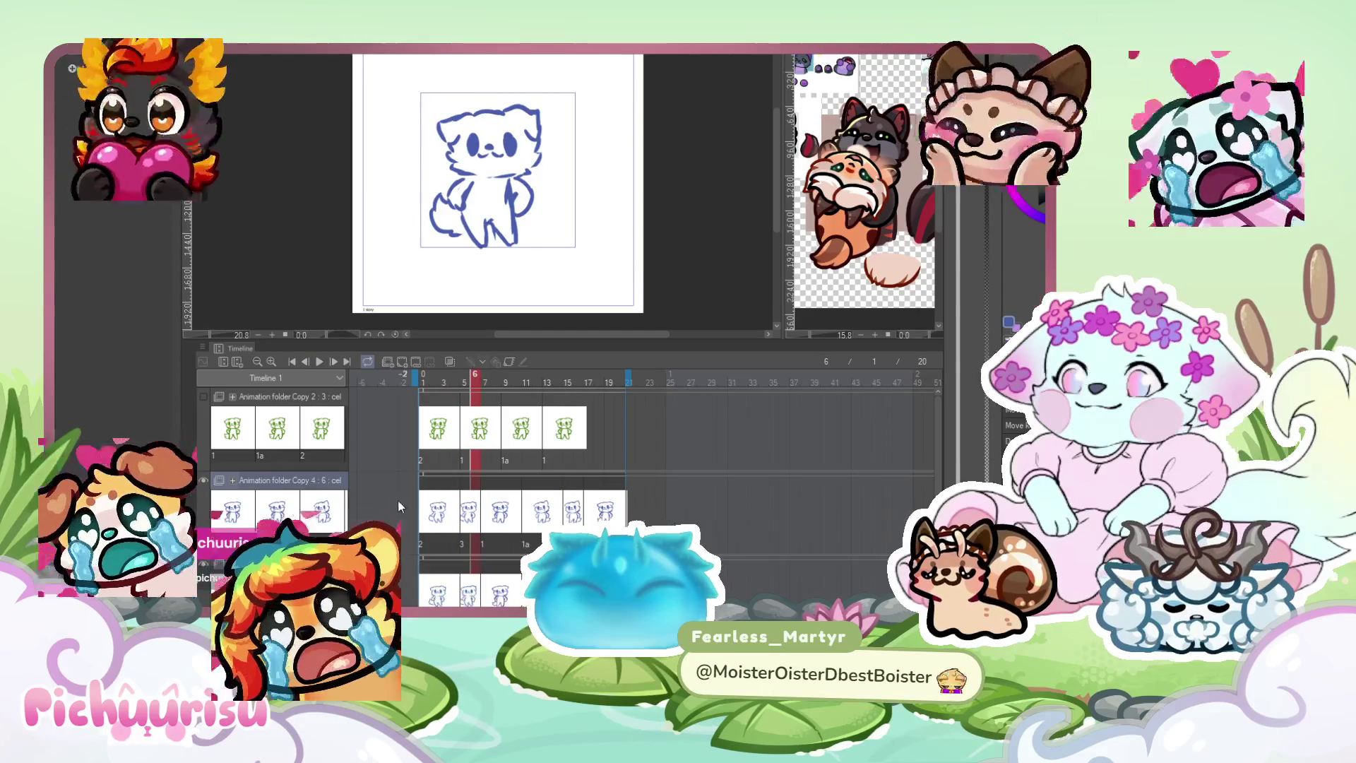
pyautogui.click(430, 503)
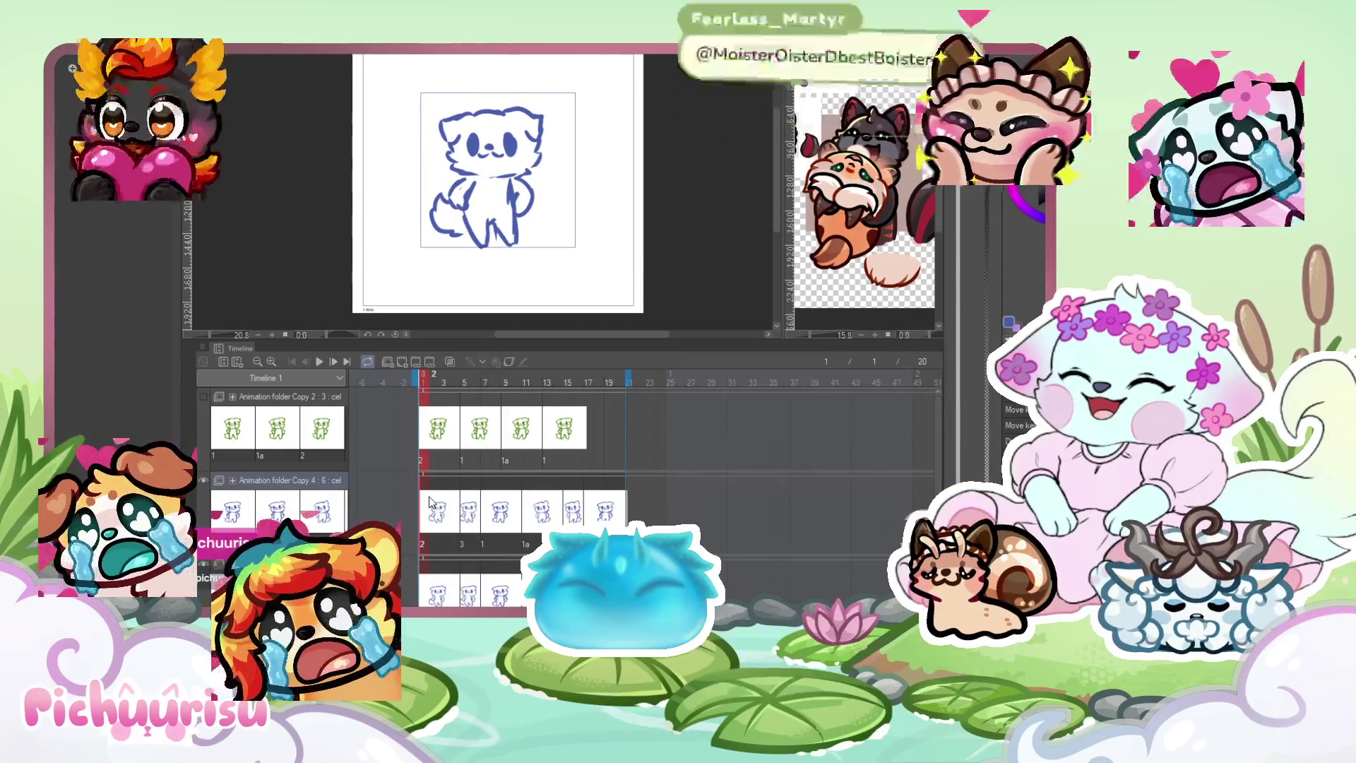
pyautogui.press('space')
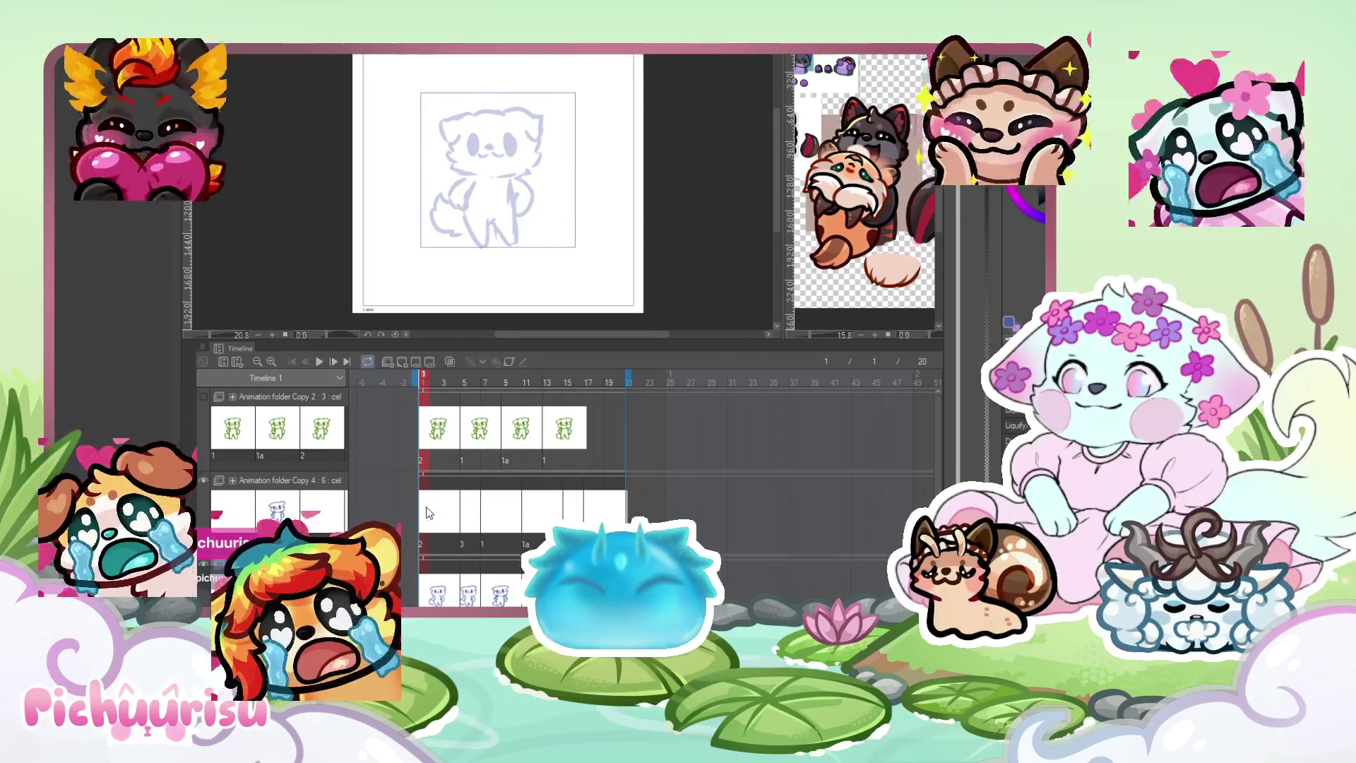
# Ink frame 1's head line, both ears and the lower left cheek in blue.
pyautogui.scroll(2, 544, 166)
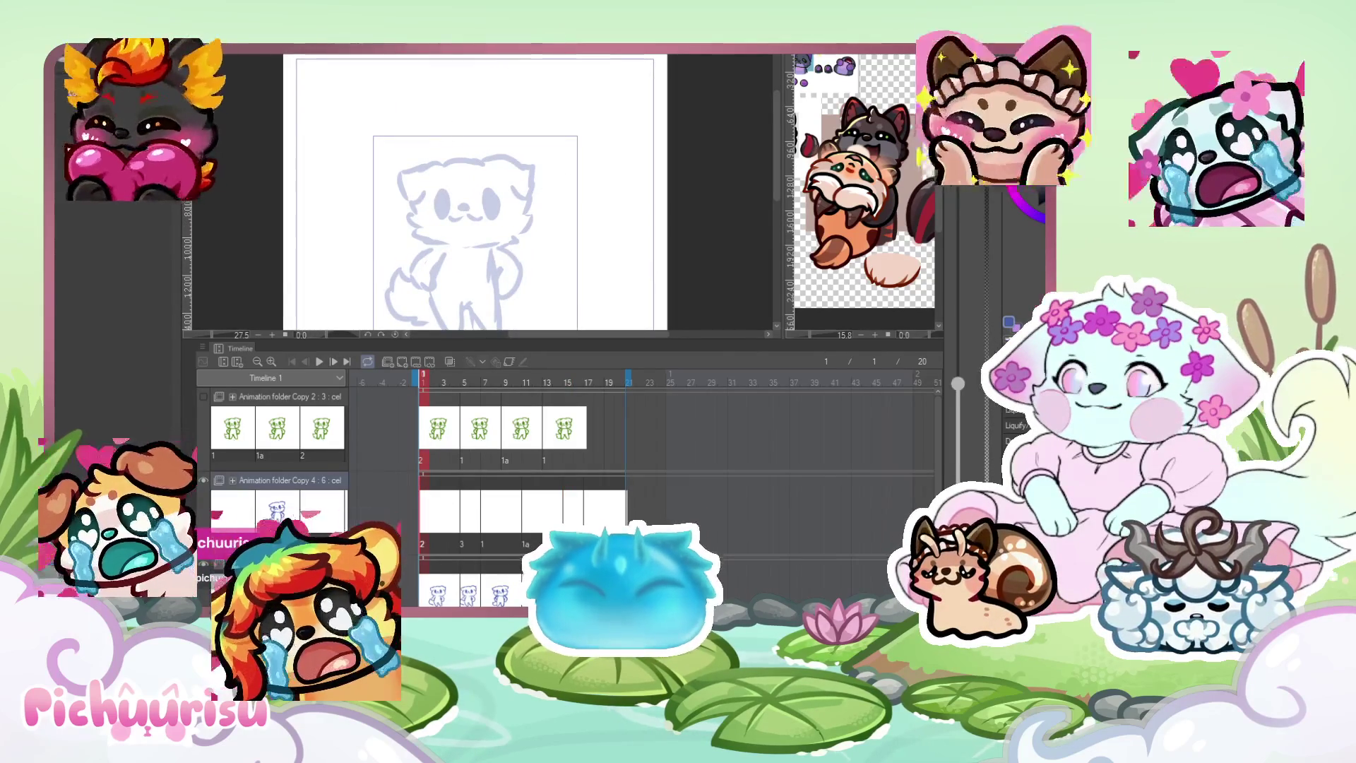
pyautogui.scroll(1, 448, 169)
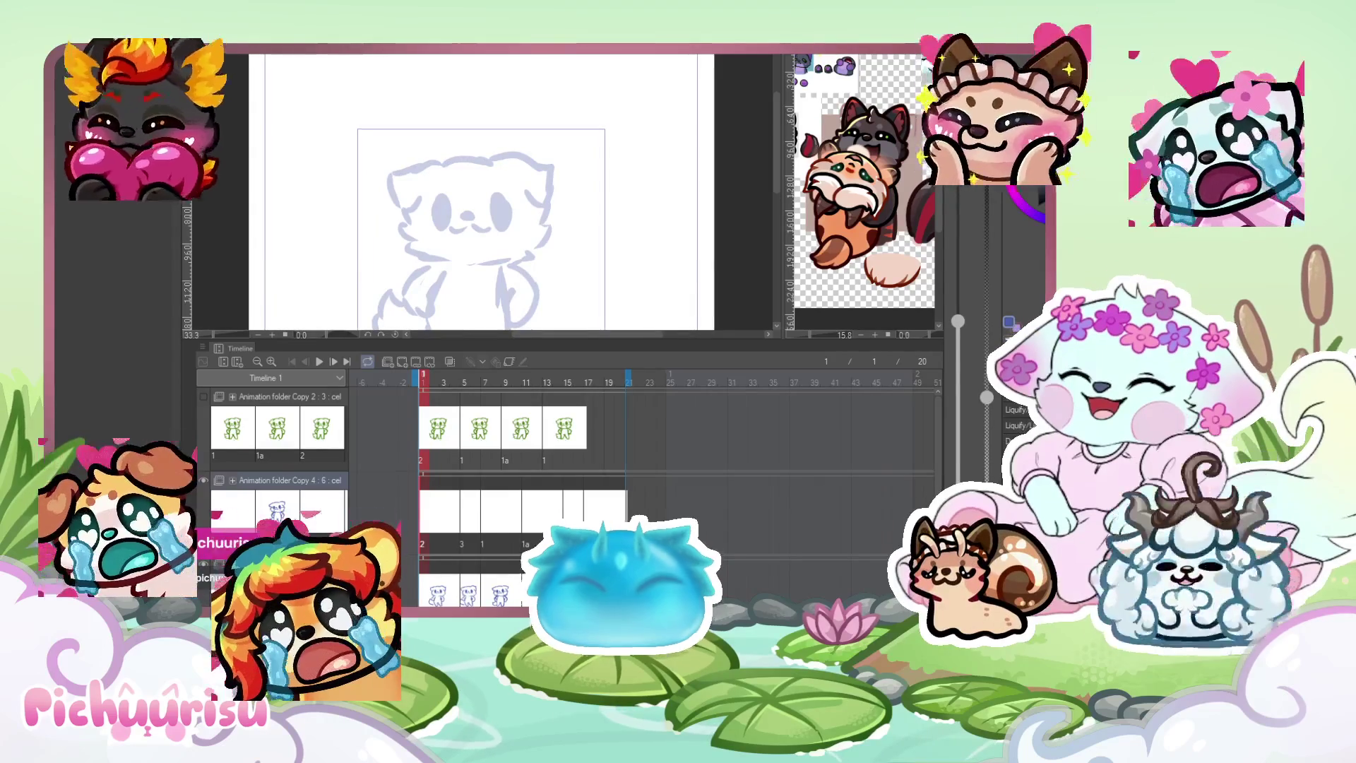
pyautogui.moveTo(445, 164); pyautogui.dragTo(427, 167)
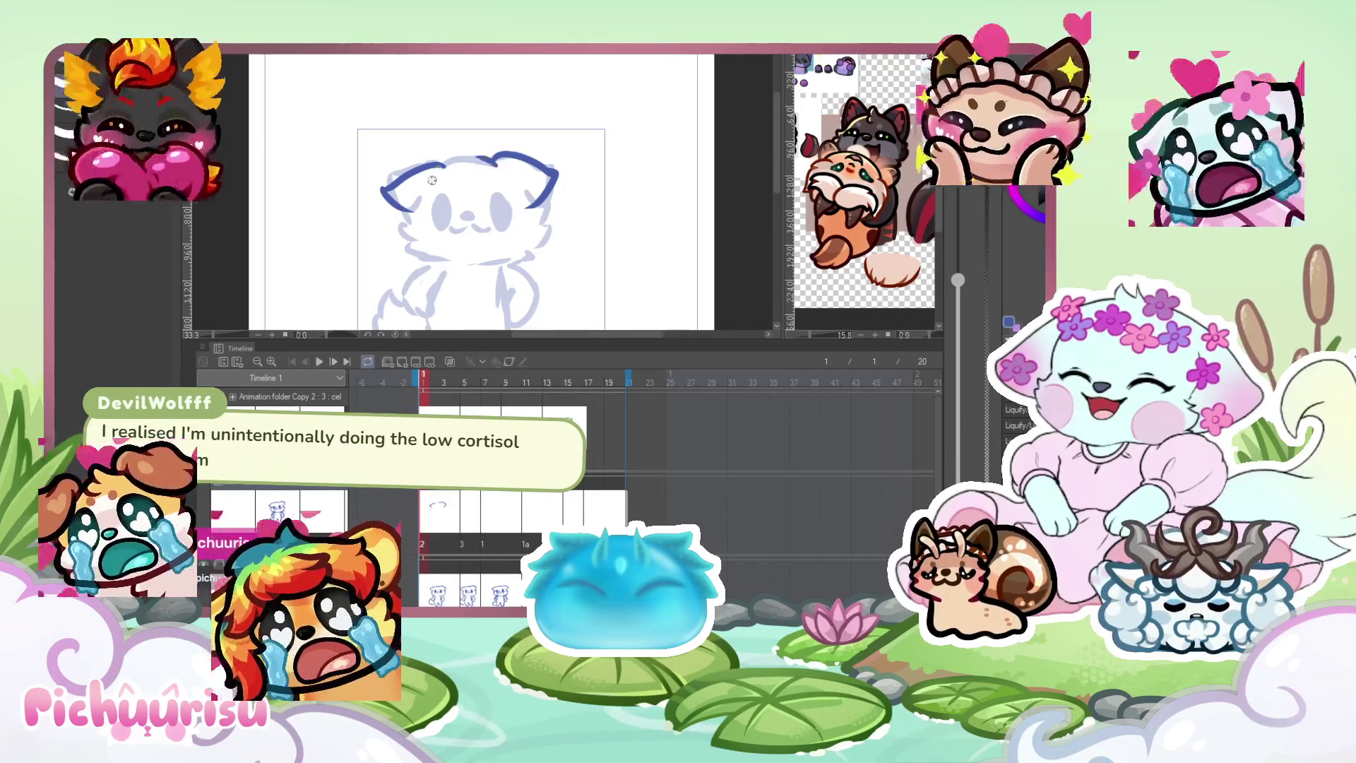
pyautogui.scroll(1, 463, 153)
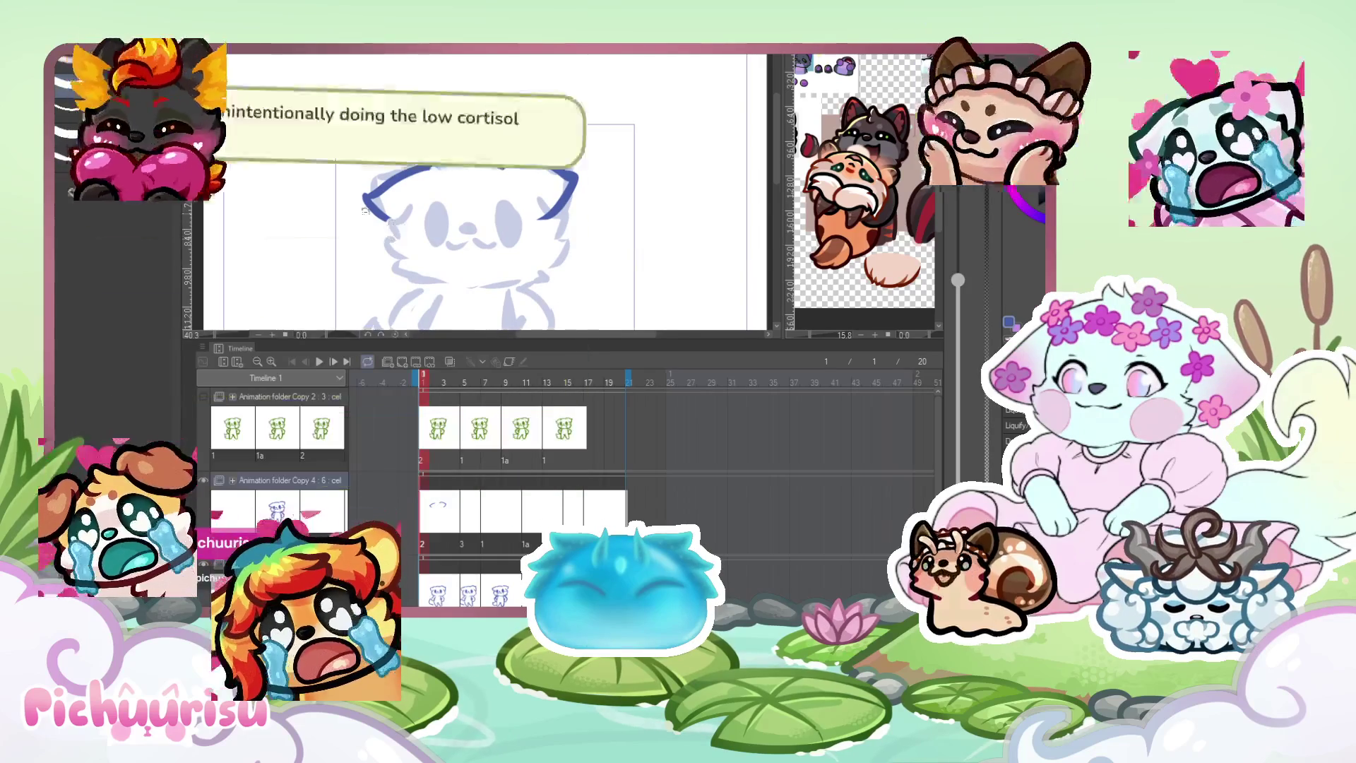
pyautogui.moveTo(380, 211); pyautogui.dragTo(397, 216)
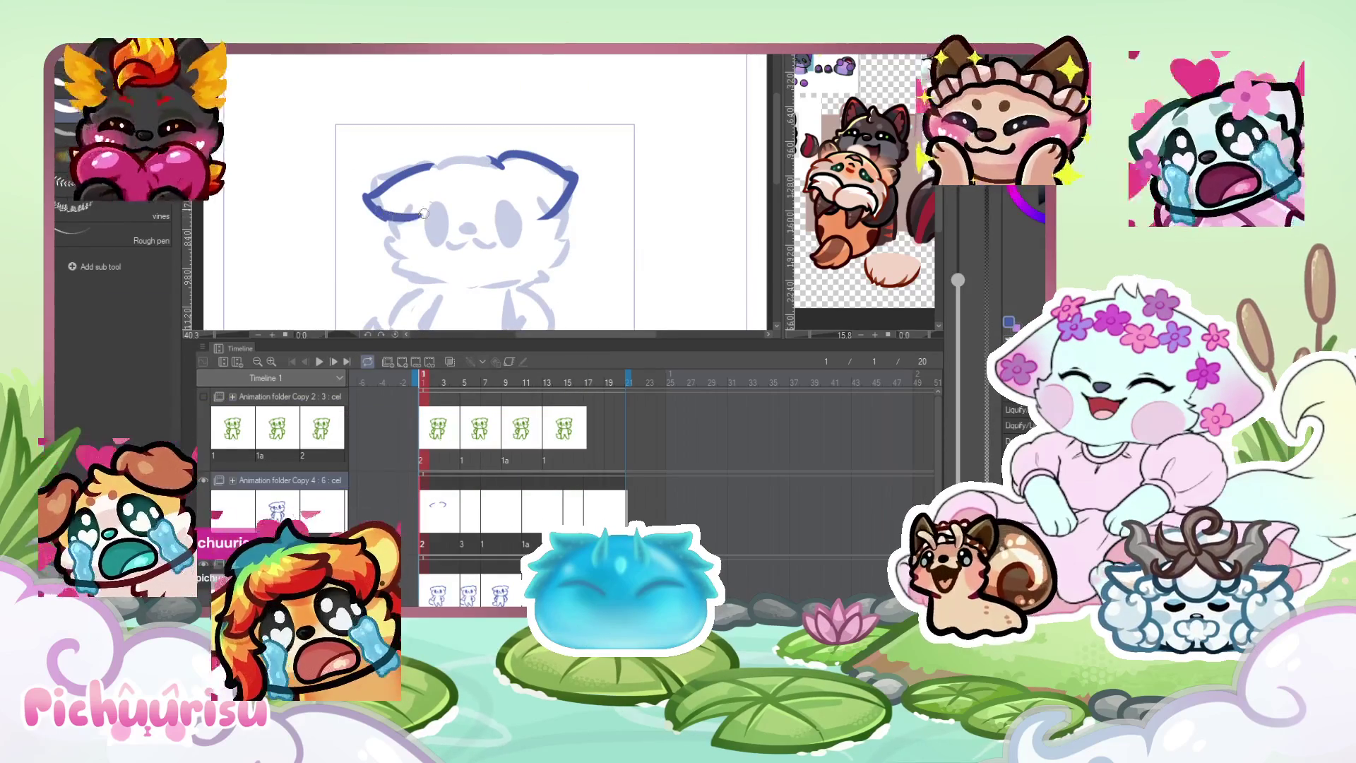
pyautogui.moveTo(506, 206); pyautogui.dragTo(569, 241)
pyautogui.moveTo(401, 247)
pyautogui.mouseDown()
pyautogui.moveTo(413, 283)
pyautogui.moveTo(472, 282)
pyautogui.mouseUp()
# Ink the left arm, both leg bottoms, and the body's right side and neck in blue.
pyautogui.hotkey('ctrl', '-')
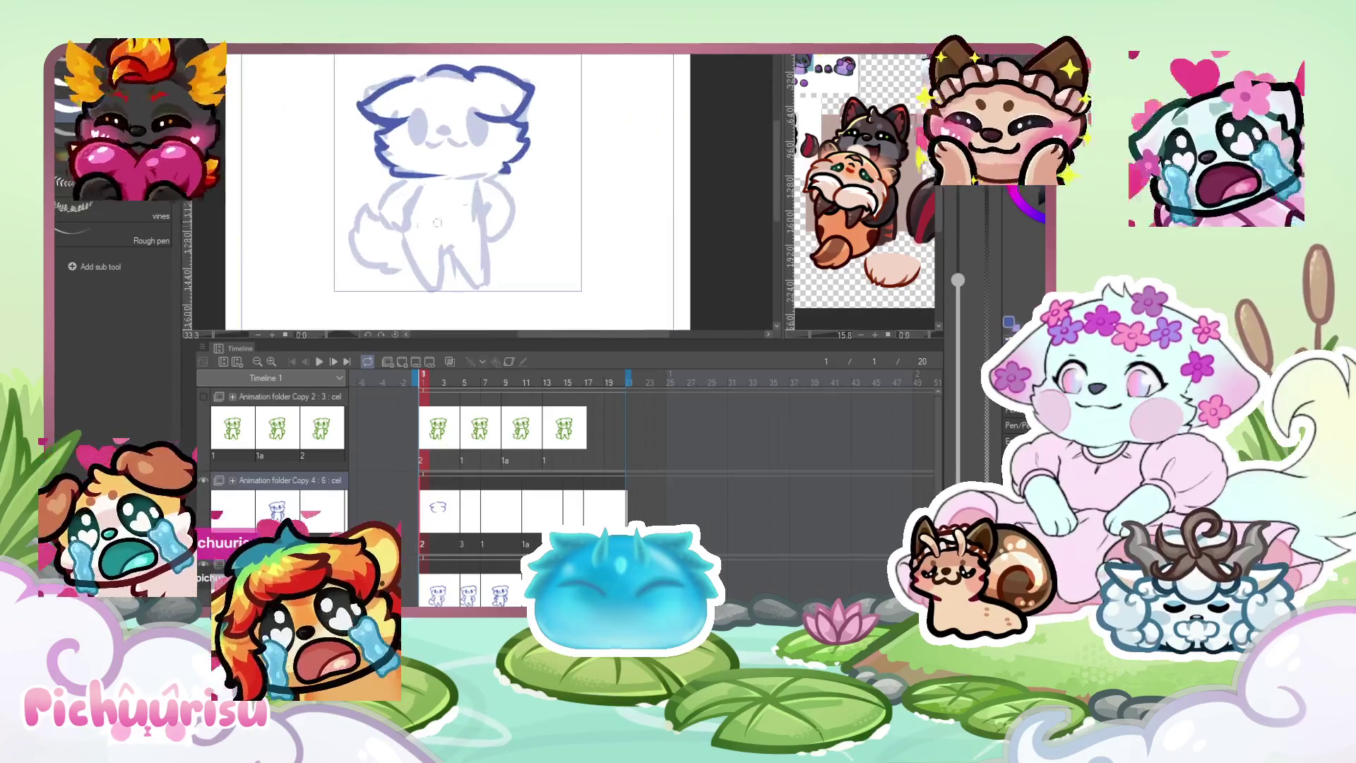
pyautogui.moveTo(434, 214); pyautogui.dragTo(389, 261)
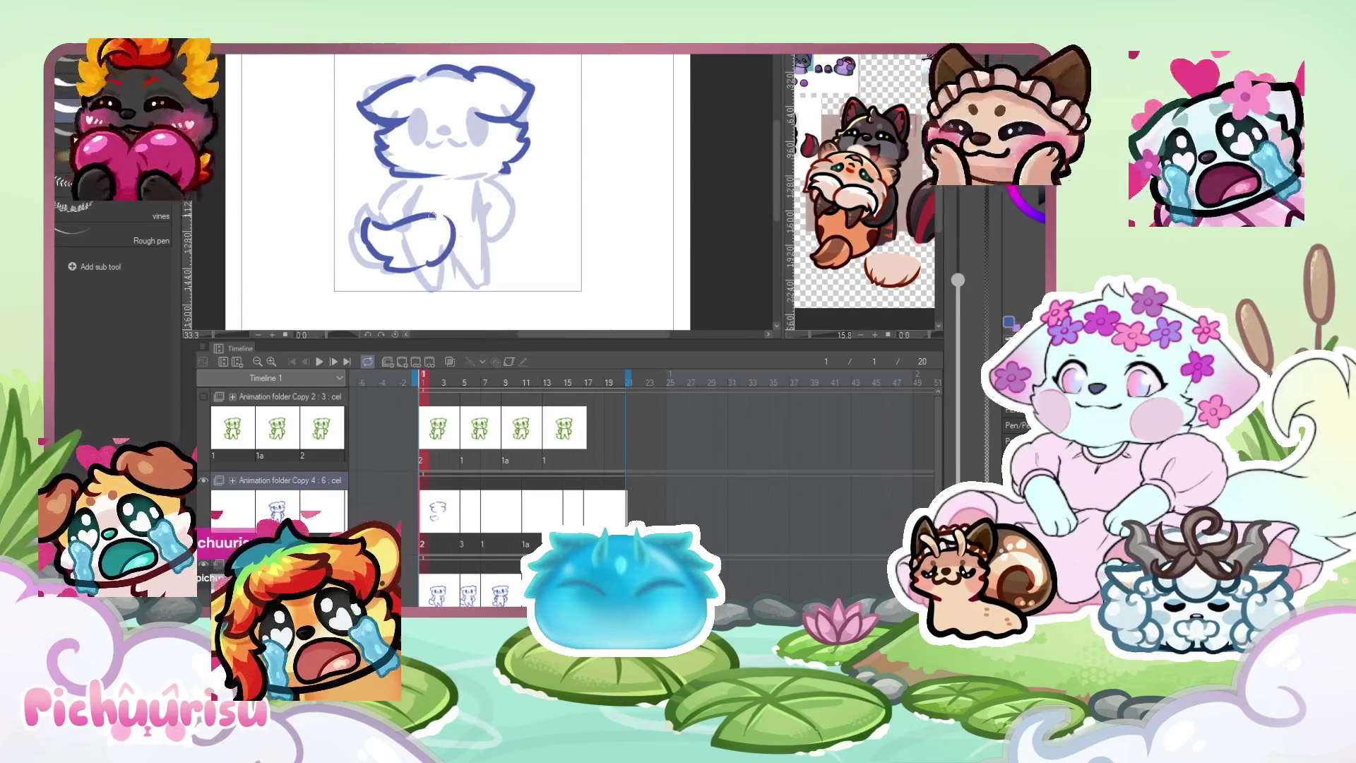
pyautogui.moveTo(489, 286); pyautogui.dragTo(452, 262)
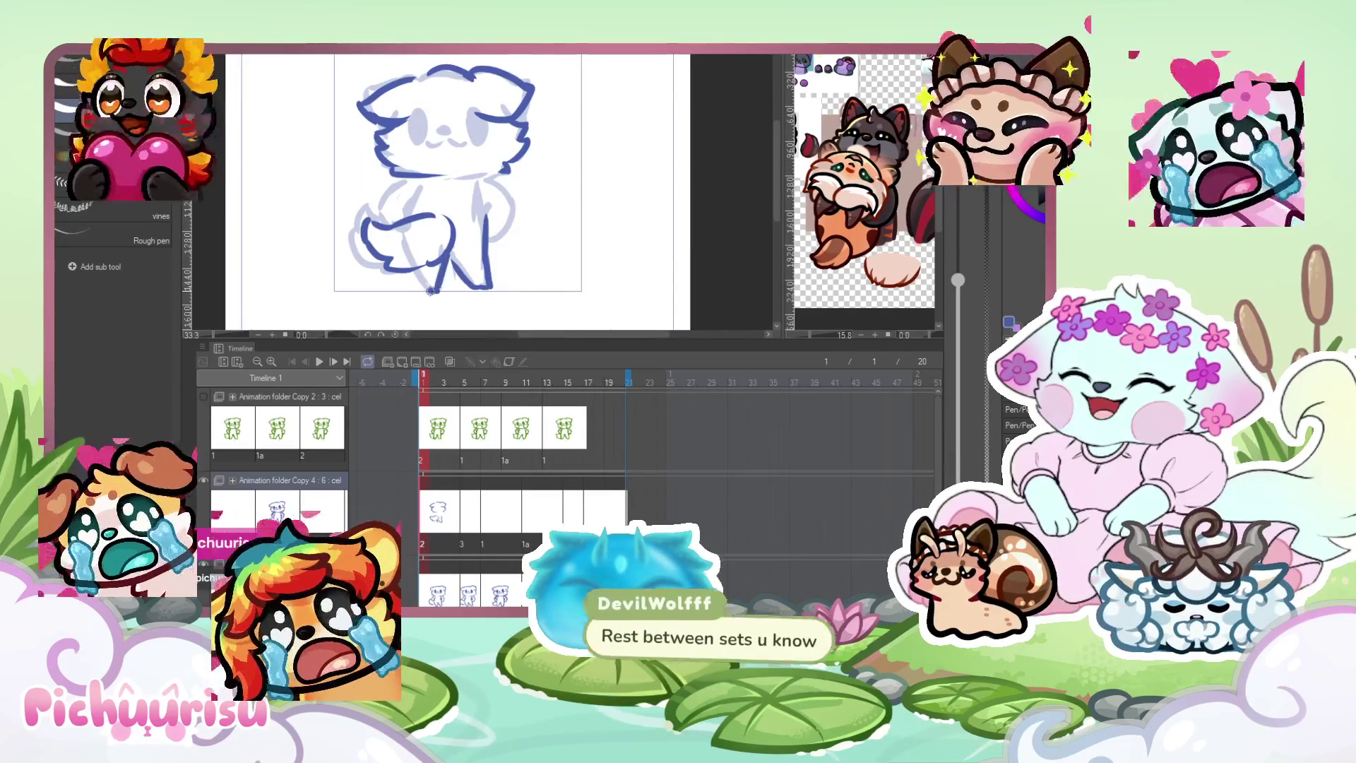
pyautogui.moveTo(475, 176); pyautogui.dragTo(489, 226)
pyautogui.moveTo(494, 168); pyautogui.dragTo(411, 171)
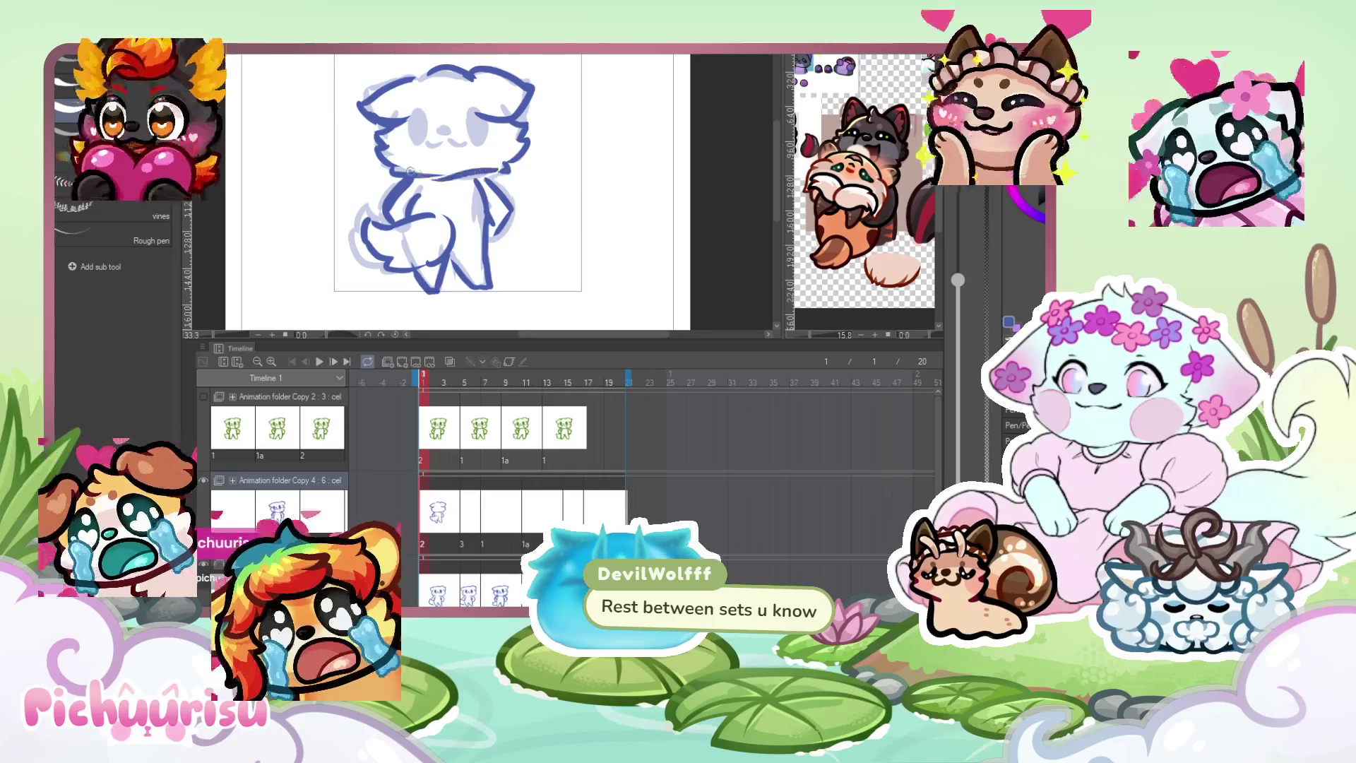
pyautogui.scroll(-2, 411, 171)
pyautogui.scroll(1, 477, 172)
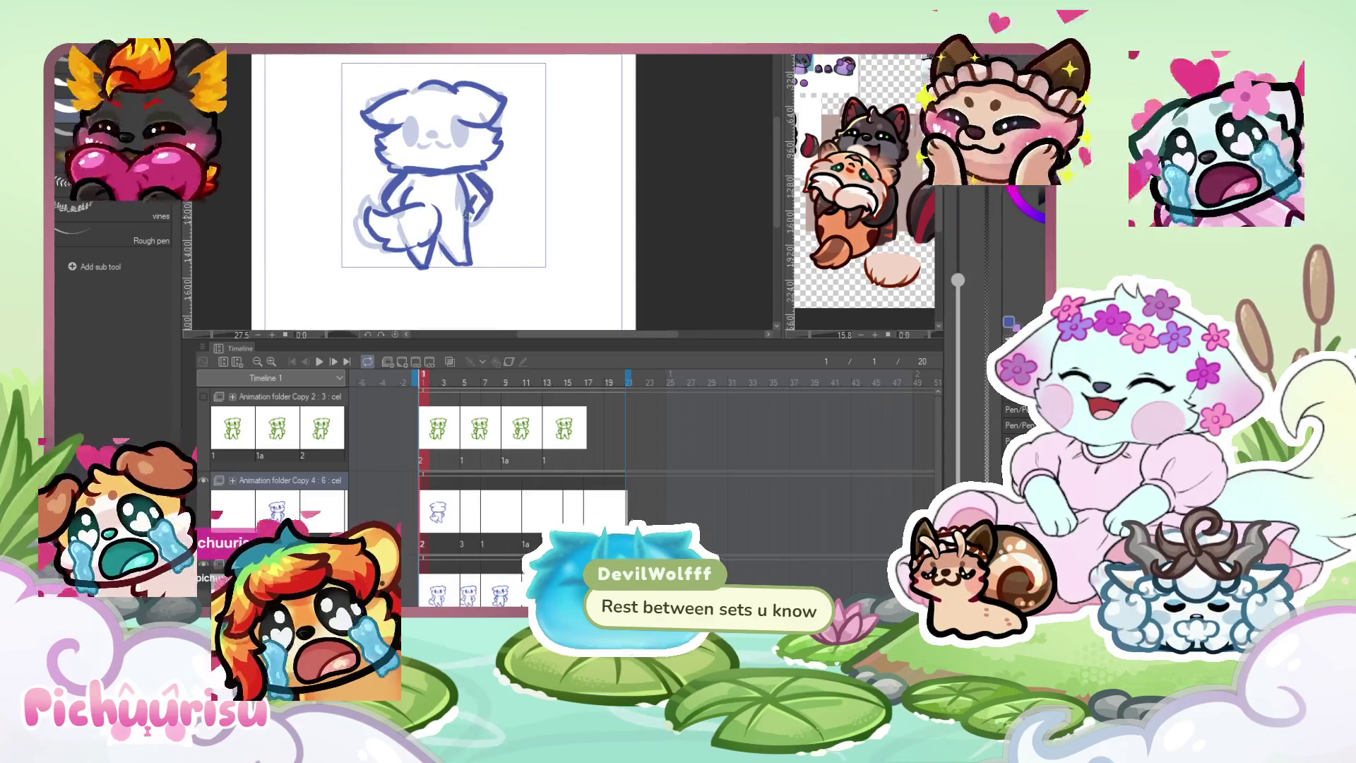
pyautogui.scroll(-2, 434, 154)
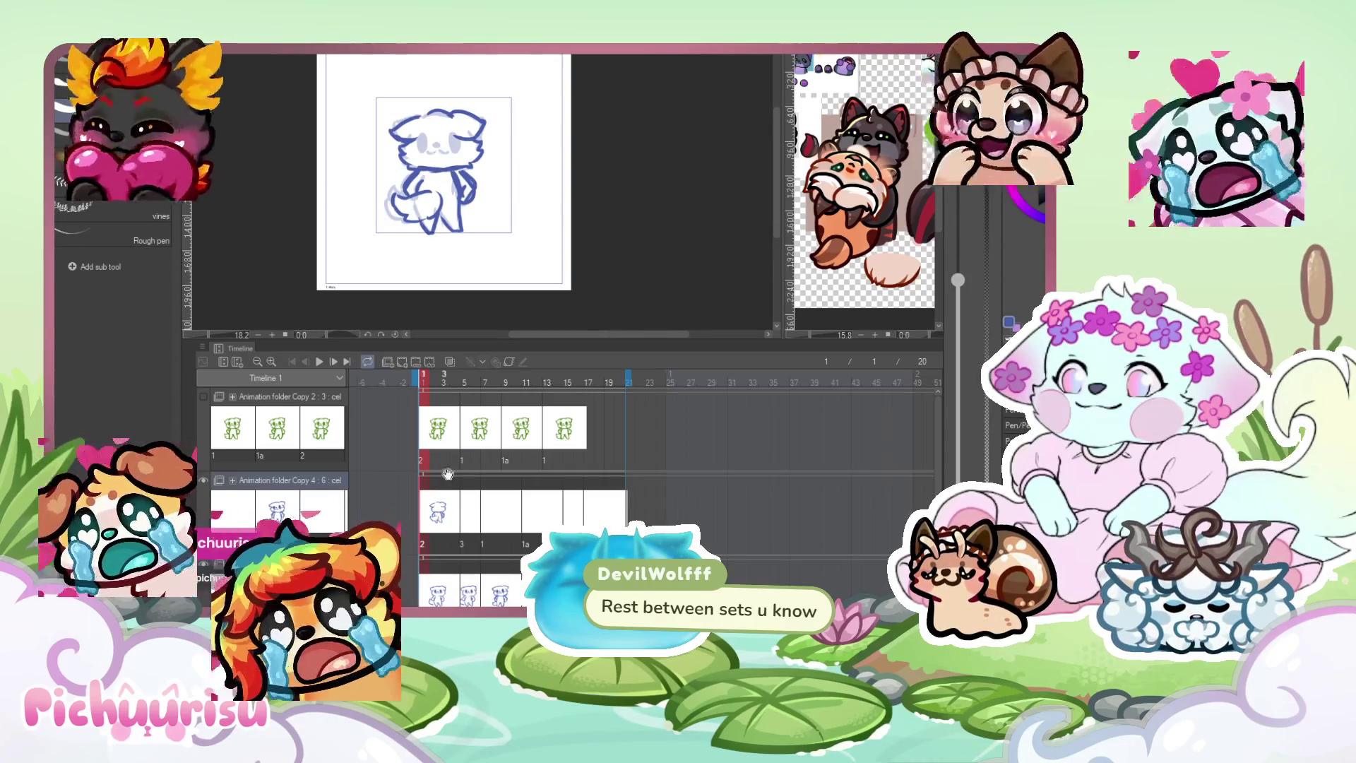
pyautogui.click(475, 508)
# Turn on onion skin and ink the upper-right edge of frame 6's head in blue.
pyautogui.scroll(3, 426, 179)
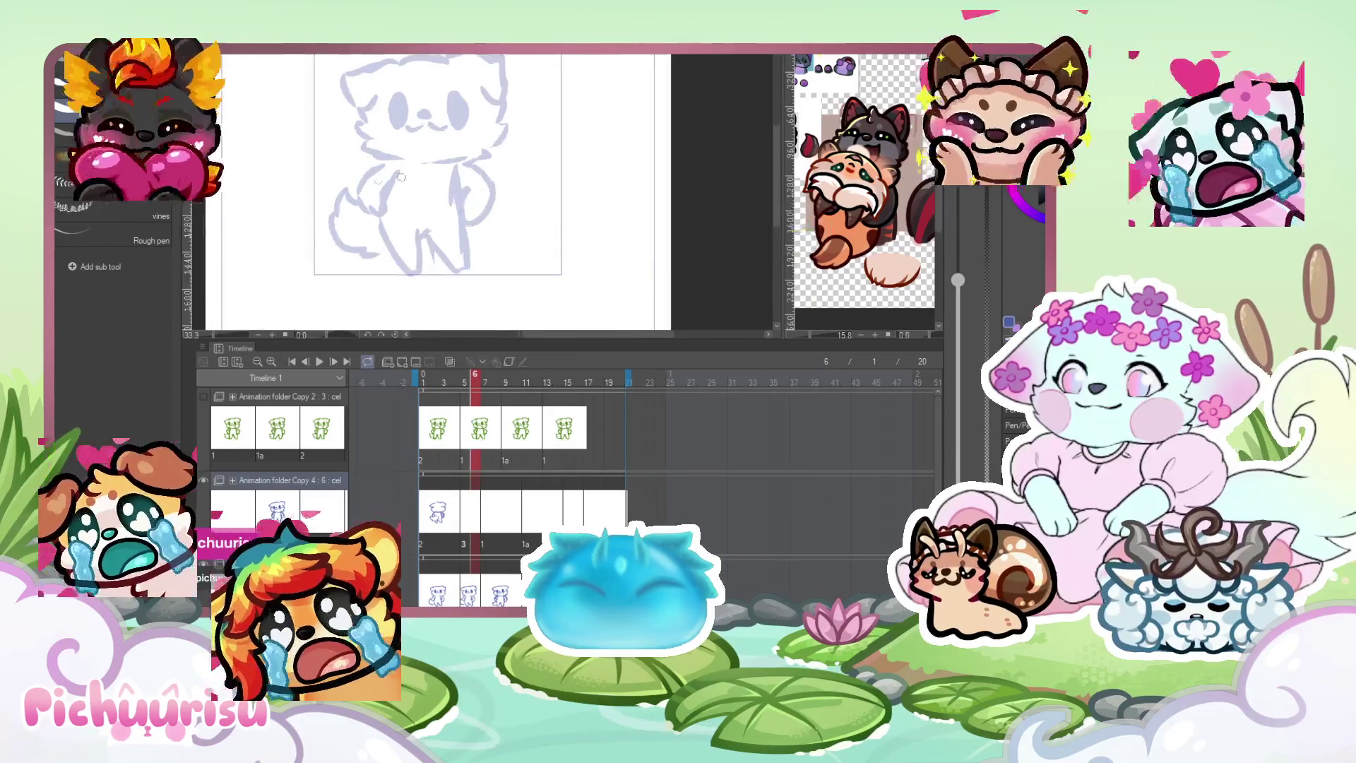
pyautogui.click(450, 361)
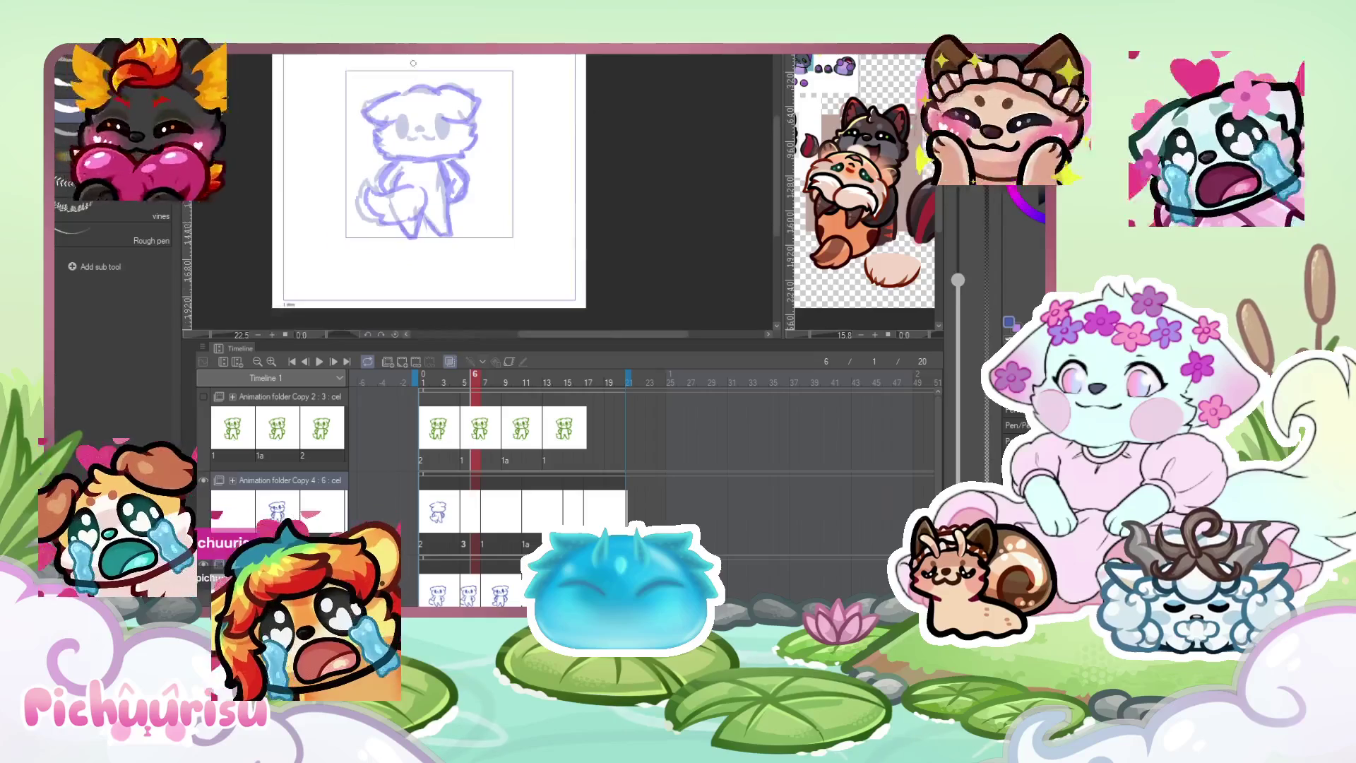
pyautogui.scroll(1, 399, 113)
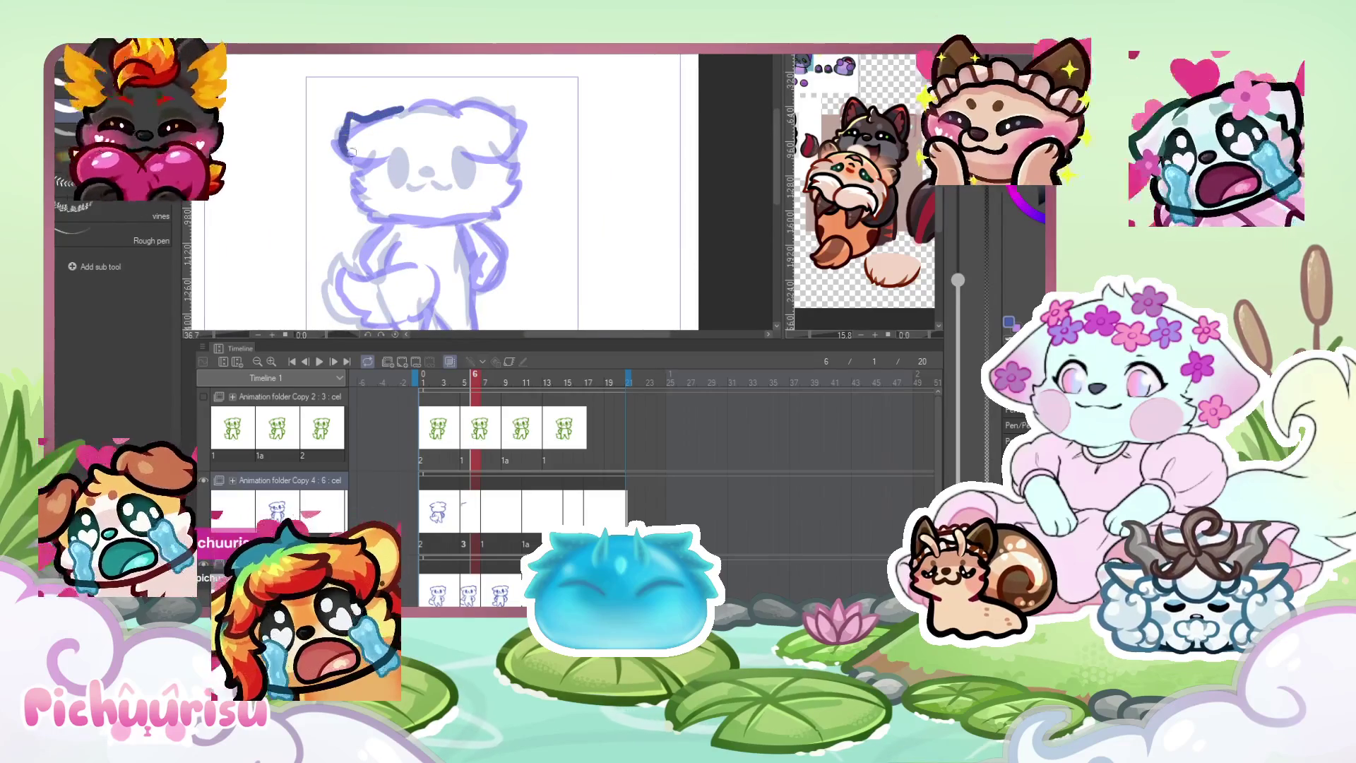
pyautogui.moveTo(499, 112); pyautogui.dragTo(513, 128)
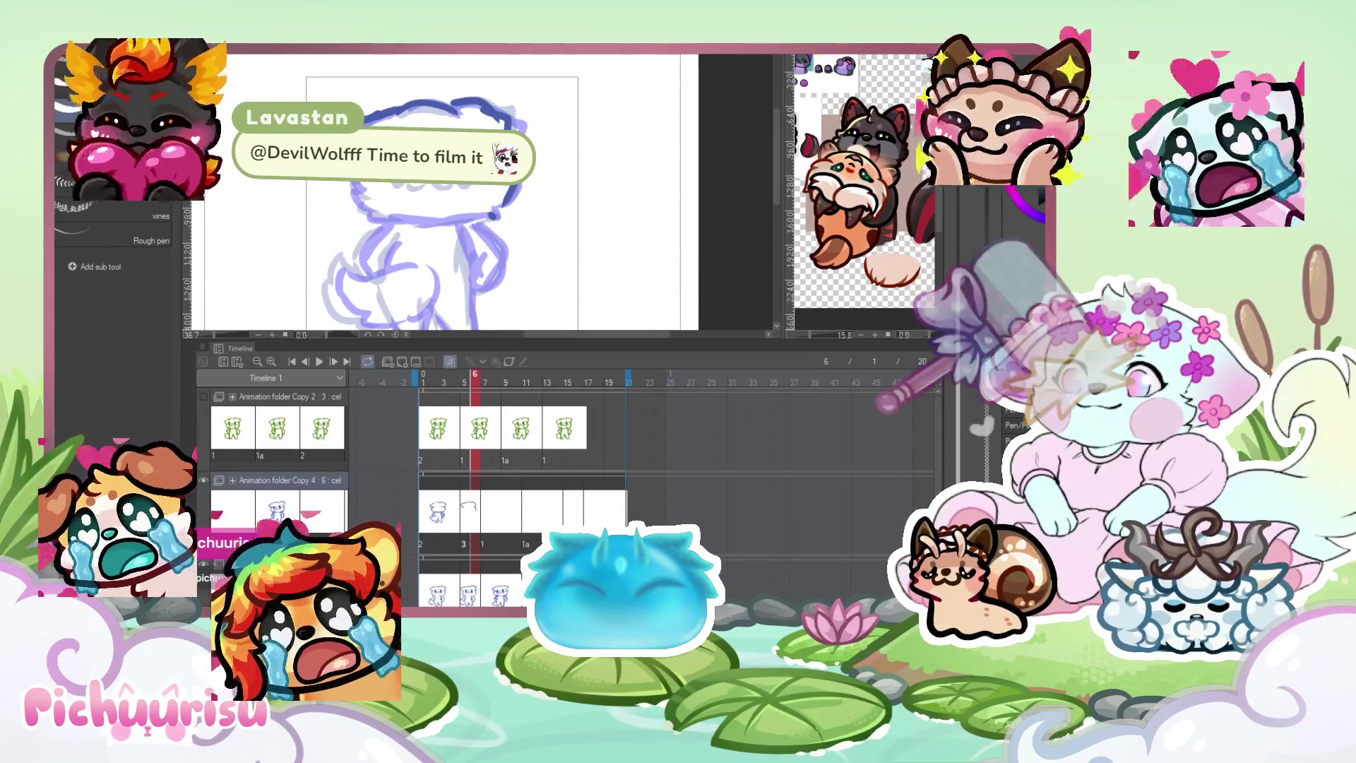
pyautogui.scroll(-2, 375, 187)
pyautogui.scroll(1, 375, 187)
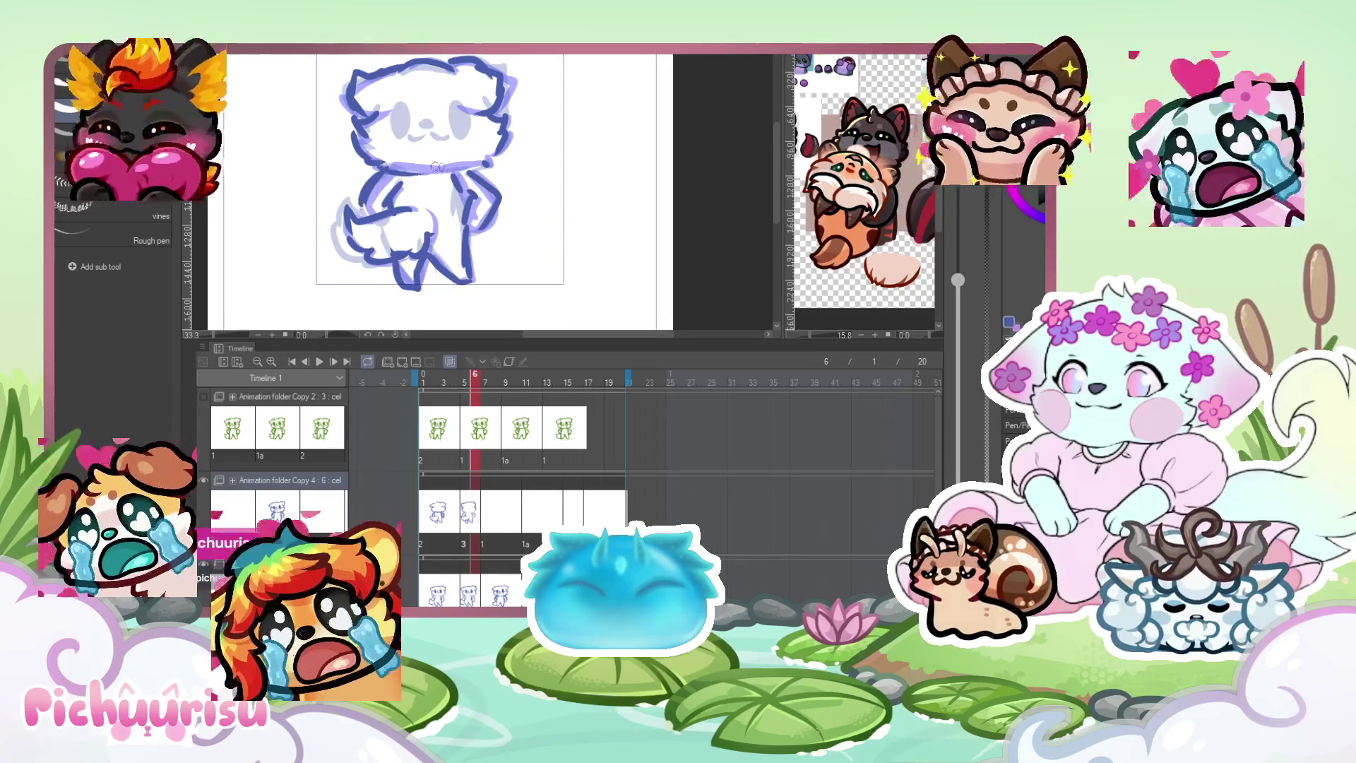
pyautogui.scroll(-1, 424, 163)
# On frame 9, ink the head's top-right outline in blue and fit the page in view.
pyautogui.click(506, 527)
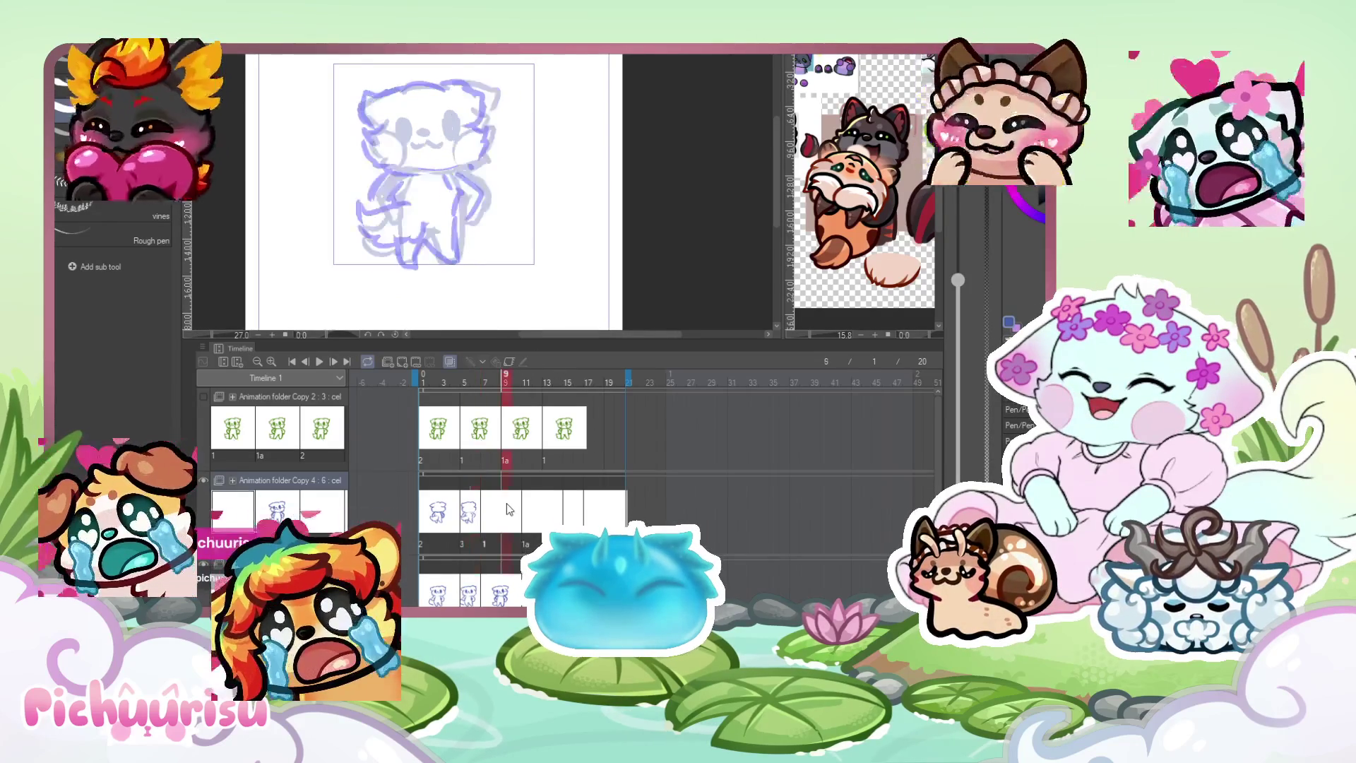
pyautogui.scroll(1, 398, 217)
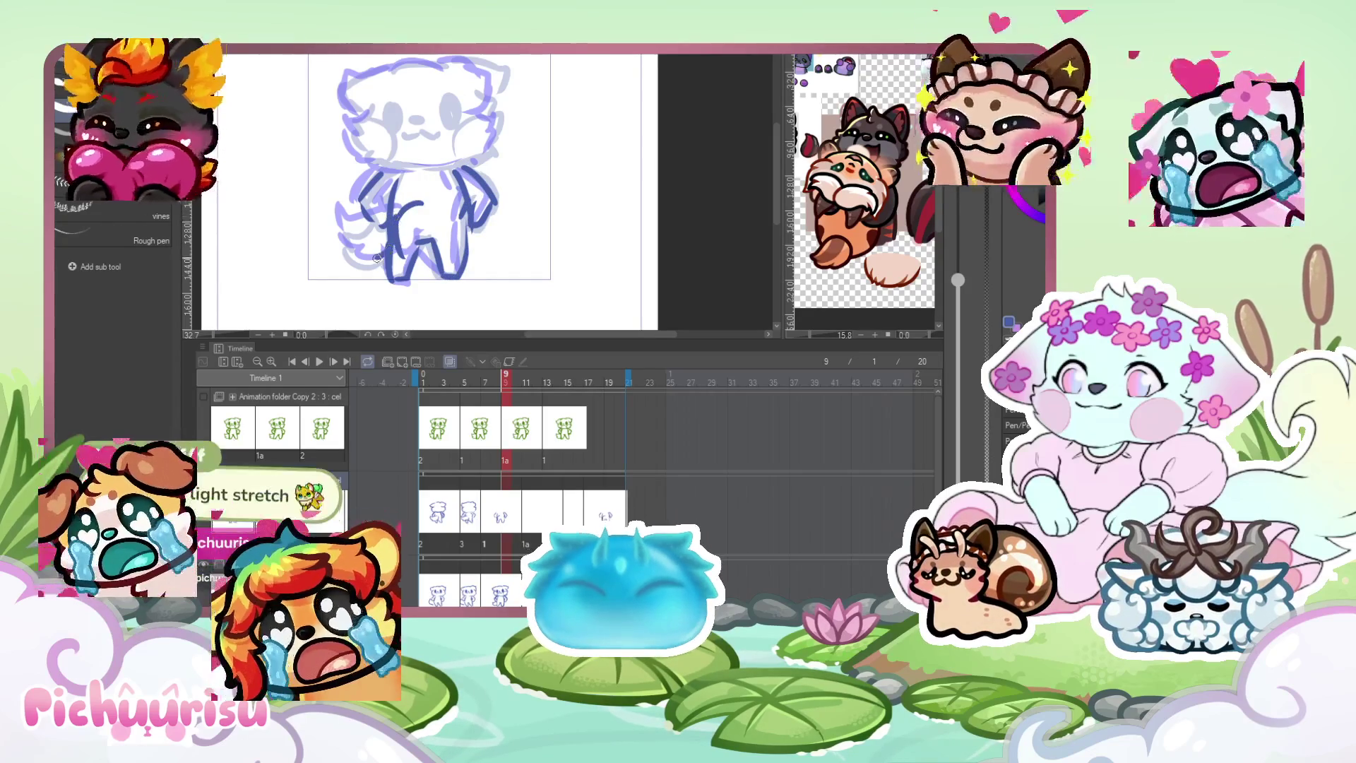
pyautogui.scroll(2, 419, 206)
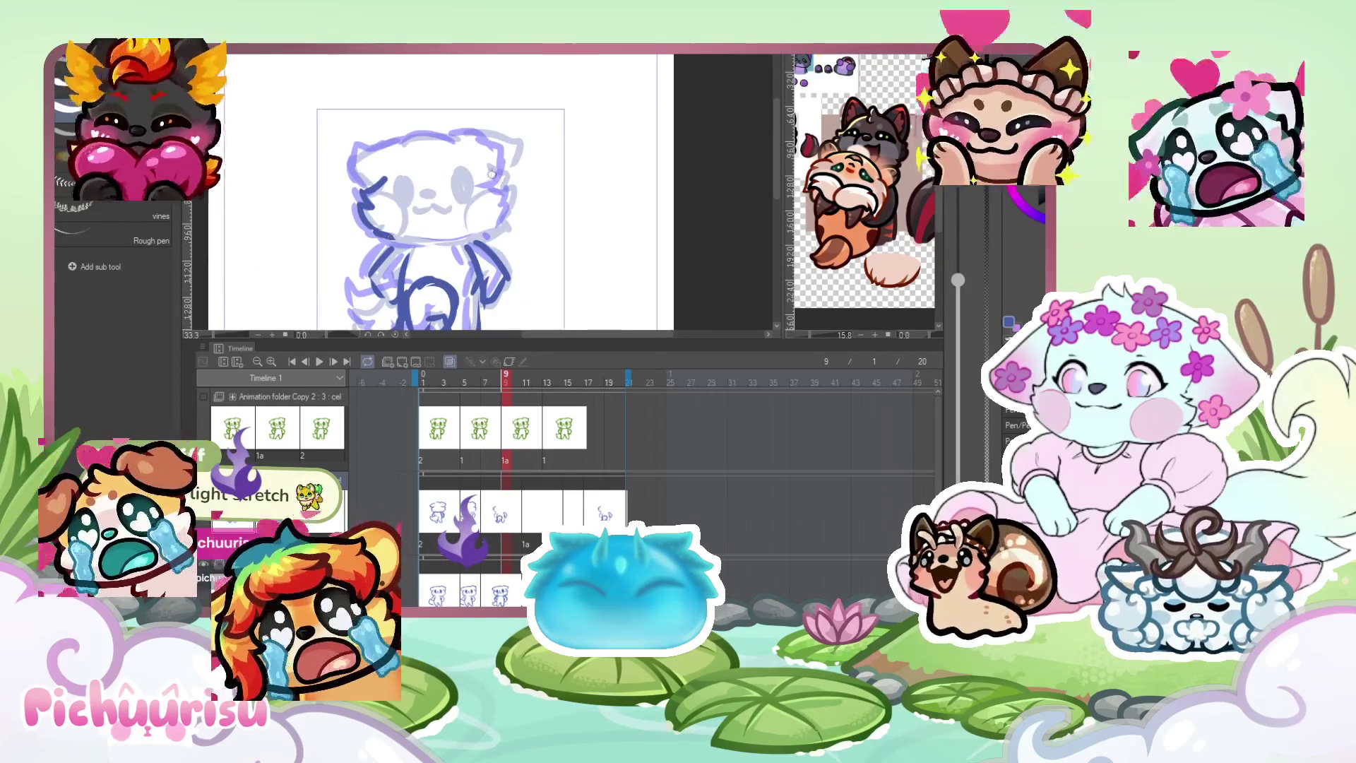
pyautogui.moveTo(464, 133); pyautogui.dragTo(506, 147)
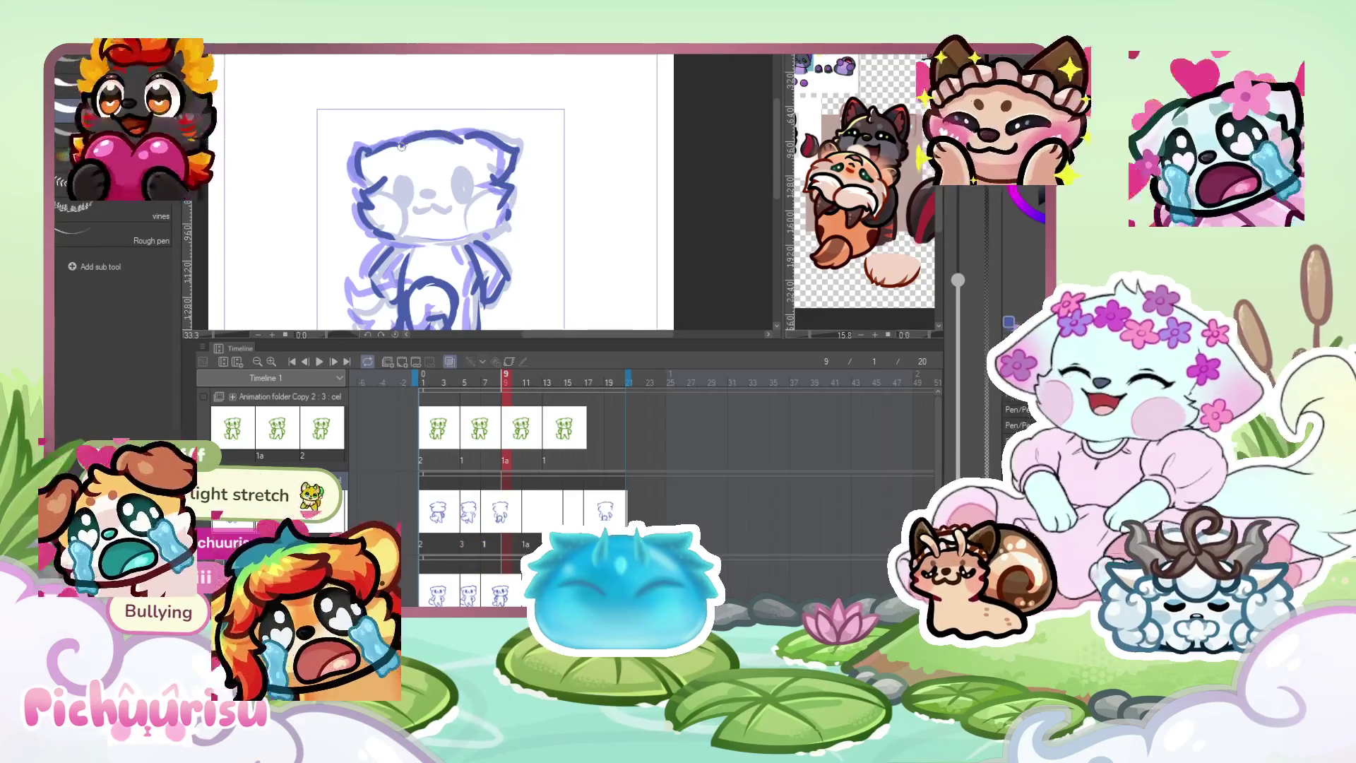
pyautogui.hotkey('ctrl', '0')
pyautogui.press('Right')
pyautogui.press('Right')
pyautogui.press('Right')
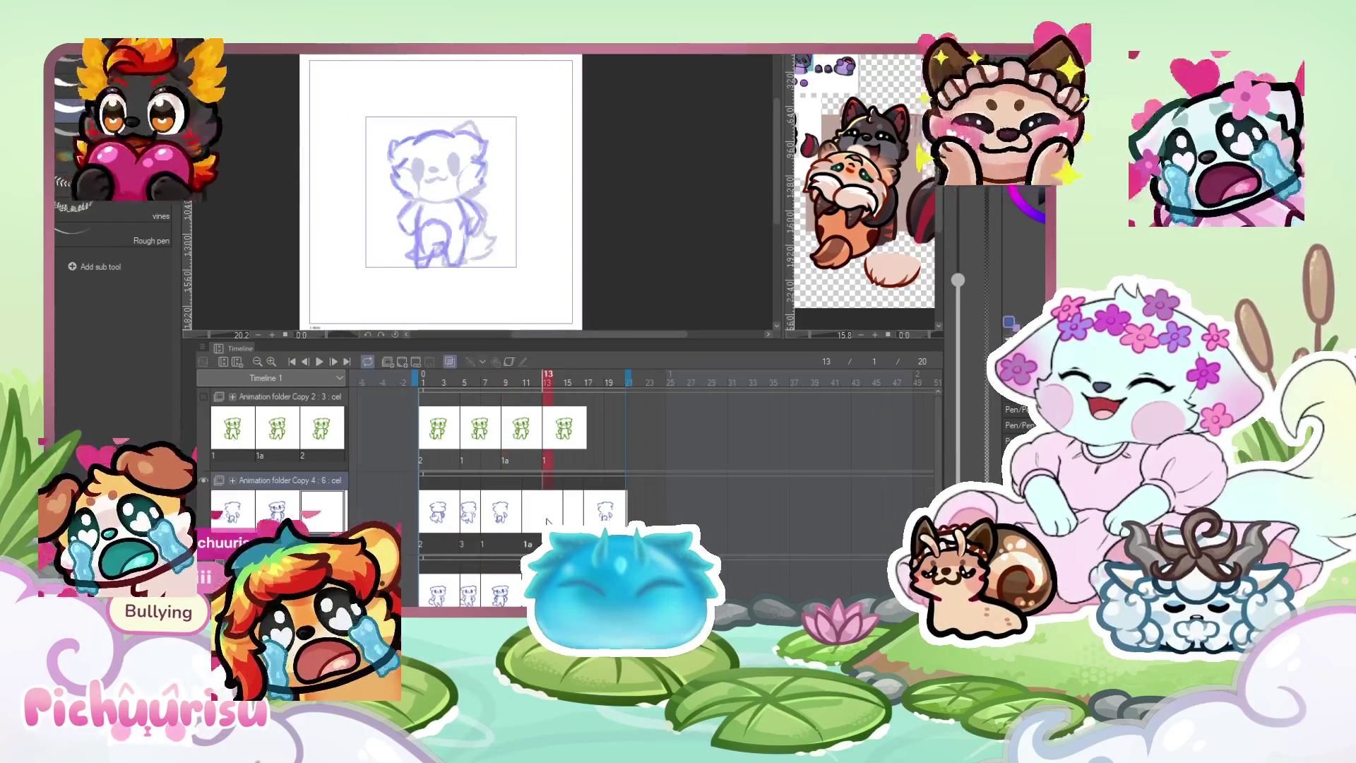
# On frame 13, ink blue outlines for the cheek, ear, body edges, legs, tail and right arm.
pyautogui.hotkey('ctrl', '+')
pyautogui.scroll(1, 403, 117)
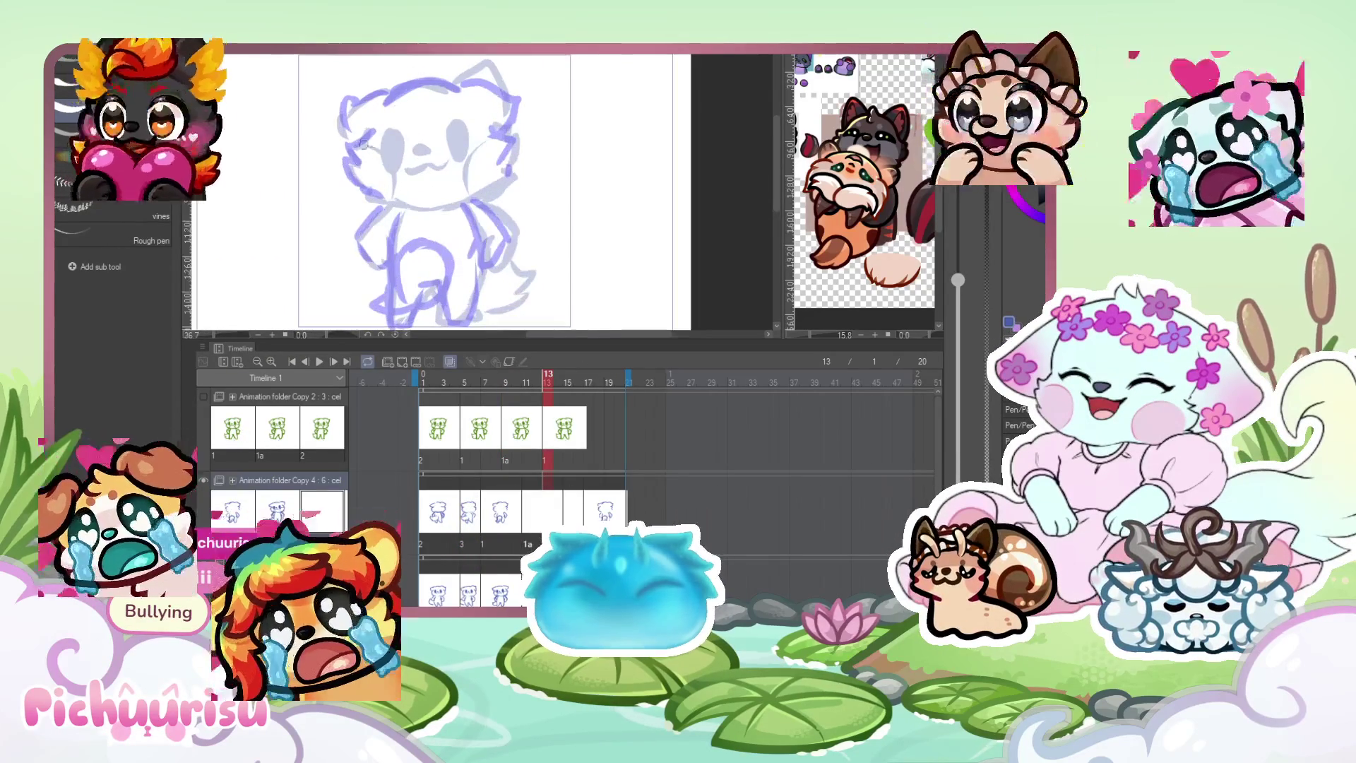
pyautogui.moveTo(355, 170); pyautogui.dragTo(372, 202)
pyautogui.moveTo(447, 90)
pyautogui.mouseDown()
pyautogui.moveTo(498, 83)
pyautogui.moveTo(517, 190)
pyautogui.mouseUp()
pyautogui.scroll(1, 394, 215)
pyautogui.scroll(1, 393, 214)
pyautogui.moveTo(385, 166); pyautogui.dragTo(385, 214)
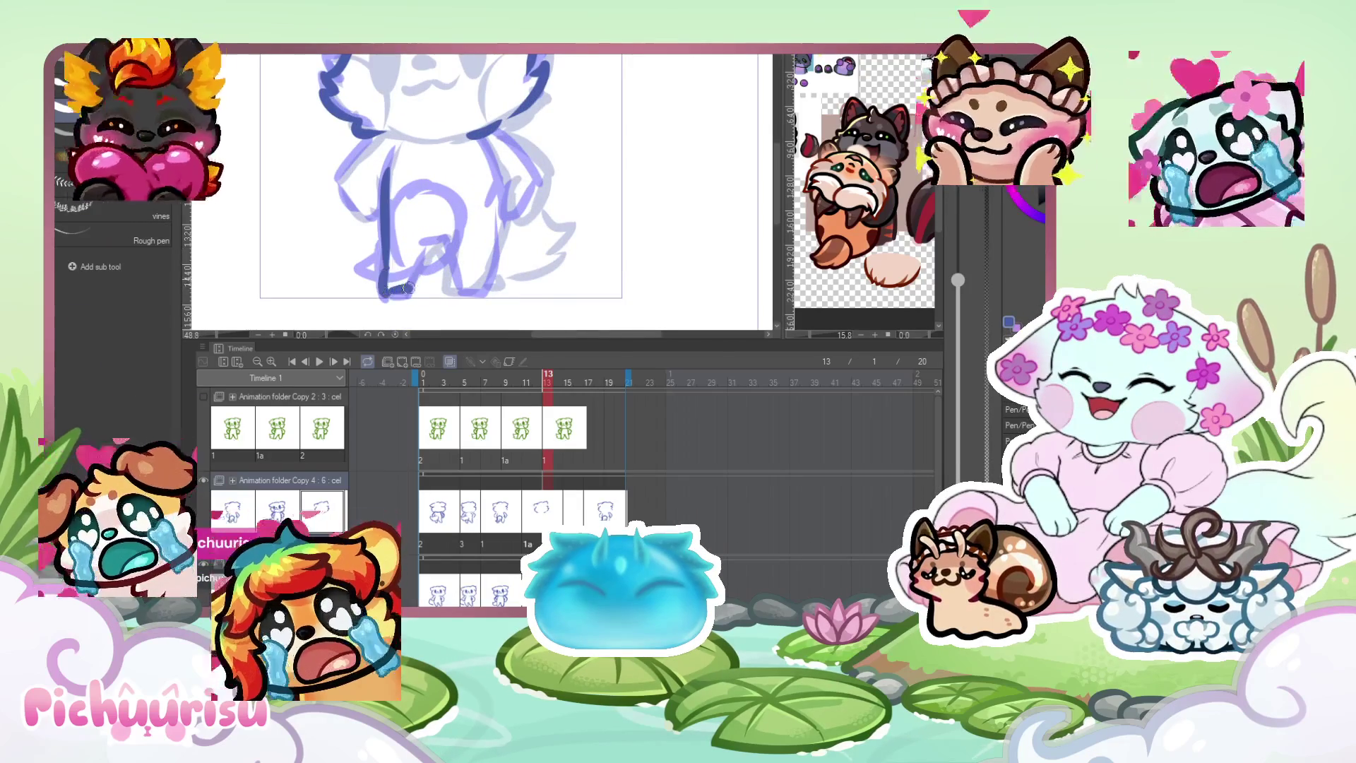
pyautogui.moveTo(457, 248); pyautogui.dragTo(469, 291)
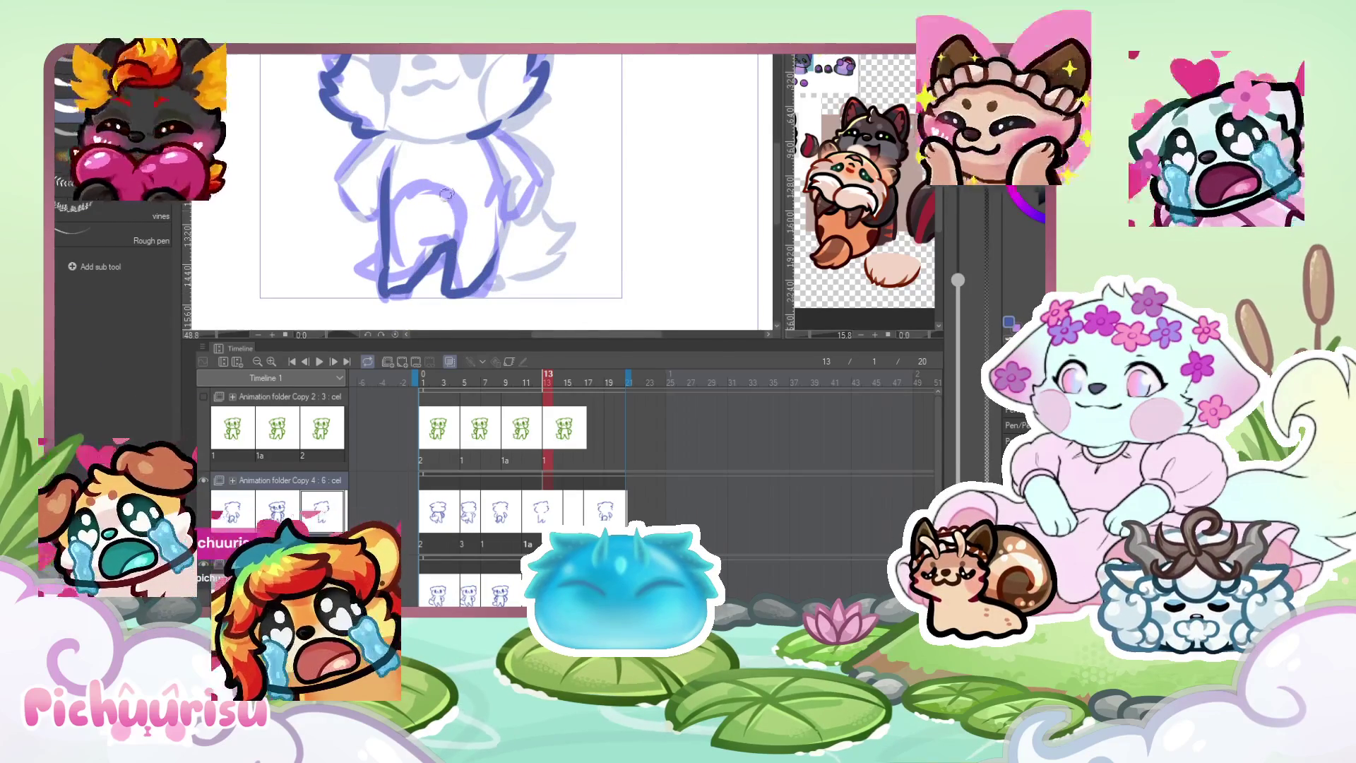
pyautogui.moveTo(479, 200); pyautogui.dragTo(510, 277)
pyautogui.moveTo(453, 186)
pyautogui.mouseDown()
pyautogui.moveTo(418, 258)
pyautogui.moveTo(443, 277)
pyautogui.mouseUp()
pyautogui.moveTo(480, 143); pyautogui.dragTo(498, 227)
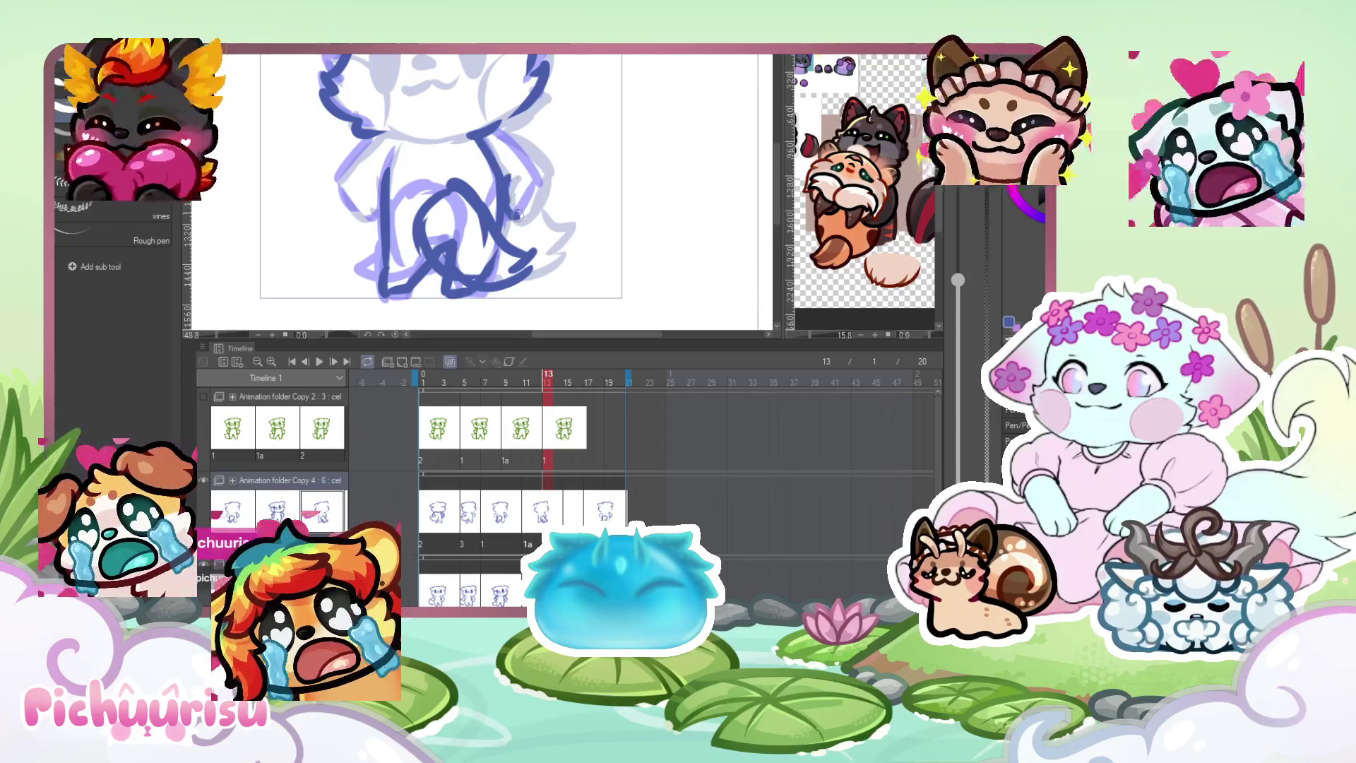
pyautogui.moveTo(512, 132); pyautogui.dragTo(538, 199)
pyautogui.moveTo(390, 131)
pyautogui.mouseDown()
pyautogui.moveTo(353, 168)
pyautogui.moveTo(372, 181)
pyautogui.mouseUp()
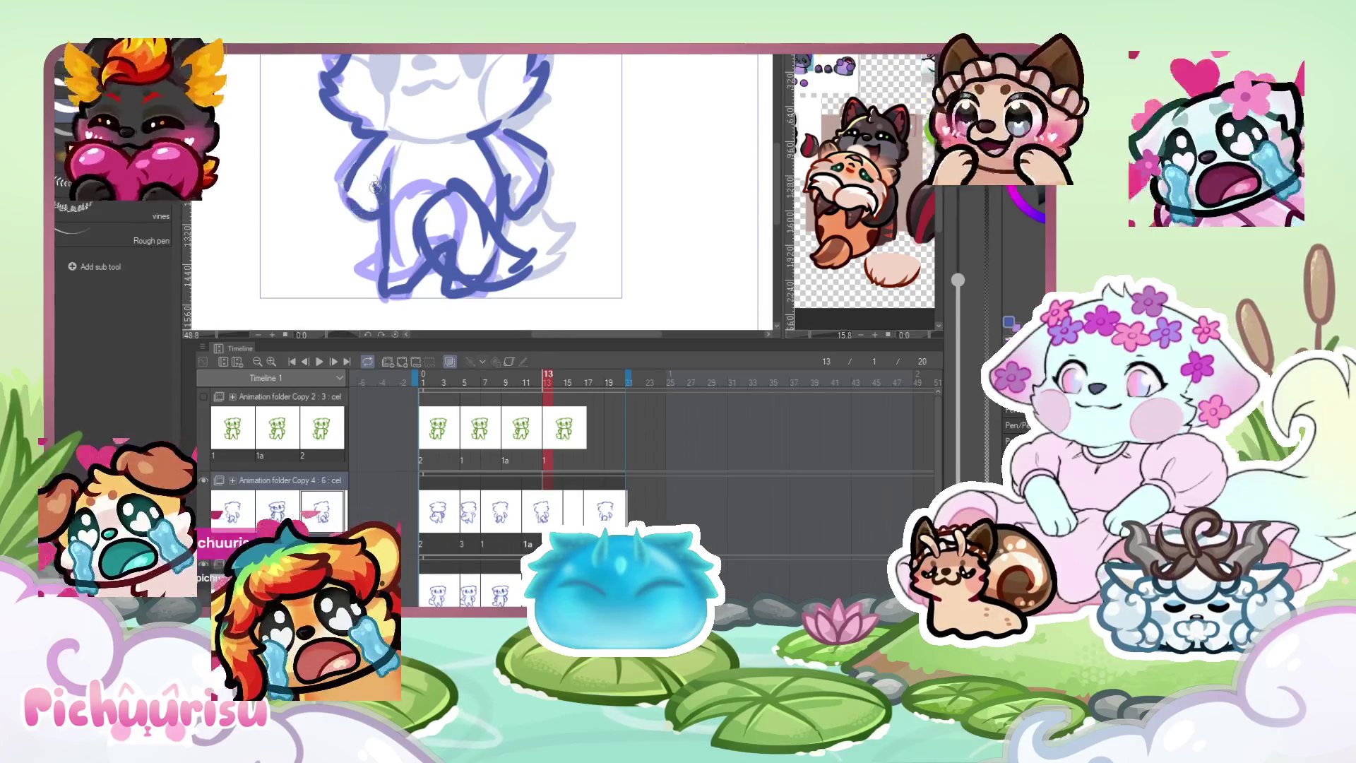
pyautogui.scroll(-2, 513, 238)
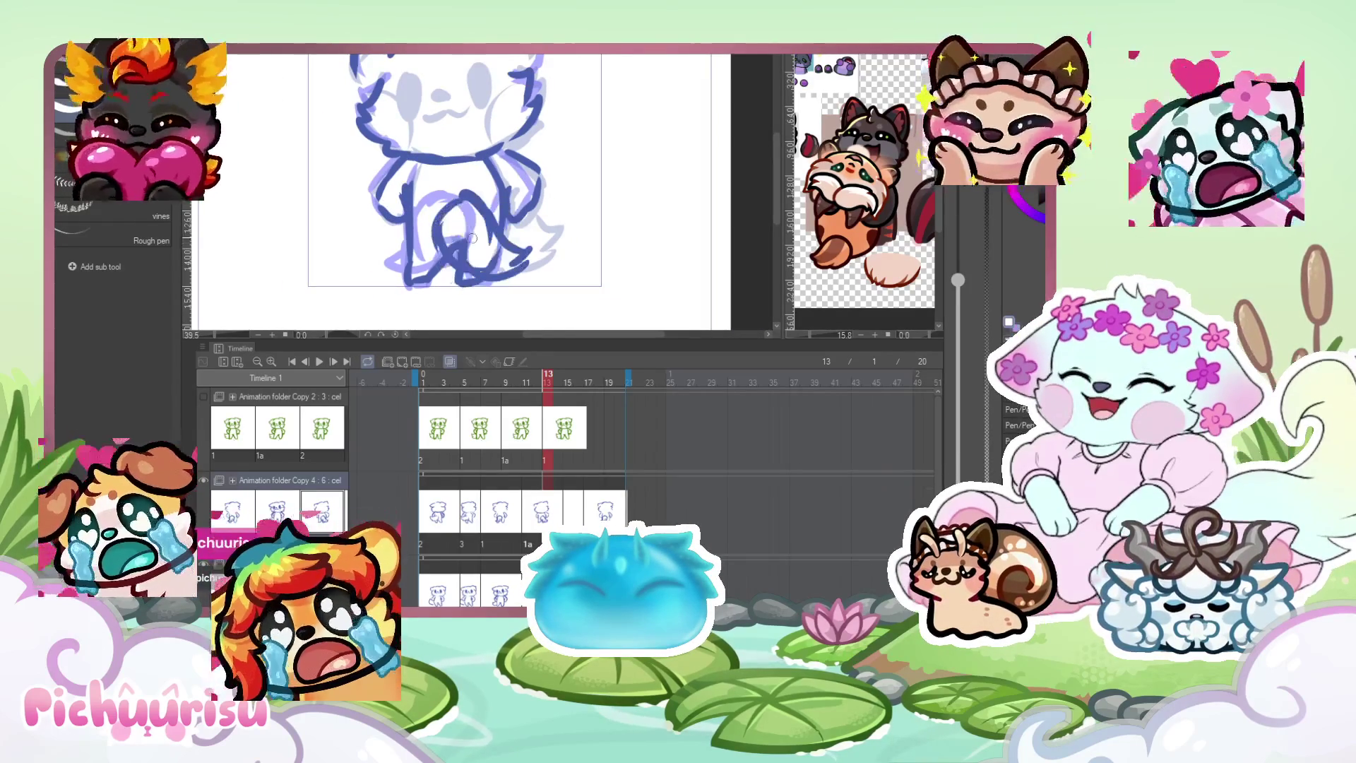
pyautogui.scroll(-1, 488, 265)
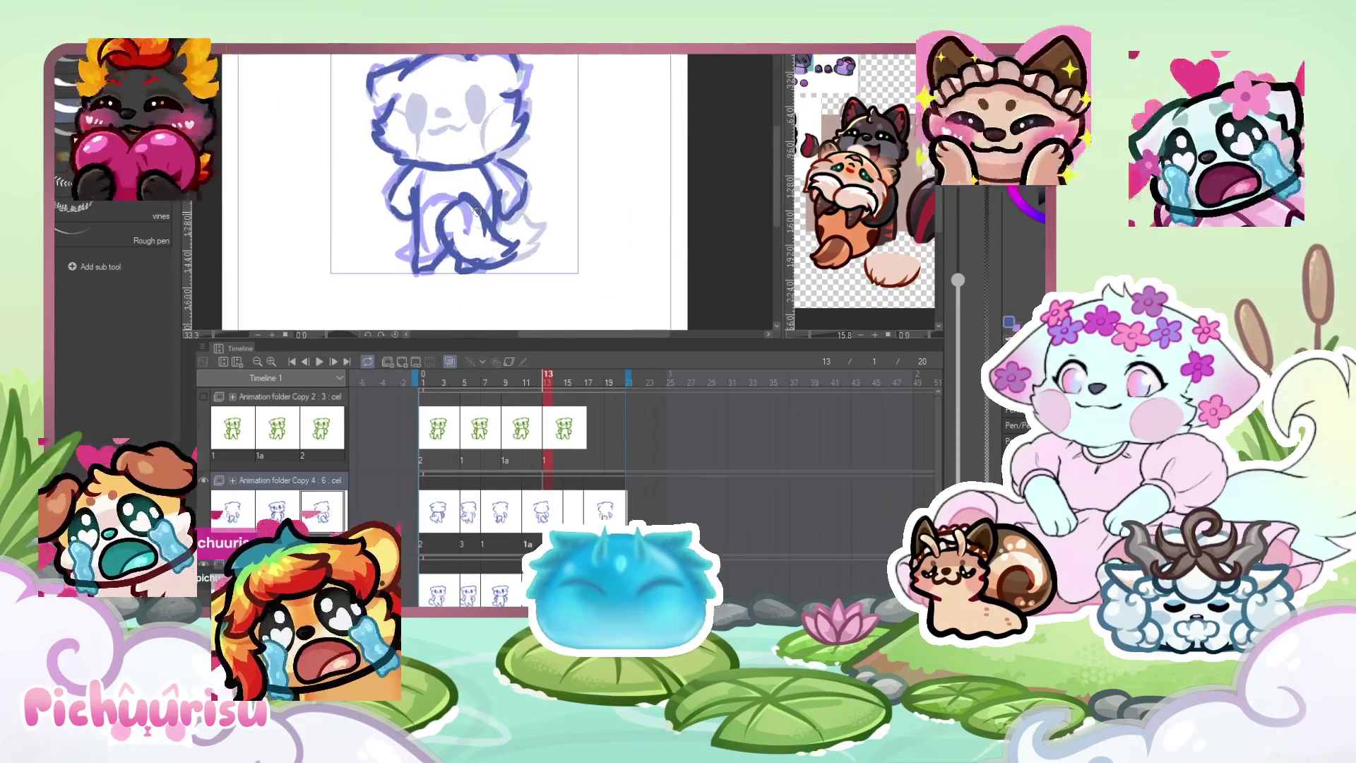
# On frame 16, ink the curved tail, leg lines, right ear, and the head's top with left ear.
pyautogui.press('Right')
pyautogui.press('Right')
pyautogui.press('Right')
pyautogui.scroll(1, 456, 187)
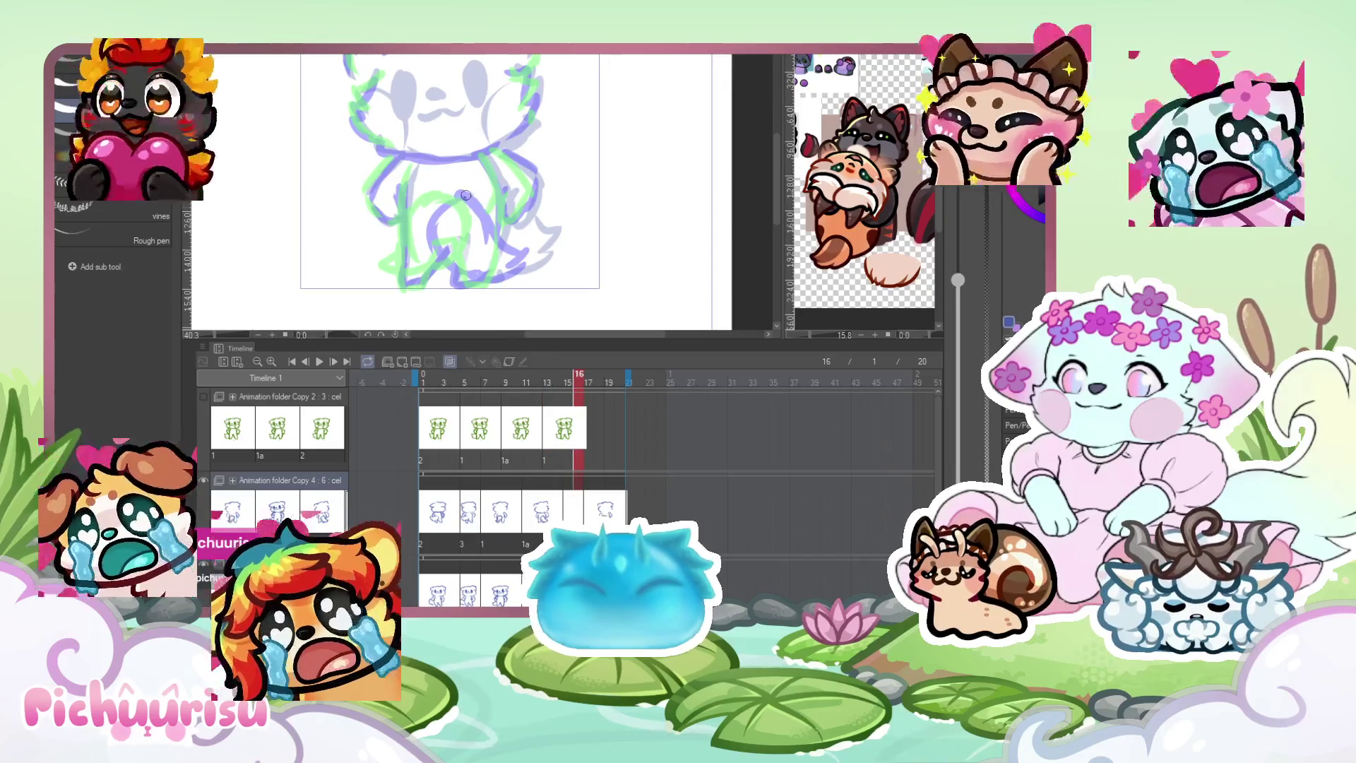
pyautogui.moveTo(550, 192); pyautogui.dragTo(520, 263)
pyautogui.moveTo(472, 199); pyautogui.dragTo(448, 236)
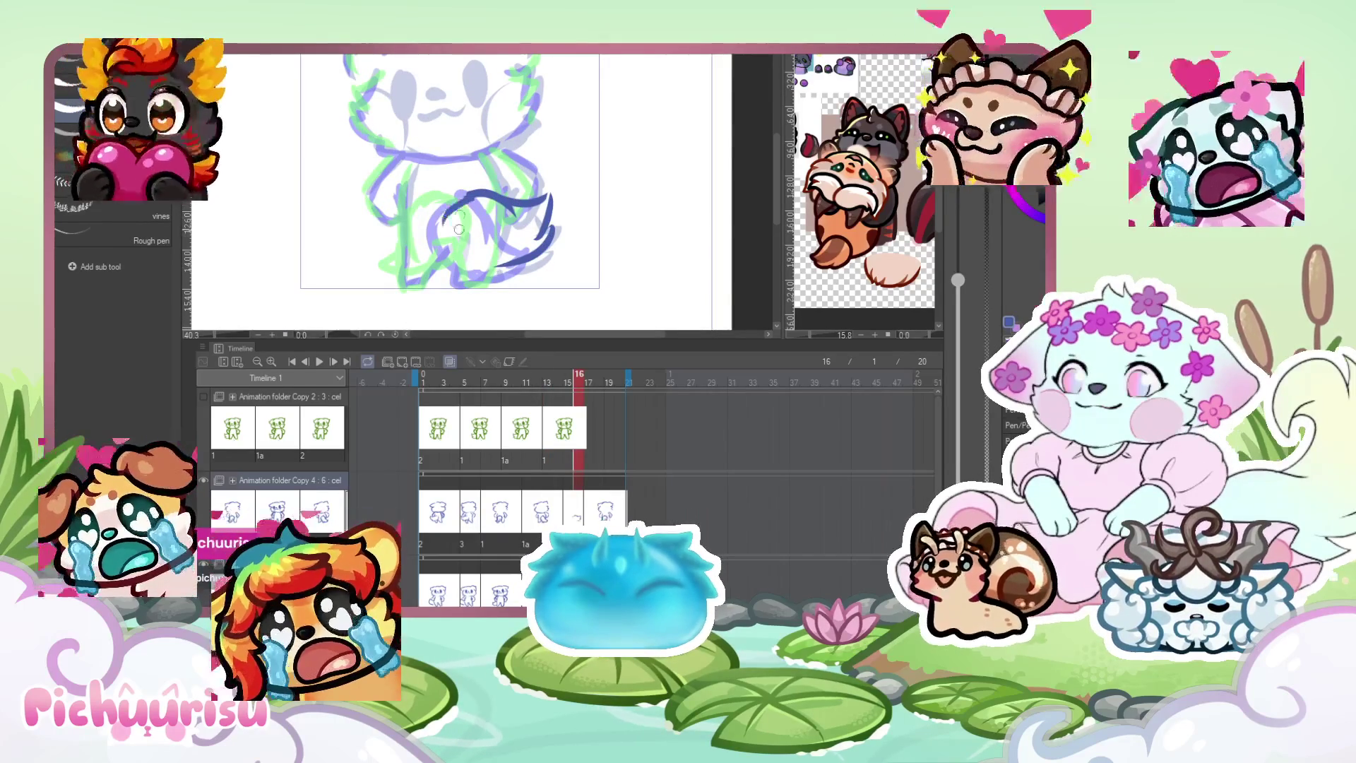
pyautogui.moveTo(406, 285)
pyautogui.mouseDown()
pyautogui.moveTo(453, 258)
pyautogui.moveTo(491, 272)
pyautogui.mouseUp()
pyautogui.moveTo(414, 154); pyautogui.dragTo(376, 193)
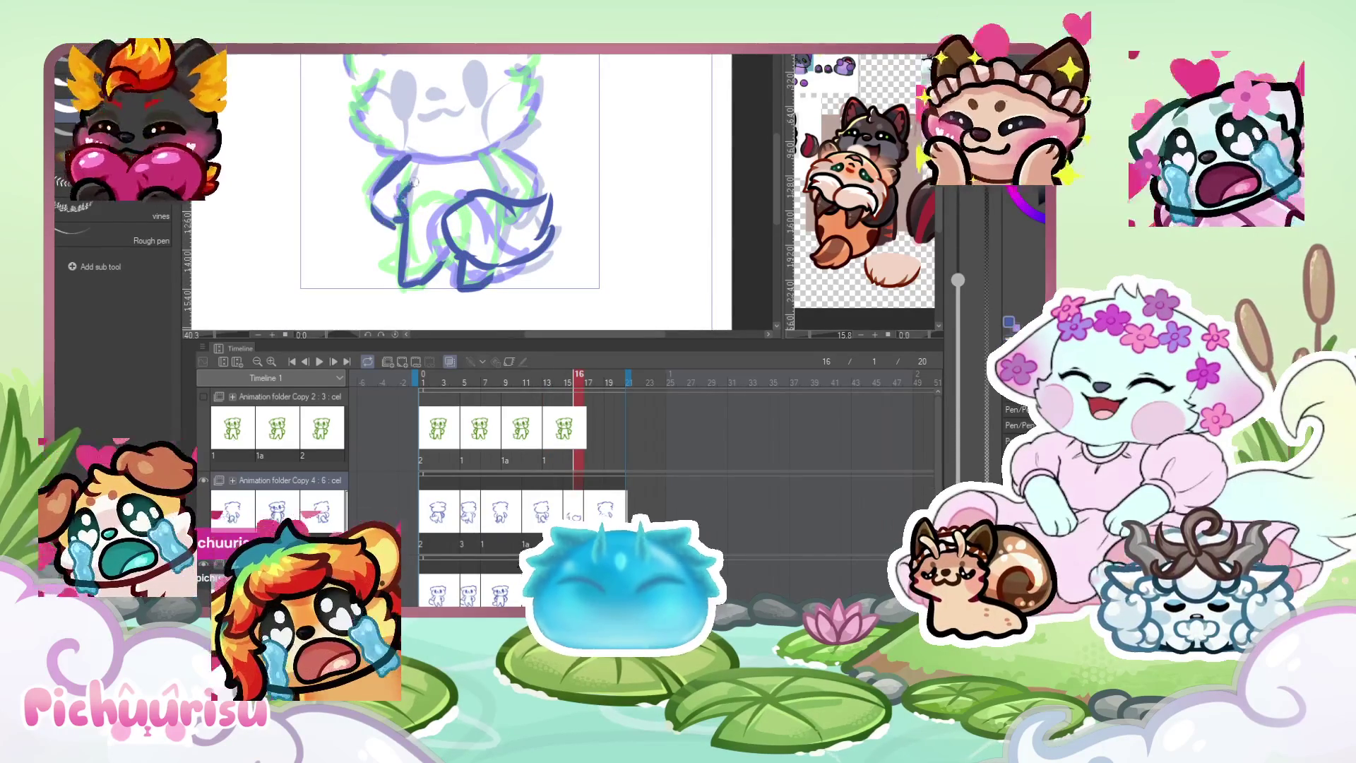
pyautogui.scroll(3, 452, 155)
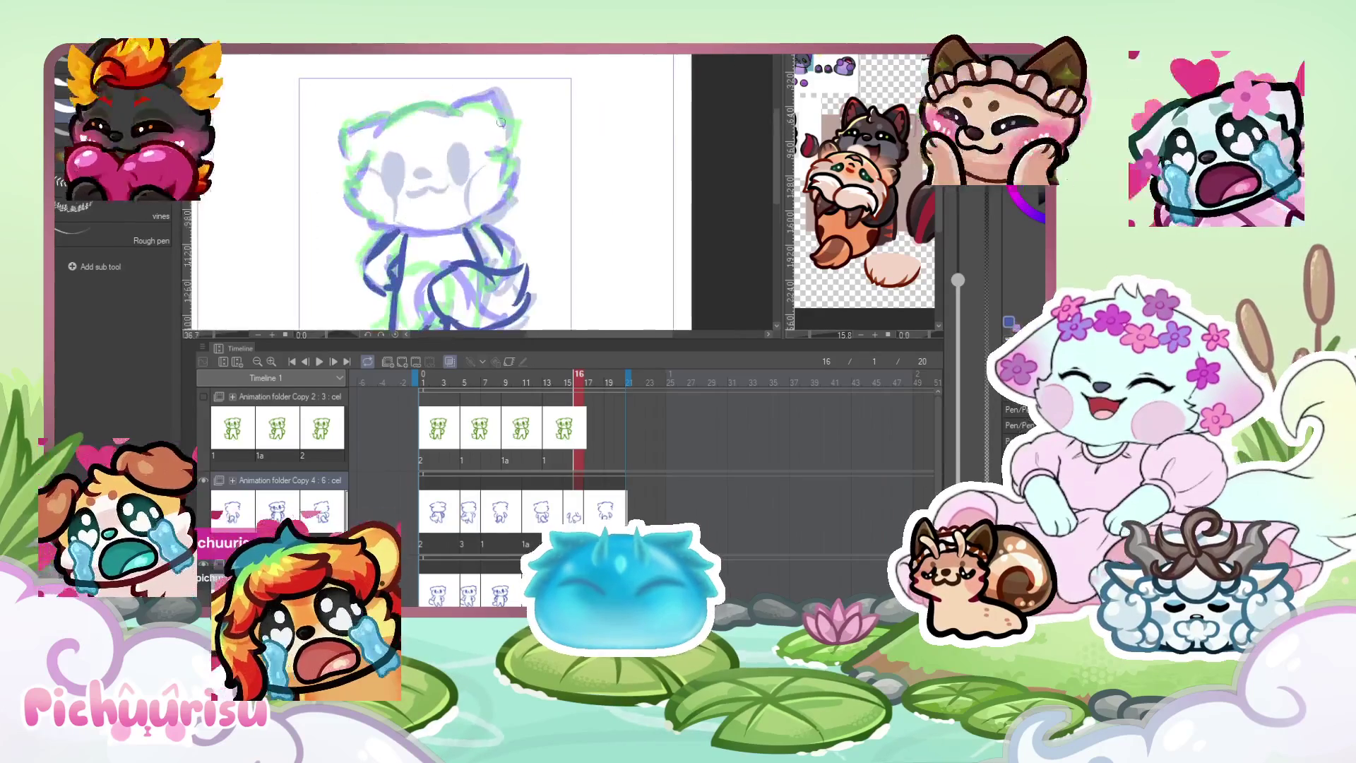
pyautogui.moveTo(459, 113); pyautogui.dragTo(512, 137)
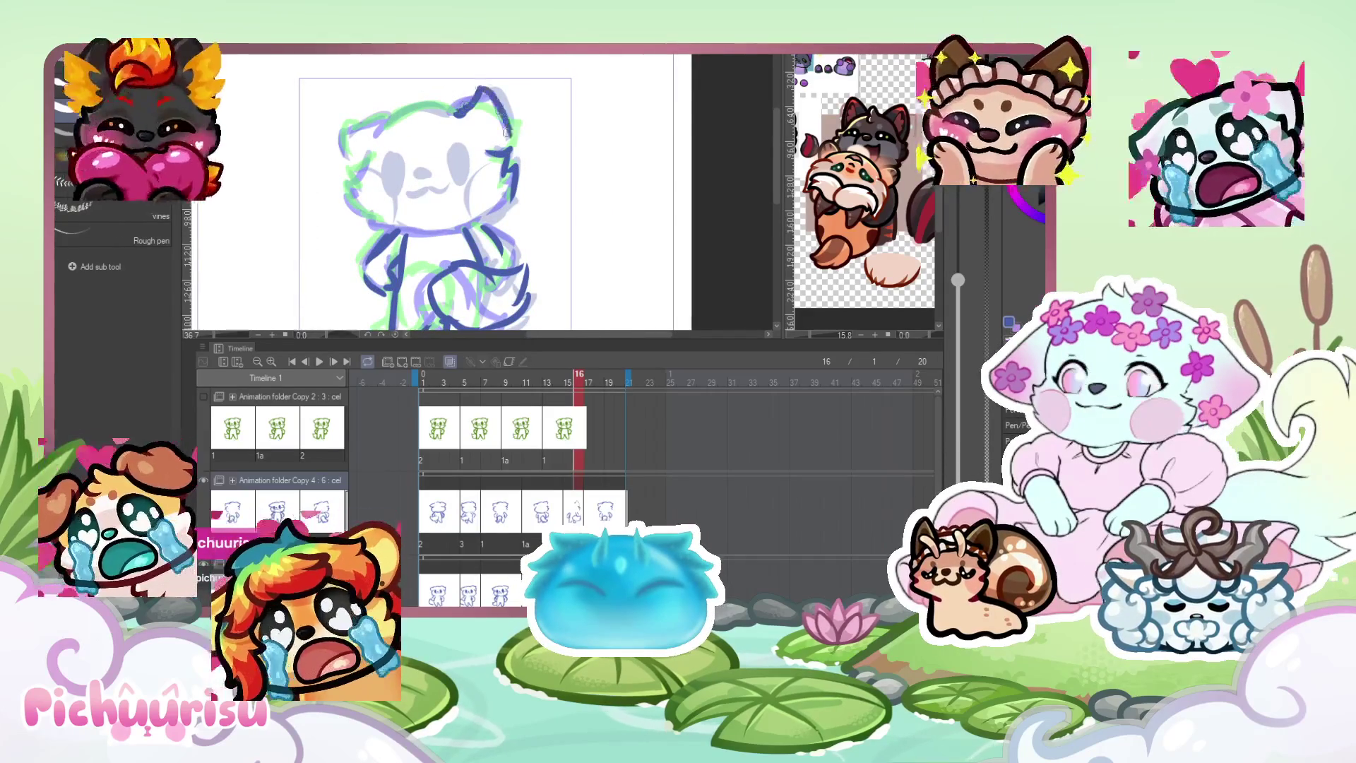
pyautogui.moveTo(452, 106)
pyautogui.mouseDown()
pyautogui.moveTo(396, 119)
pyautogui.moveTo(347, 170)
pyautogui.mouseUp()
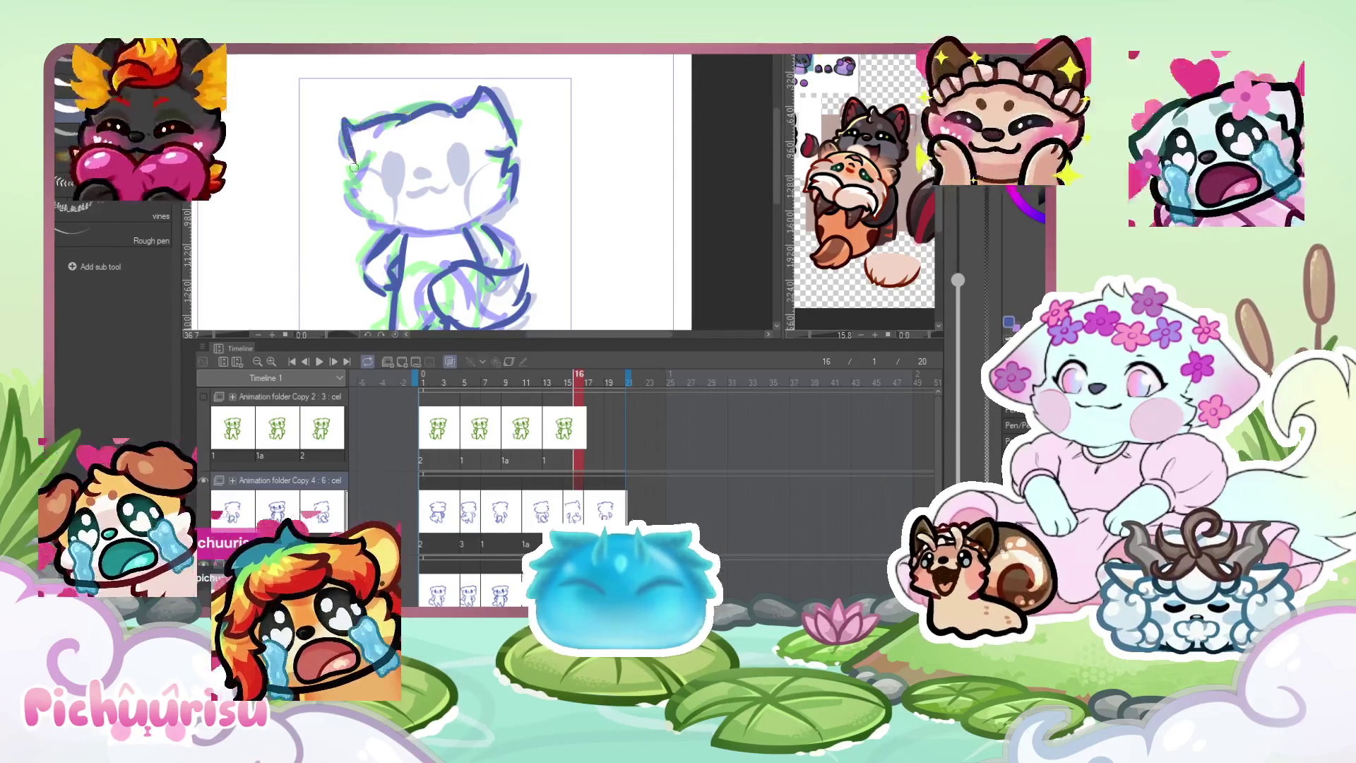
pyautogui.scroll(-4, 498, 211)
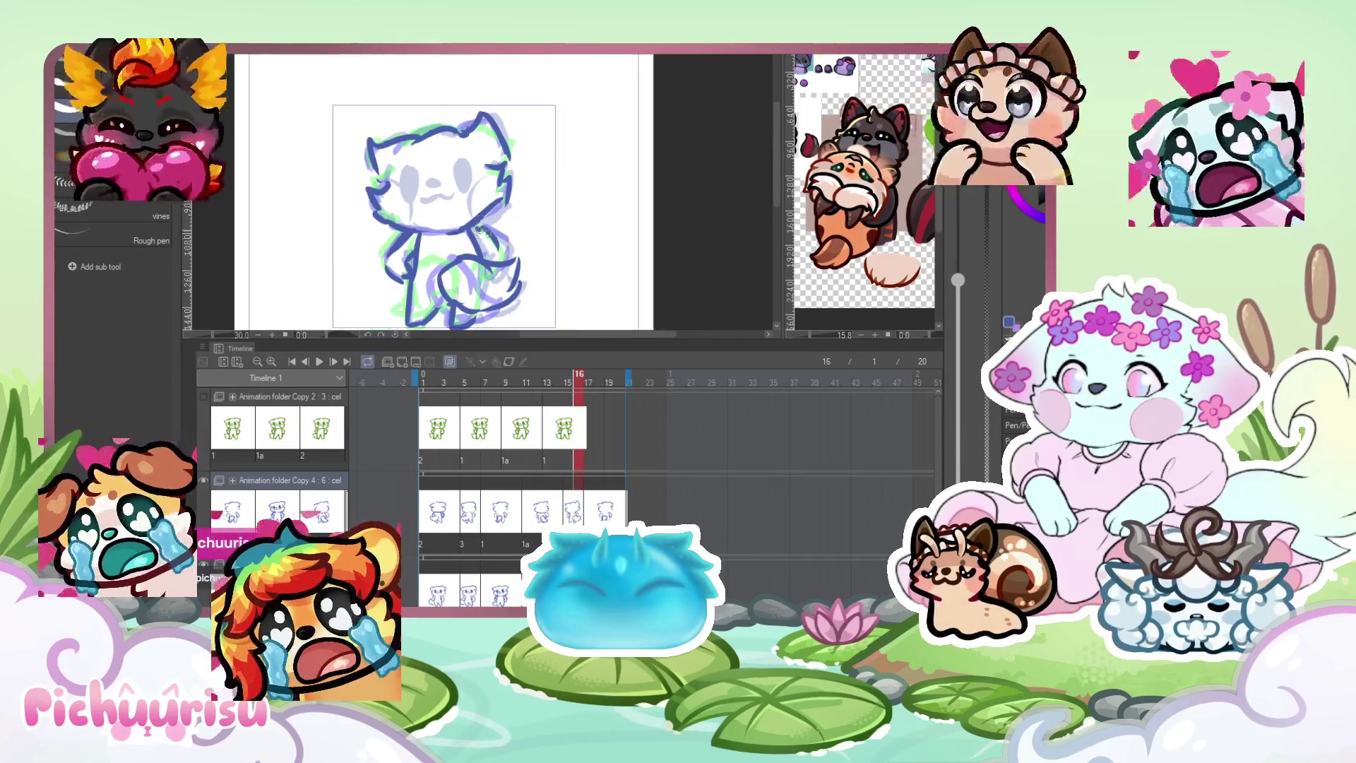
pyautogui.scroll(-1, 496, 194)
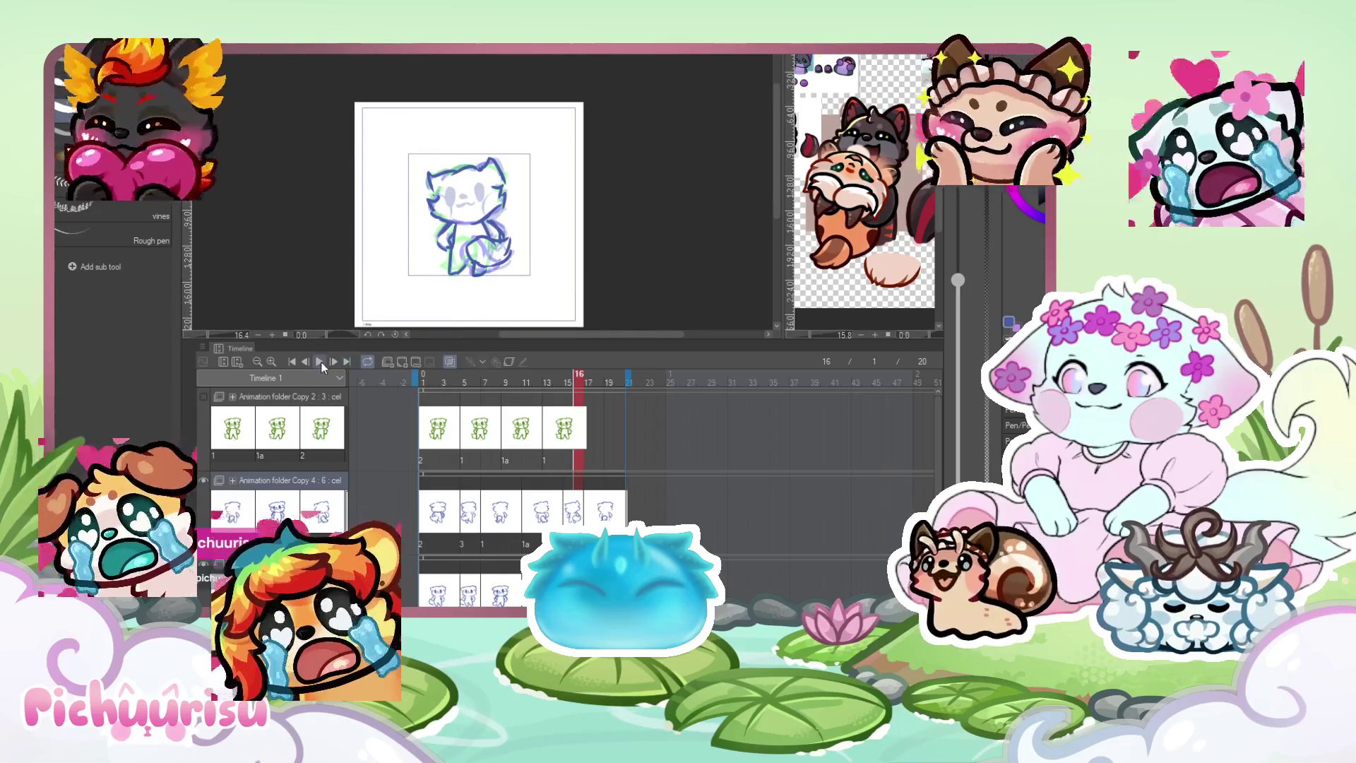
# Play the loop through, stop at frame 9, re-enable onion skin and return to frame 3.
pyautogui.click(321, 362)
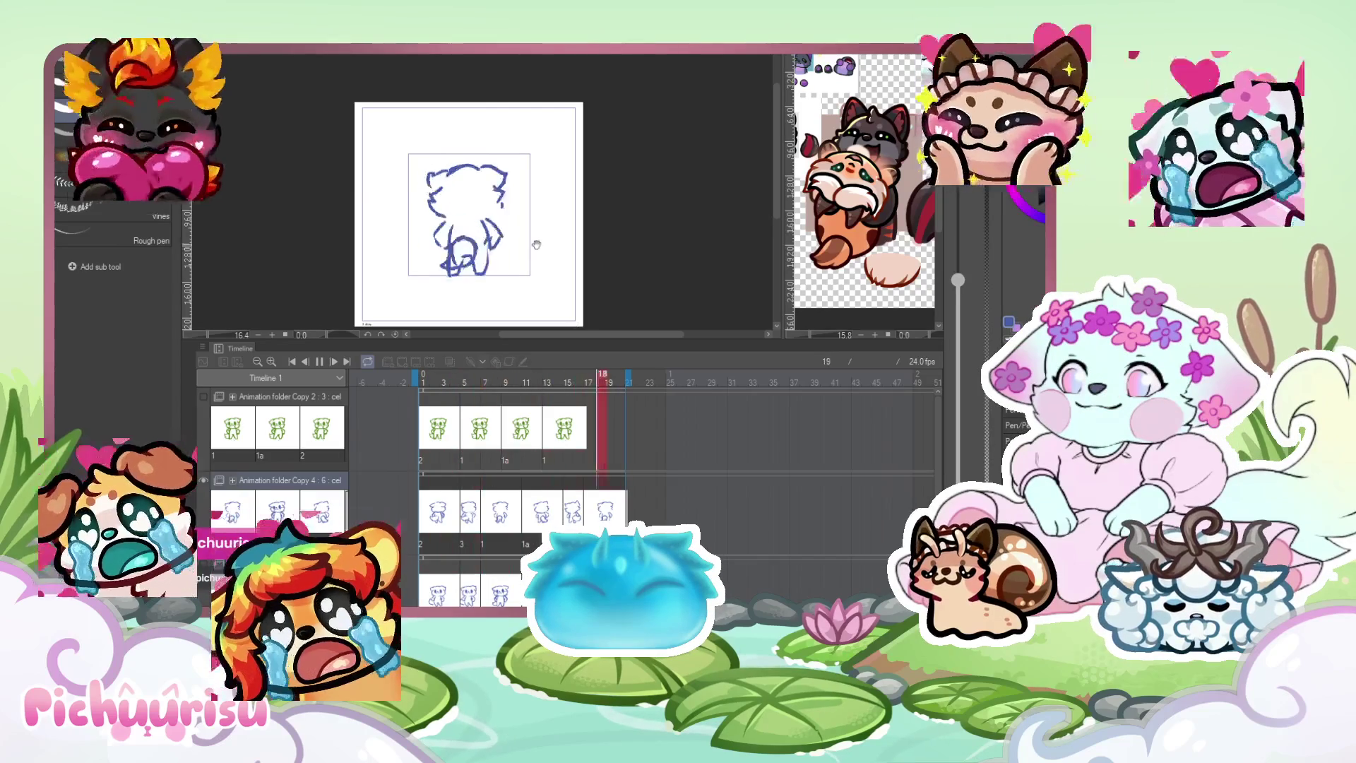
pyautogui.click(319, 361)
pyautogui.click(450, 361)
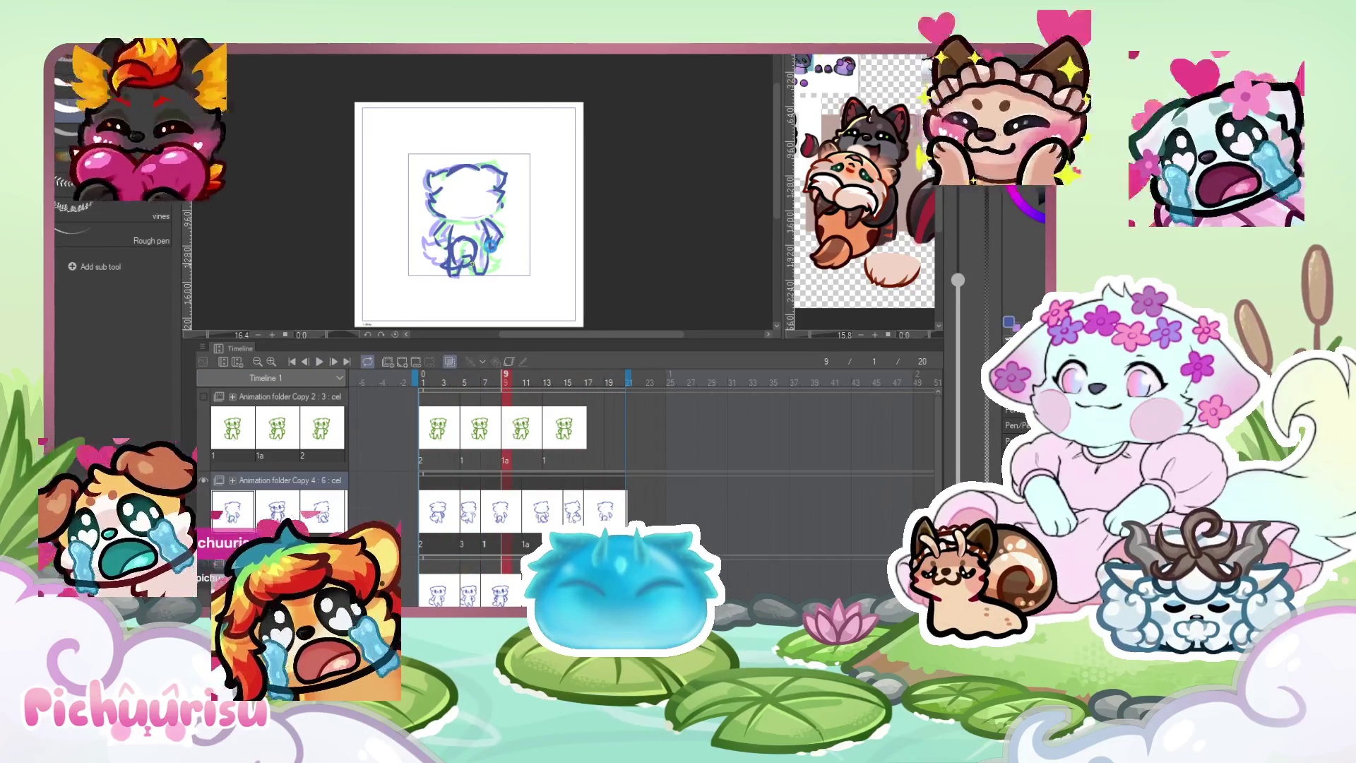
pyautogui.click(447, 496)
pyautogui.scroll(3, 406, 284)
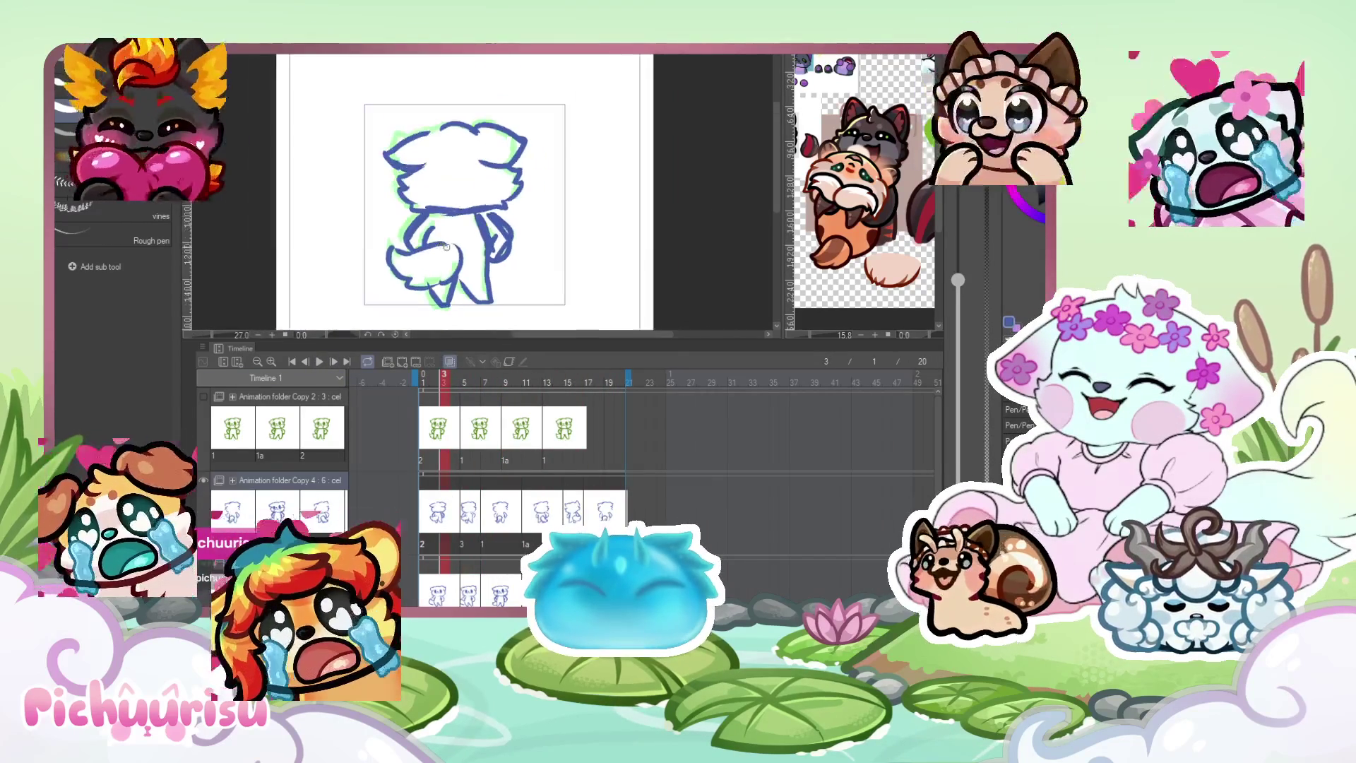
# Undo the stray tail strokes and redraw cleaner tail lines on frame 5.
pyautogui.moveTo(409, 284); pyautogui.dragTo(400, 301)
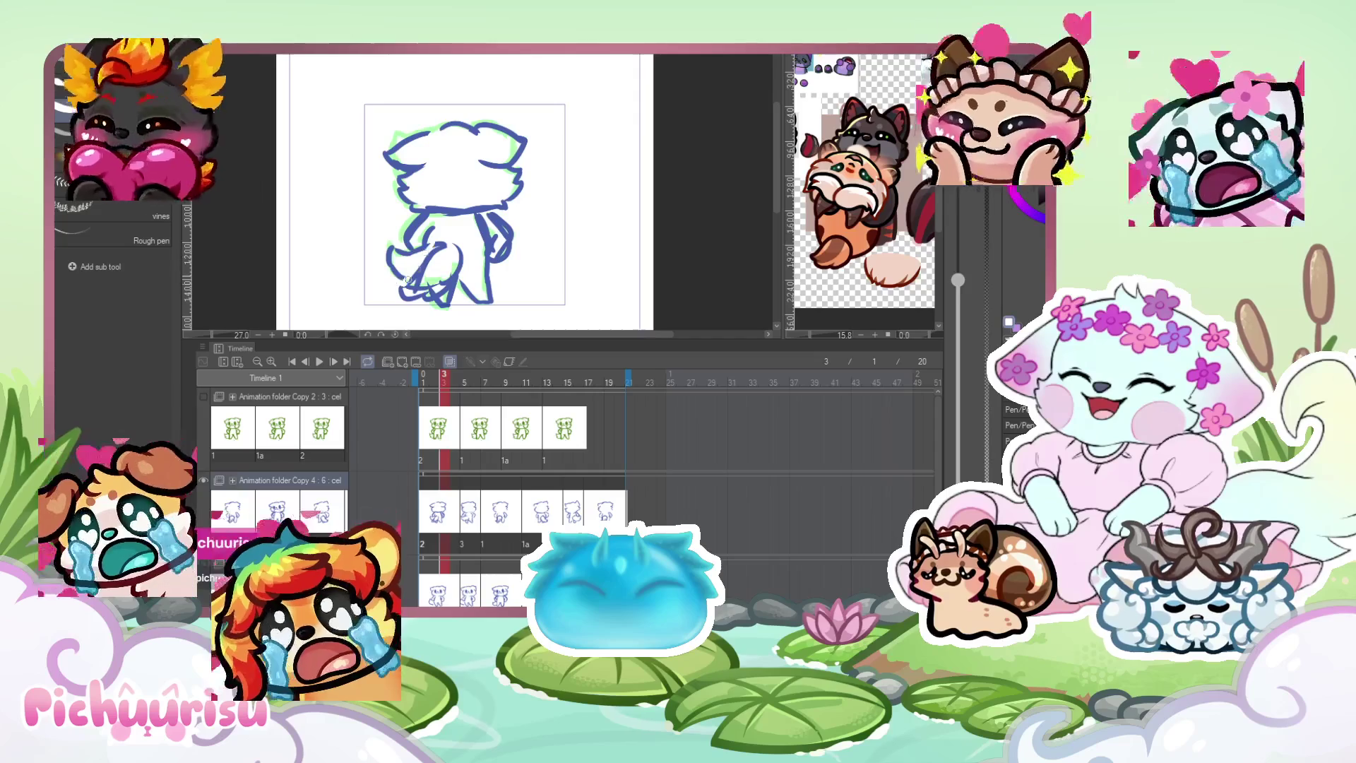
pyautogui.hotkey('ctrl', 'z')
pyautogui.scroll(2, 418, 255)
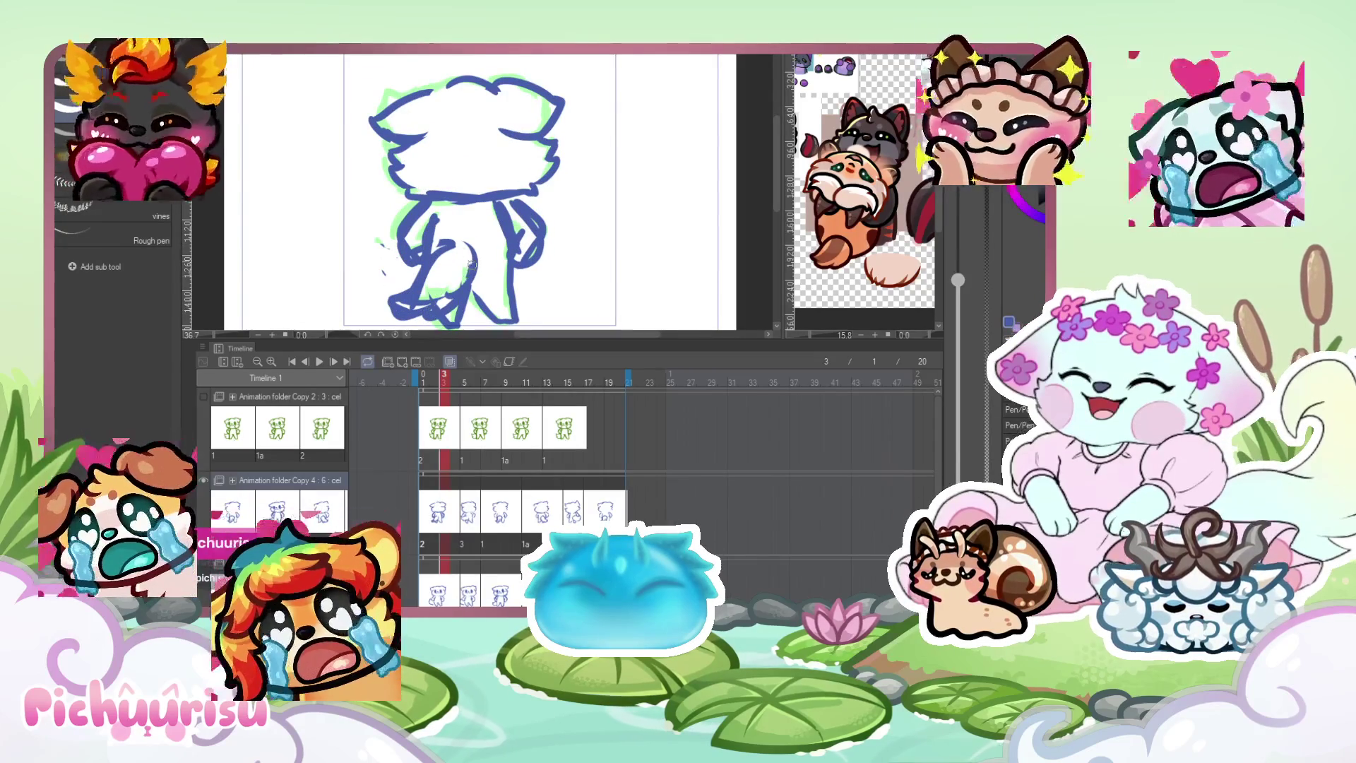
pyautogui.press('Right')
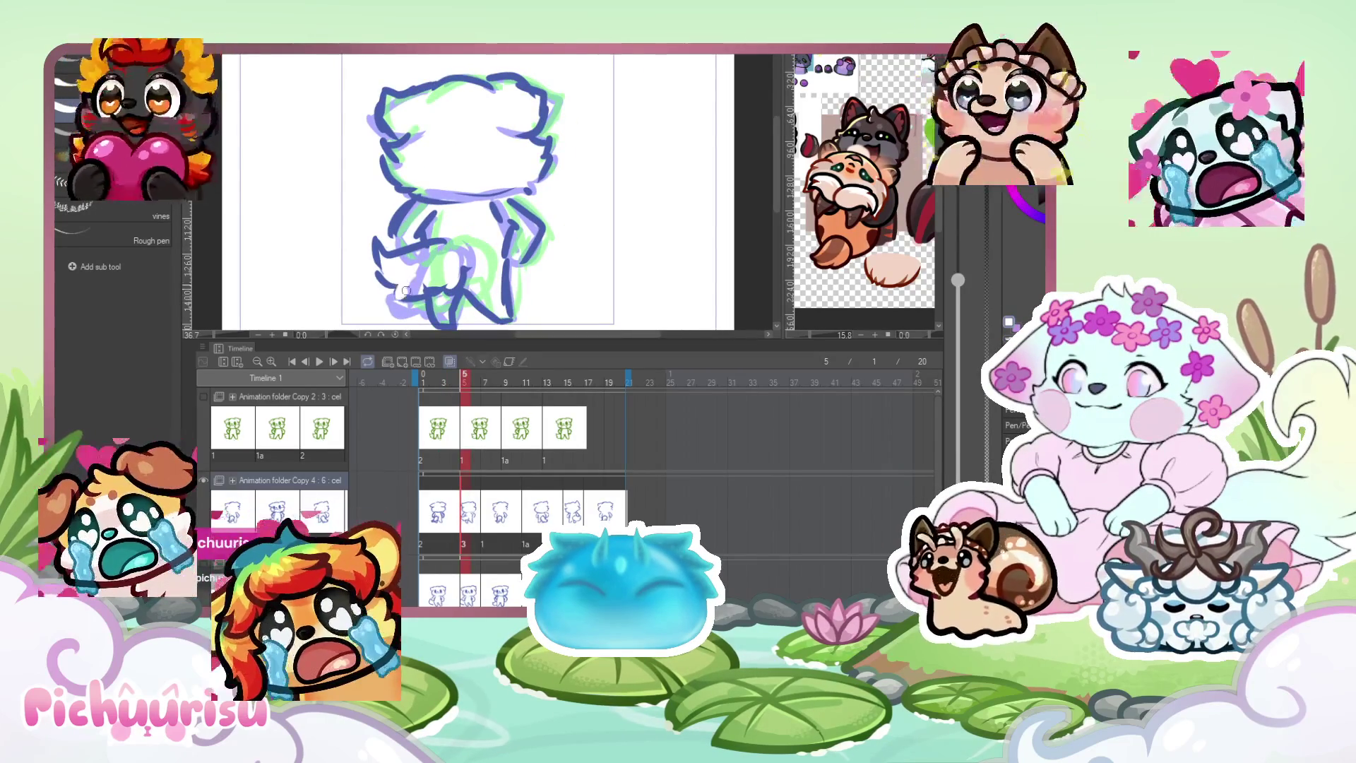
pyautogui.moveTo(385, 244)
pyautogui.mouseDown()
pyautogui.moveTo(445, 254)
pyautogui.moveTo(413, 289)
pyautogui.mouseUp()
pyautogui.moveTo(403, 240)
pyautogui.mouseDown()
pyautogui.moveTo(442, 283)
pyautogui.moveTo(382, 303)
pyautogui.mouseUp()
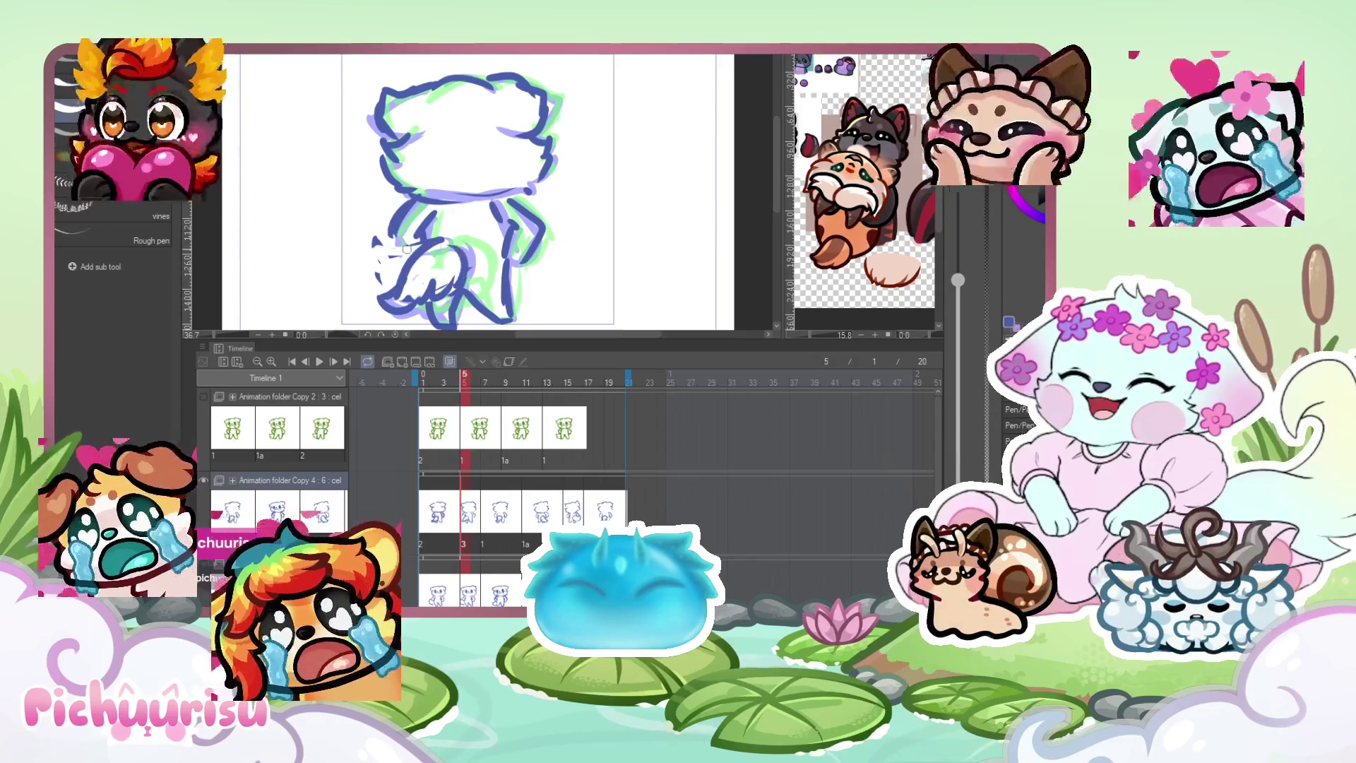
pyautogui.scroll(-1, 400, 250)
# Review frames 8, 12 and 15, then play the blue line loop again.
pyautogui.click(497, 505)
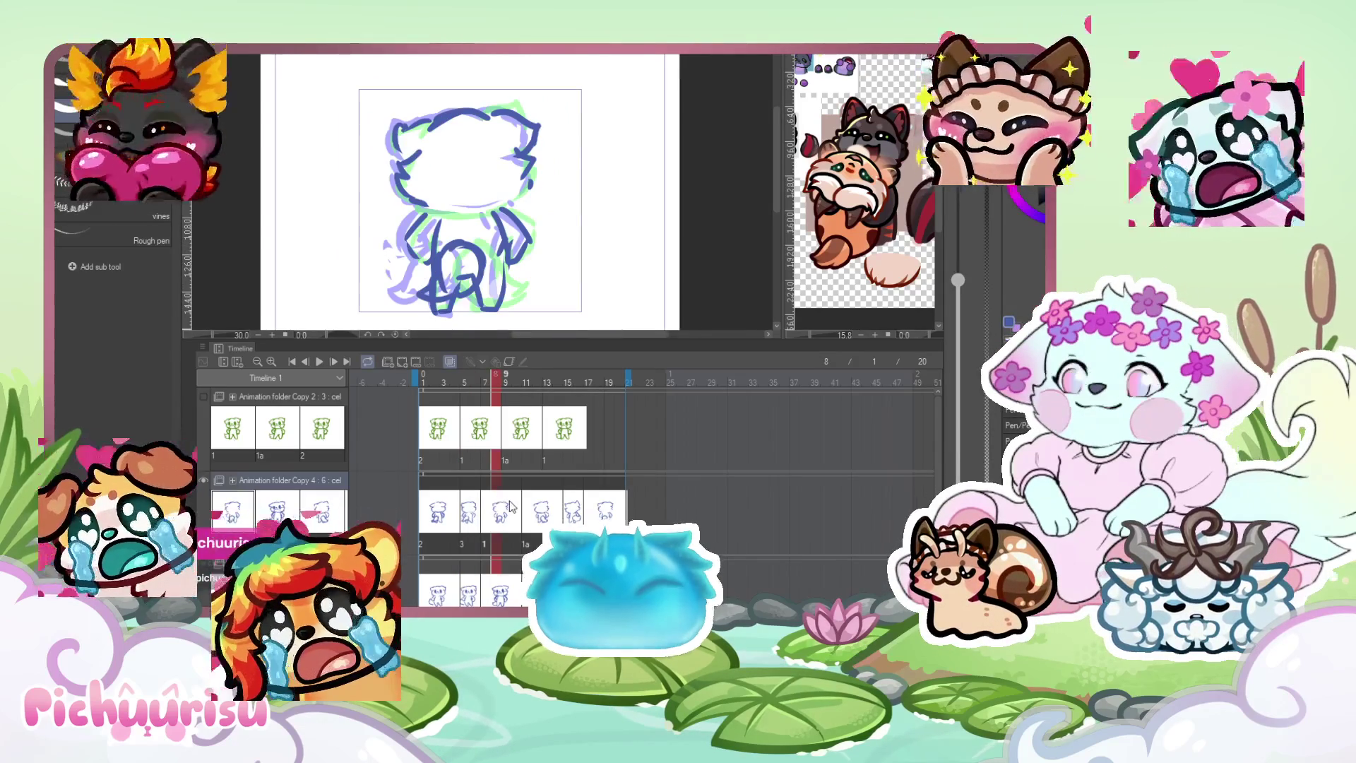
pyautogui.click(539, 504)
pyautogui.click(570, 516)
pyautogui.scroll(1, 505, 252)
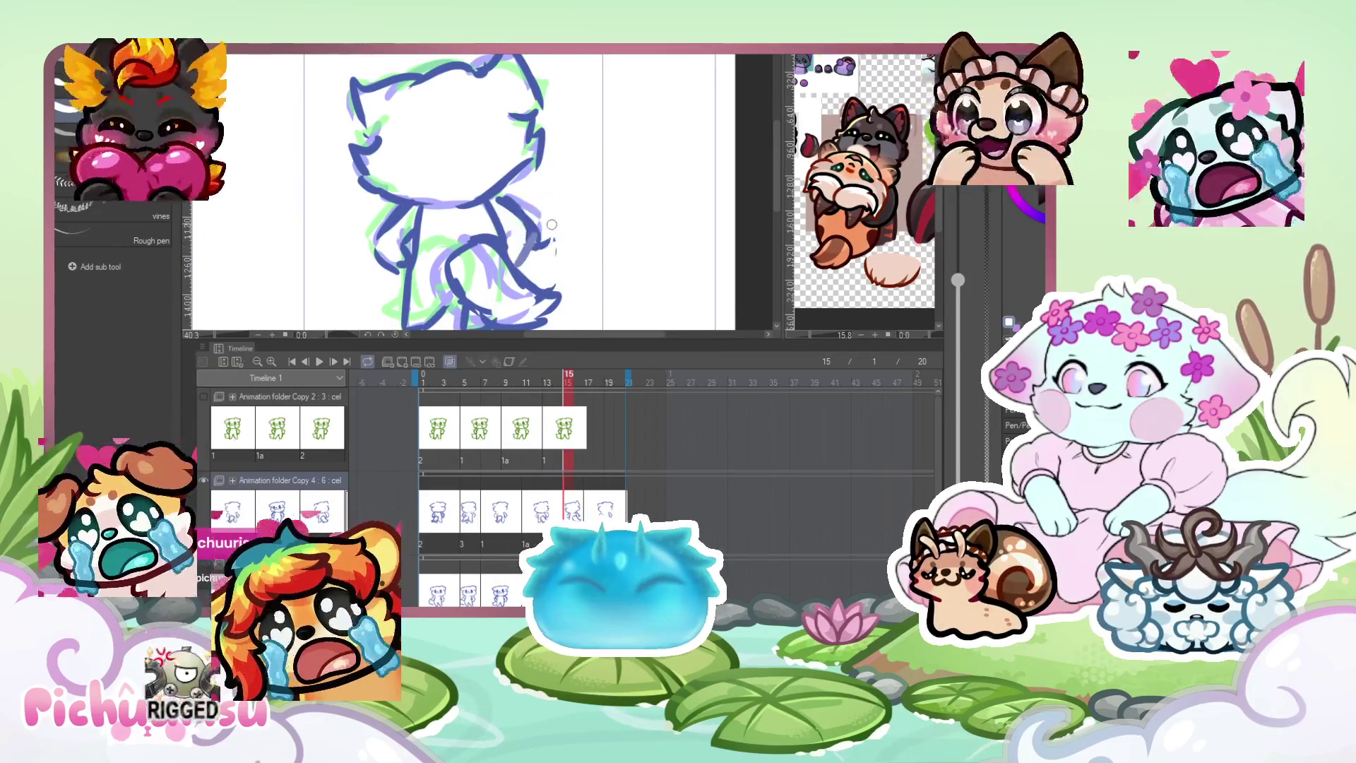
pyautogui.scroll(-2, 379, 286)
pyautogui.click(320, 362)
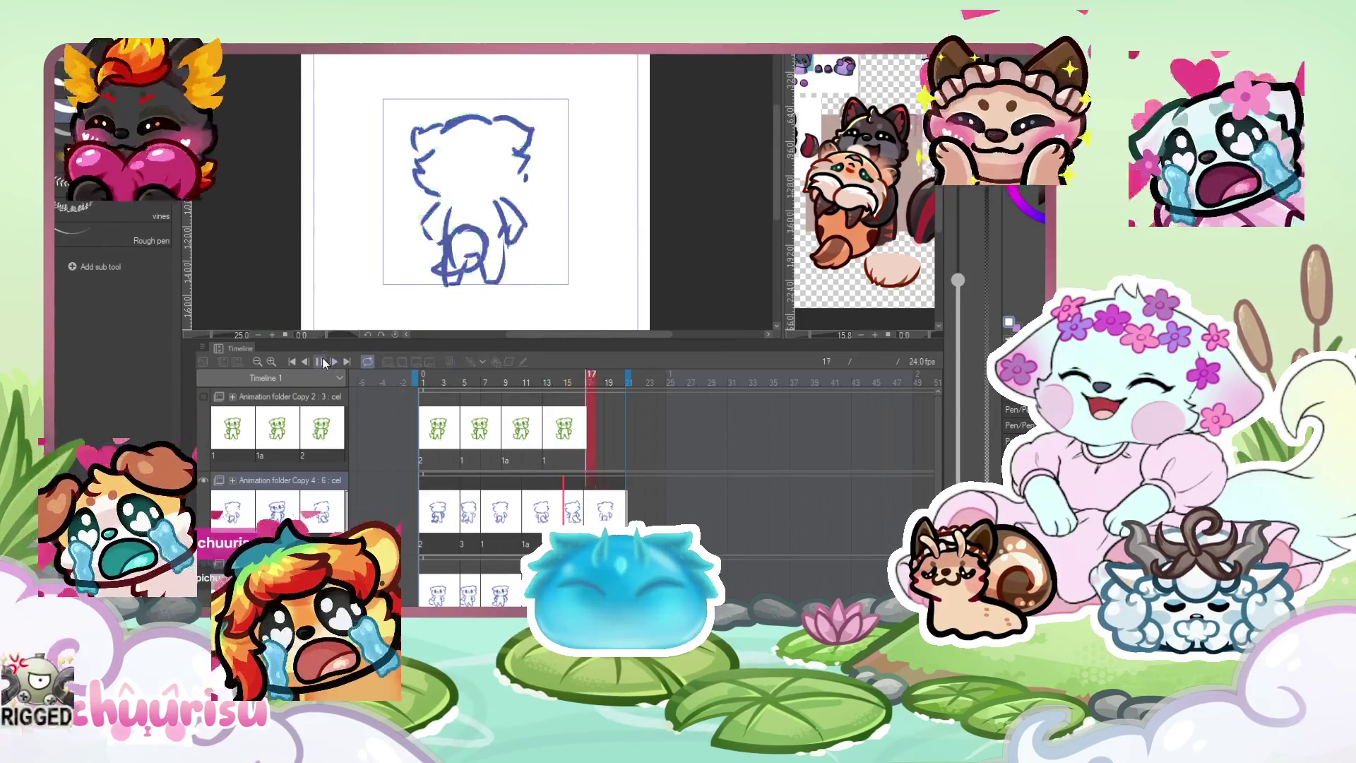
pyautogui.scroll(-1, 519, 242)
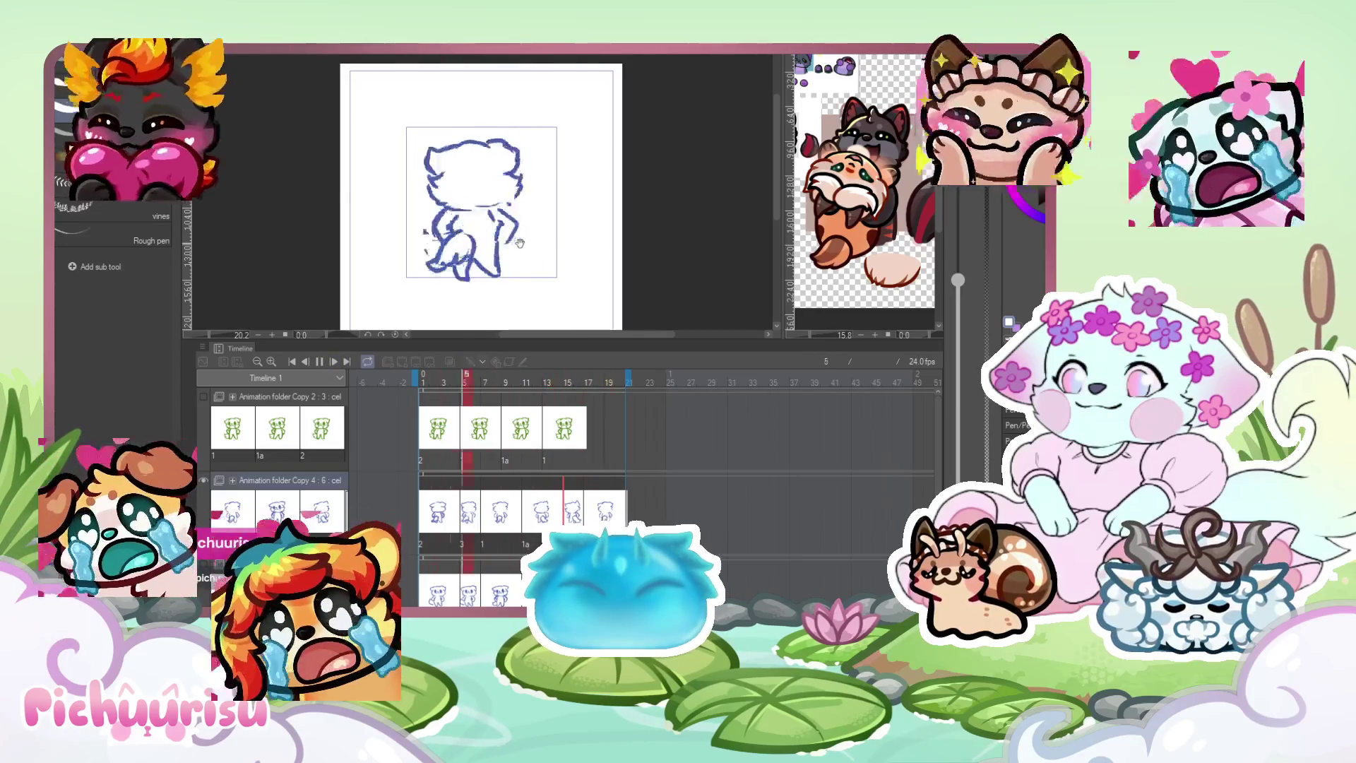
pyautogui.scroll(-1, 480, 205)
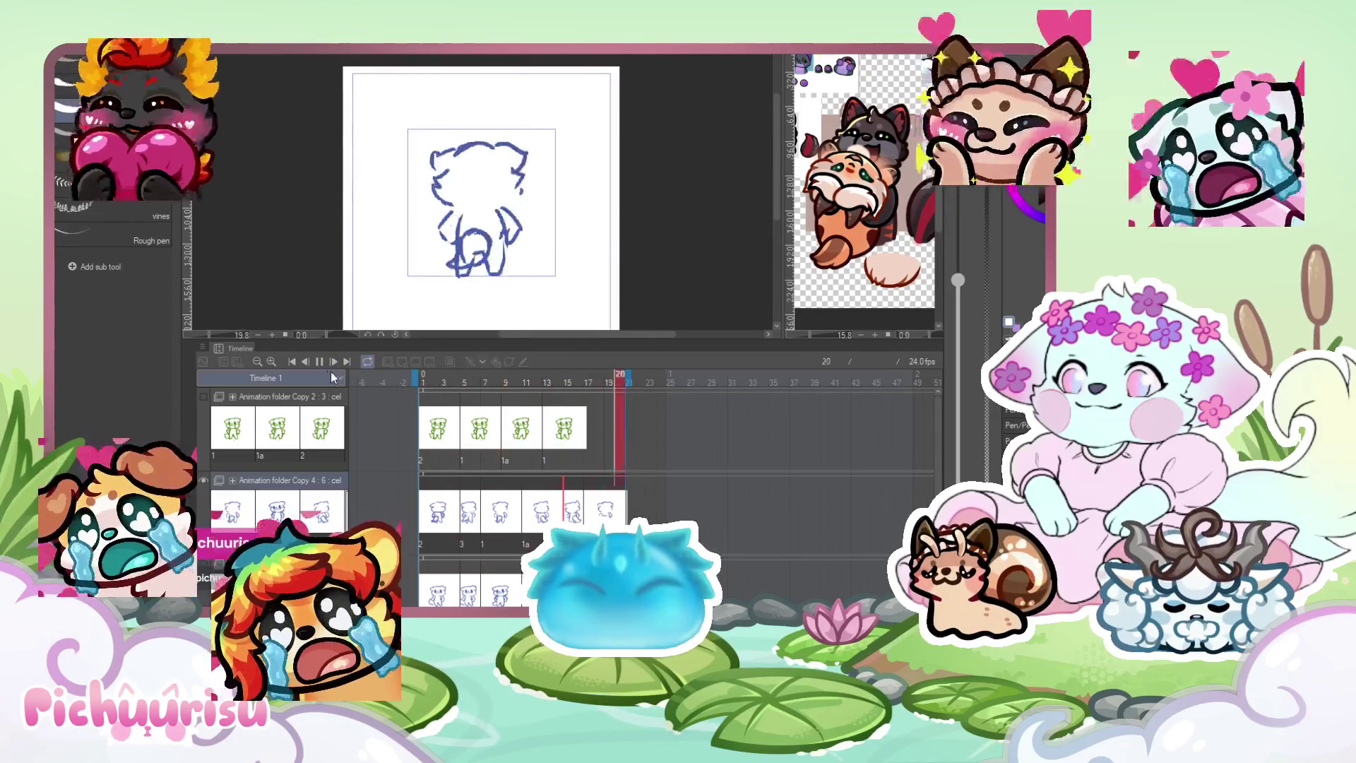
pyautogui.click(318, 363)
pyautogui.click(576, 510)
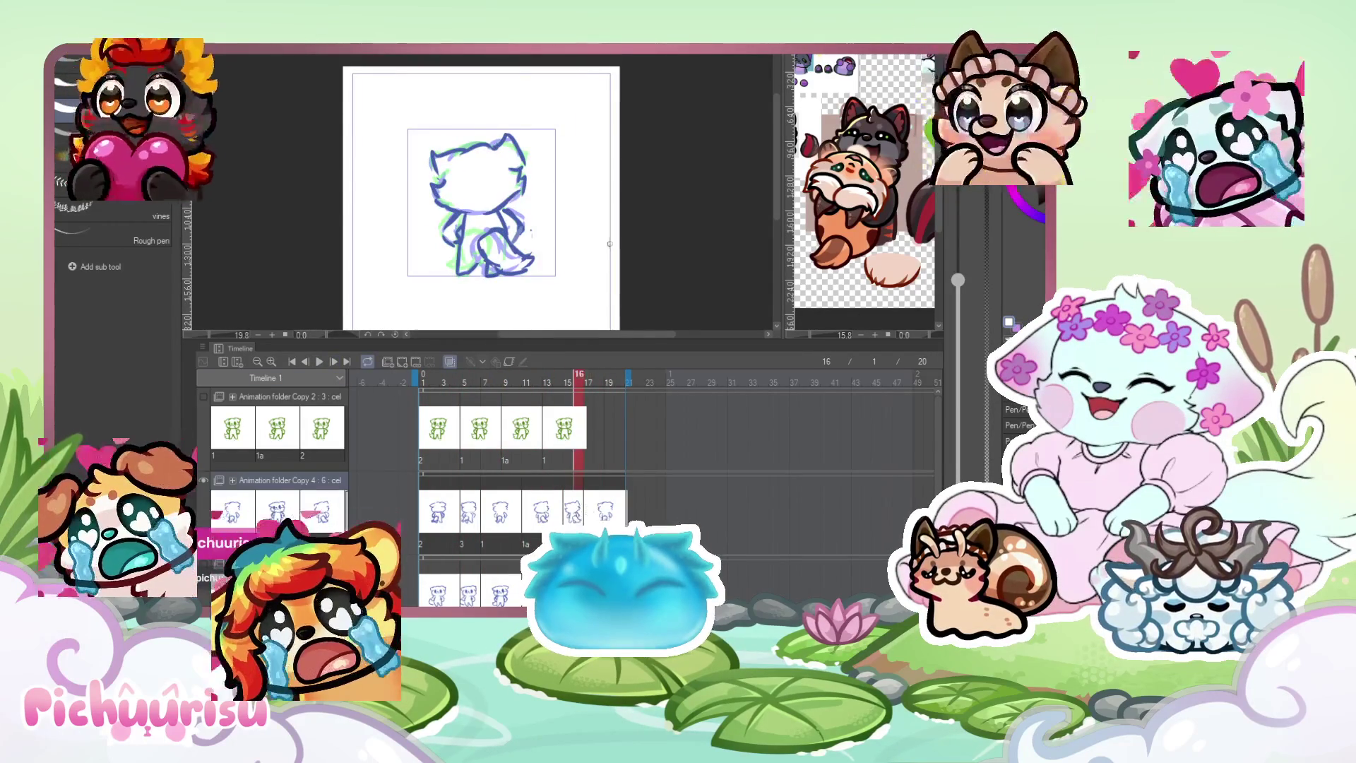
pyautogui.scroll(3, 593, 240)
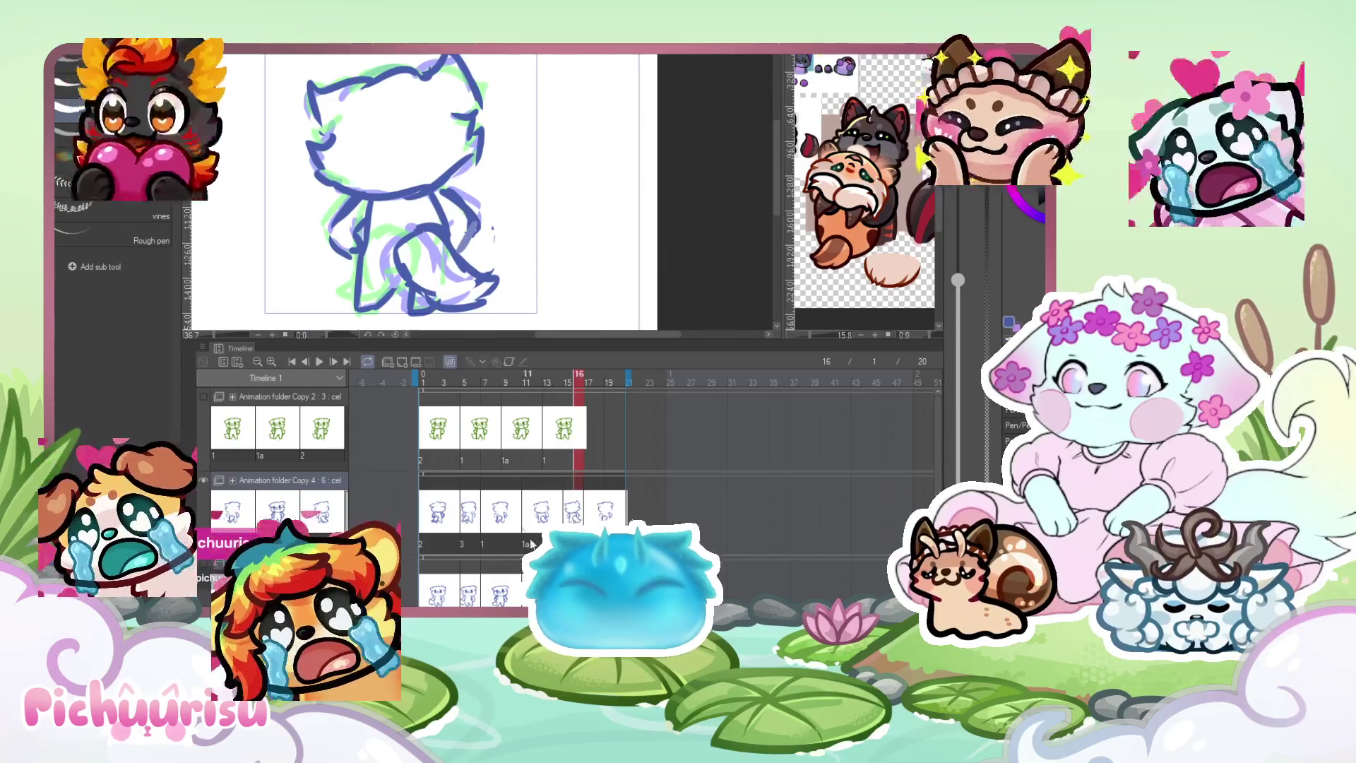
pyautogui.click(519, 525)
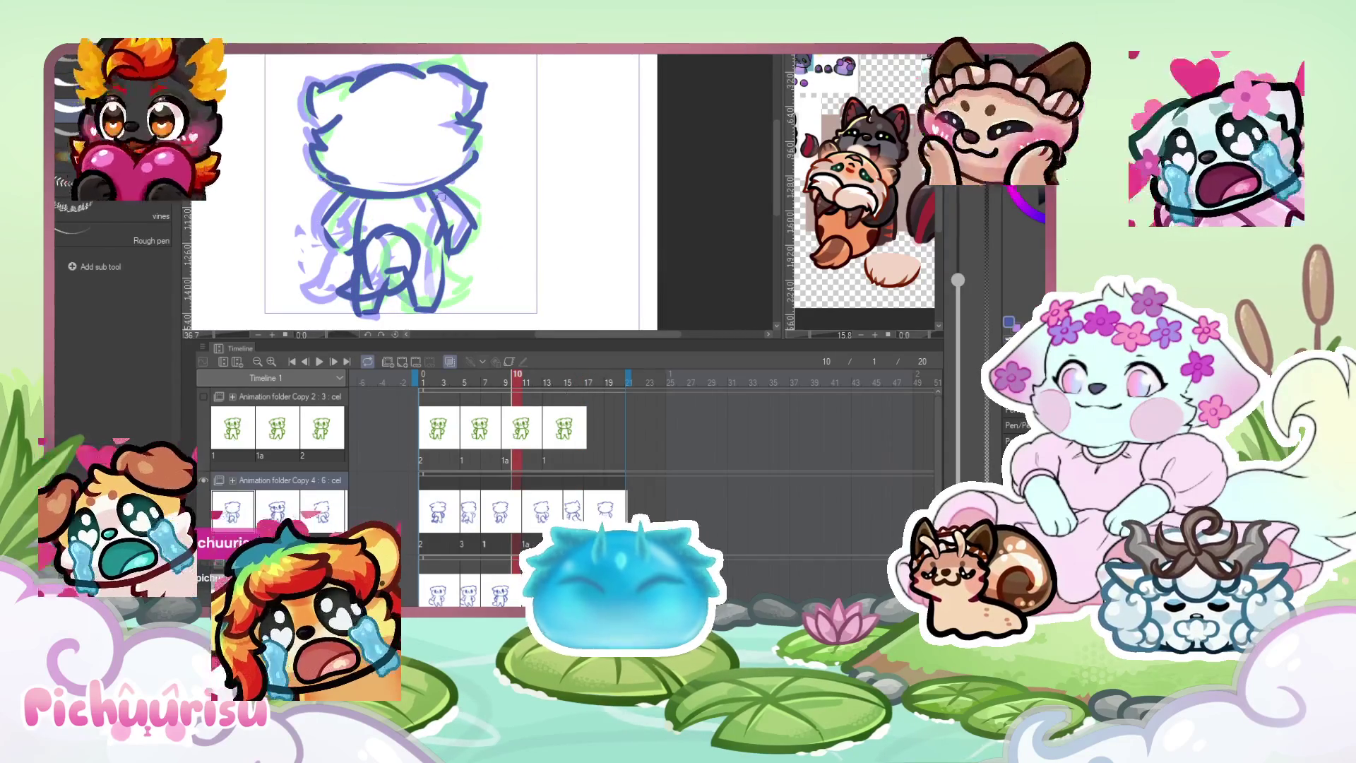
pyautogui.click(472, 524)
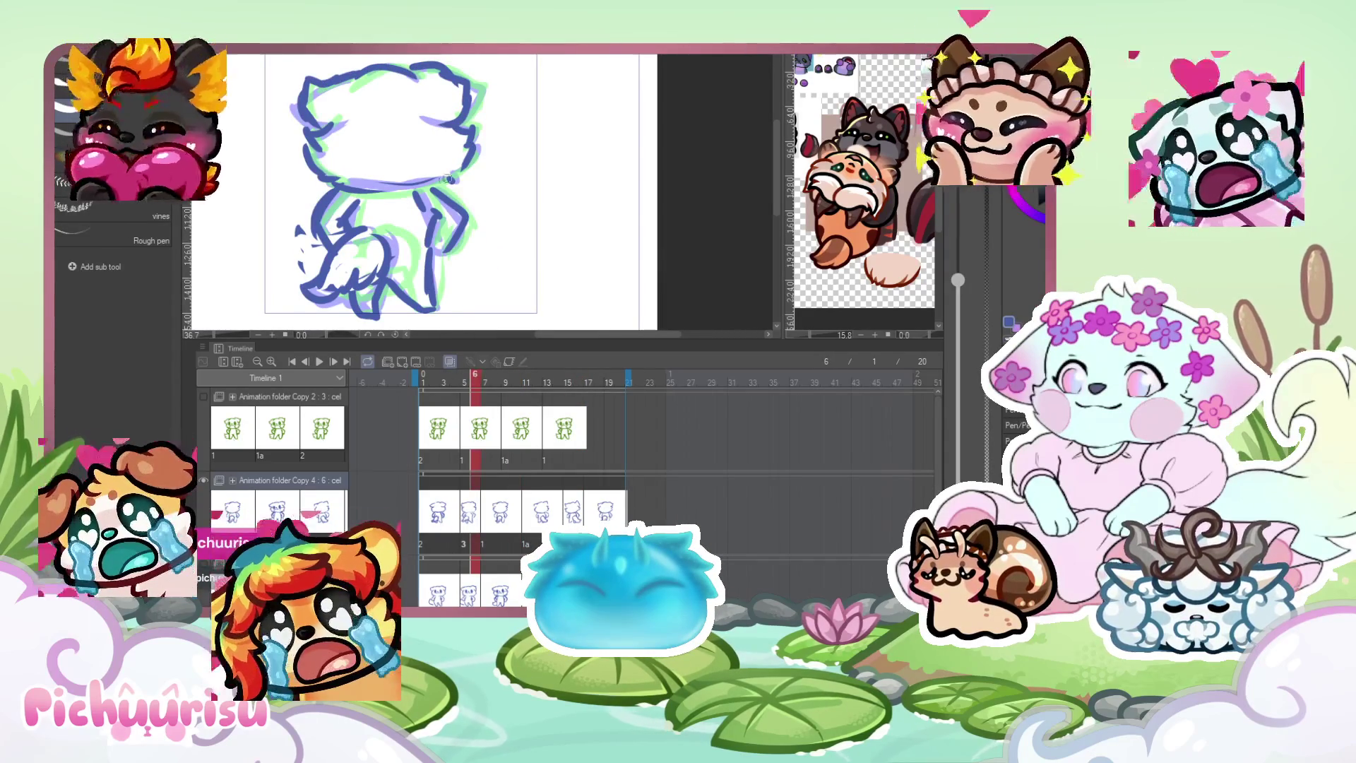
pyautogui.scroll(-2, 451, 178)
pyautogui.press('Return')
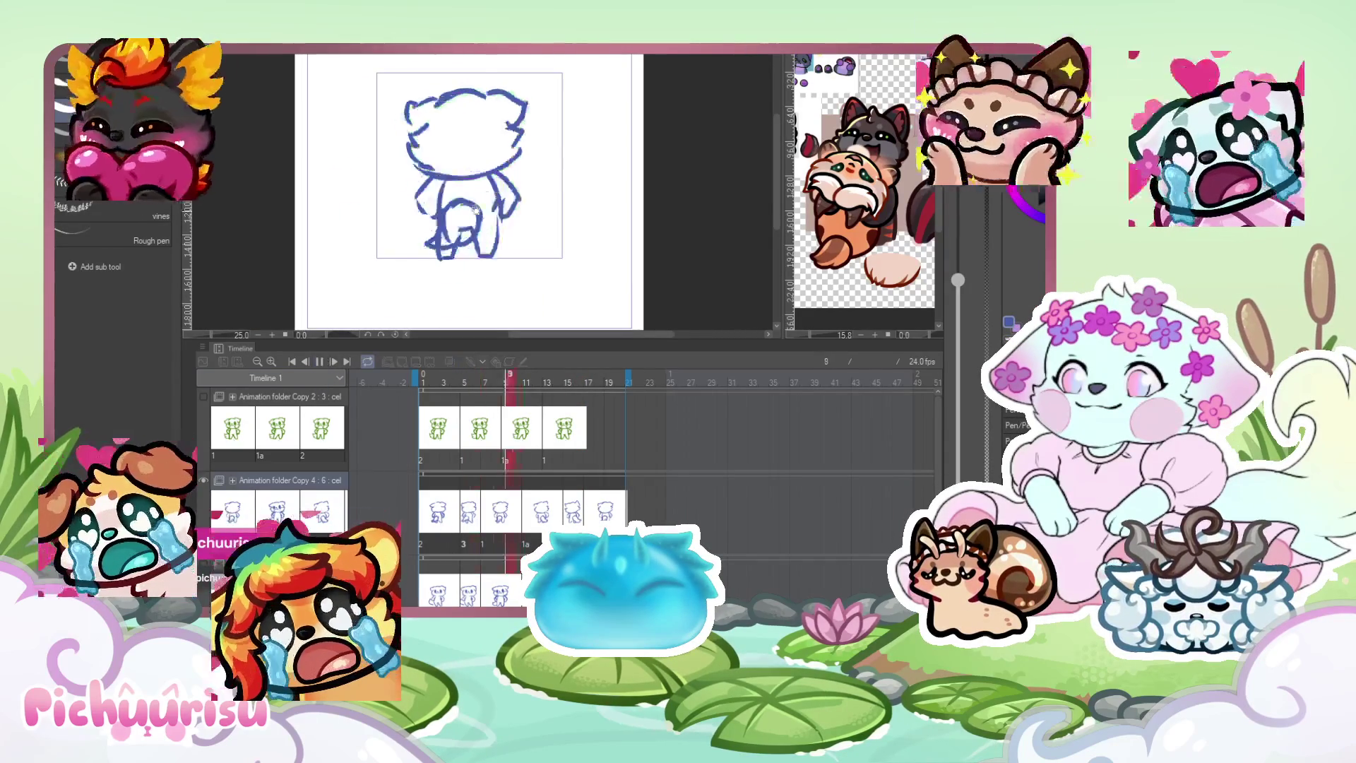
pyautogui.scroll(-2, 440, 242)
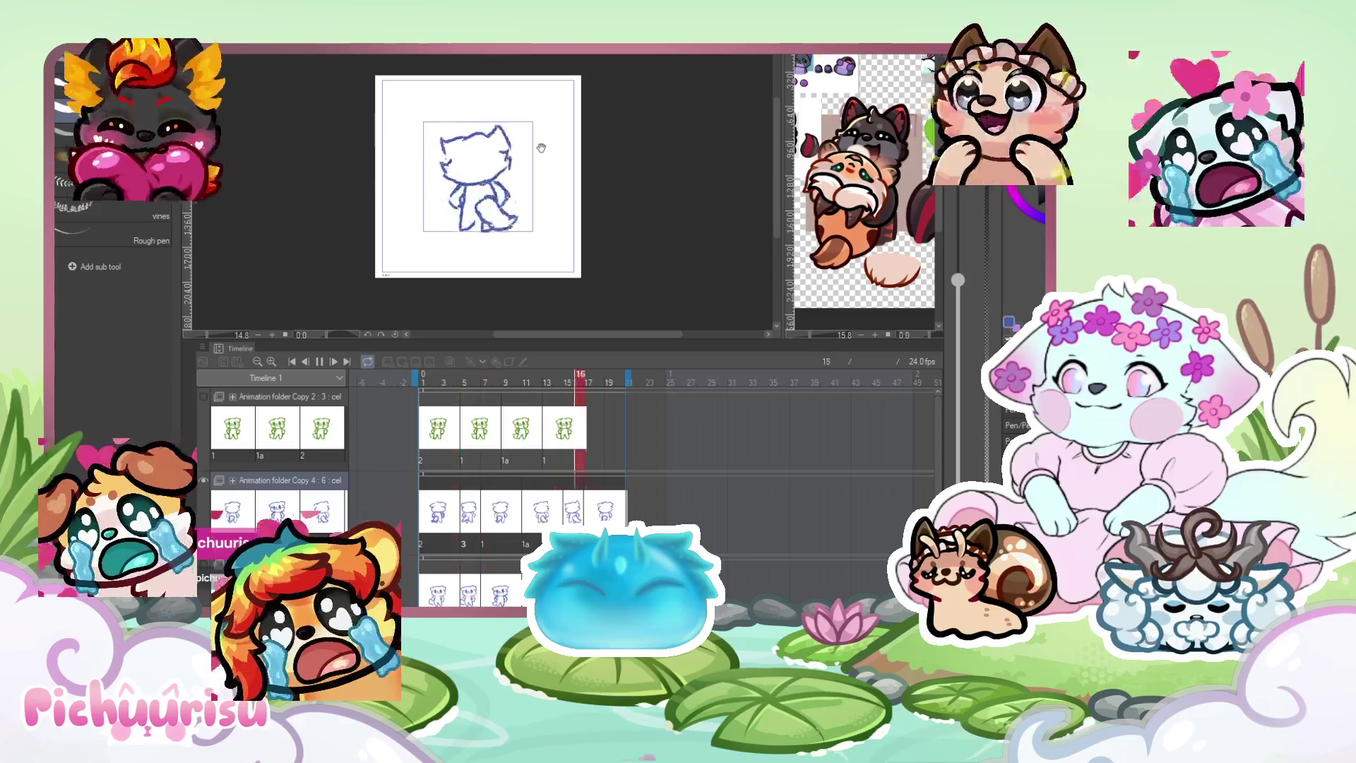
pyautogui.scroll(2, 541, 148)
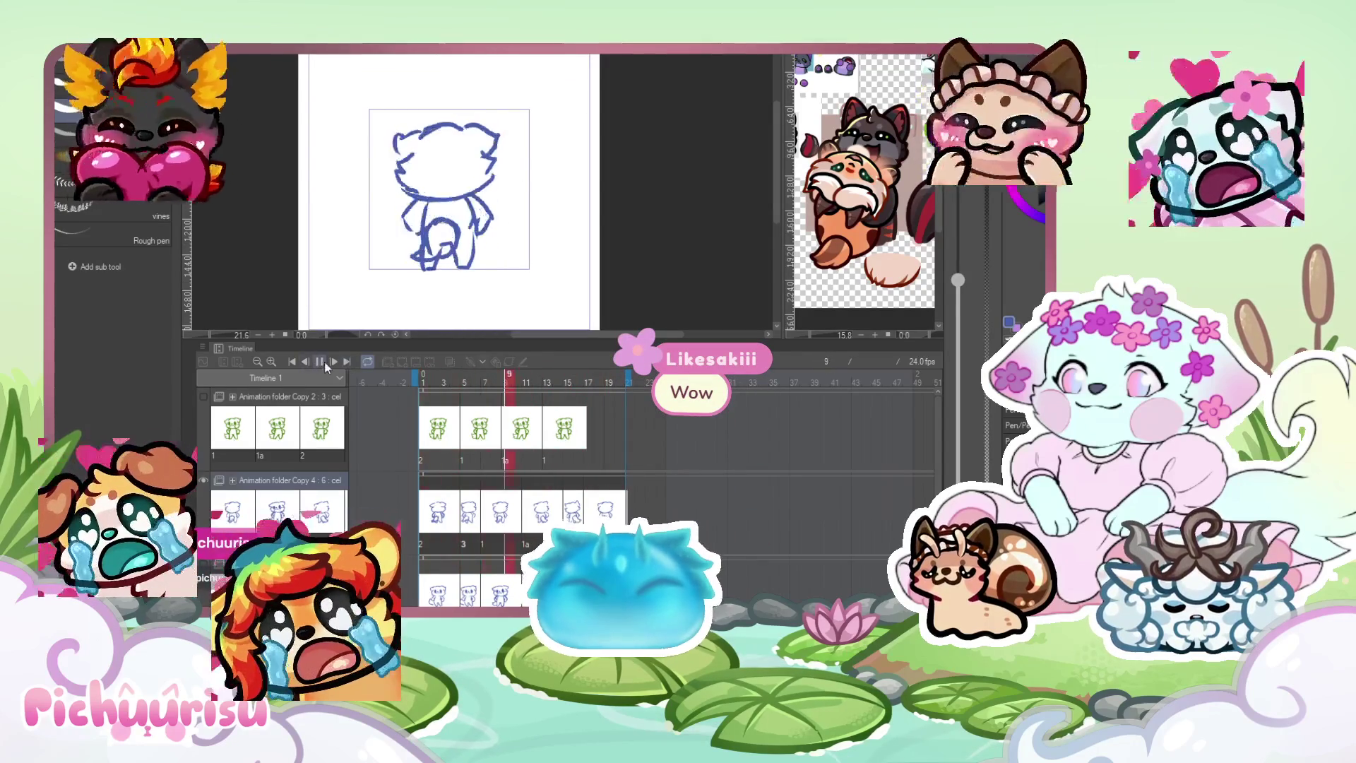
pyautogui.click(320, 362)
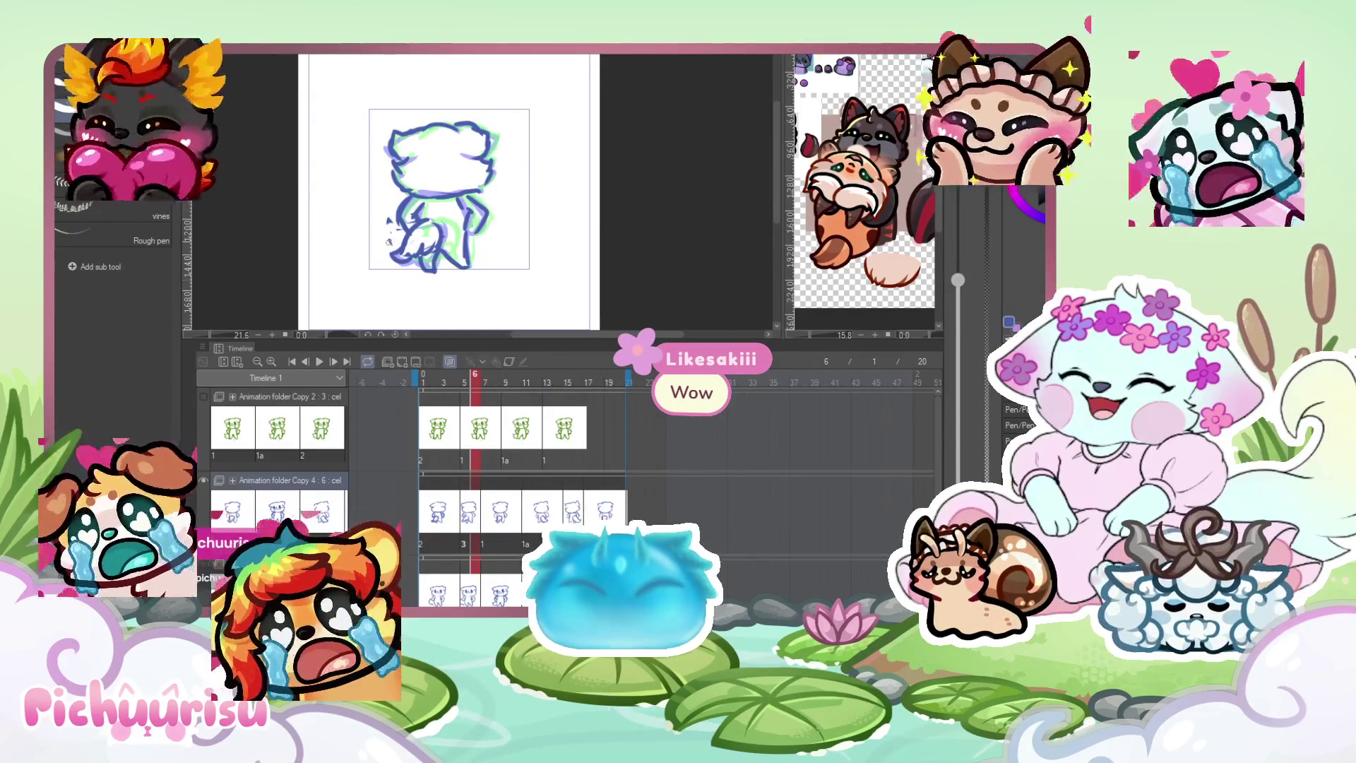
pyautogui.scroll(1, 390, 223)
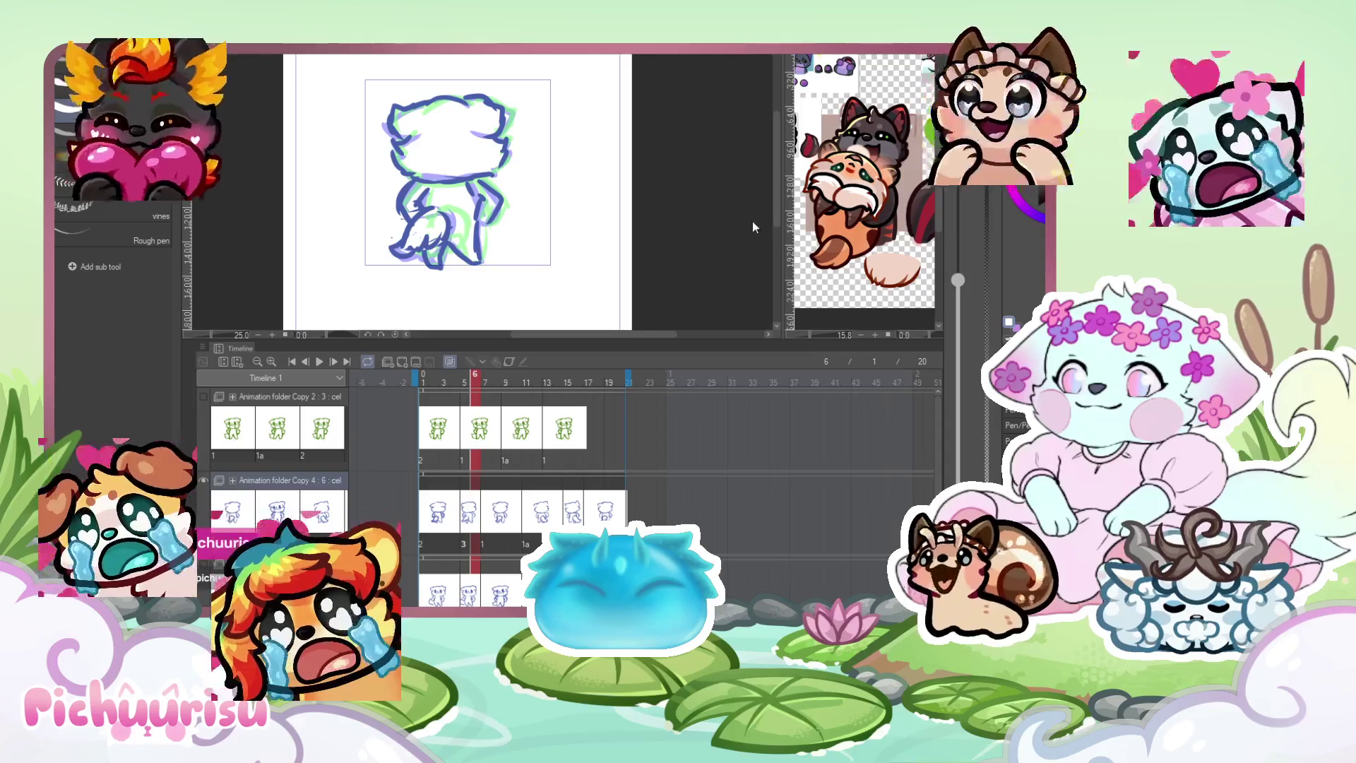
pyautogui.click(319, 361)
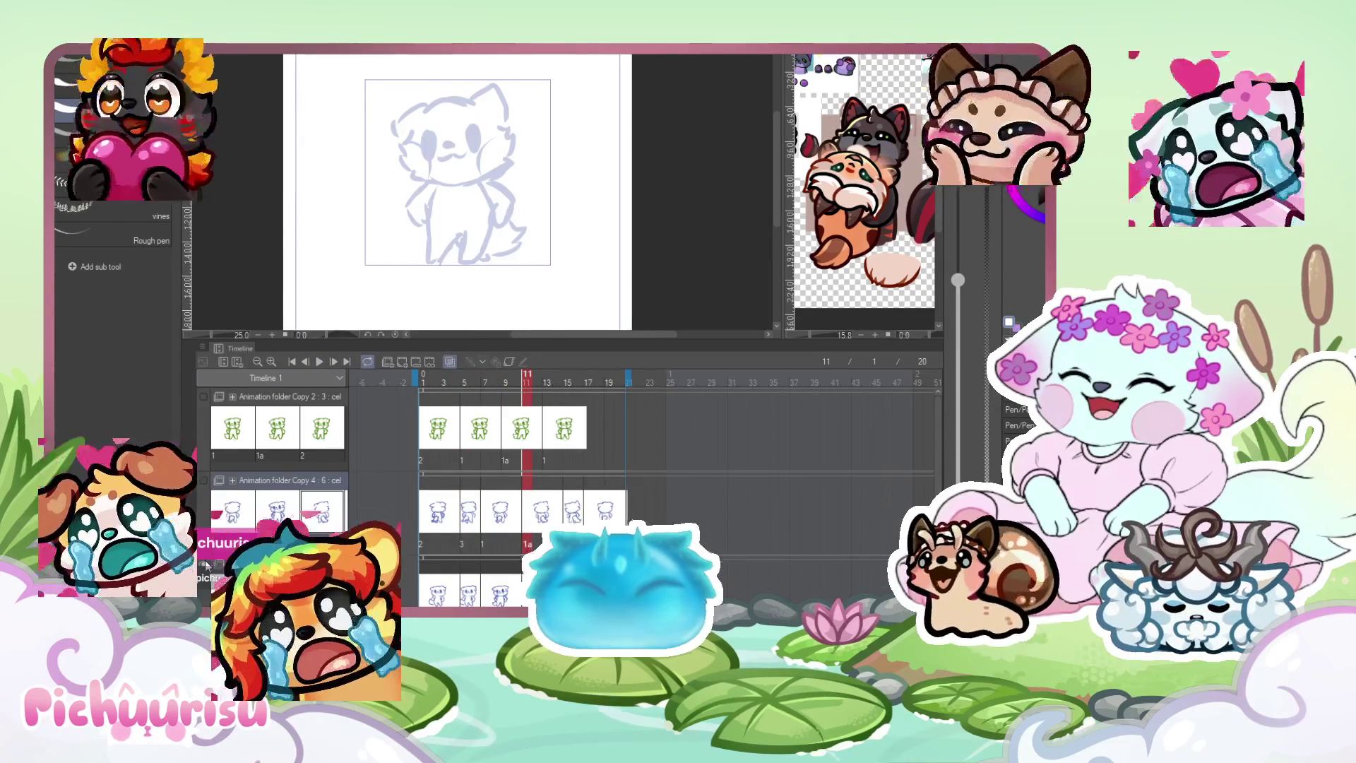
# Inspect the front-facing sketch at frames 16, 18 and 17.
pyautogui.scroll(1, 521, 283)
pyautogui.scroll(1, 521, 283)
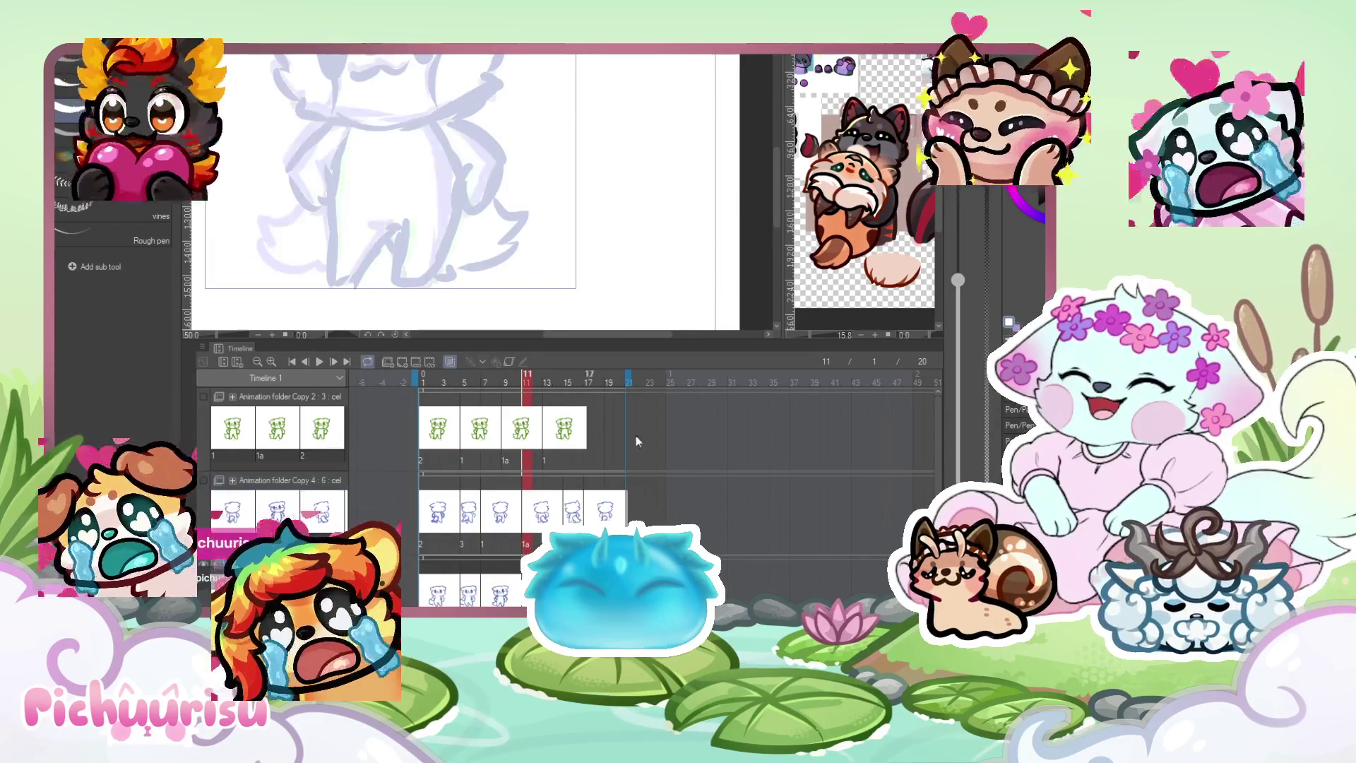
pyautogui.scroll(-1, 521, 214)
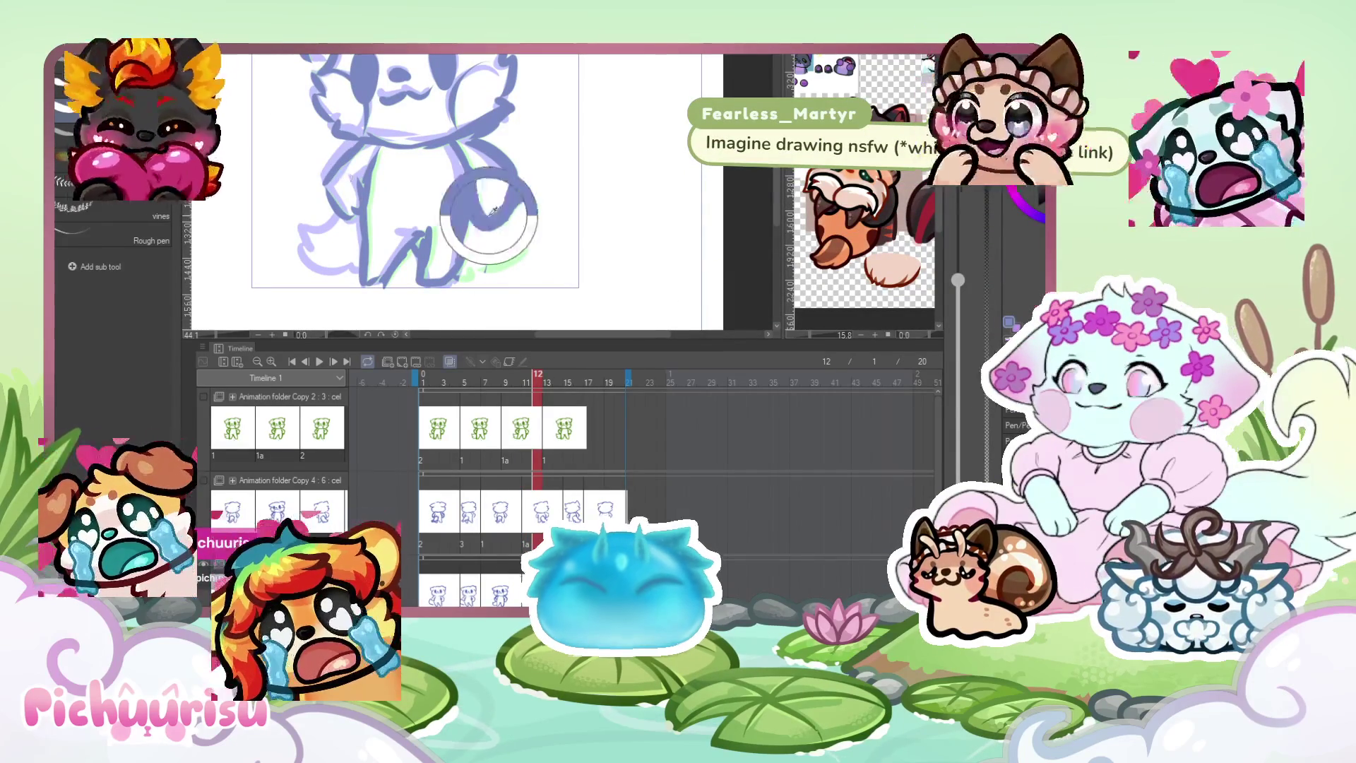
pyautogui.scroll(-1, 521, 258)
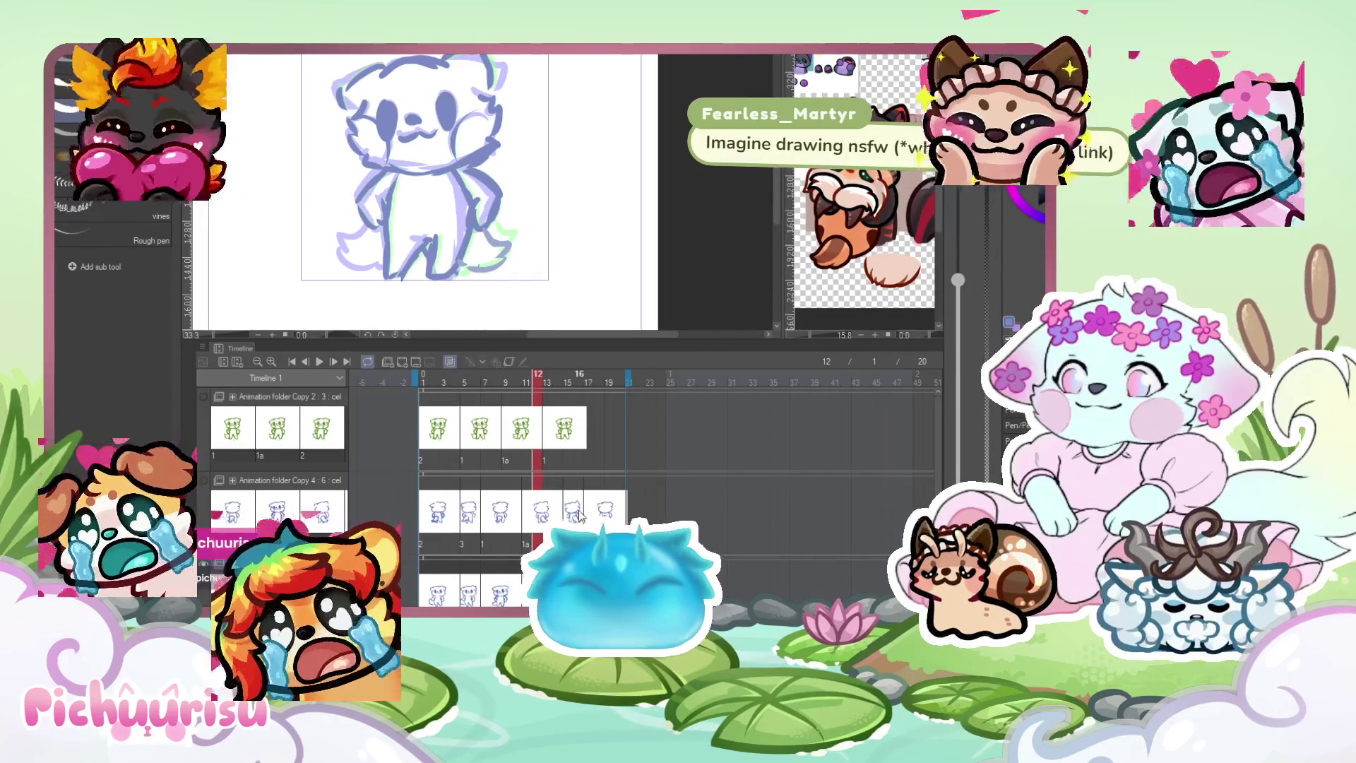
pyautogui.click(580, 487)
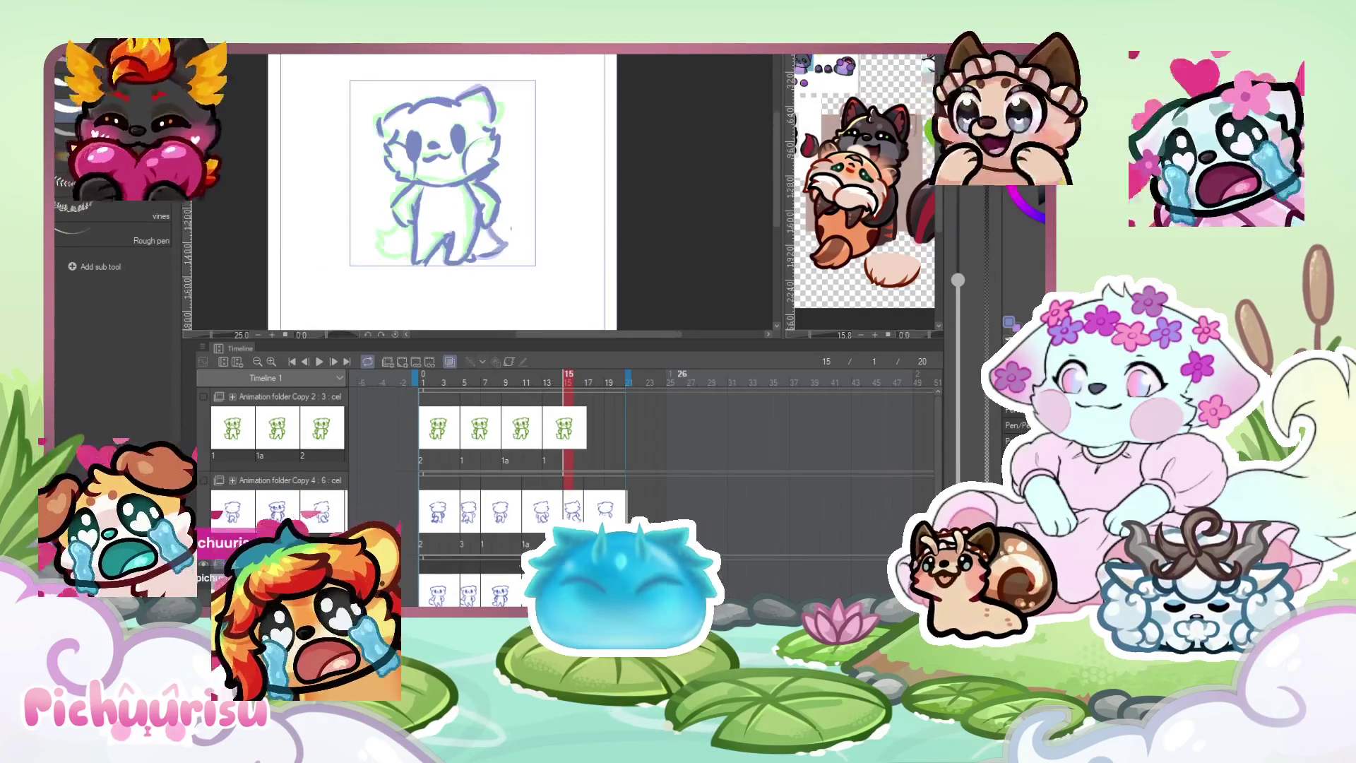
pyautogui.press('Right')
pyautogui.press('Right')
pyautogui.press('Right')
pyautogui.scroll(1, 397, 224)
pyautogui.scroll(1, 396, 223)
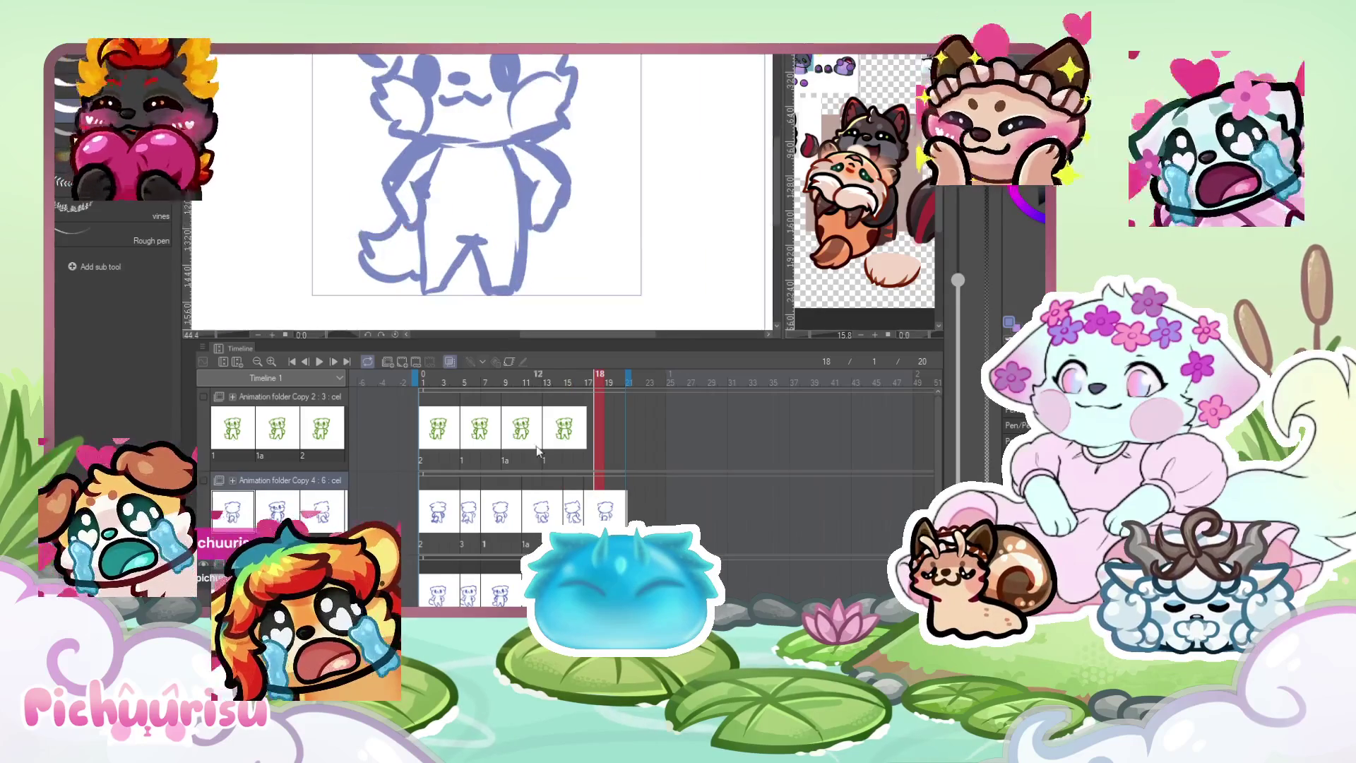
pyautogui.press('Left')
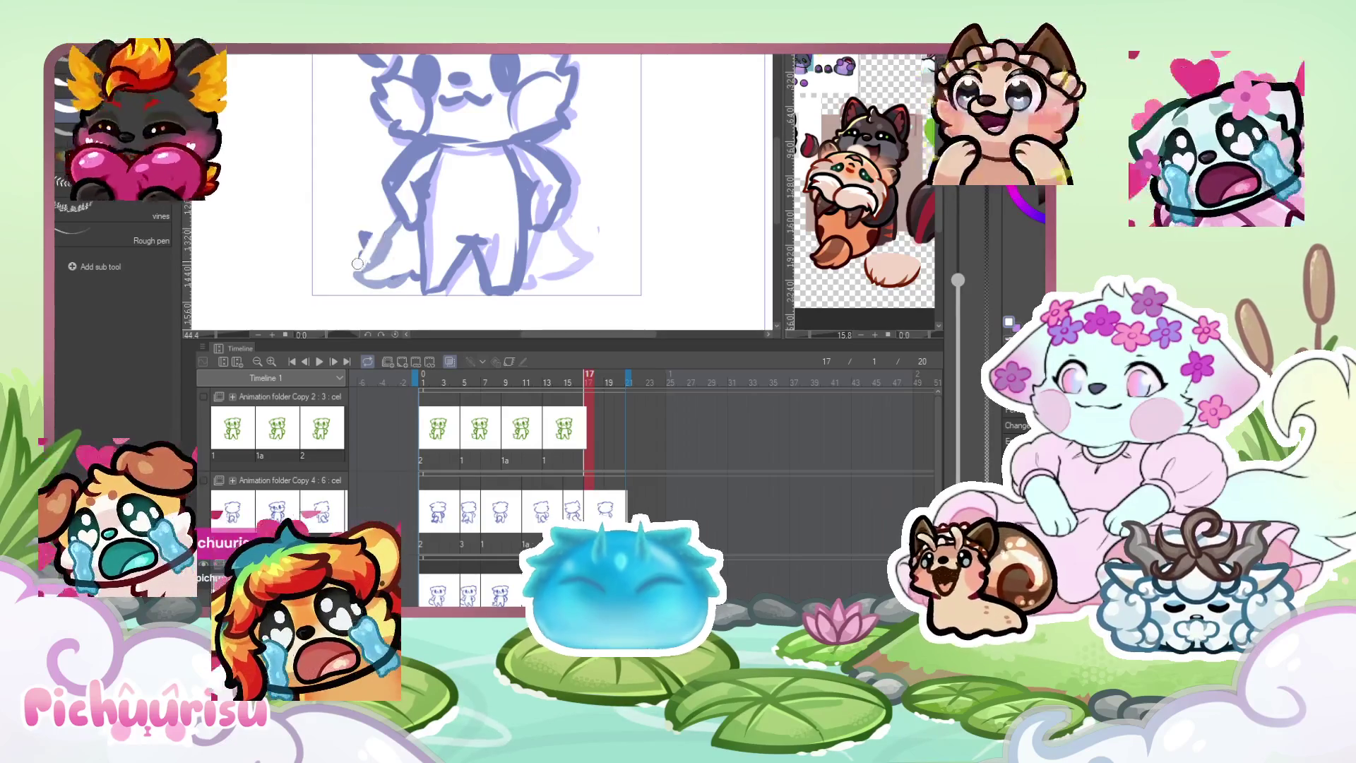
# Switch to frames 2 and 3 of the second animation track.
pyautogui.click(436, 496)
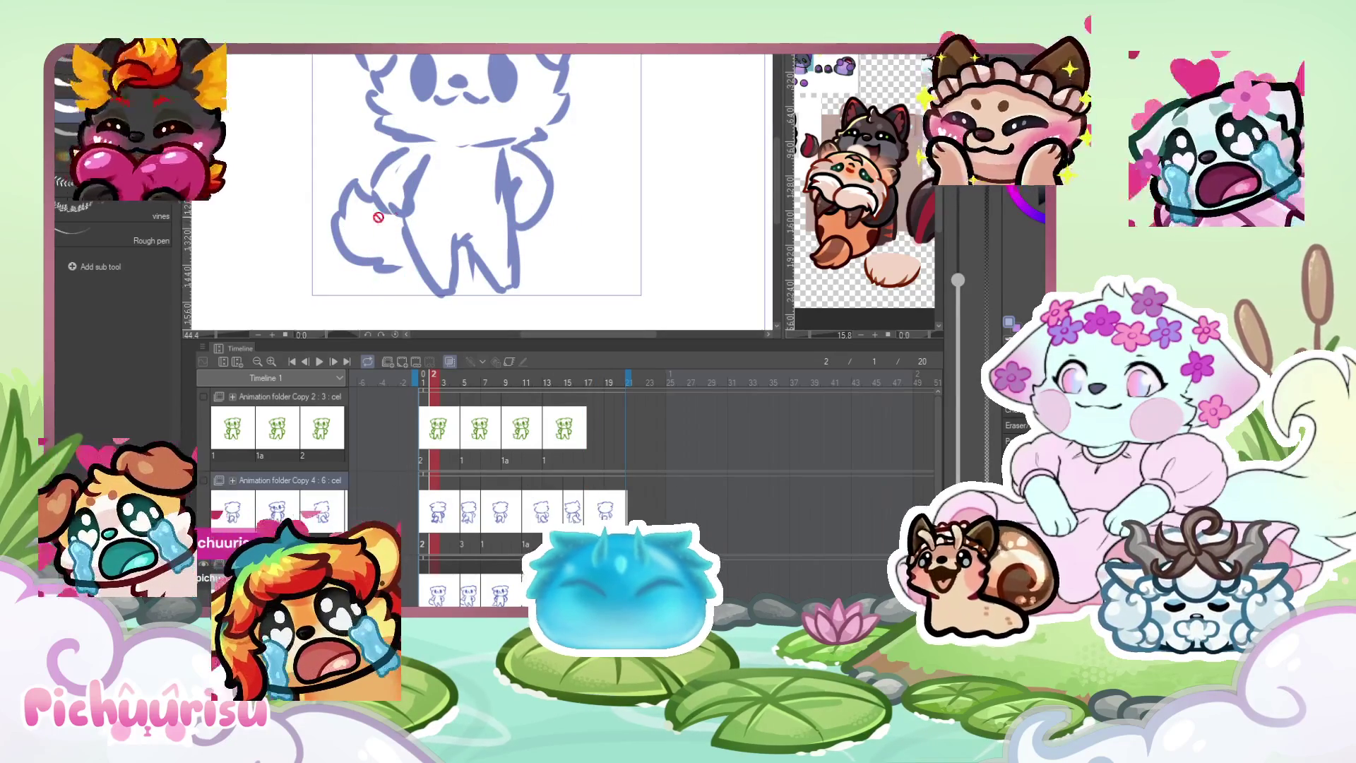
pyautogui.click(444, 512)
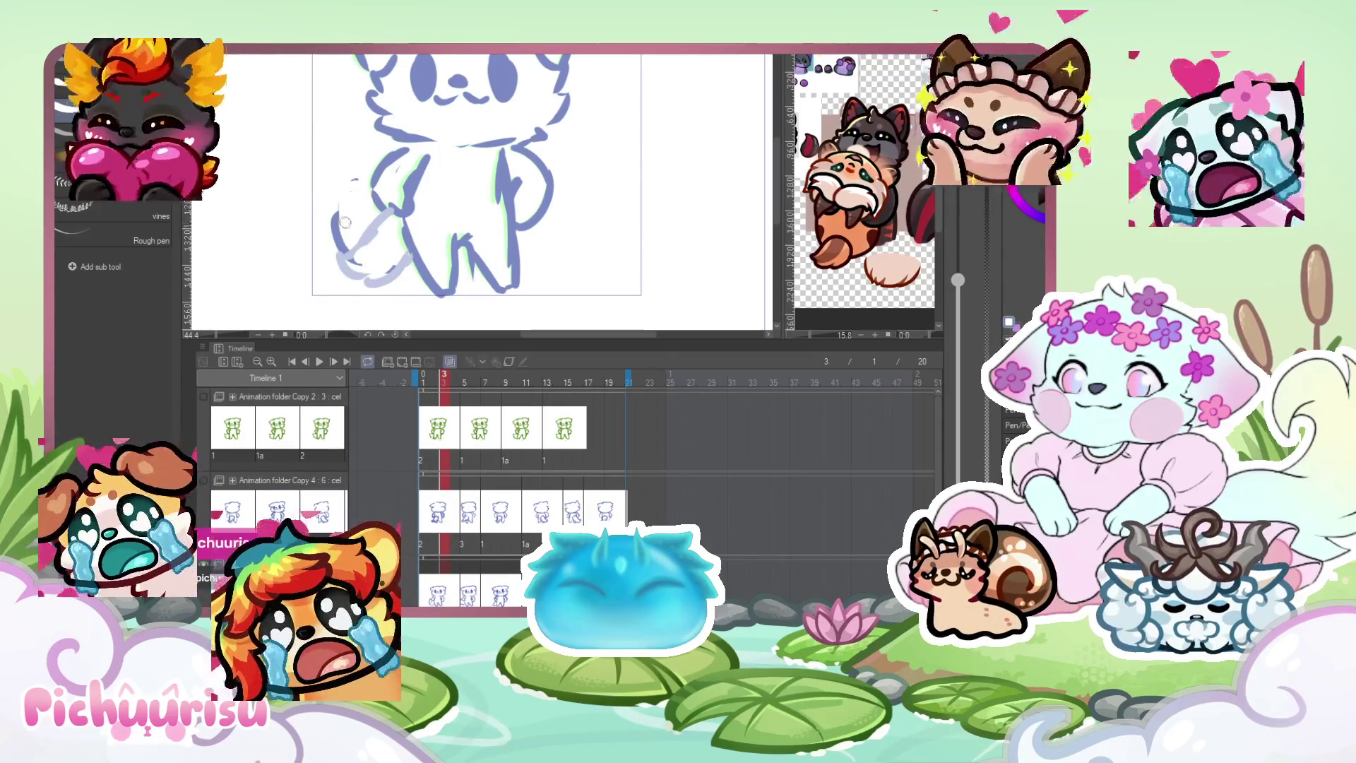
pyautogui.scroll(-5, 342, 207)
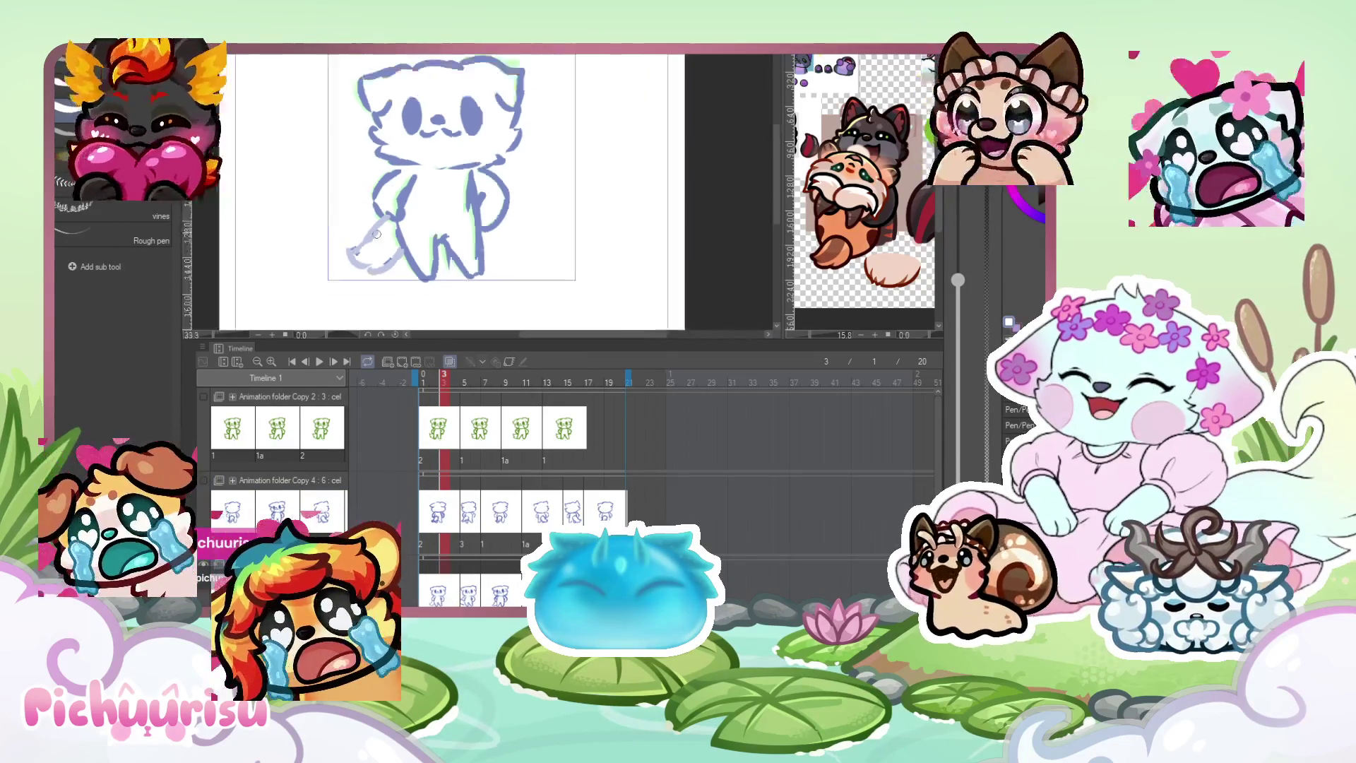
pyautogui.scroll(1, 409, 215)
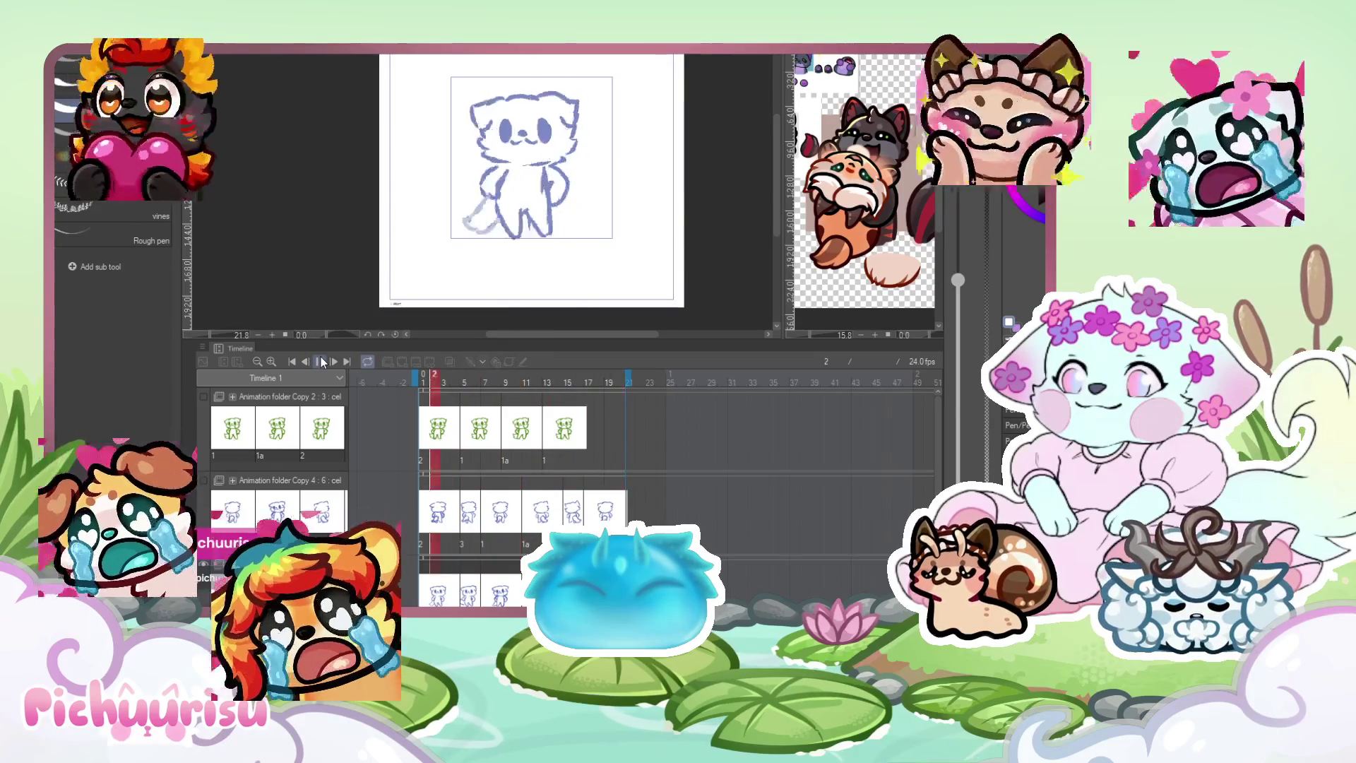
# Pause the front-facing animation at frame 8 with the onion skin showing.
pyautogui.scroll(1, 641, 195)
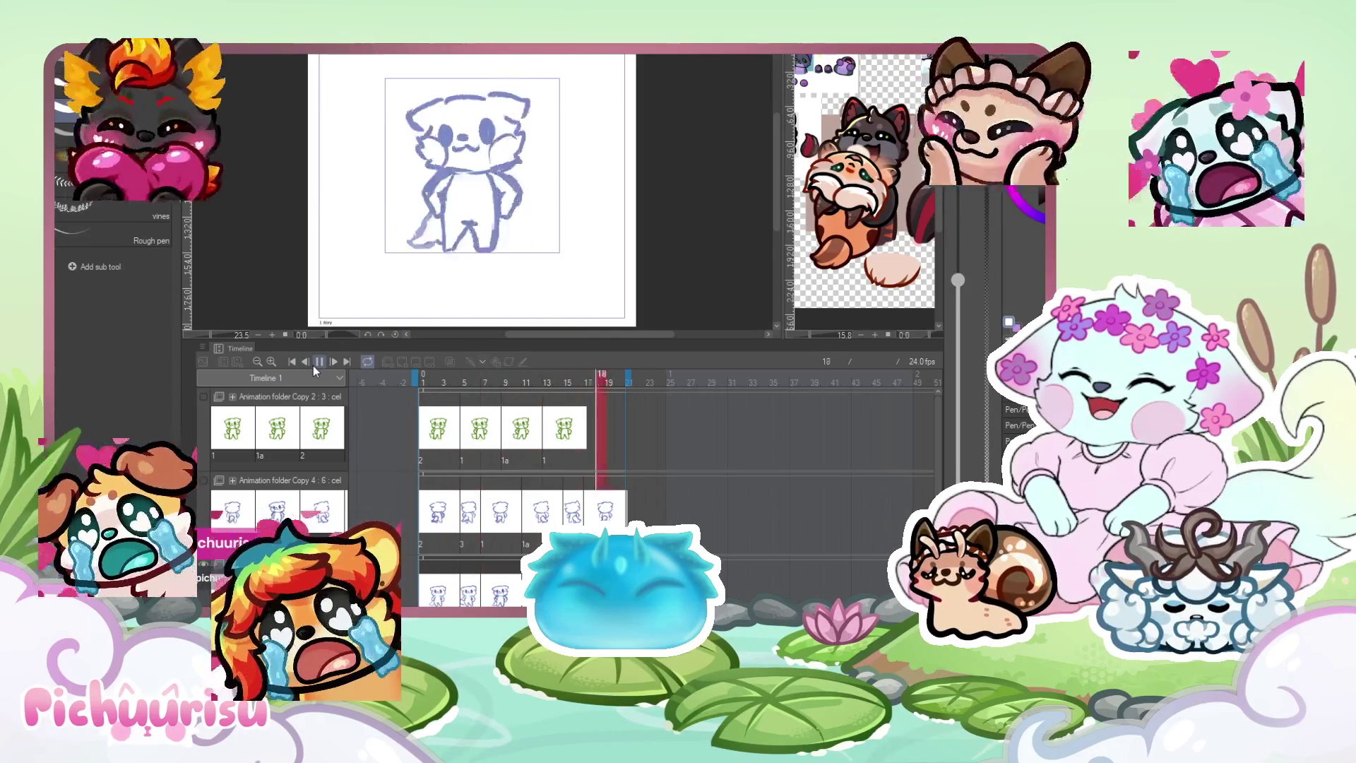
pyautogui.click(318, 362)
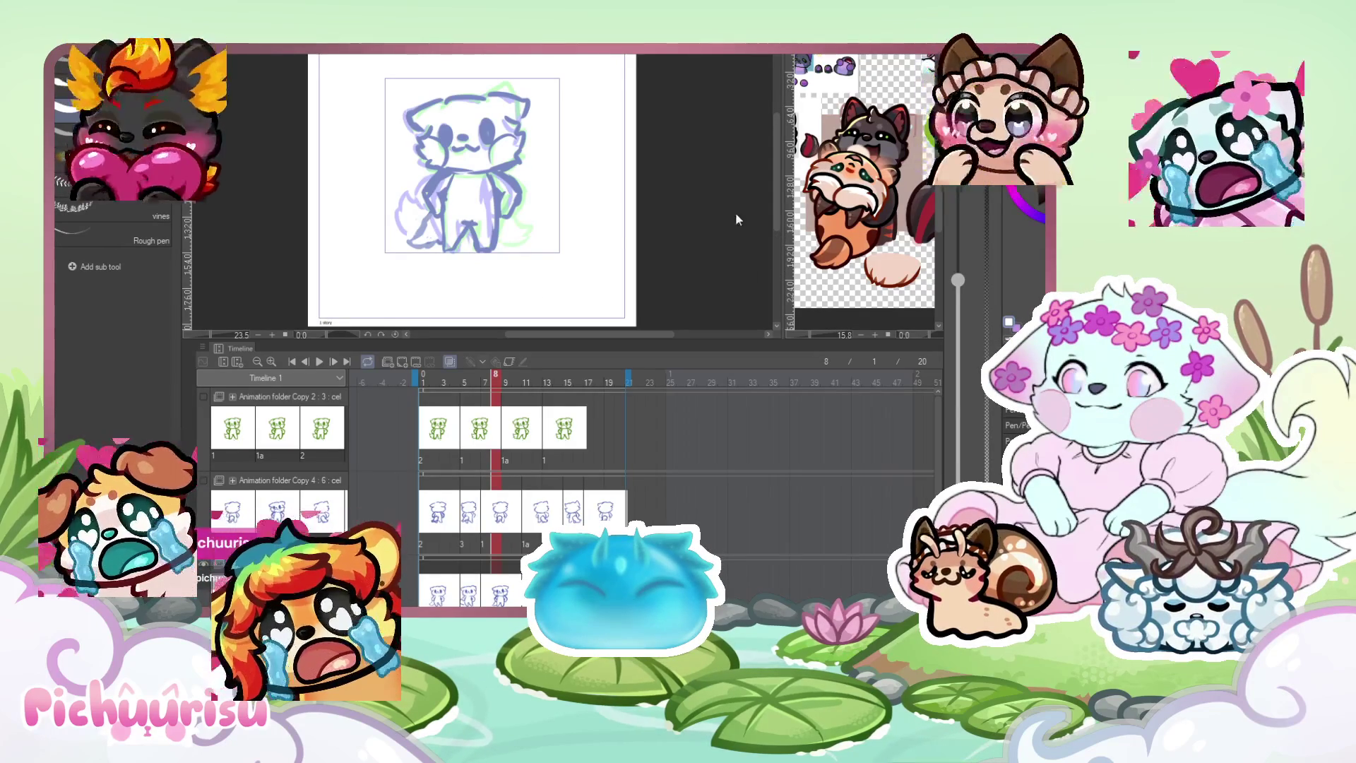
pyautogui.click(346, 433)
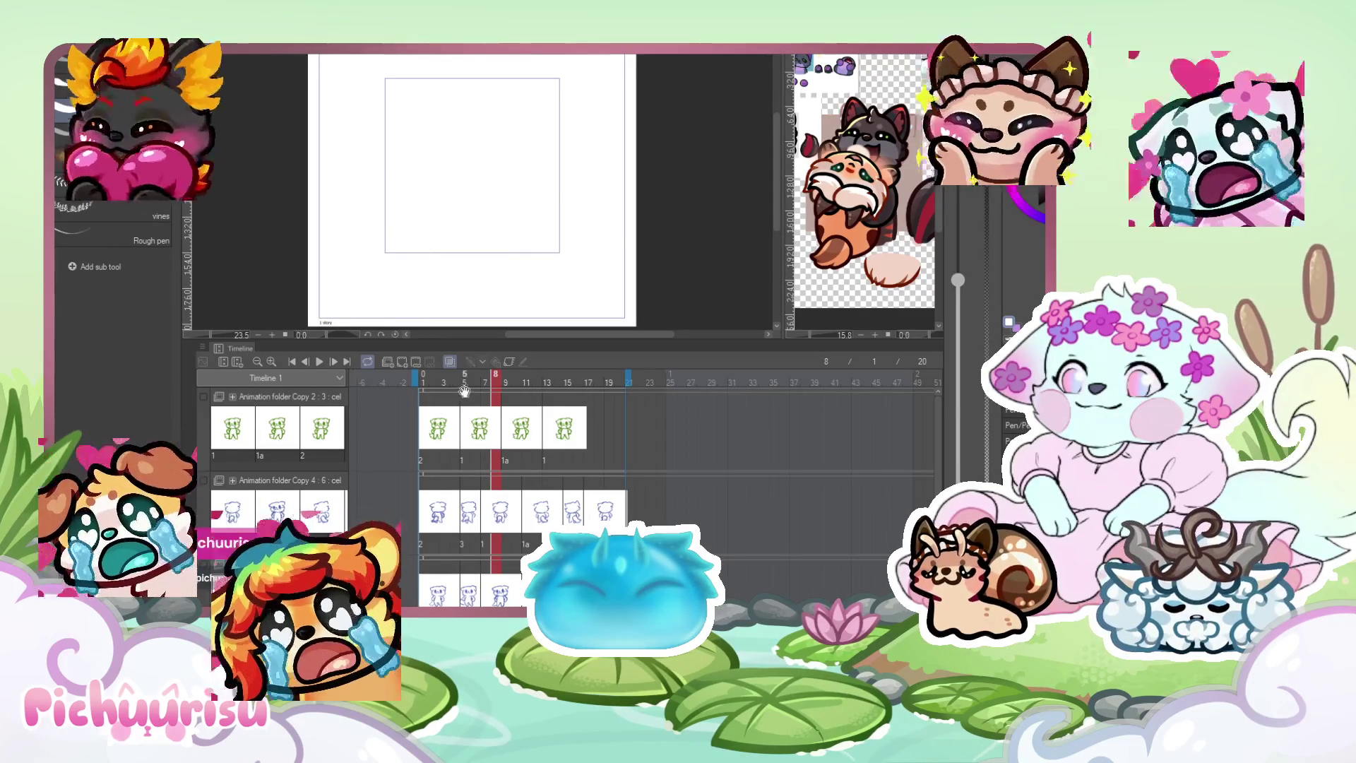
pyautogui.moveTo(422, 384); pyautogui.dragTo(465, 383)
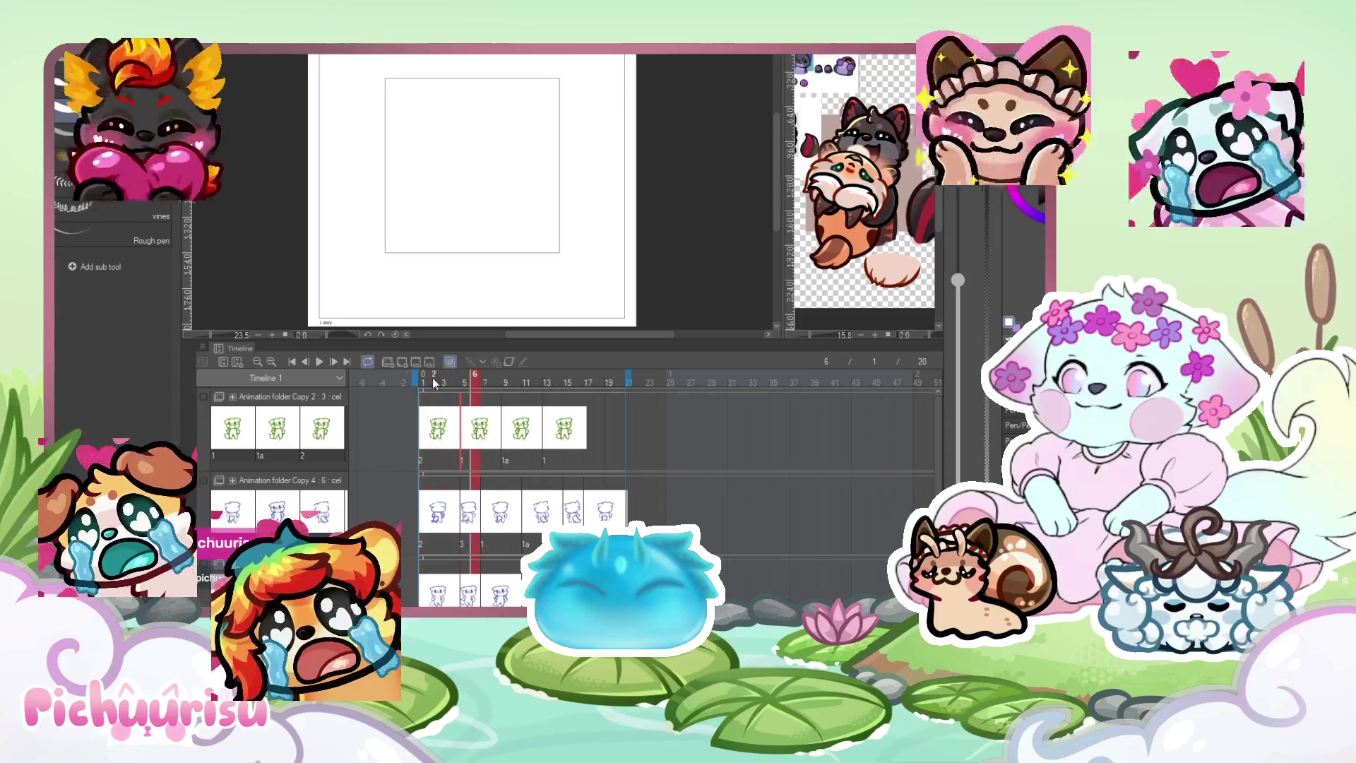
pyautogui.click(306, 361)
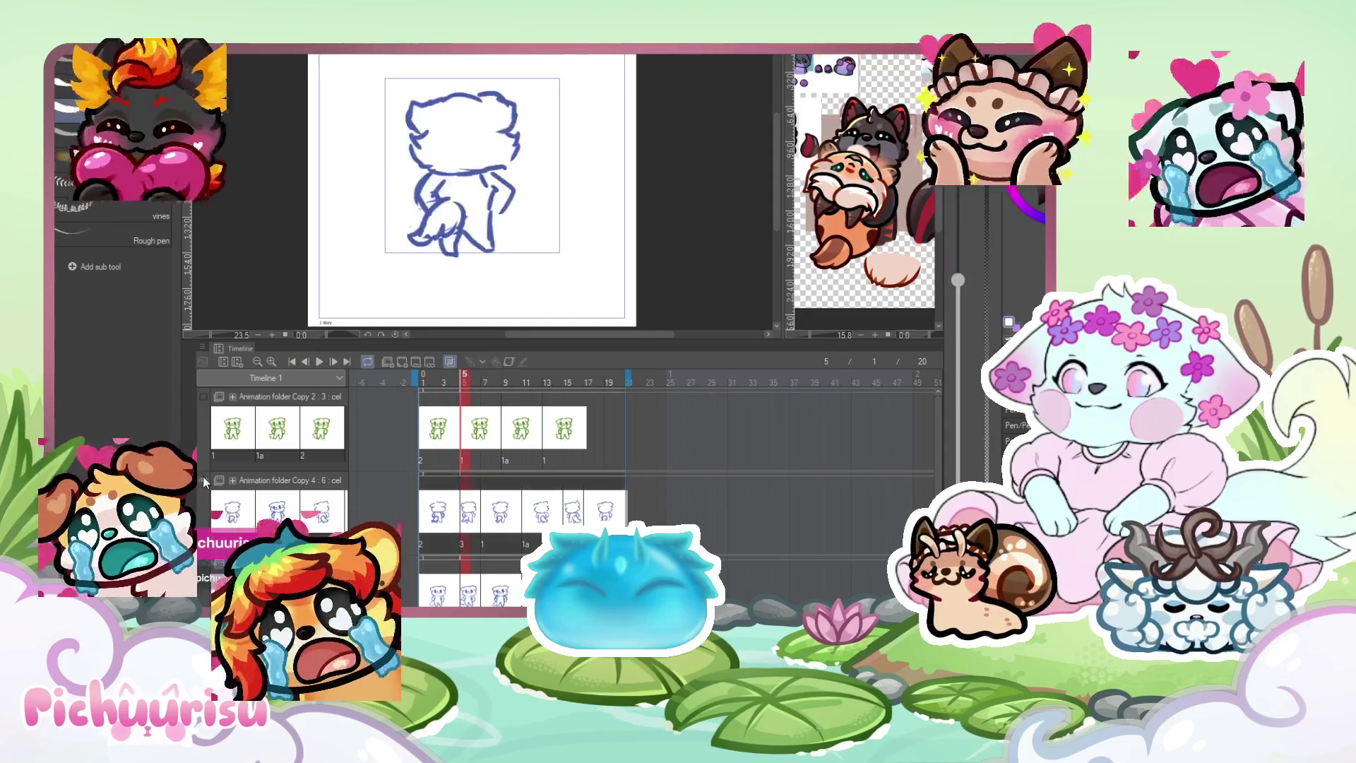
pyautogui.click(319, 363)
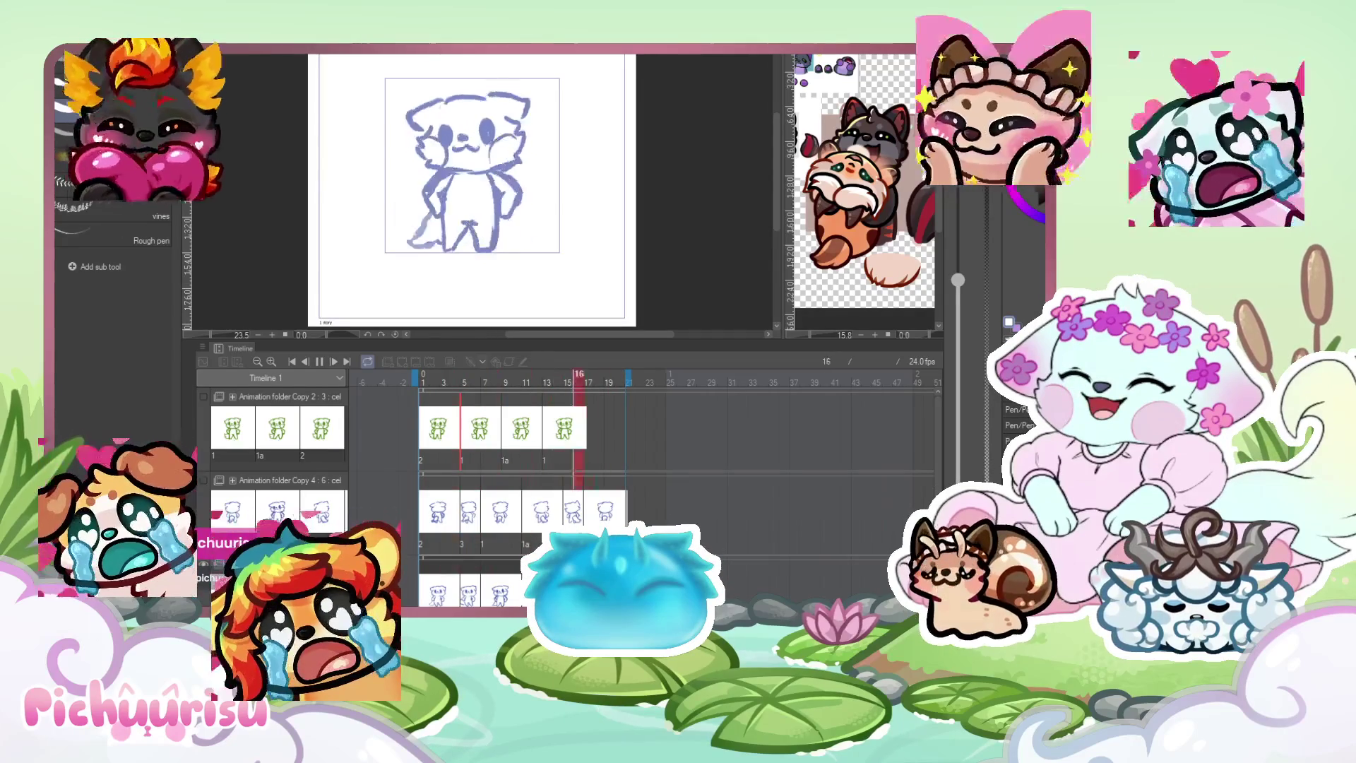
pyautogui.hscroll(-1, 422, 393)
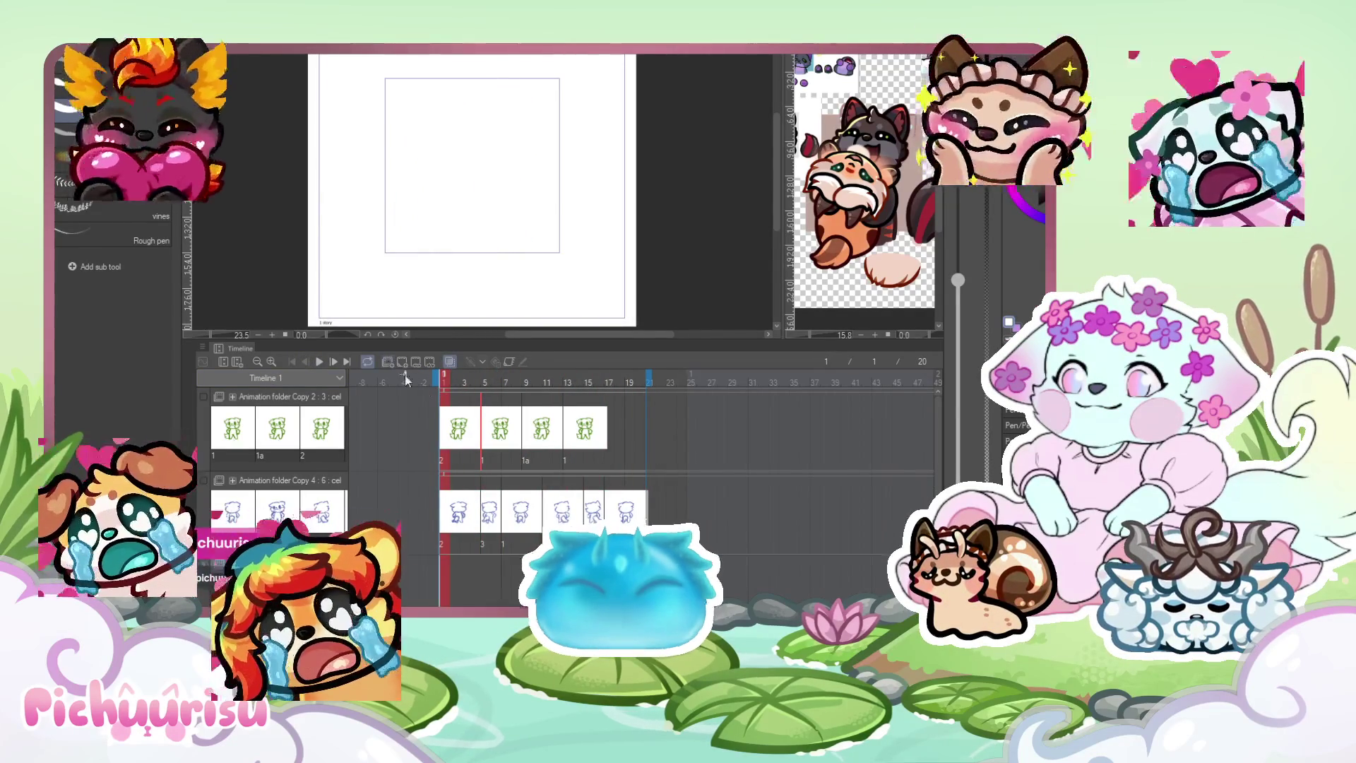
# Create a new animation folder at the top with a blank cel at frame 1.
pyautogui.moveTo(283, 452); pyautogui.dragTo(283, 457)
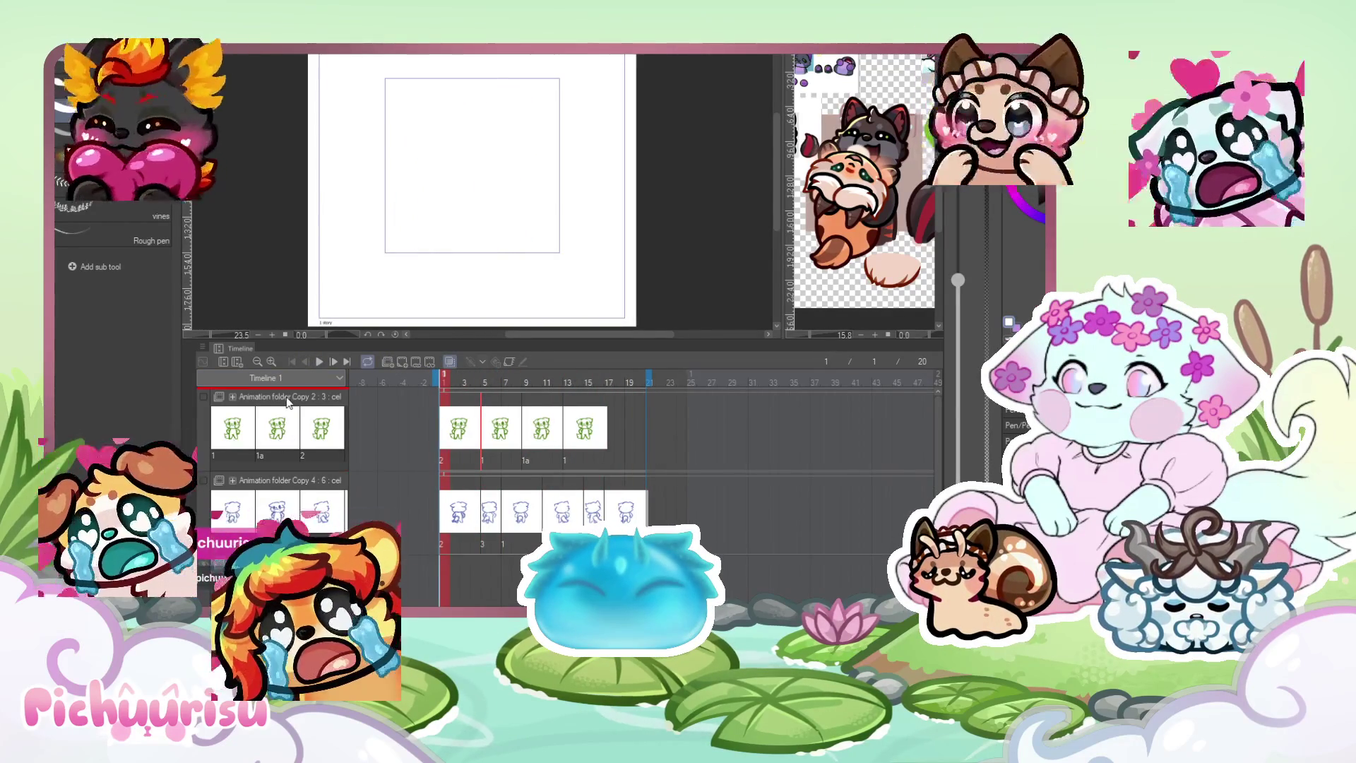
pyautogui.moveTo(288, 402); pyautogui.dragTo(426, 419)
pyautogui.click(404, 363)
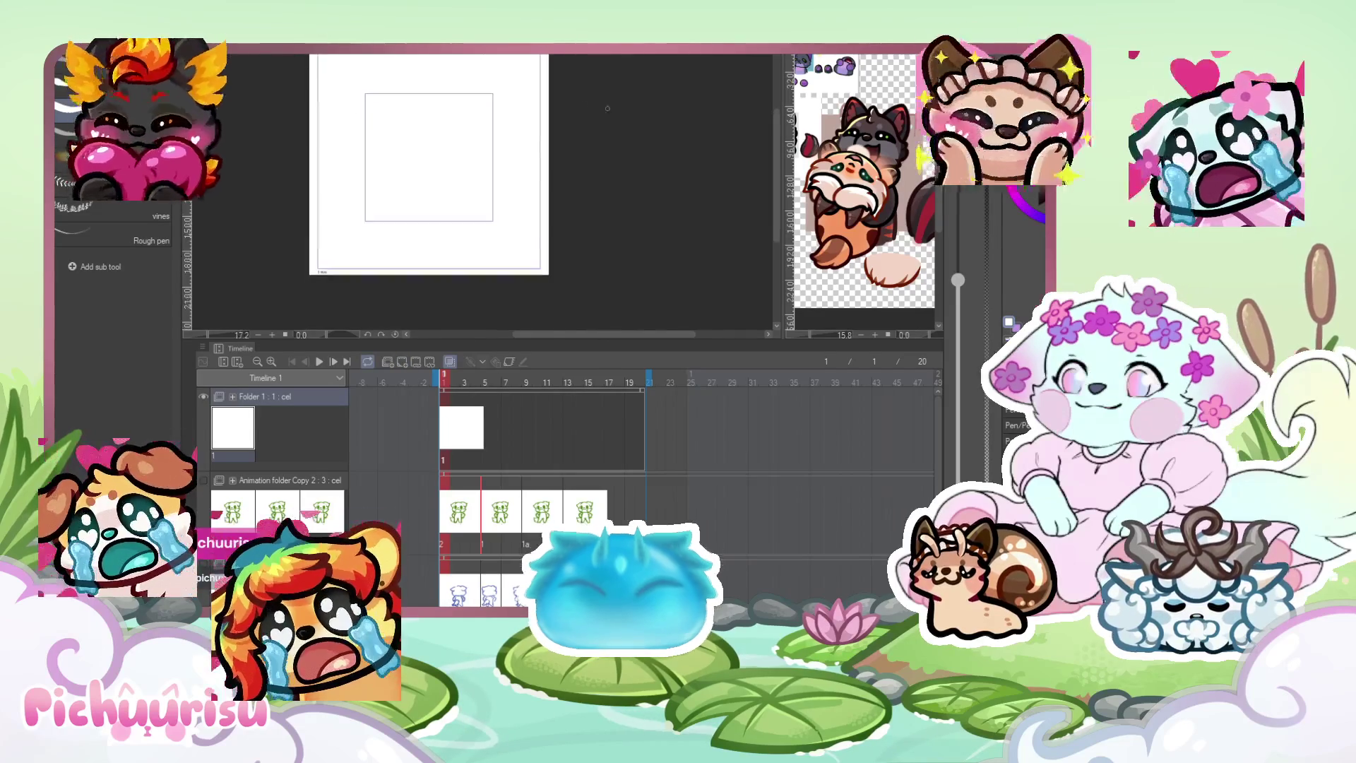
# Sketch the purple head on cel 1: round outline, mouth loop, eye dash and left ear.
pyautogui.moveTo(516, 191); pyautogui.dragTo(440, 206)
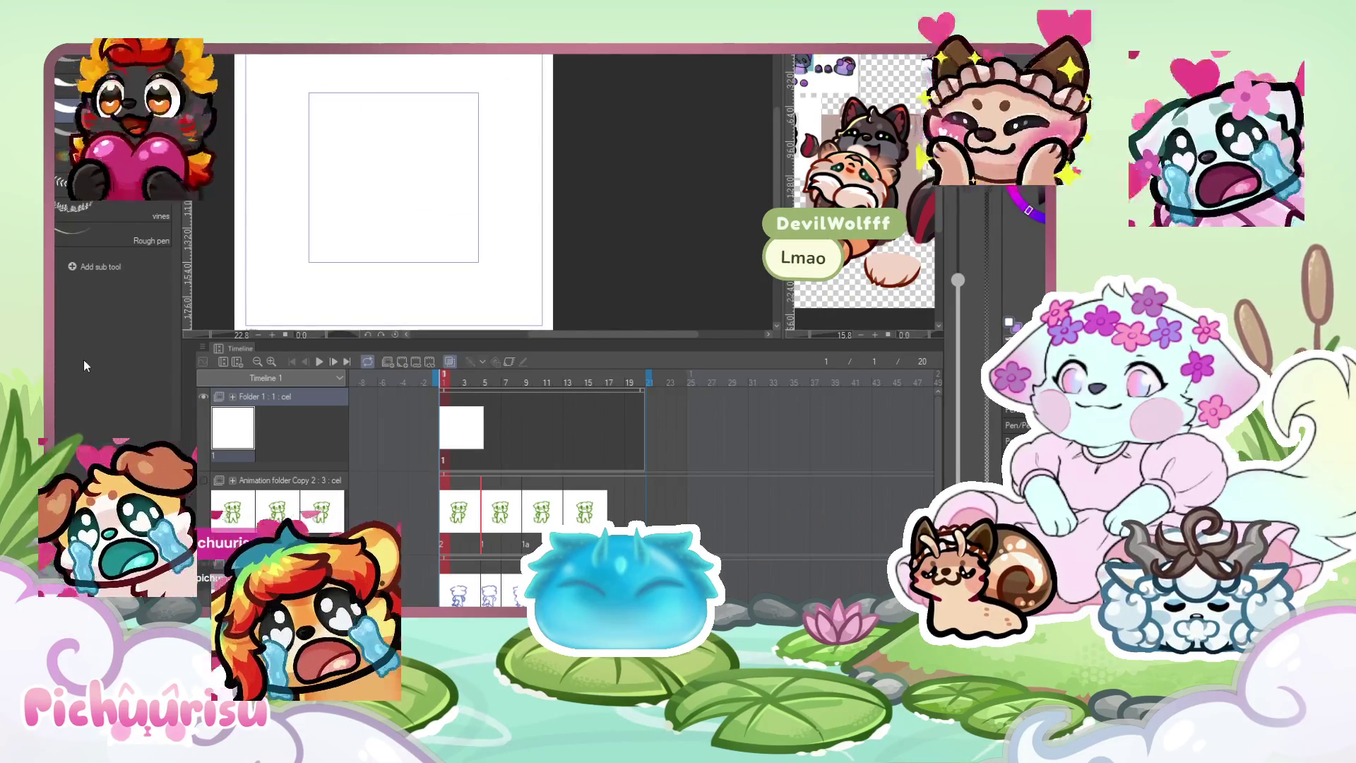
pyautogui.moveTo(406, 127)
pyautogui.mouseDown()
pyautogui.moveTo(452, 141)
pyautogui.moveTo(417, 212)
pyautogui.mouseUp()
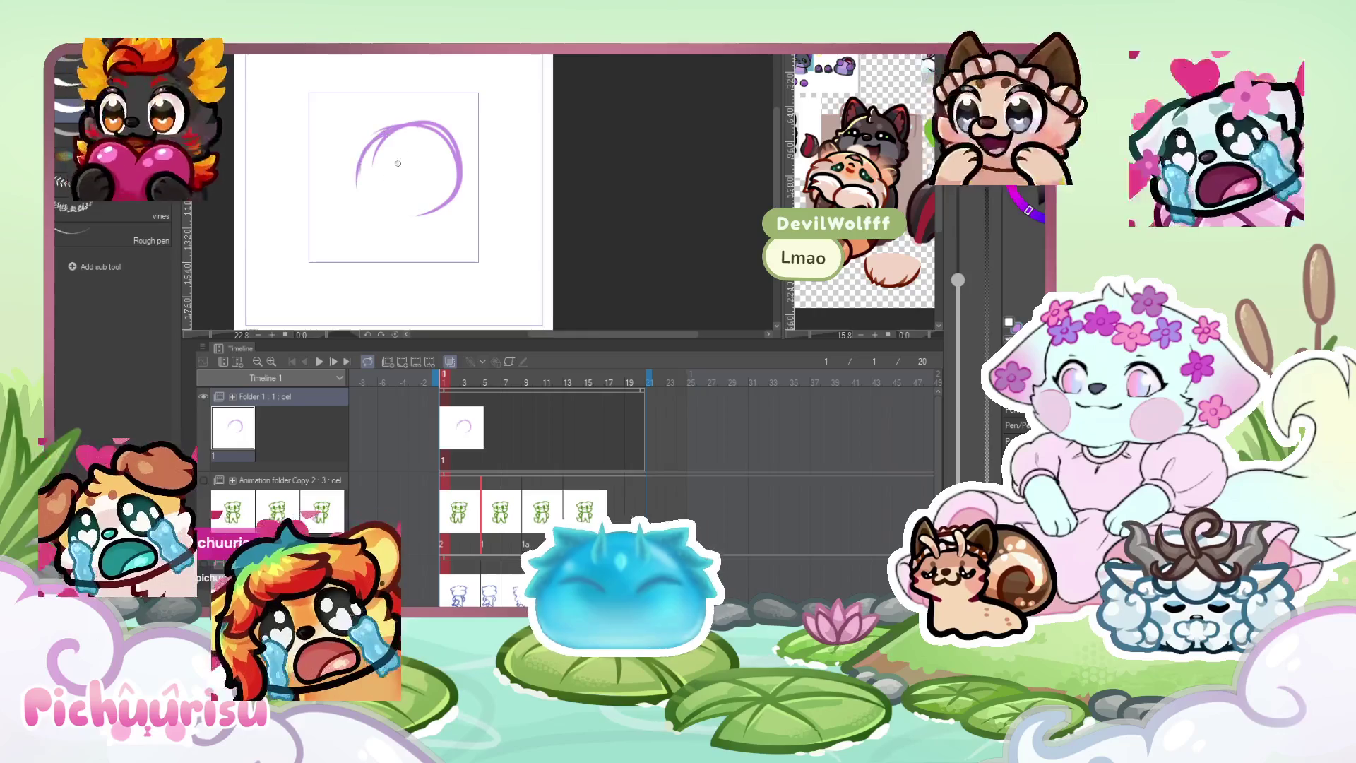
pyautogui.scroll(2, 387, 178)
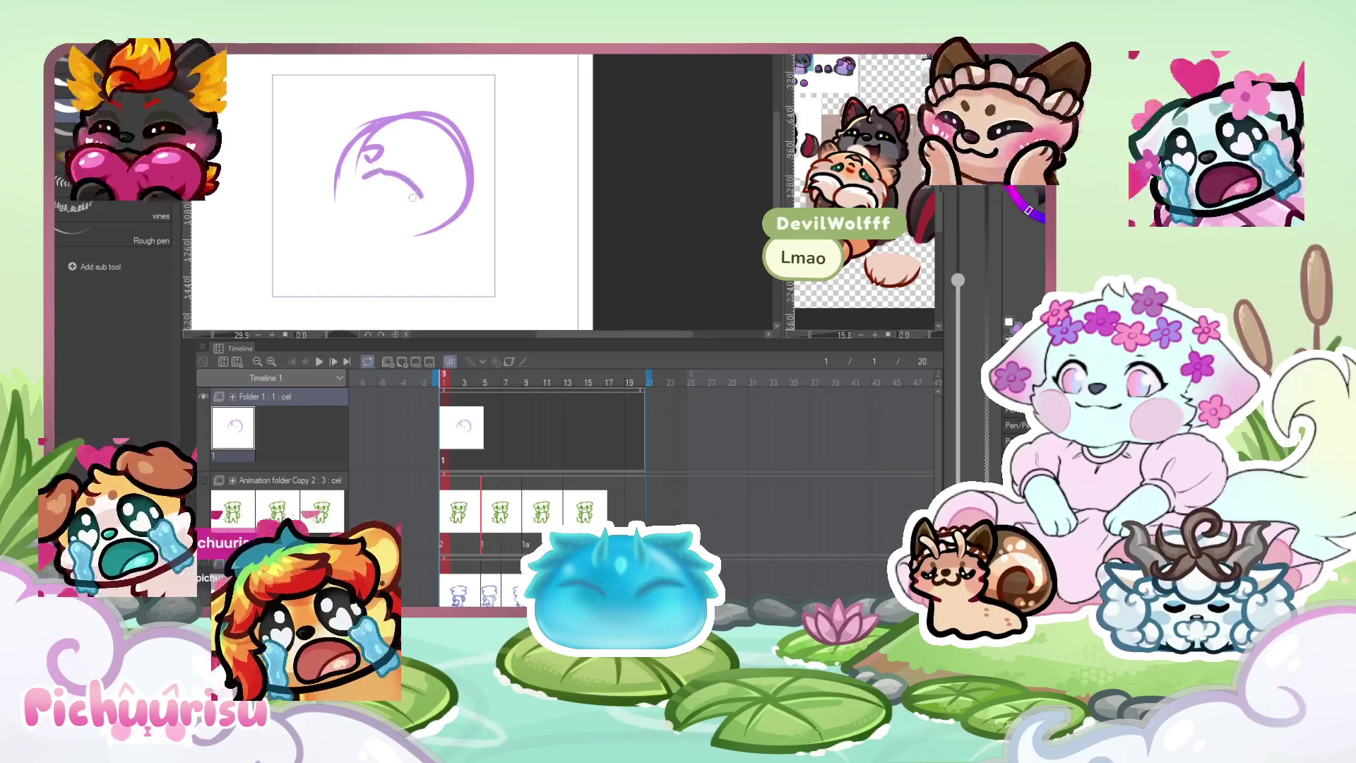
pyautogui.moveTo(360, 195); pyautogui.dragTo(416, 214)
pyautogui.moveTo(409, 151); pyautogui.dragTo(421, 162)
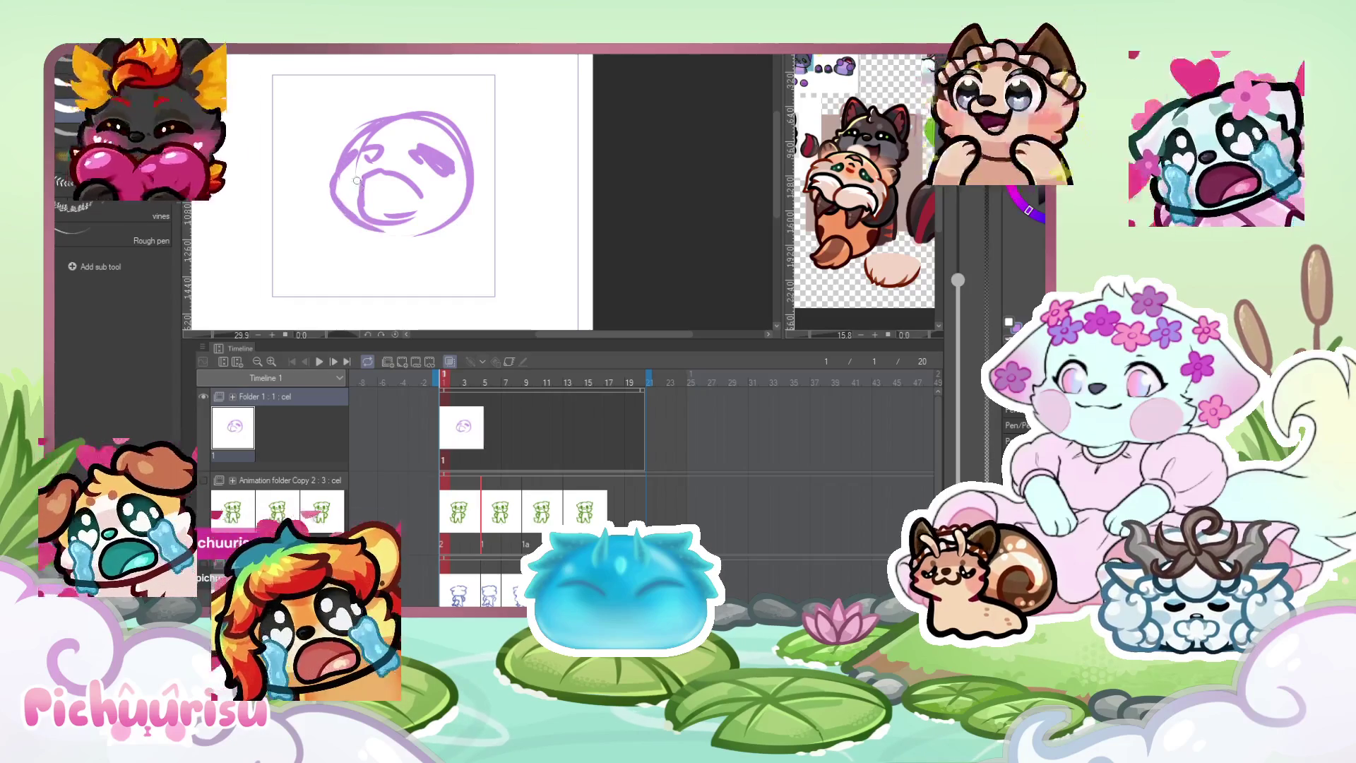
pyautogui.moveTo(471, 170); pyautogui.dragTo(471, 215)
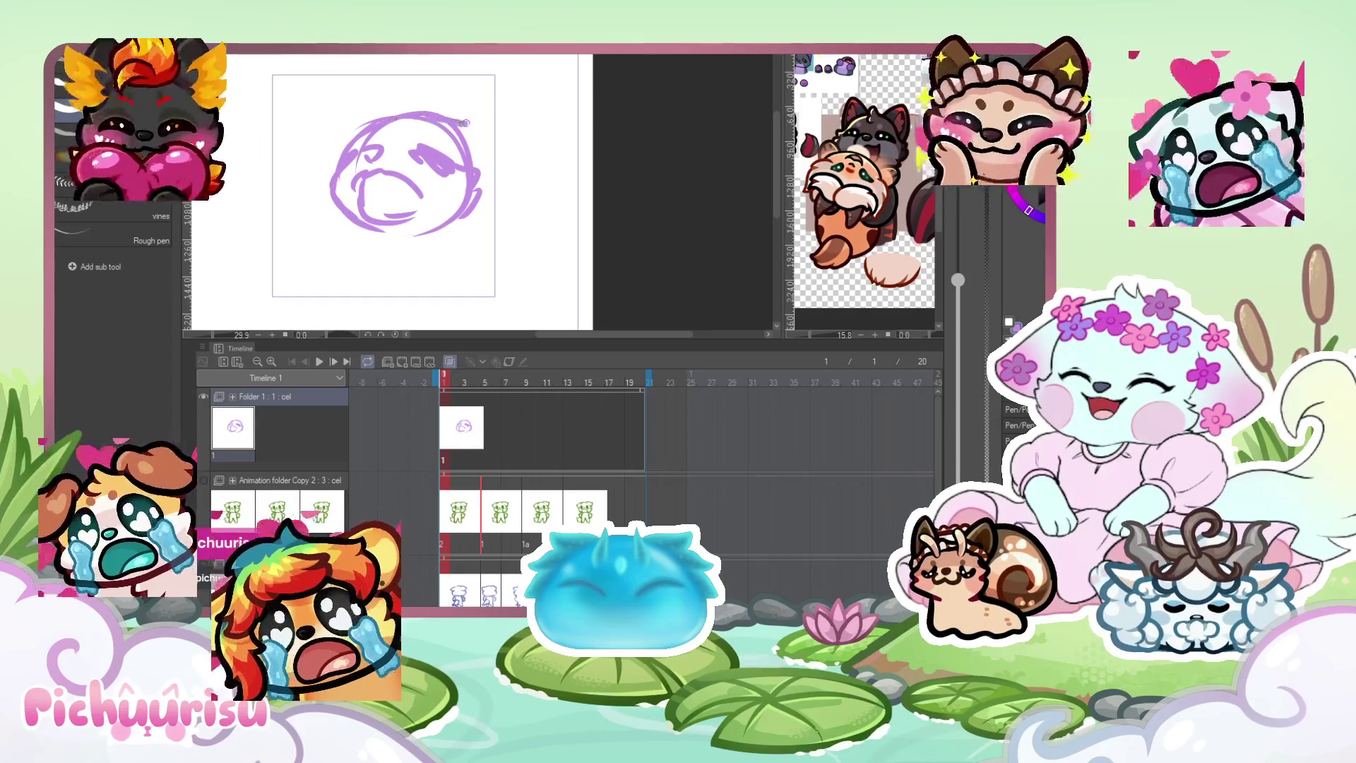
pyautogui.moveTo(345, 141); pyautogui.dragTo(396, 113)
pyautogui.scroll(-2, 395, 142)
pyautogui.moveTo(369, 170); pyautogui.dragTo(383, 199)
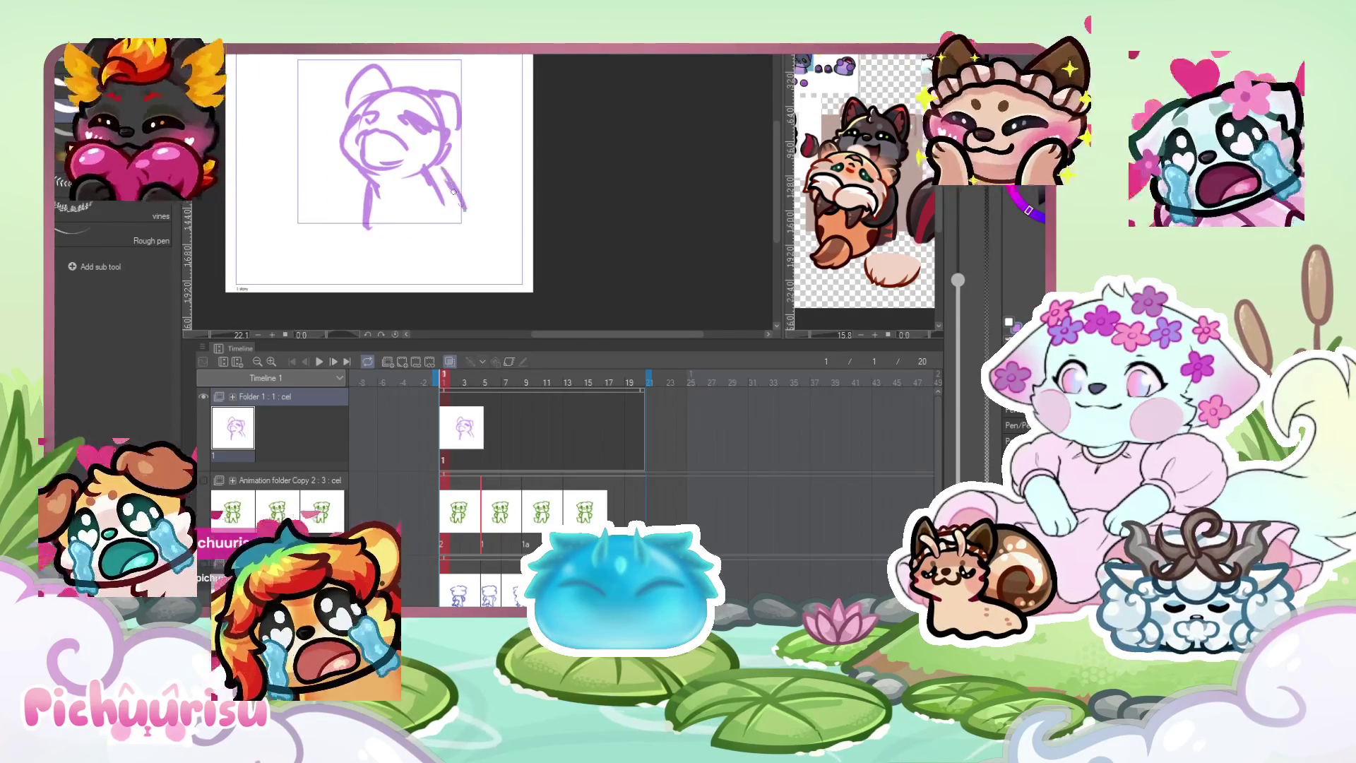
# Add cel 2 at frame 5 with a face sketch, then preview the two-cel loop.
pyautogui.hotkey('ctrl', 'alt', 'n')
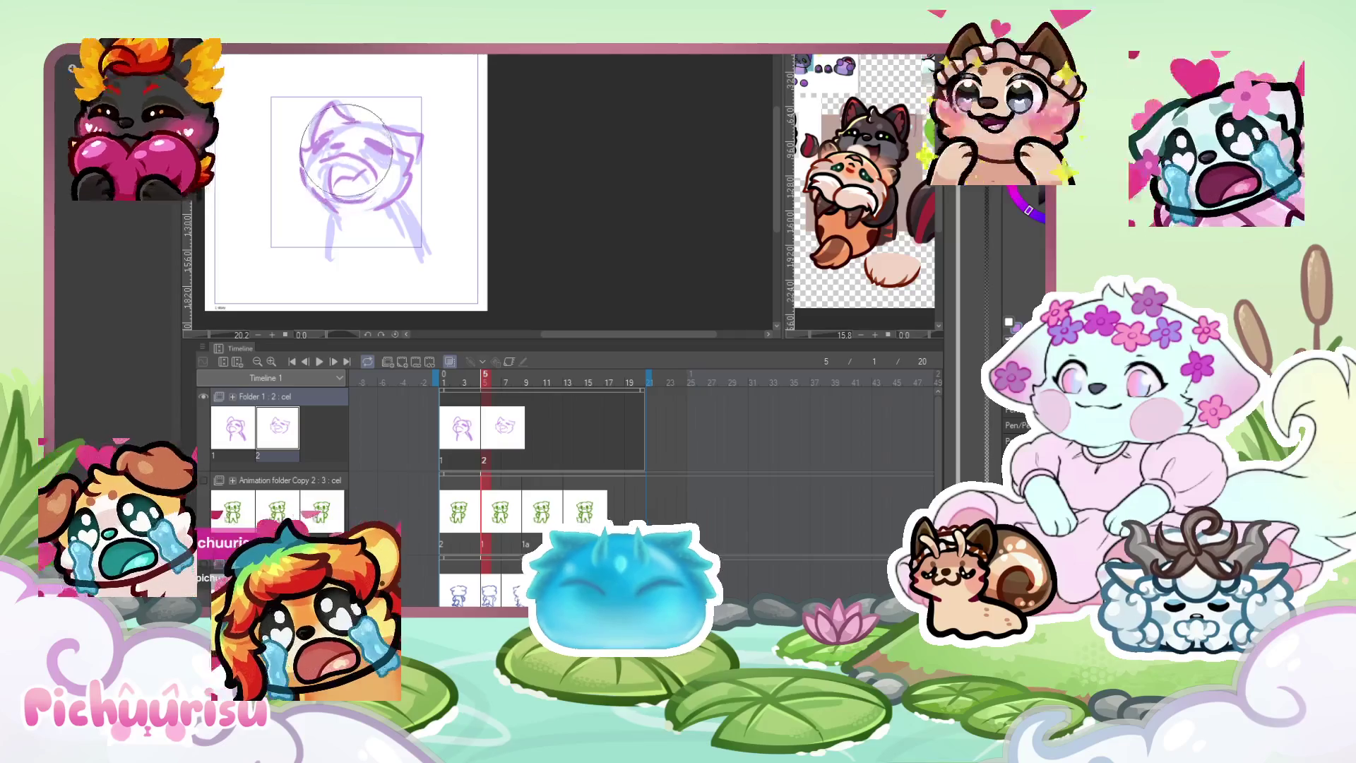
pyautogui.moveTo(348, 152)
pyautogui.mouseDown()
pyautogui.moveTo(348, 177)
pyautogui.moveTo(418, 240)
pyautogui.mouseUp()
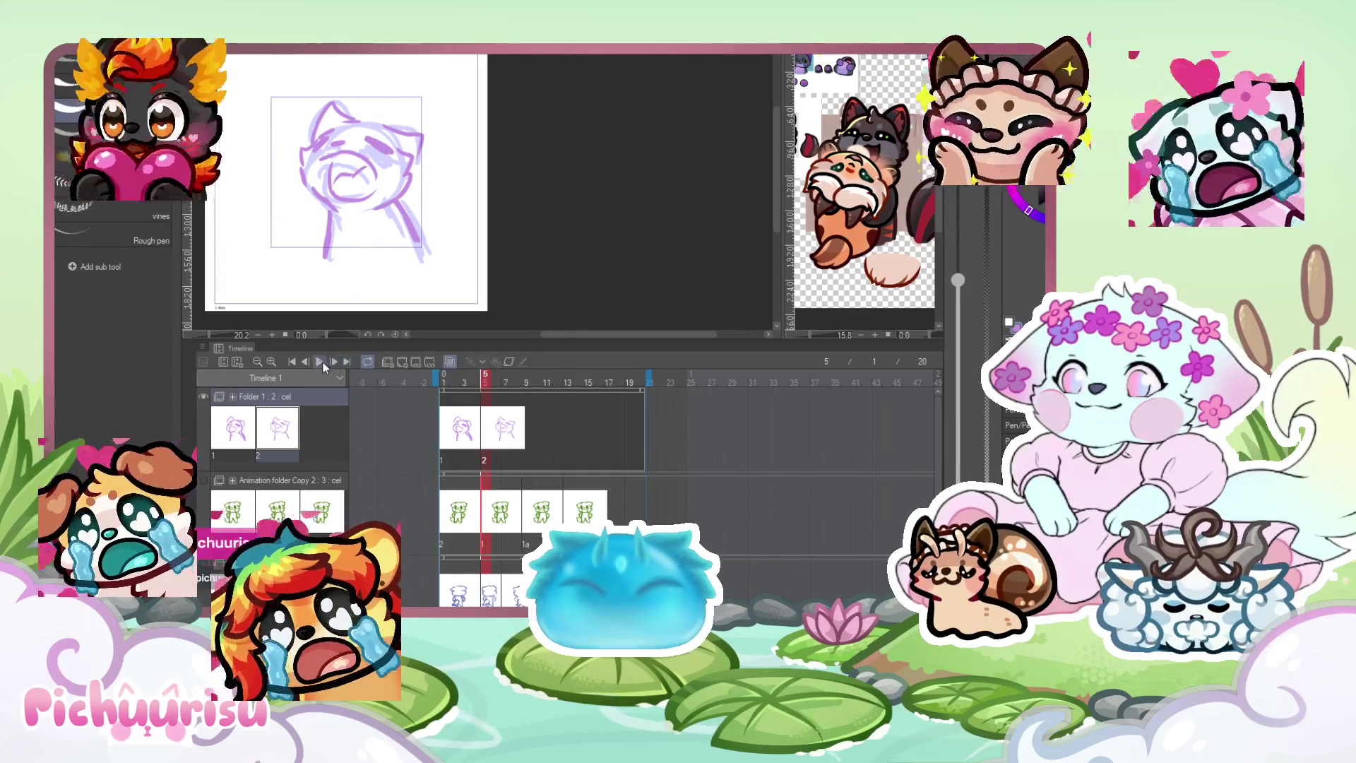
pyautogui.click(320, 362)
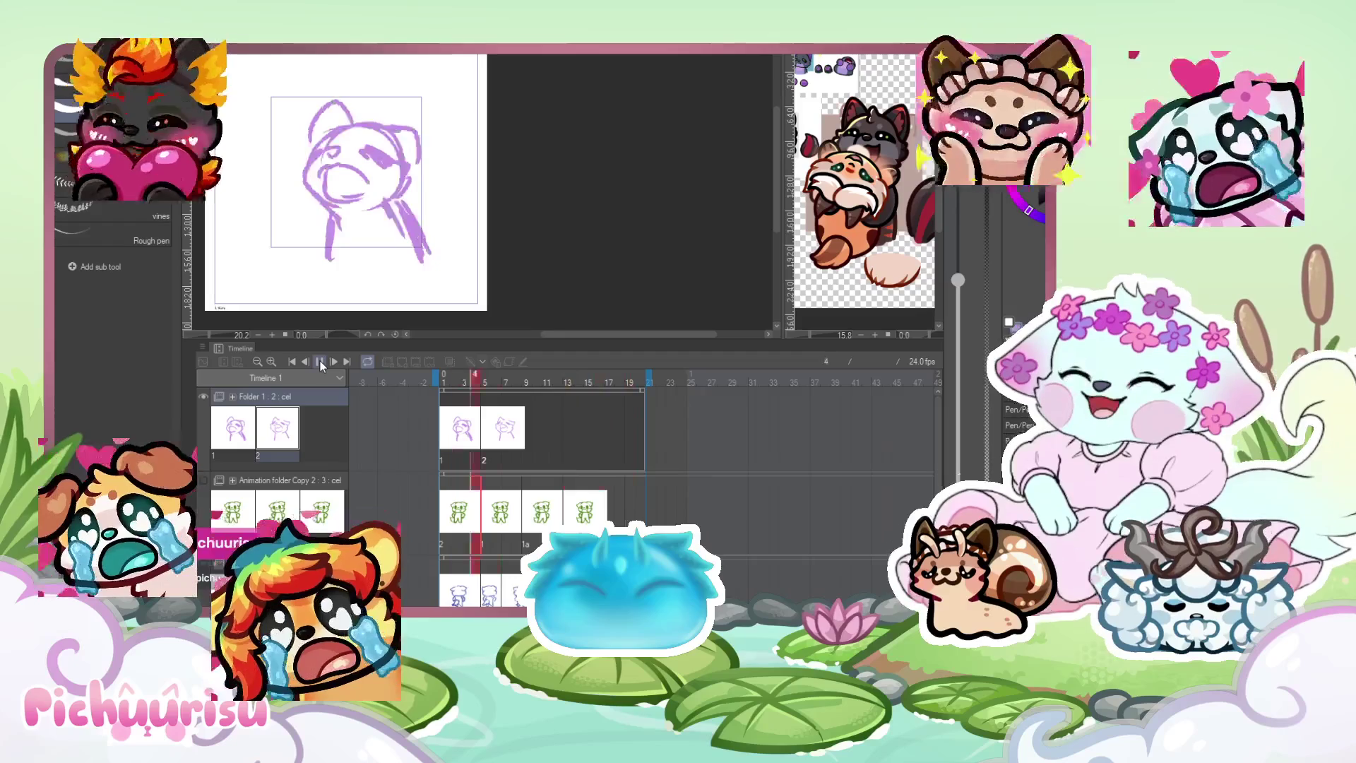
pyautogui.click(320, 362)
# Move to frame 7 and create a third cel in Folder 1.
pyautogui.click(495, 427)
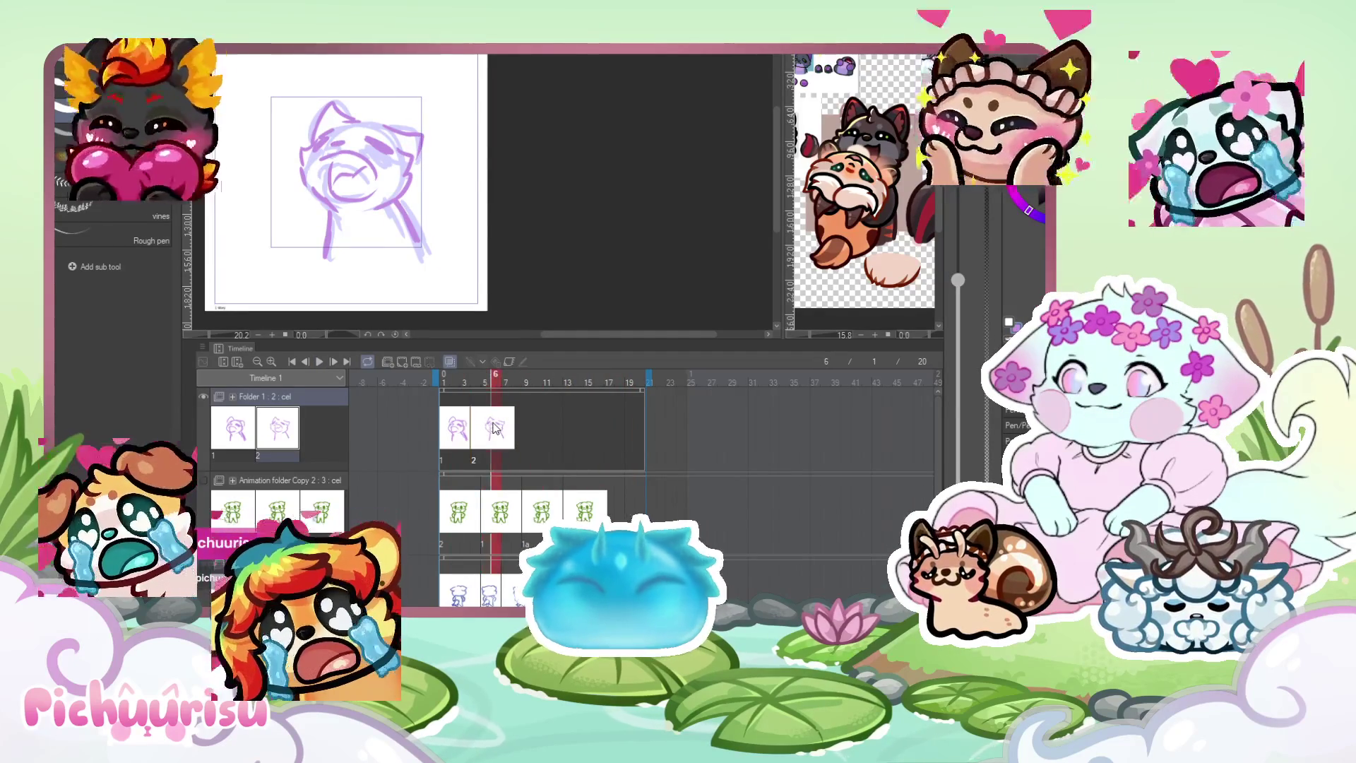
pyautogui.click(506, 428)
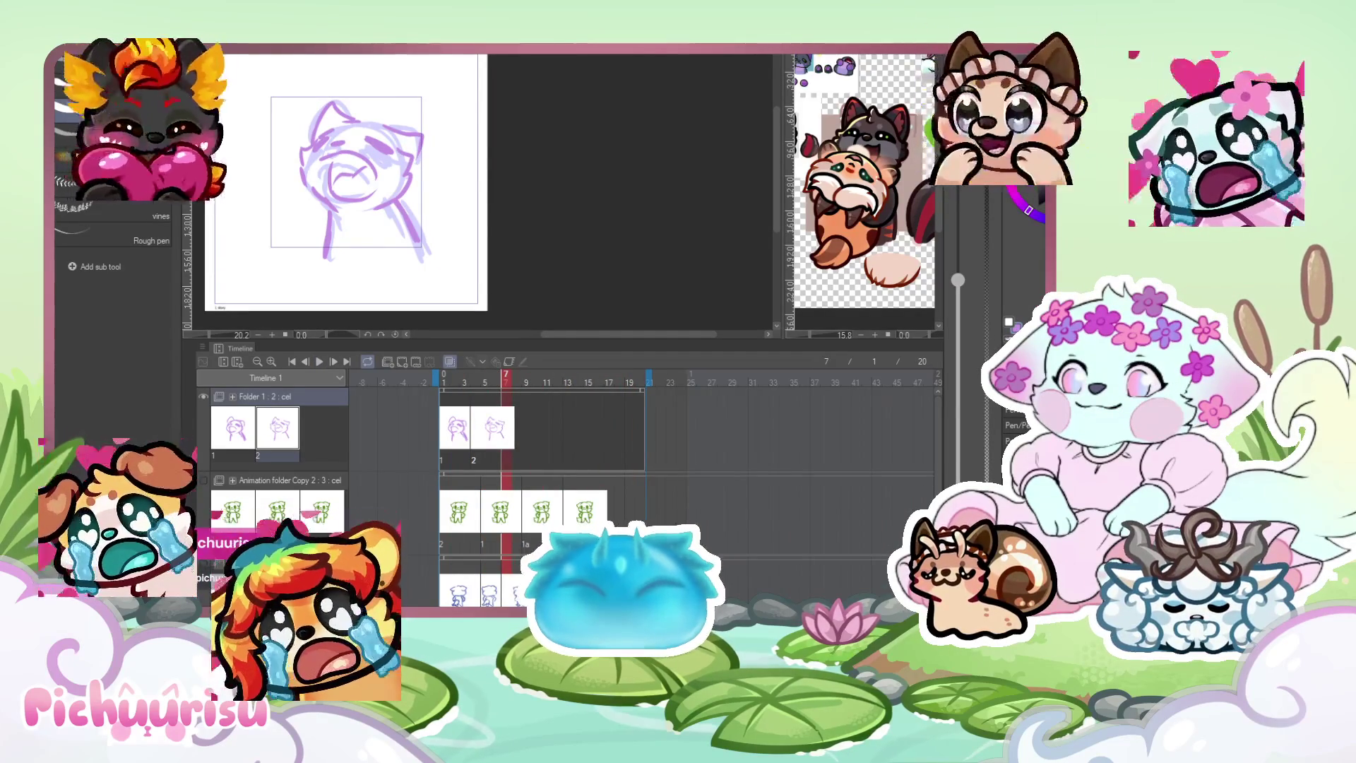
pyautogui.hotkey('ctrl', 'shift', 'n')
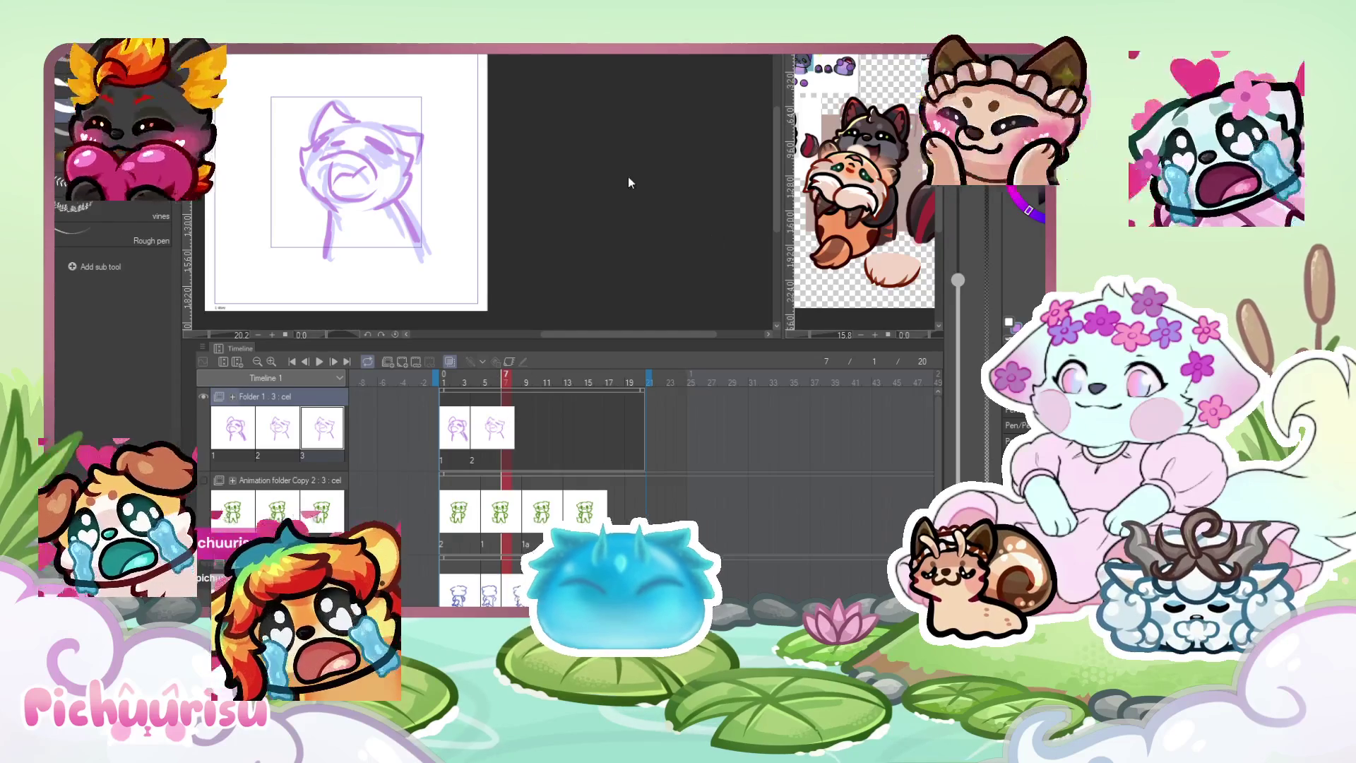
# Place cel 3 at frame 7 and sketch its head and eye strokes.
pyautogui.click(604, 167)
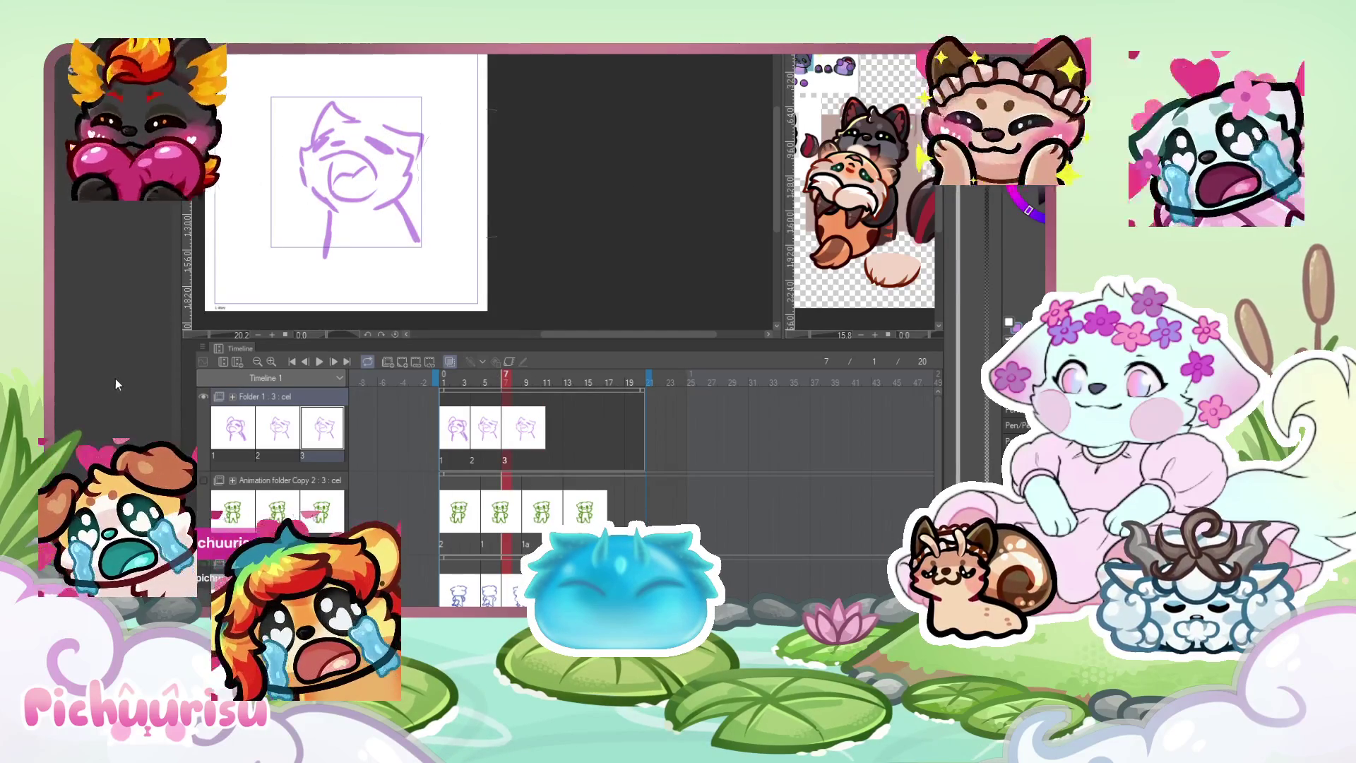
pyautogui.moveTo(403, 135); pyautogui.dragTo(357, 103)
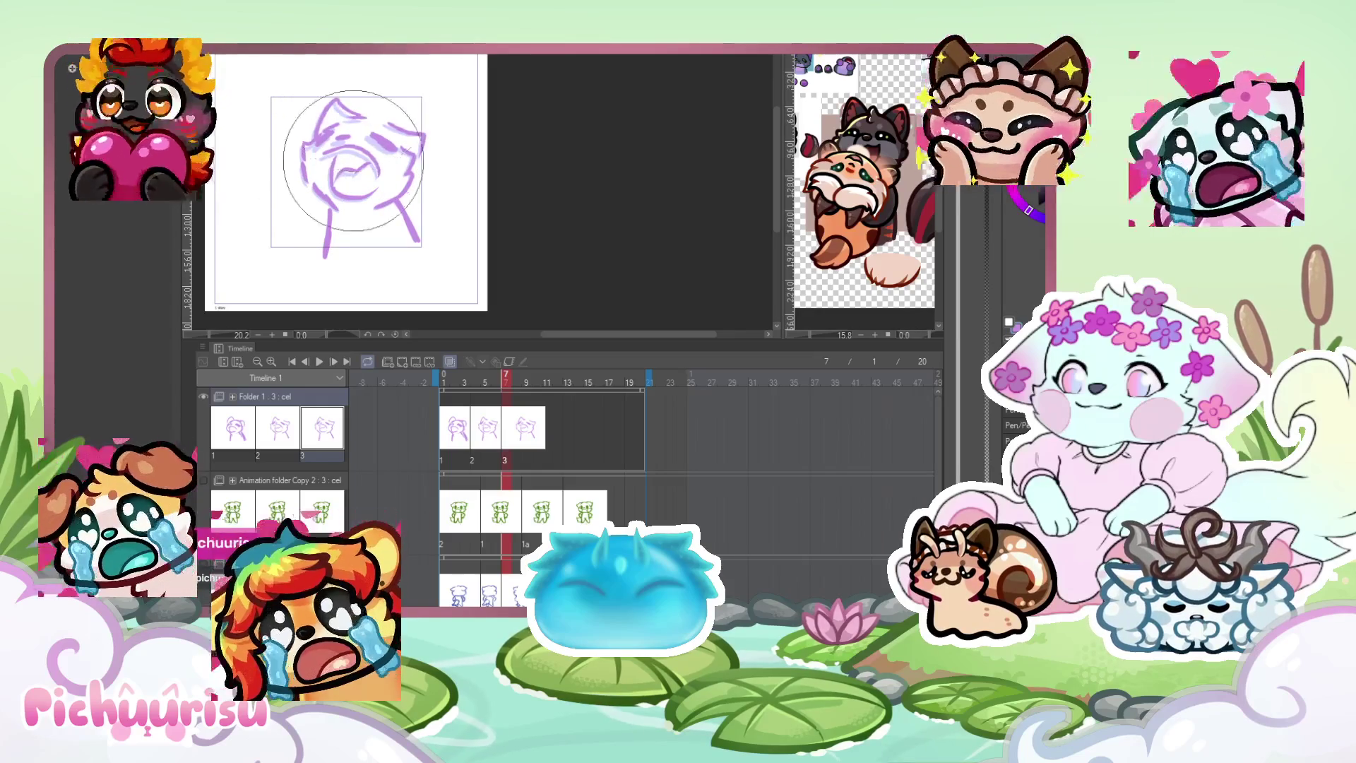
pyautogui.press('p')
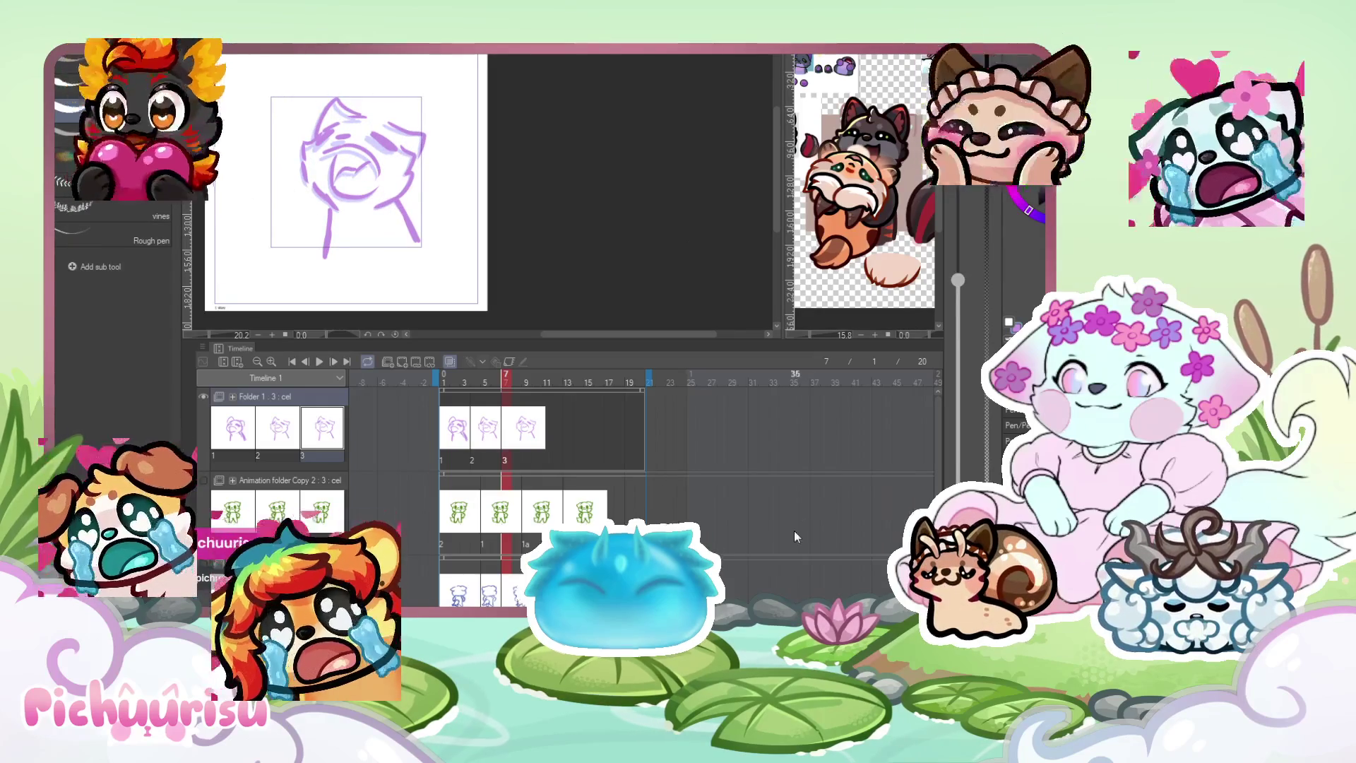
# Add blank cel 4 at frame 11 and sketch the face with a closed eye.
pyautogui.click(543, 404)
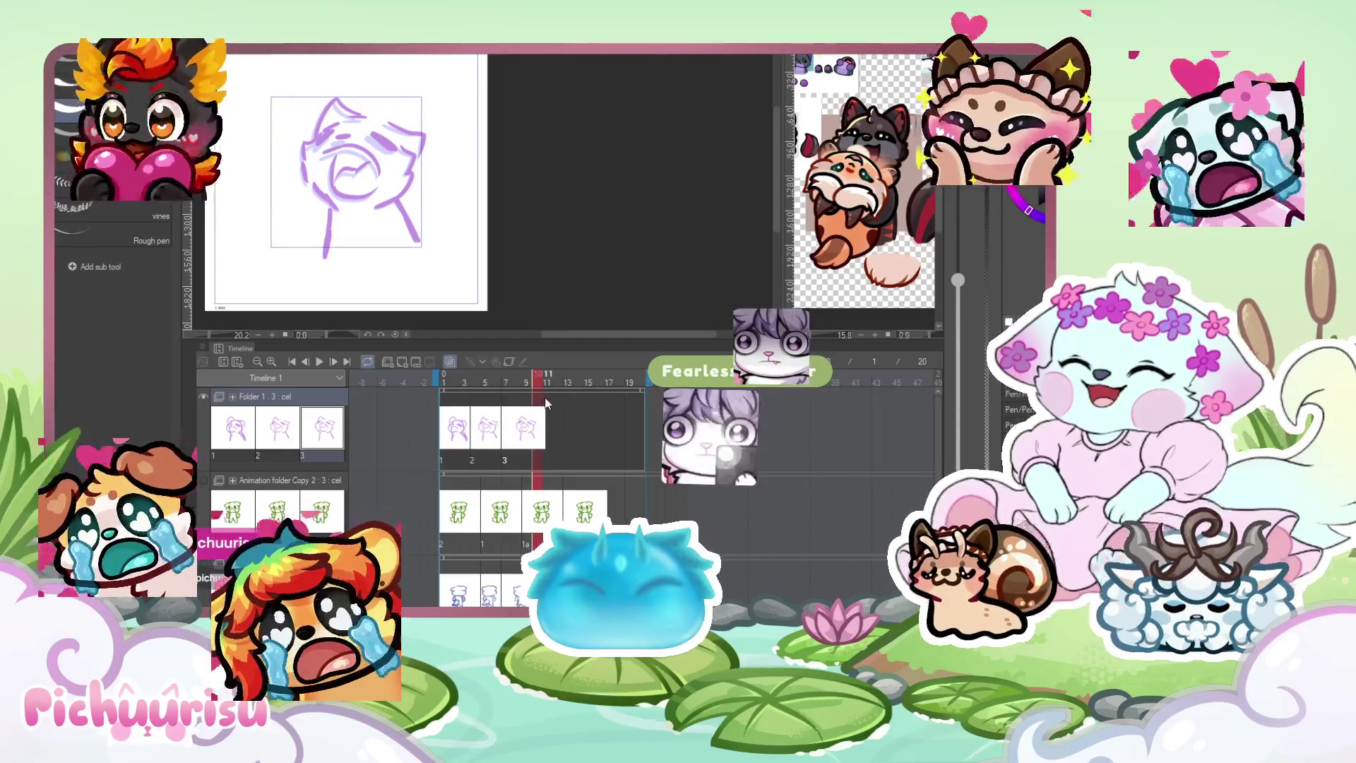
pyautogui.click(549, 397)
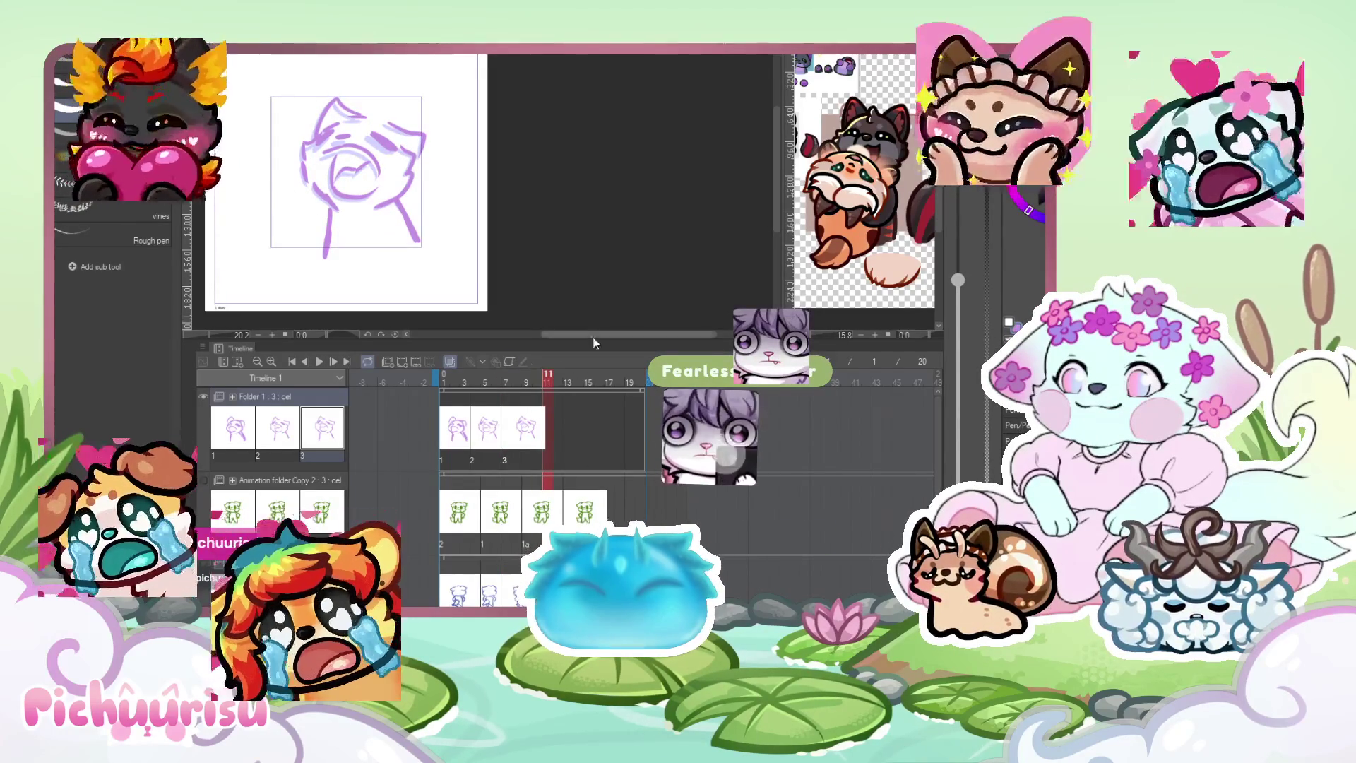
pyautogui.click(404, 361)
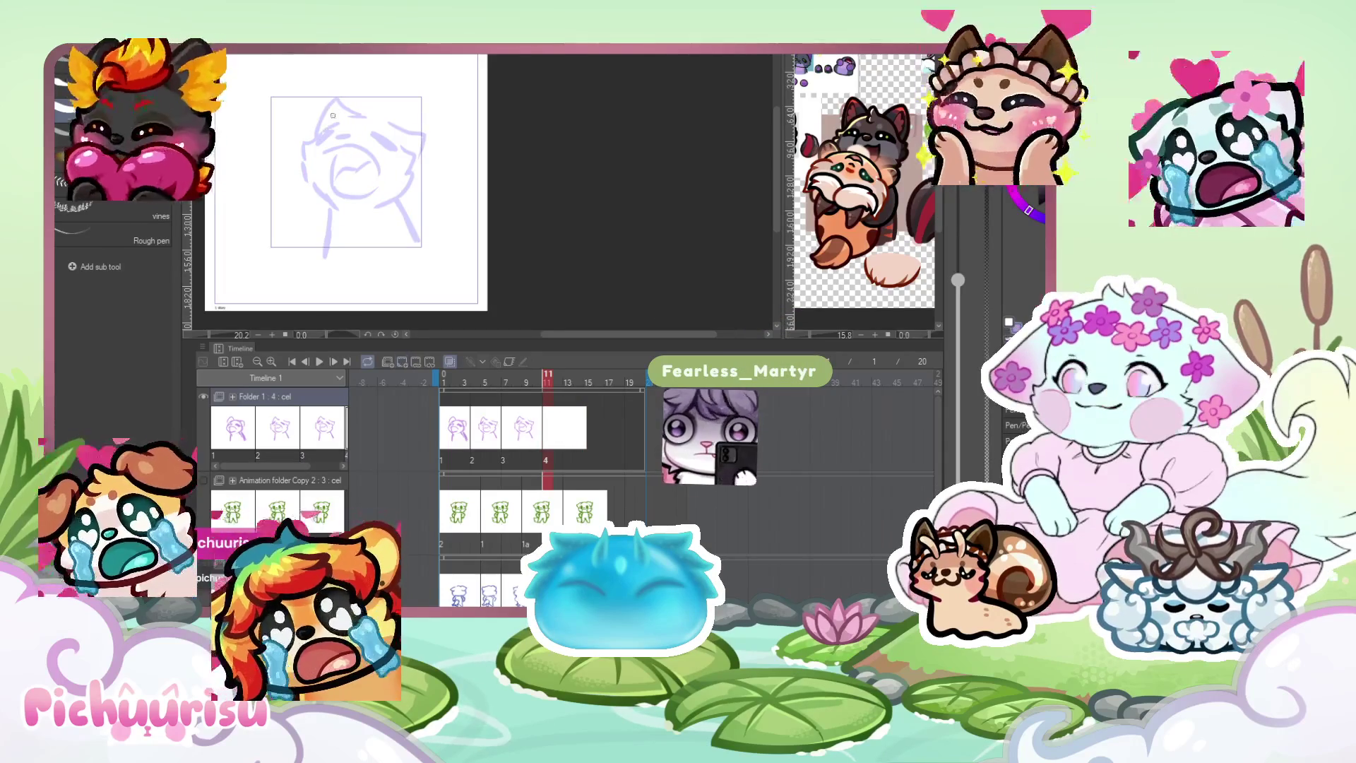
pyautogui.moveTo(332, 103)
pyautogui.mouseDown()
pyautogui.moveTo(315, 200)
pyautogui.moveTo(345, 185)
pyautogui.mouseUp()
pyautogui.scroll(1, 323, 182)
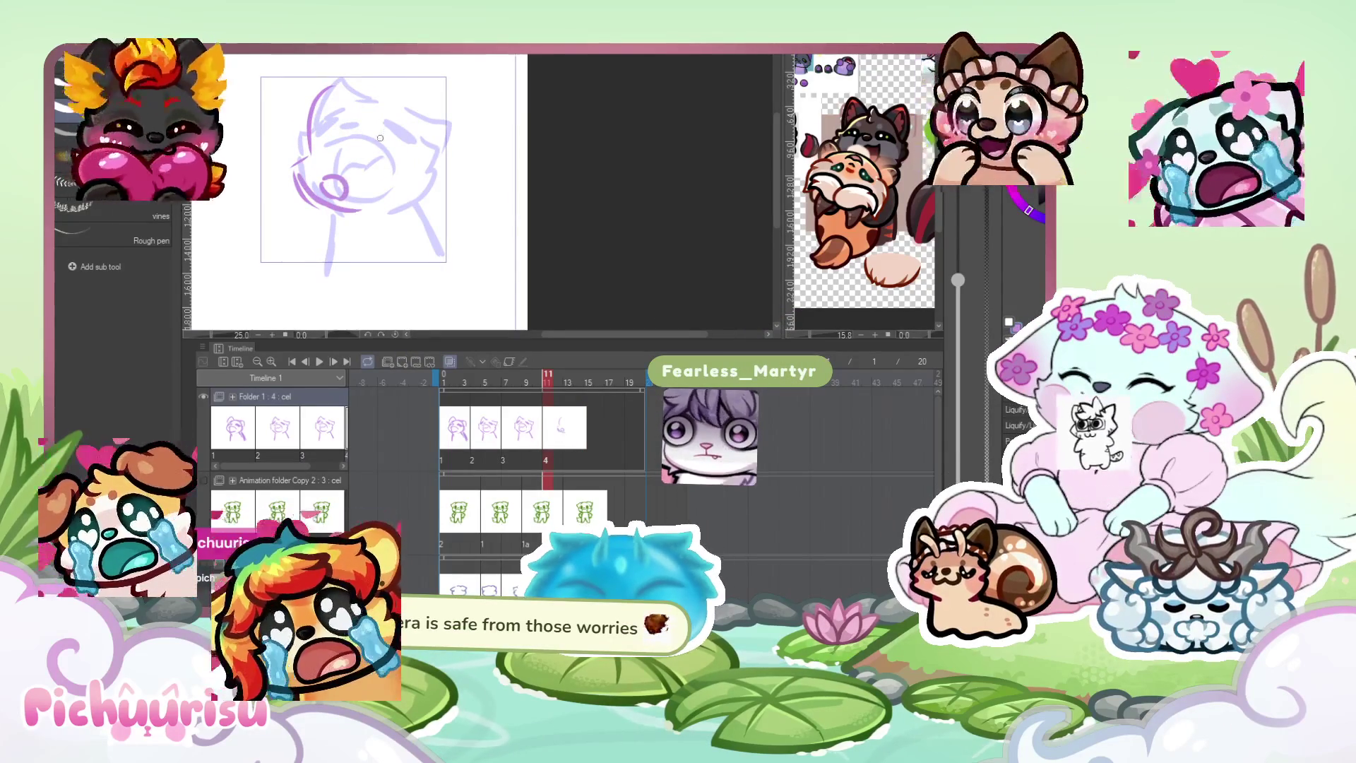
pyautogui.moveTo(368, 122); pyautogui.dragTo(391, 150)
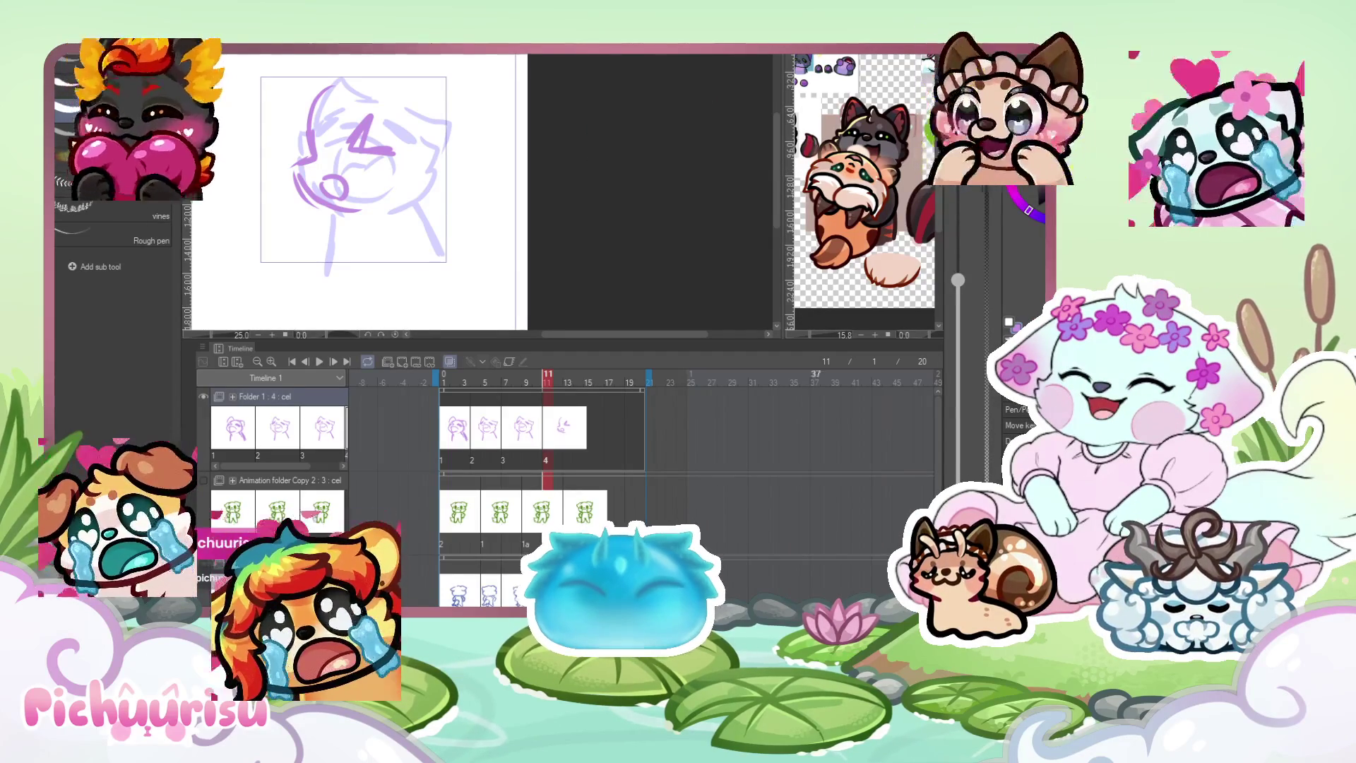
# Sketch ear strokes on cel 4 and preview the purple rough loop.
pyautogui.scroll(-3, 549, 214)
pyautogui.scroll(3, 481, 149)
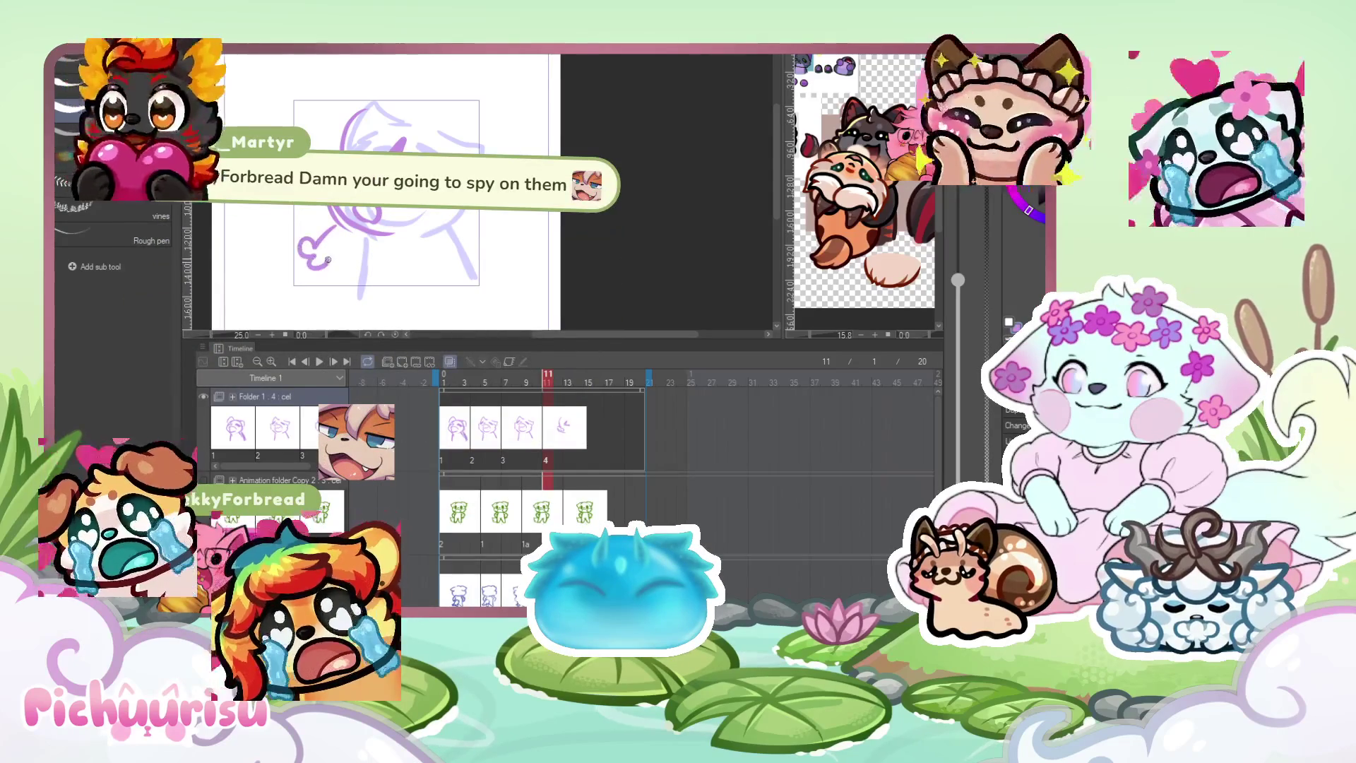
pyautogui.scroll(-1, 335, 233)
pyautogui.moveTo(390, 124); pyautogui.dragTo(382, 79)
pyautogui.moveTo(434, 130)
pyautogui.mouseDown()
pyautogui.moveTo(459, 119)
pyautogui.moveTo(463, 150)
pyautogui.mouseUp()
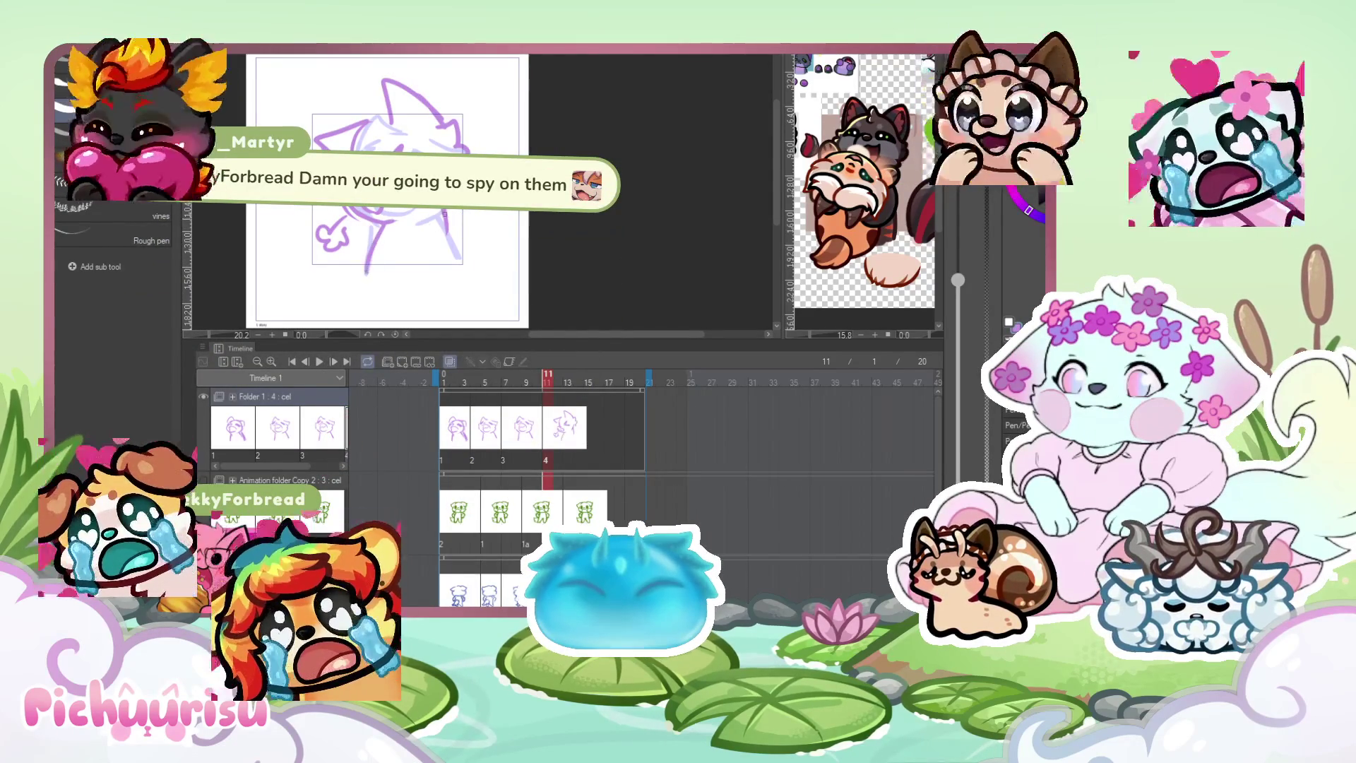
pyautogui.click(321, 362)
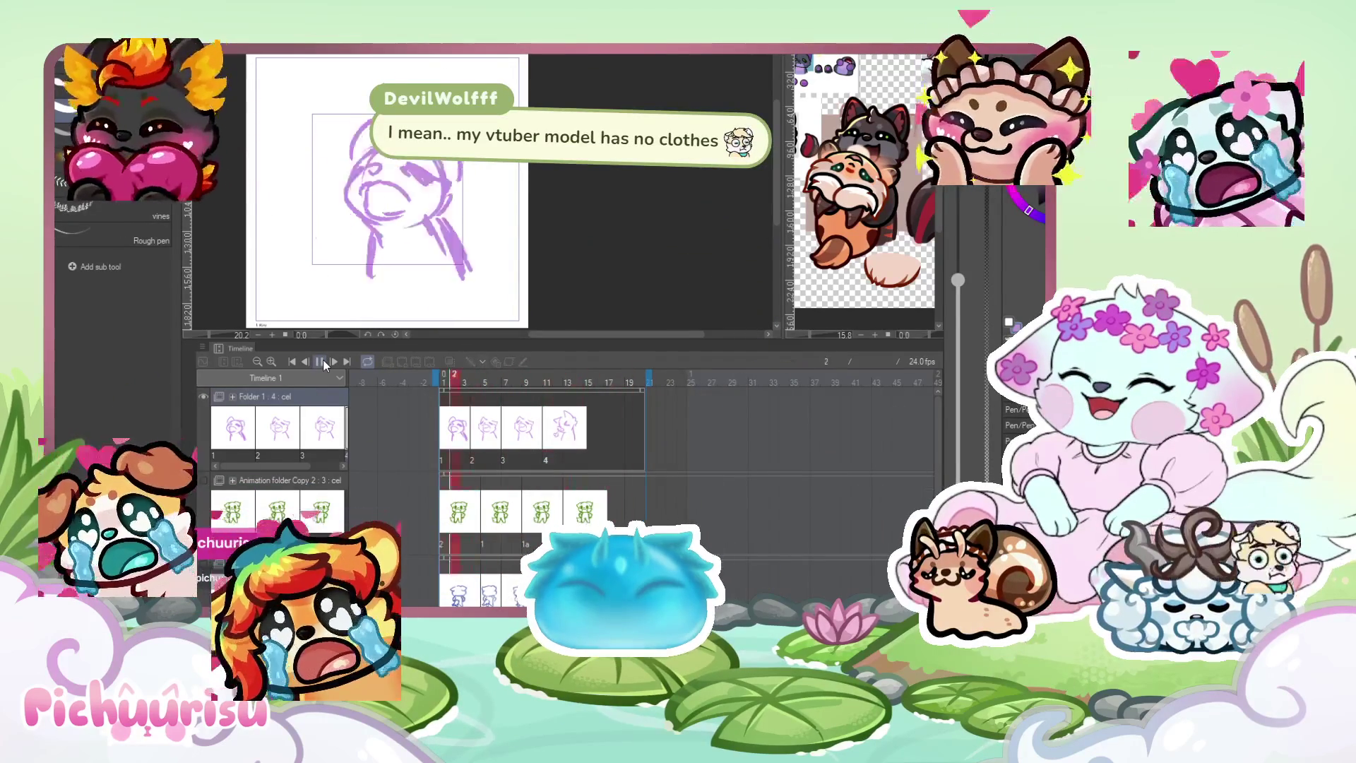
pyautogui.click(323, 359)
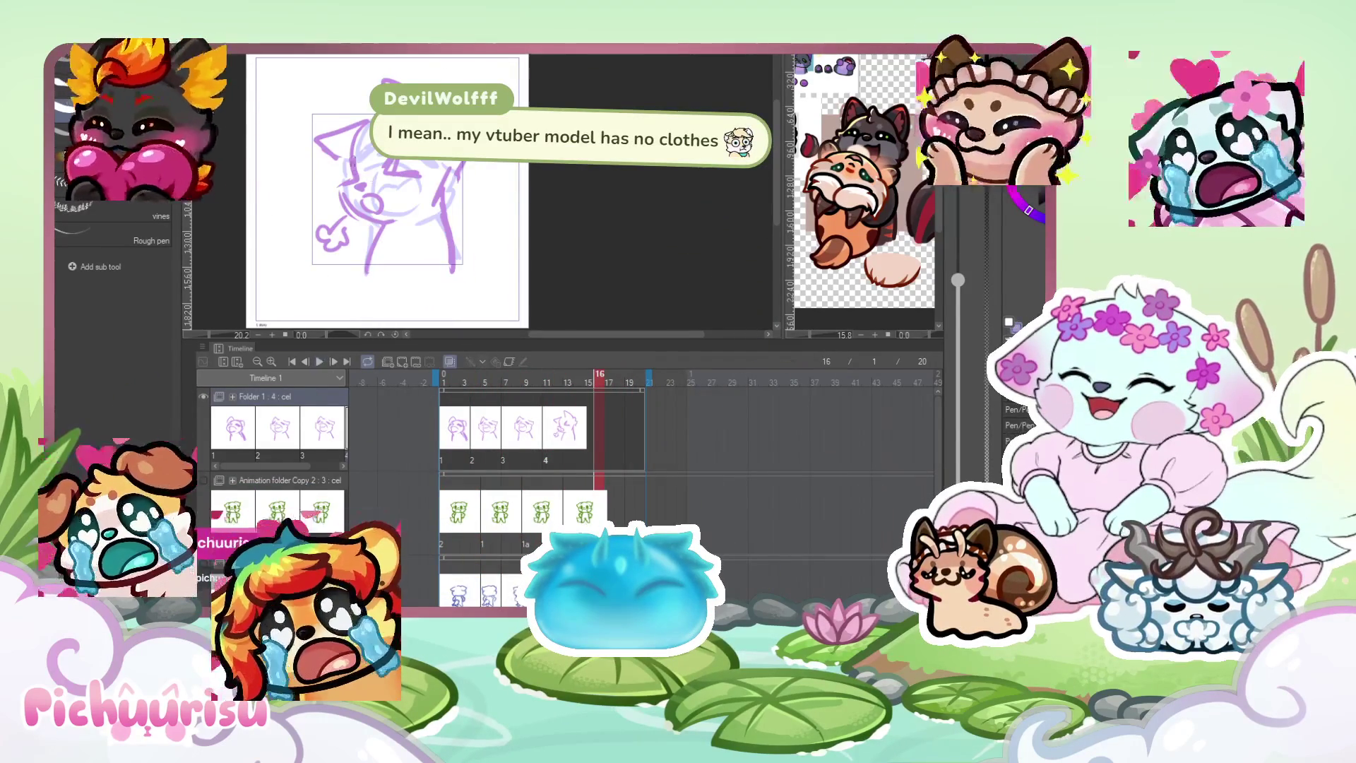
# Lasso-select cel 4's face and transform it to reposition the eye and mouth.
pyautogui.press('m')
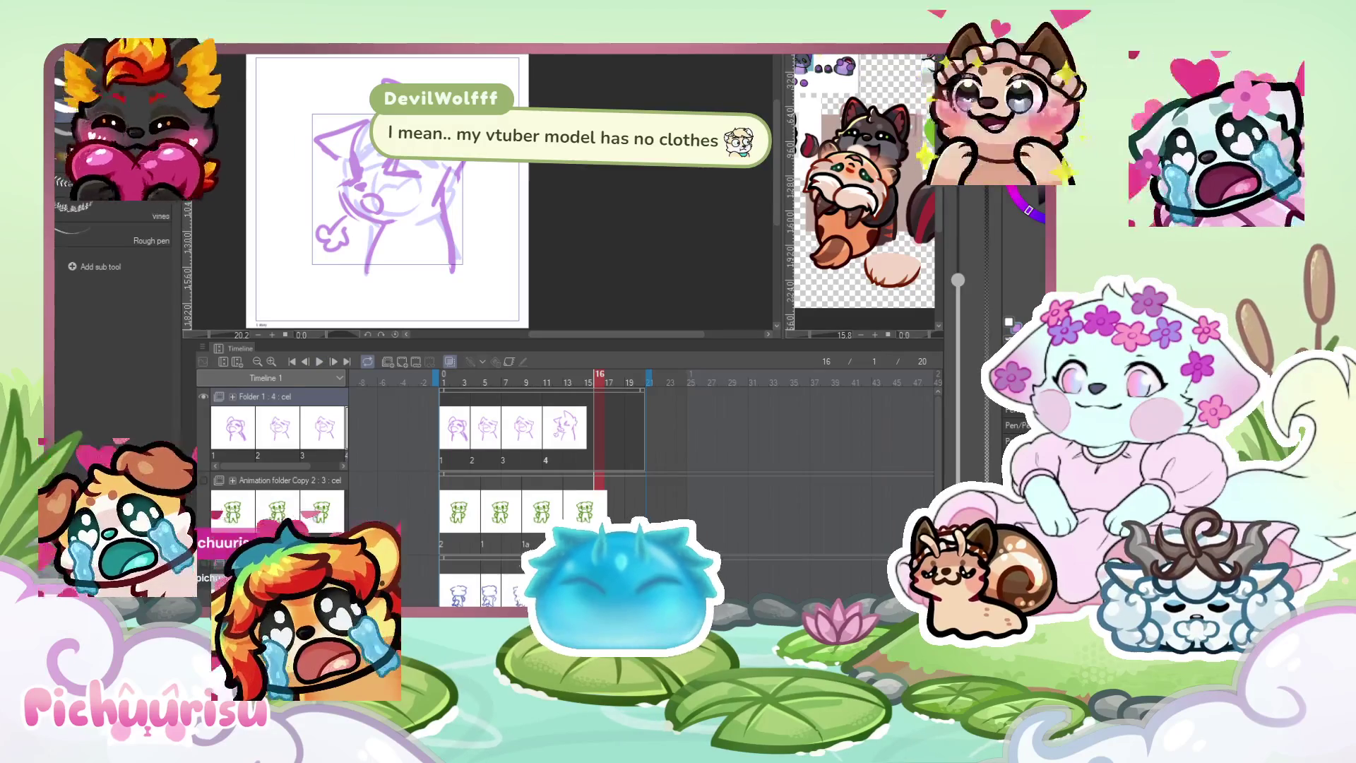
pyautogui.moveTo(381, 181); pyautogui.dragTo(387, 171)
pyautogui.hotkey('ctrl', 't')
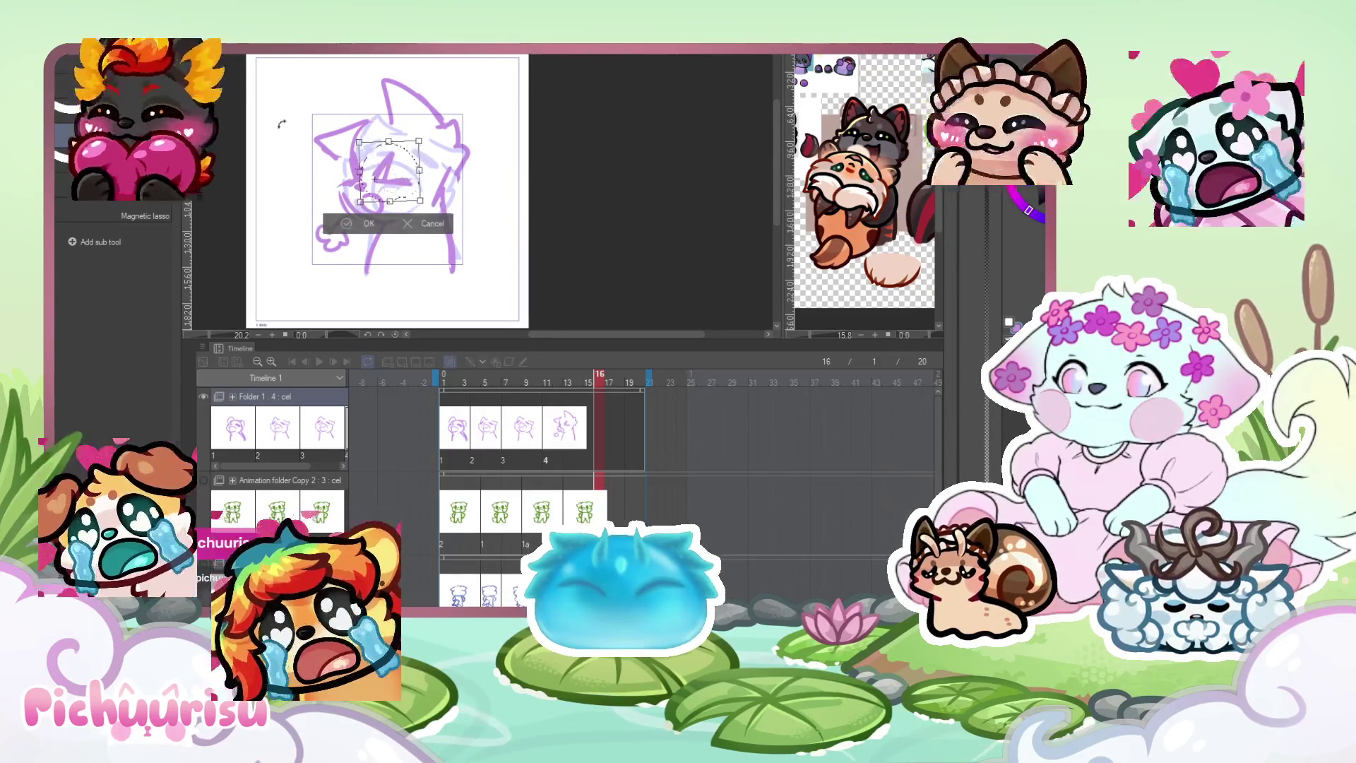
pyautogui.press('Return')
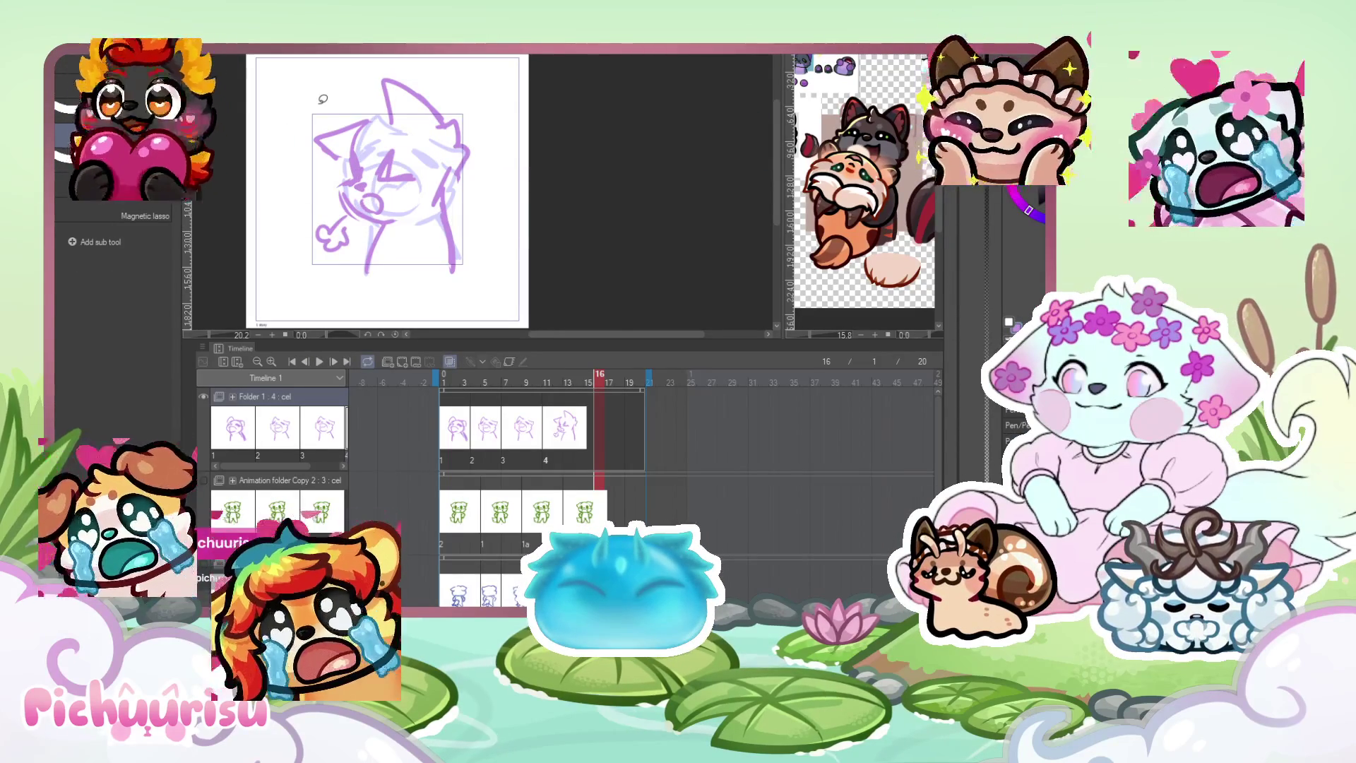
pyautogui.scroll(1, 377, 191)
pyautogui.press('e')
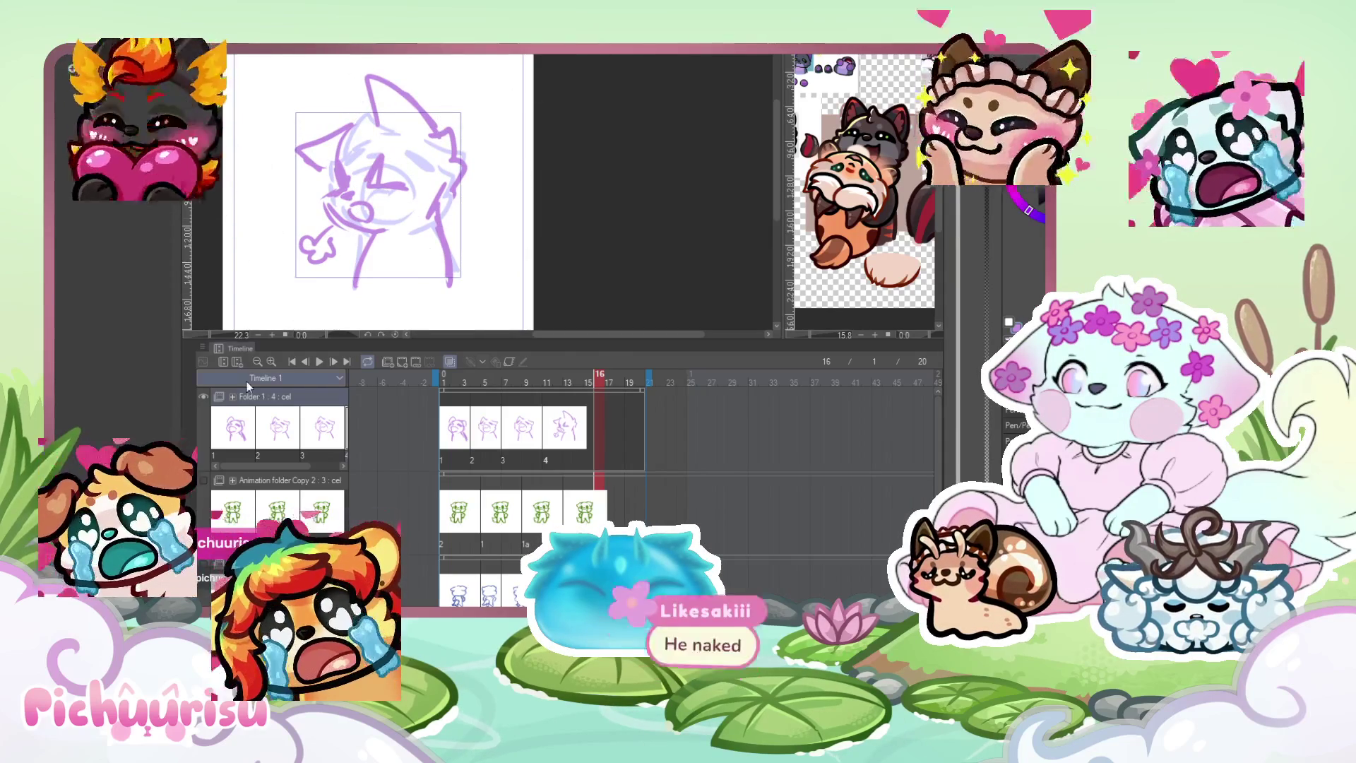
# Start looping playback of the purple rough animation at 24 fps.
pyautogui.click(319, 361)
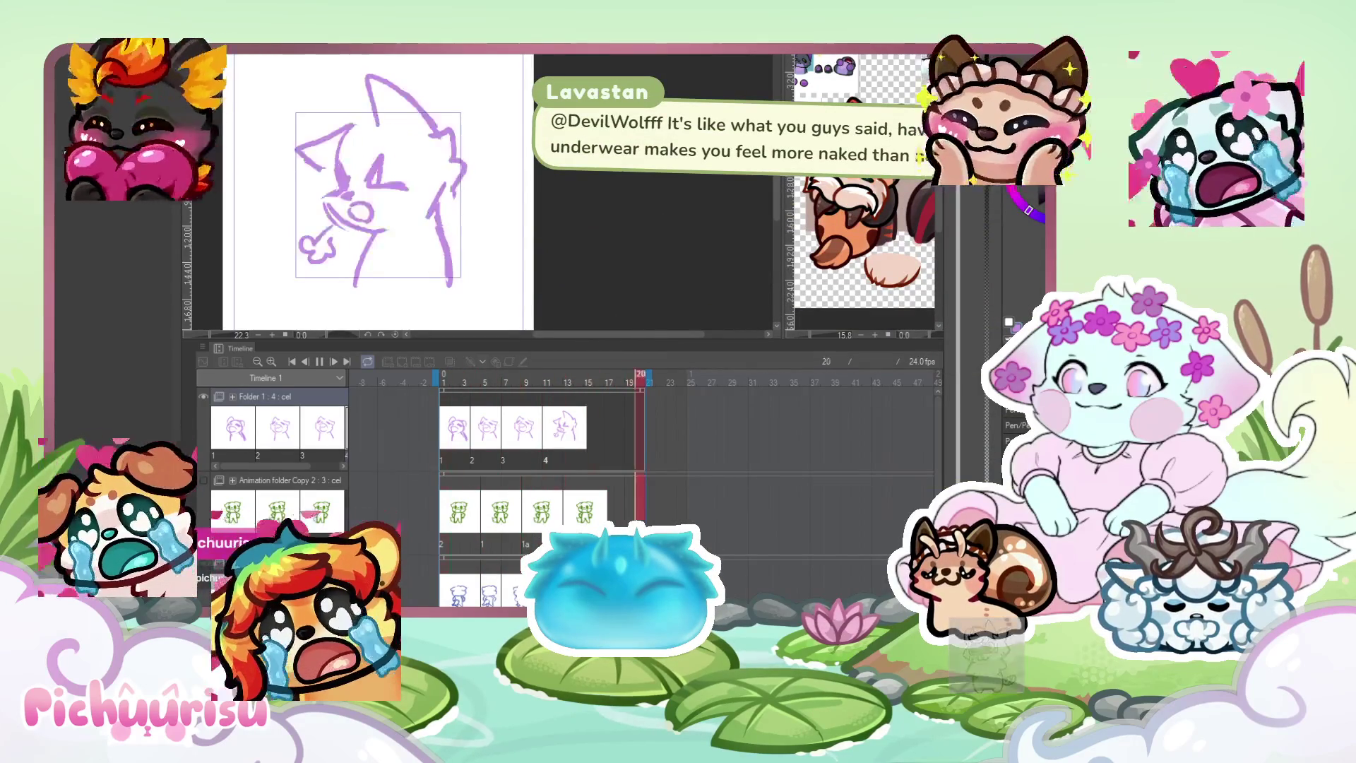
# Stop playback and scale cel 4's sketch at frame 12 to about 75%, shifted up-right.
pyautogui.click(258, 334)
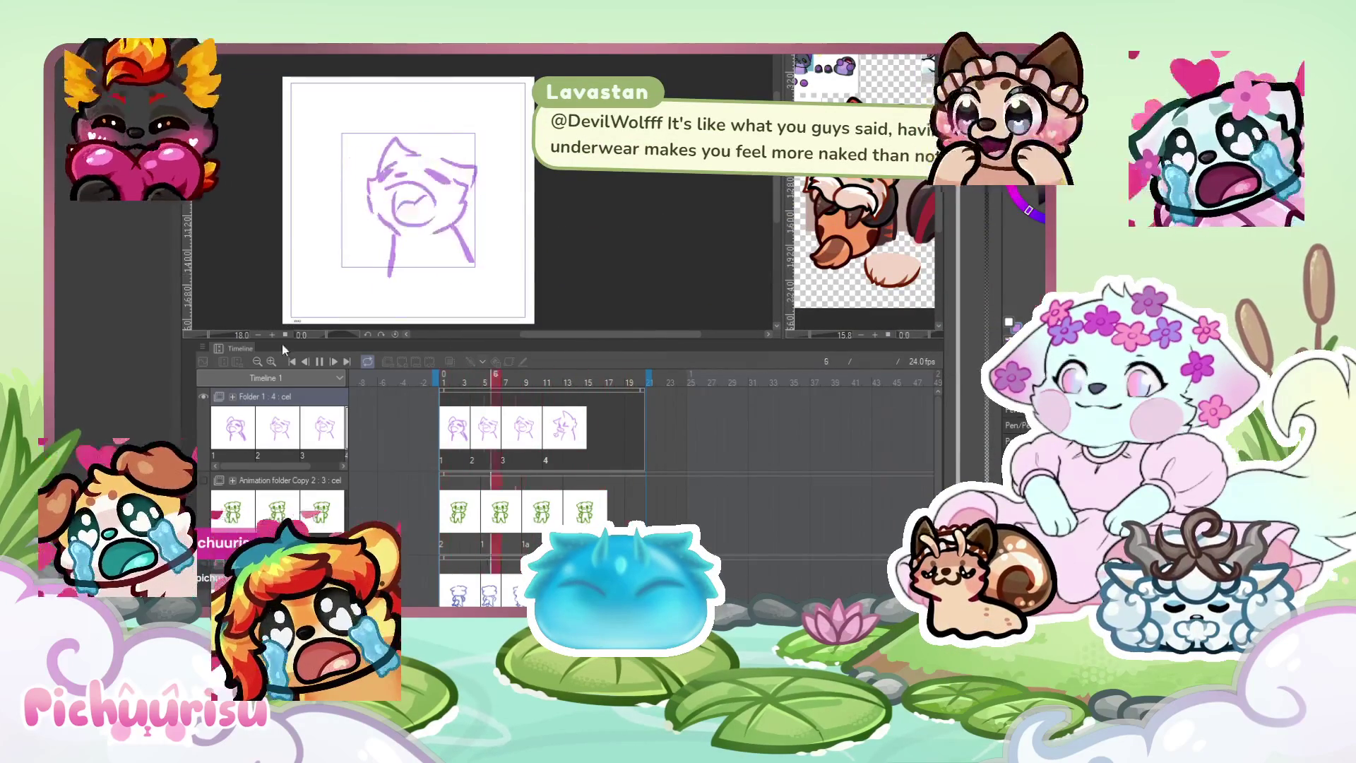
pyautogui.click(319, 361)
pyautogui.click(555, 430)
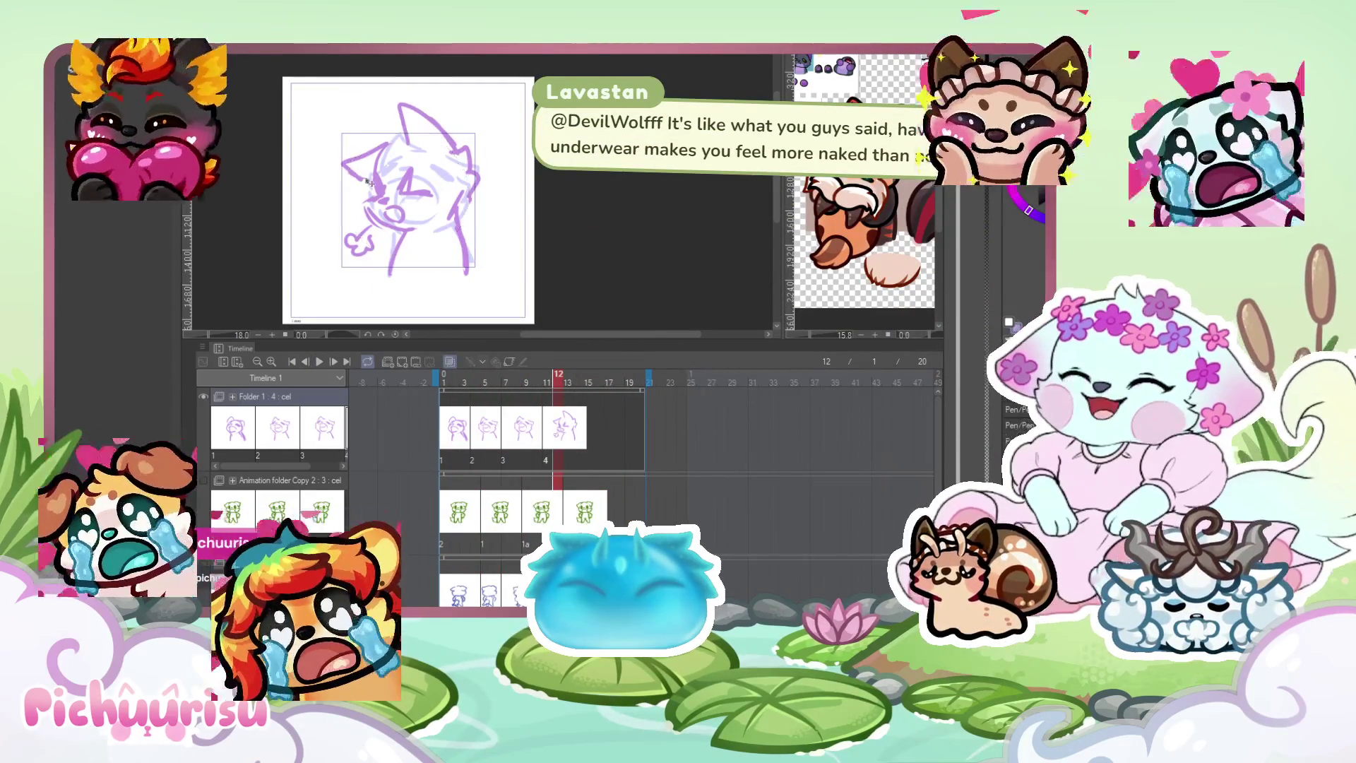
pyautogui.hotkey('ctrl', 't')
pyautogui.moveTo(348, 110); pyautogui.dragTo(378, 148)
pyautogui.moveTo(463, 231); pyautogui.dragTo(456, 203)
pyautogui.press('Return')
pyautogui.scroll(3, 400, 227)
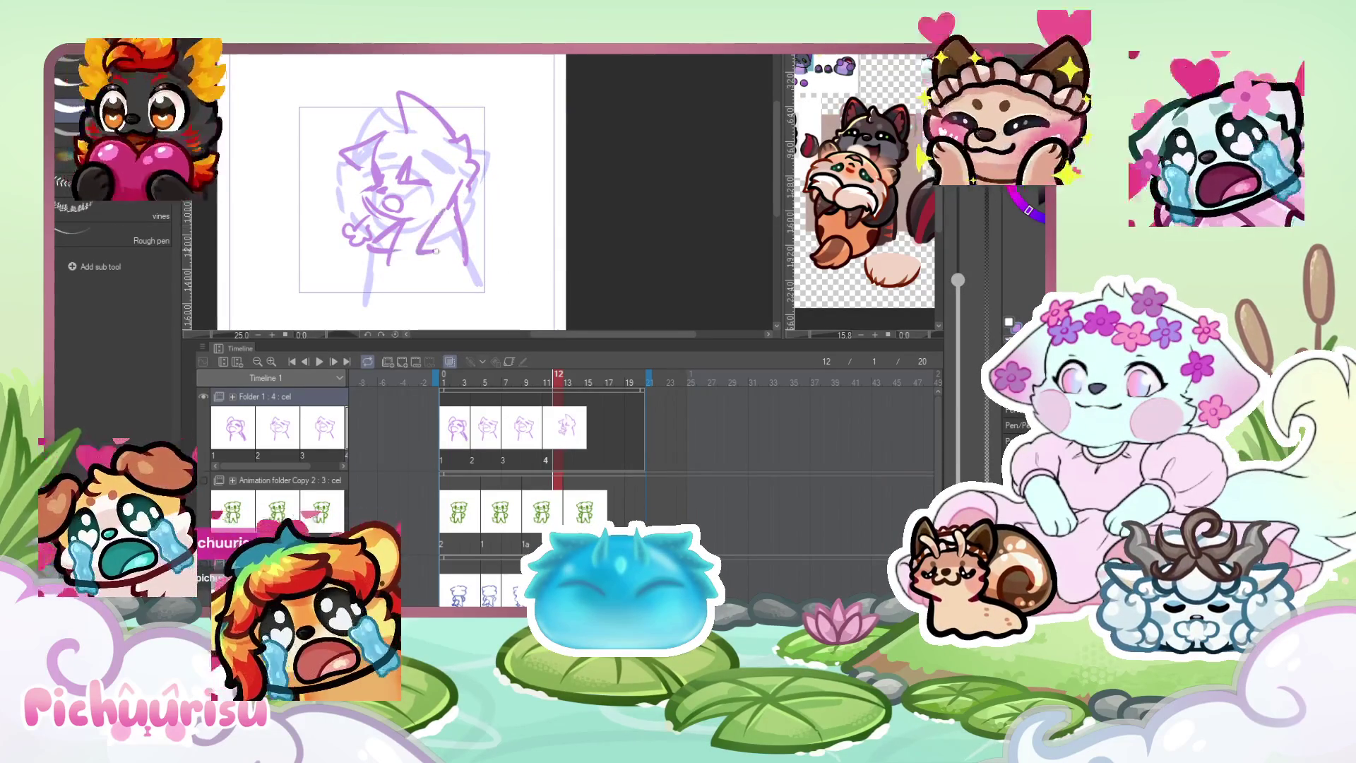
pyautogui.scroll(-3, 413, 264)
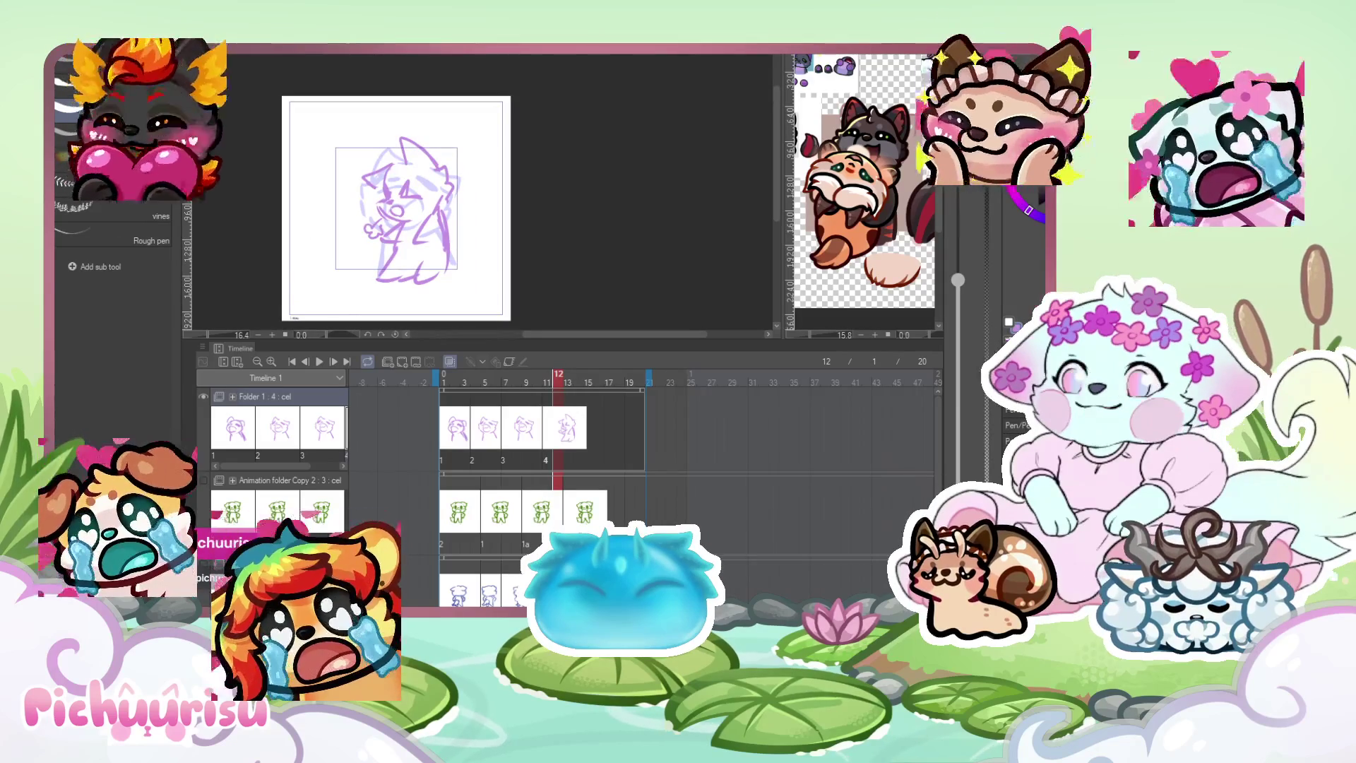
pyautogui.moveTo(558, 391); pyautogui.dragTo(576, 385)
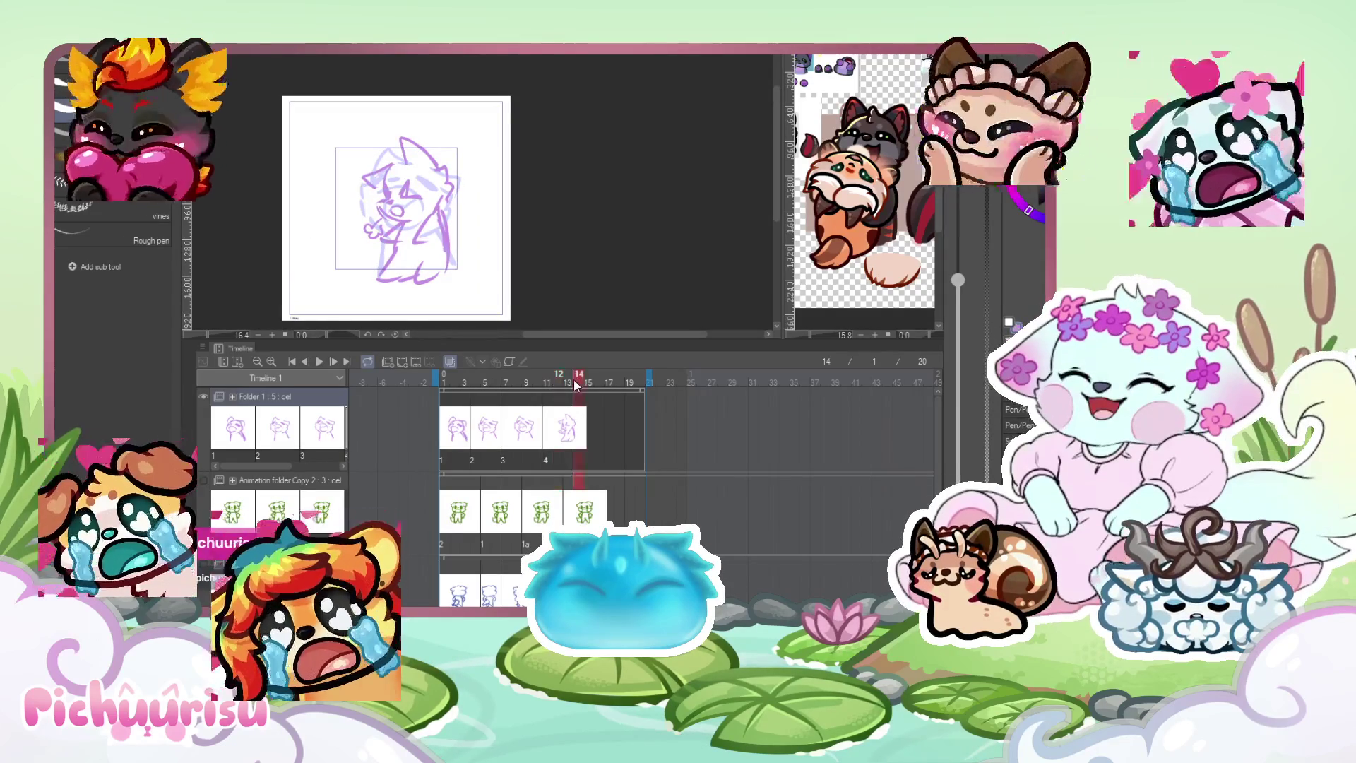
# Add a new cel at frame 14 and paste a copy of cel 4 into it.
pyautogui.click(388, 362)
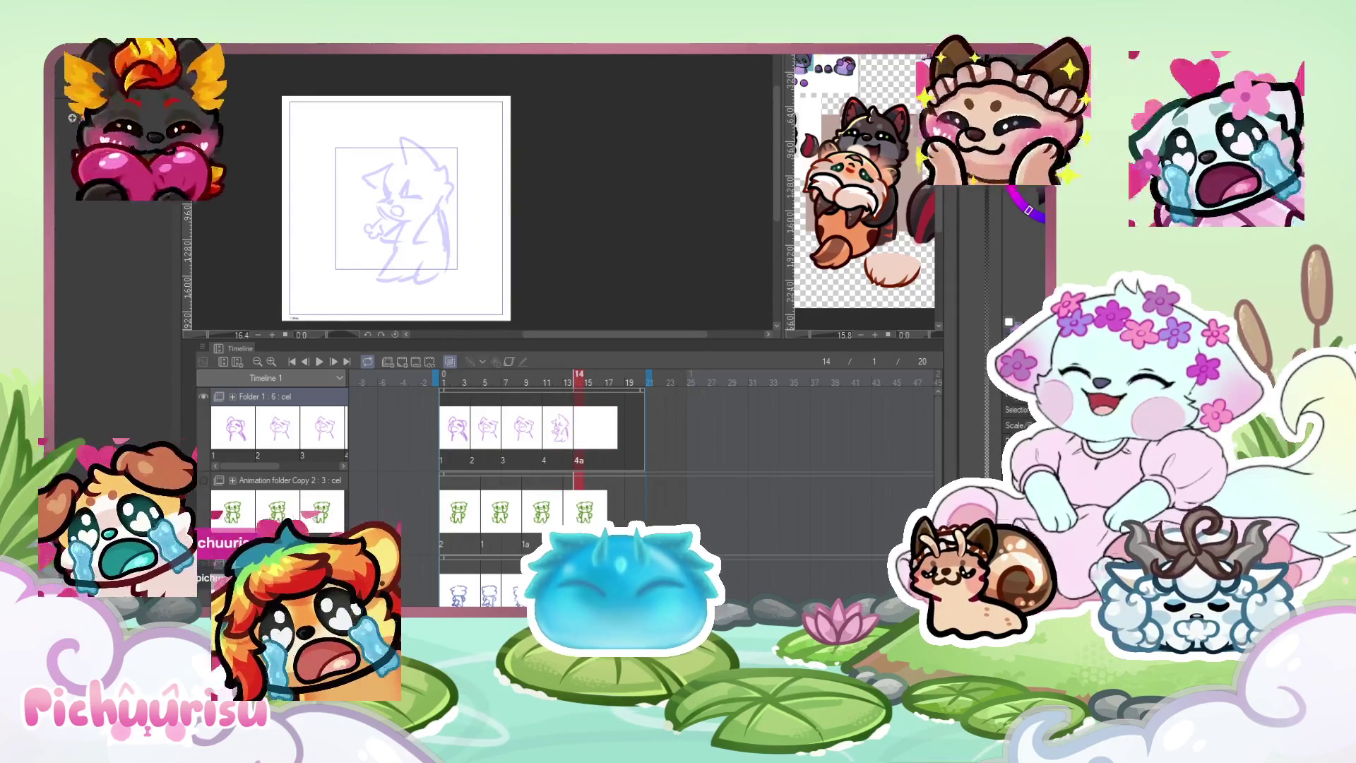
pyautogui.click(547, 382)
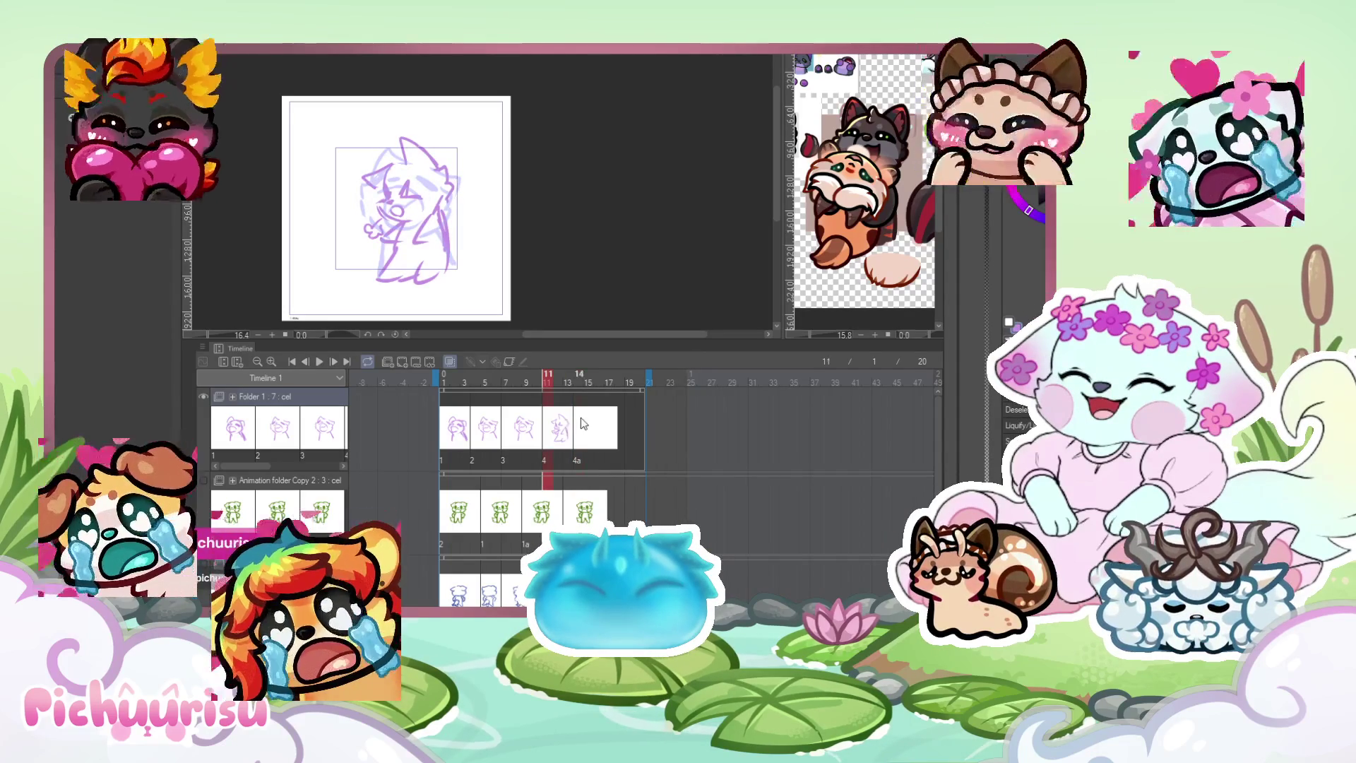
pyautogui.click(580, 418)
pyautogui.hotkey('ctrl', 'v')
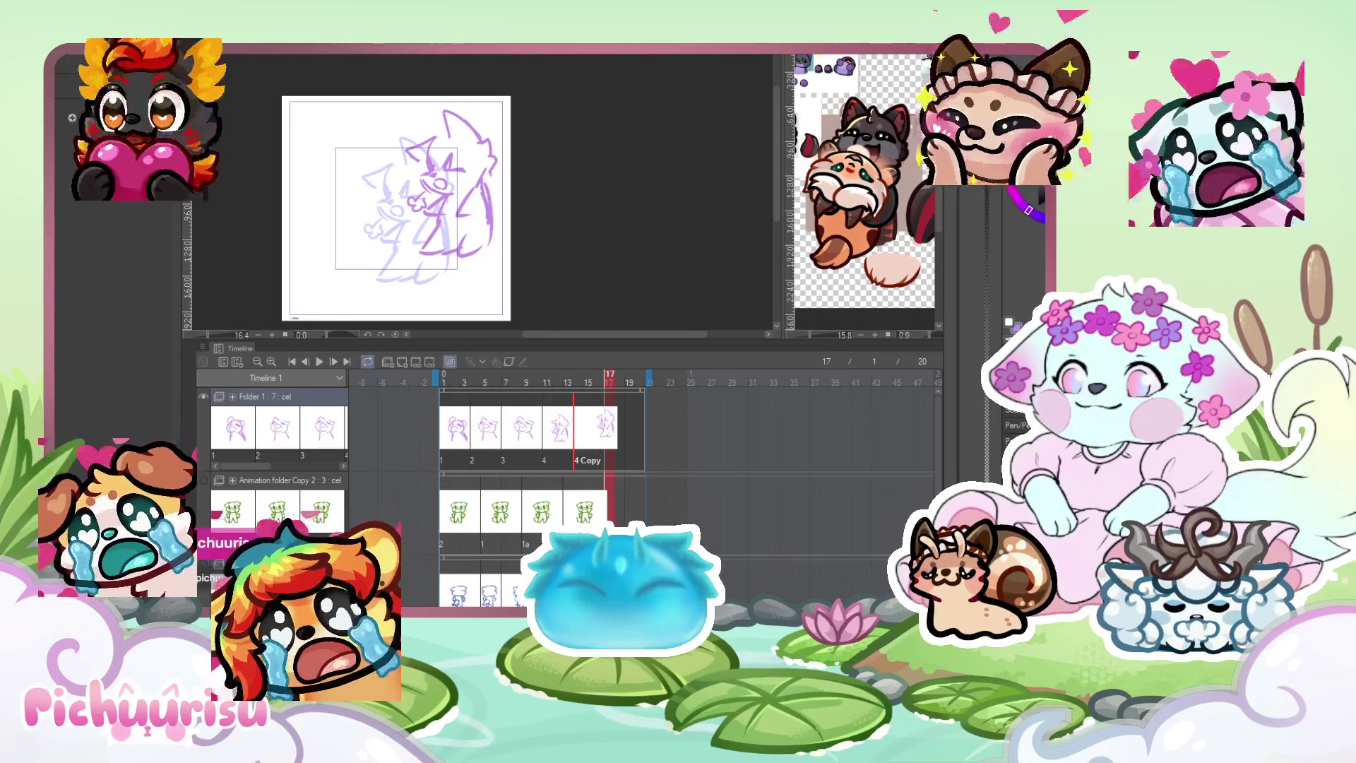
# Add another blank cel at frame 17 and play the loop.
pyautogui.click(408, 358)
pyautogui.press('space')
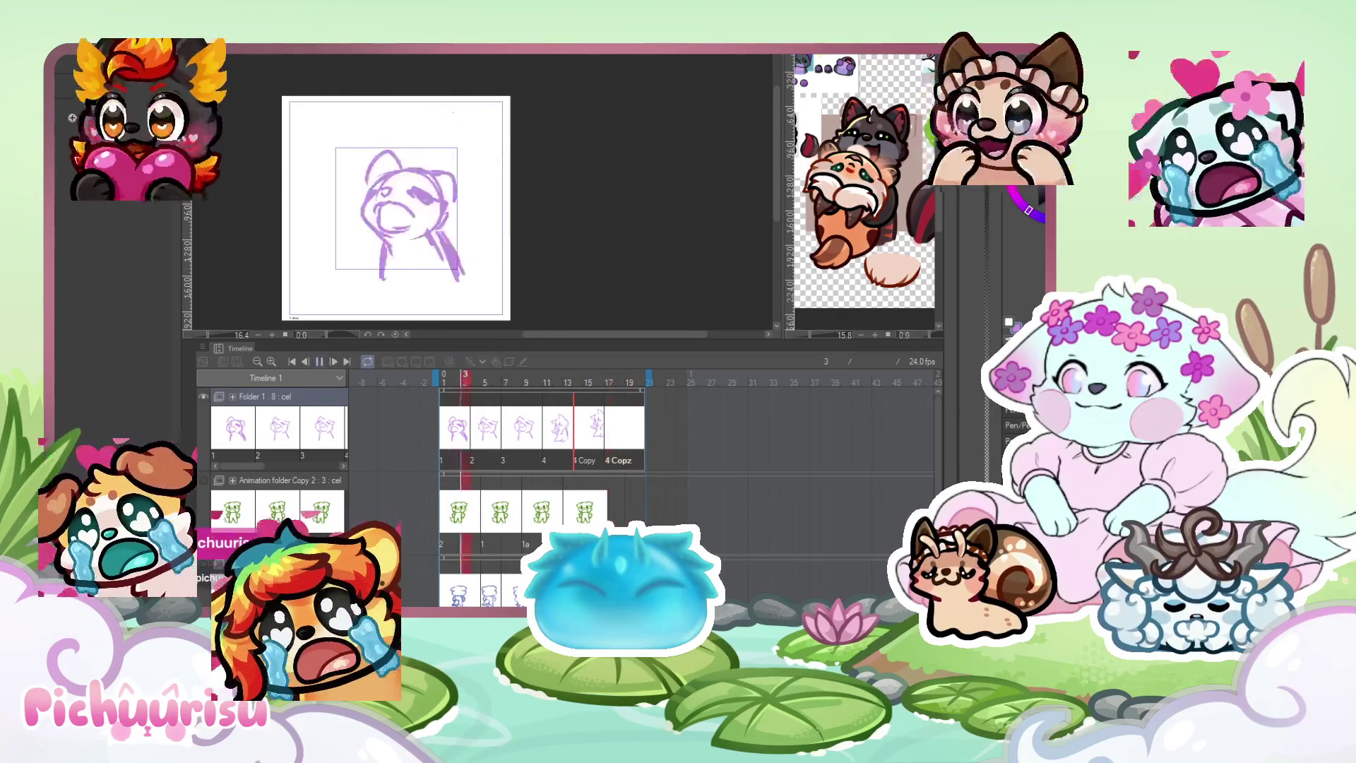
pyautogui.scroll(1, 409, 240)
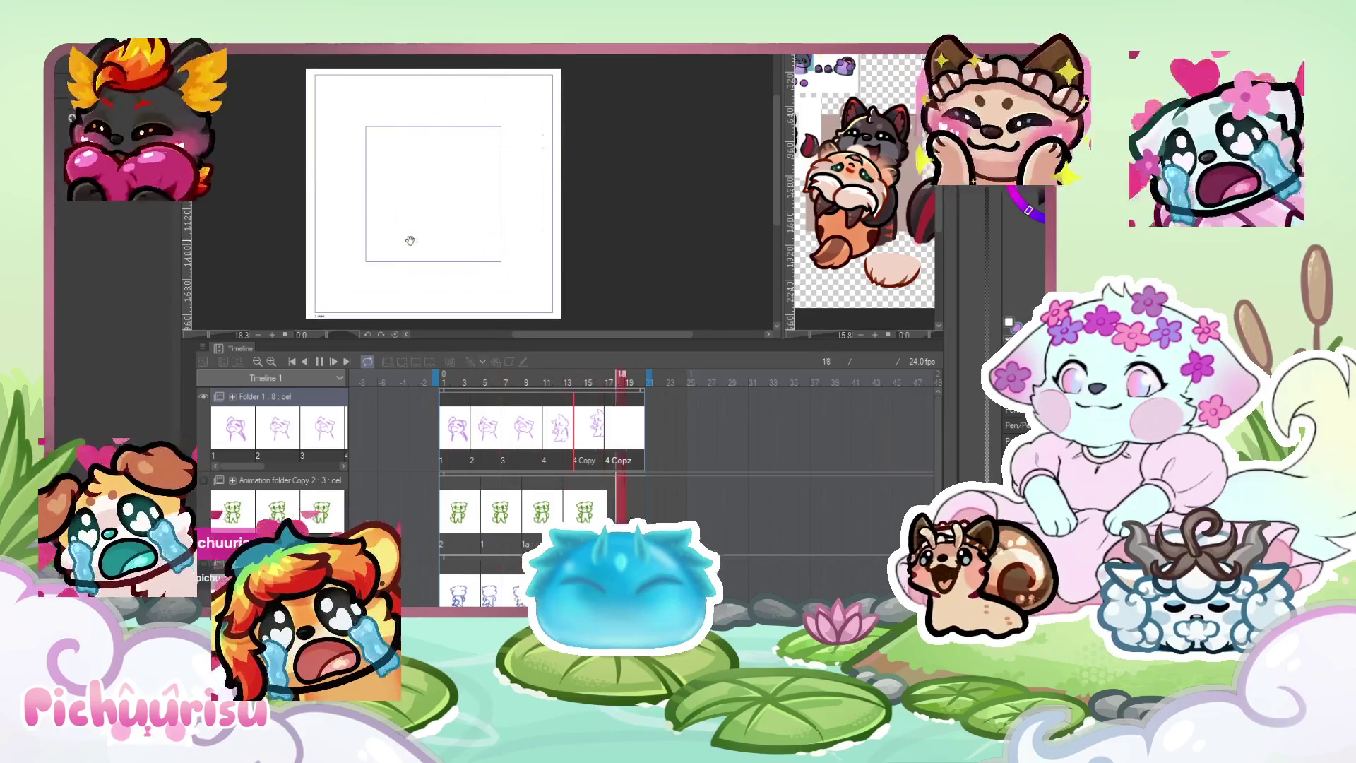
# Stop playback and sketch a rough stroke at the body's lower left on cel 1.
pyautogui.press('space')
pyautogui.scroll(1, 424, 190)
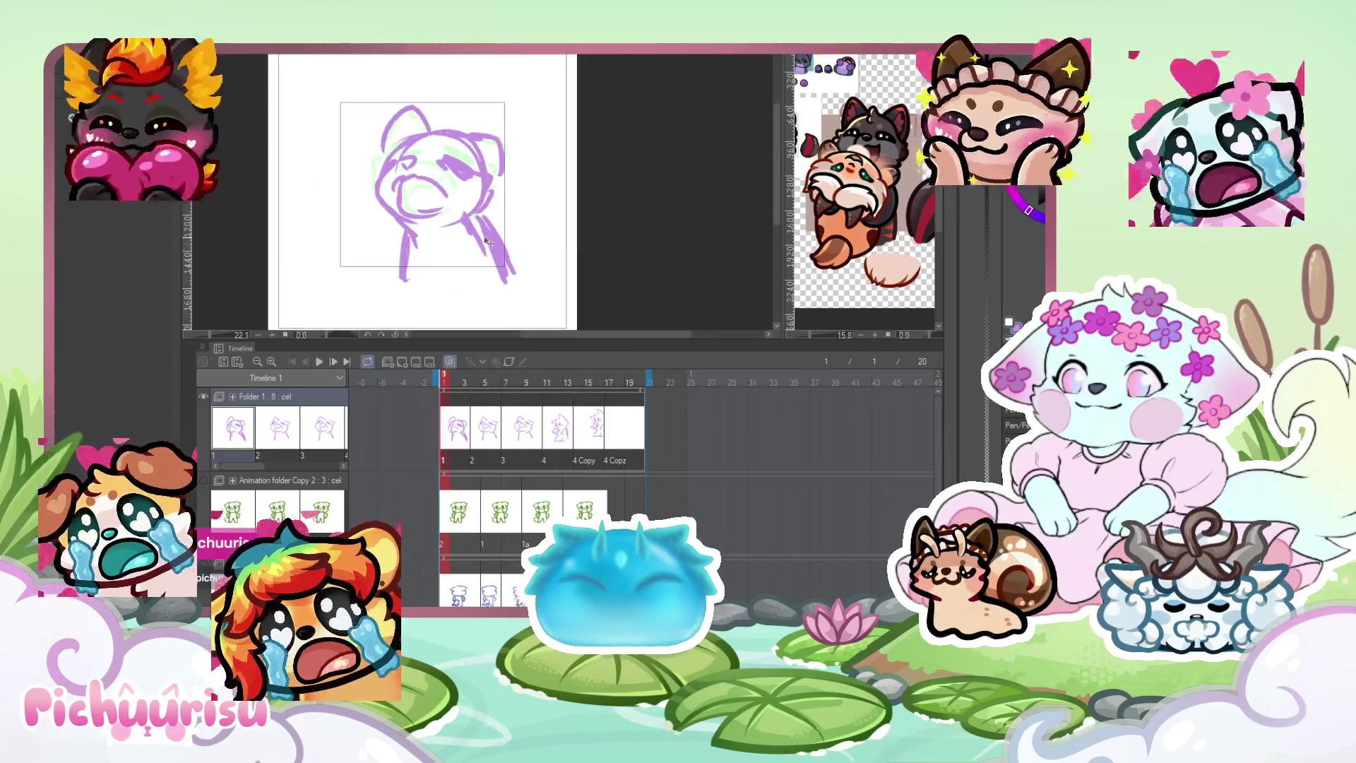
pyautogui.press('p')
pyautogui.moveTo(403, 239); pyautogui.dragTo(398, 267)
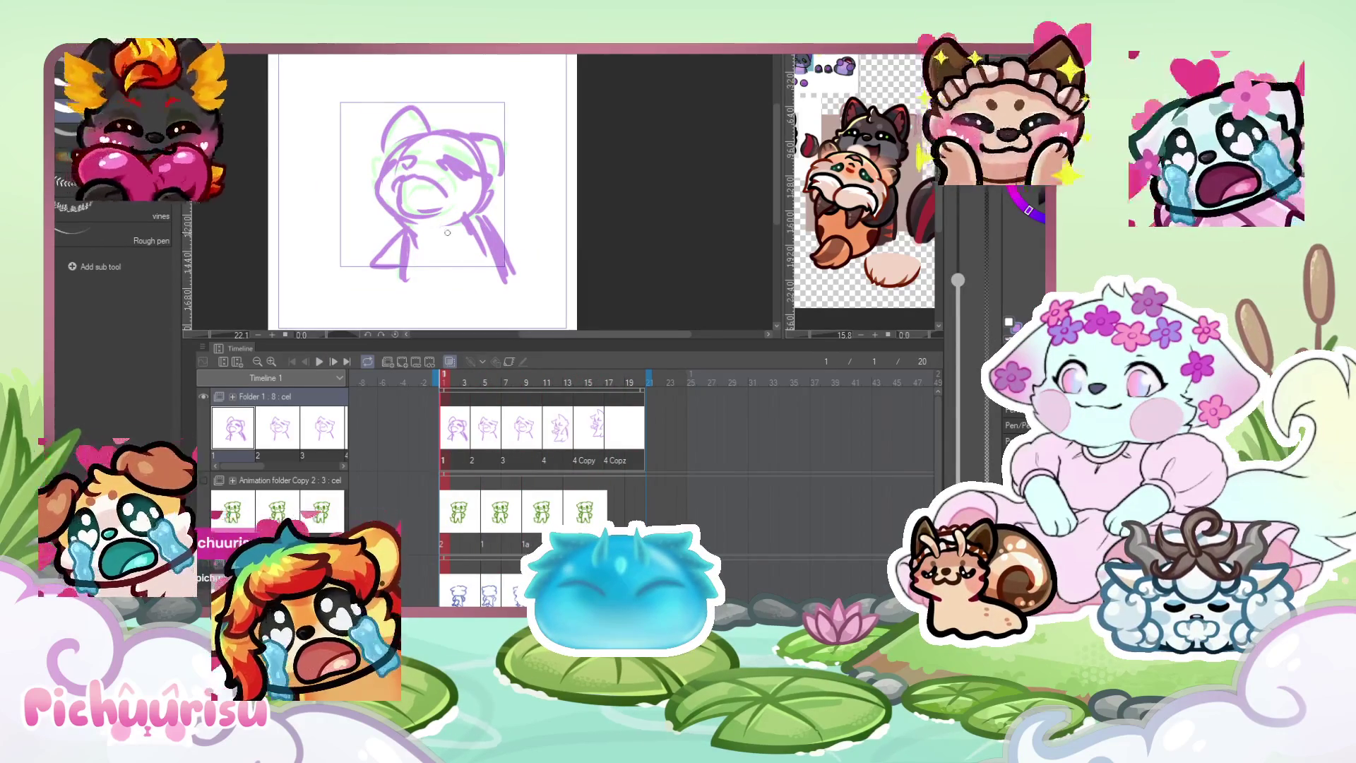
# Draw matching collar lines at lower left and lower right on cel 2 at frame 5.
pyautogui.press('space')
pyautogui.press('space')
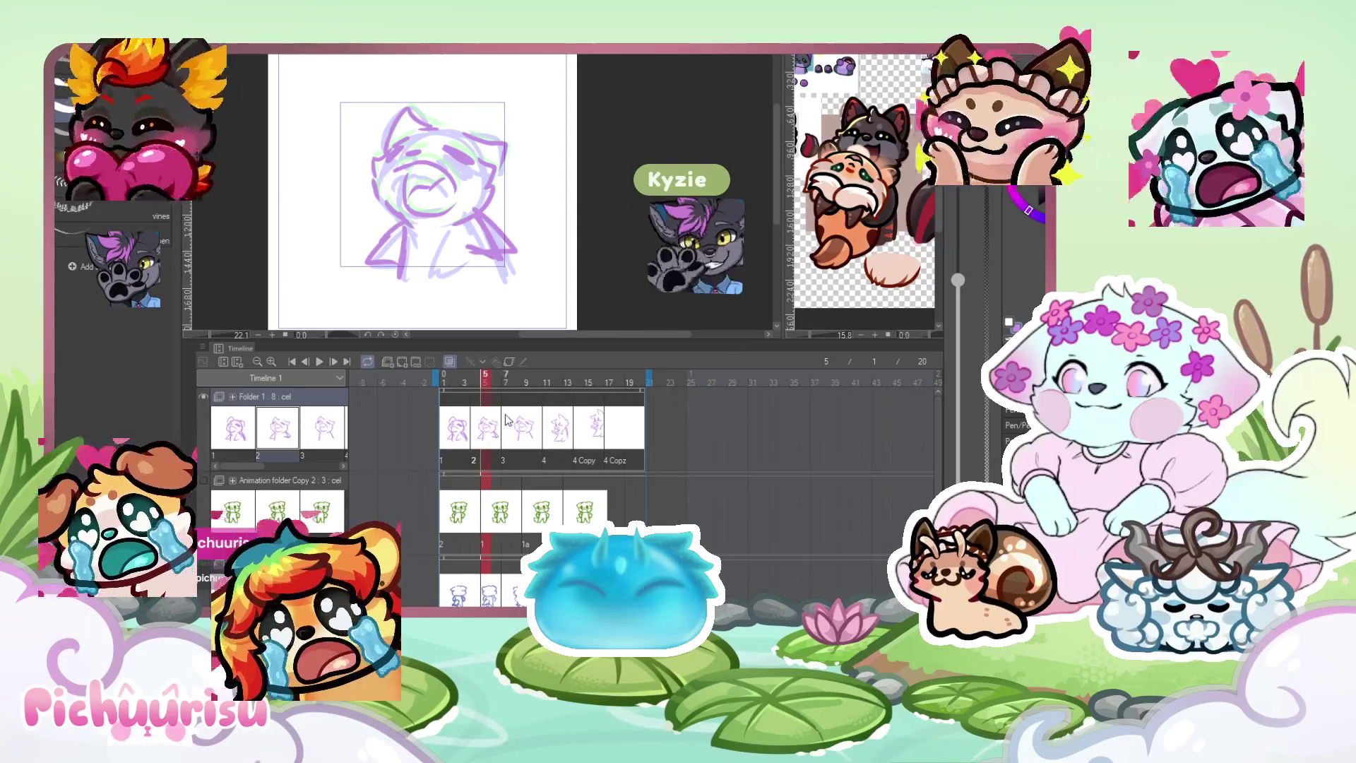
pyautogui.moveTo(385, 215); pyautogui.dragTo(374, 240)
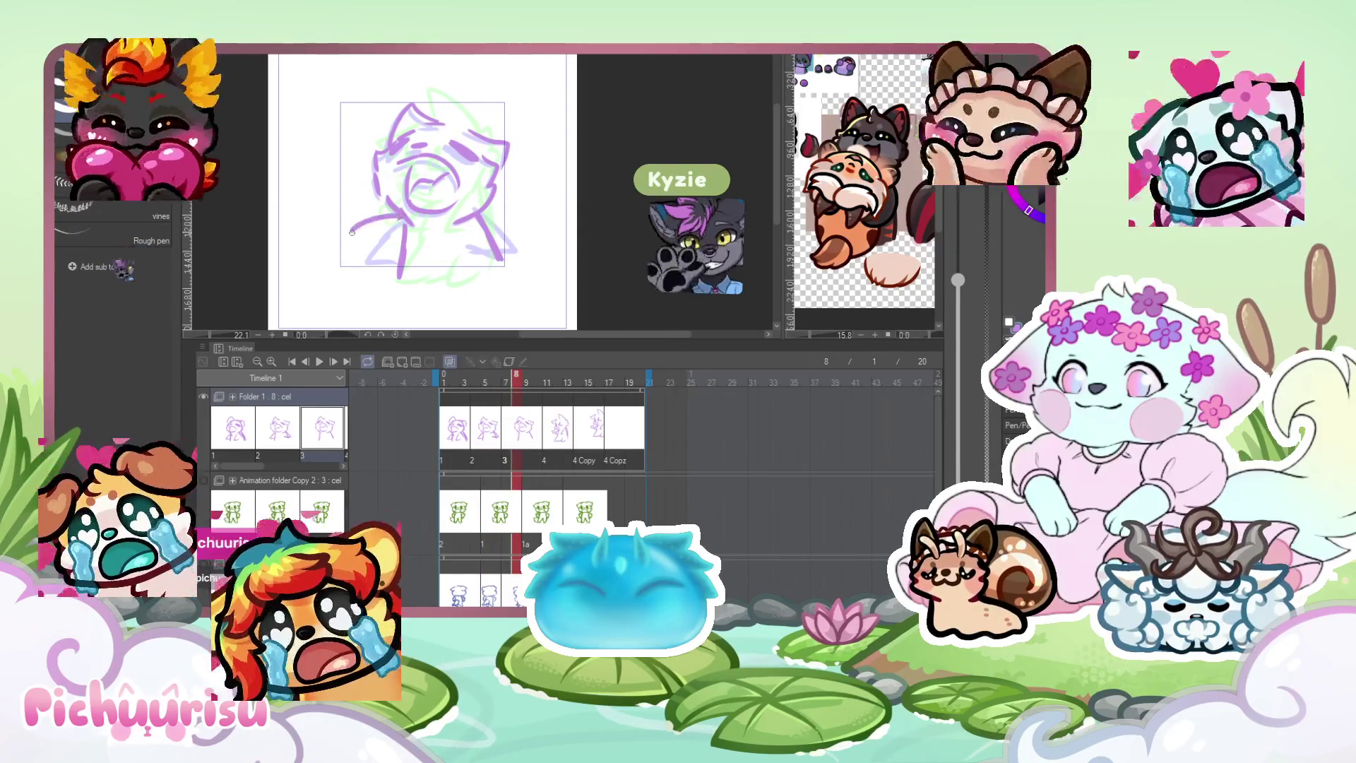
pyautogui.moveTo(482, 211); pyautogui.dragTo(524, 231)
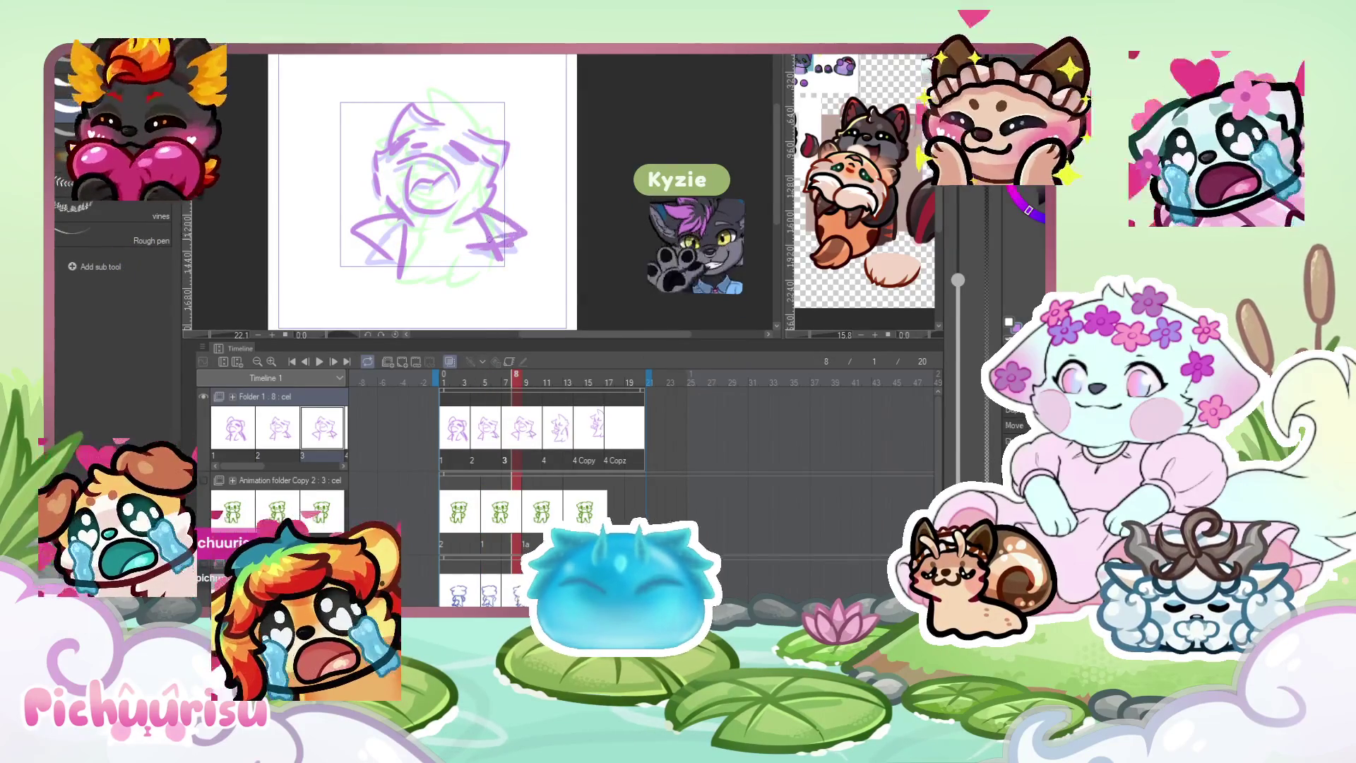
pyautogui.scroll(-2, 483, 260)
# Replay the loop from cel 4, then clear the drawing on the frame 13 cel.
pyautogui.click(565, 428)
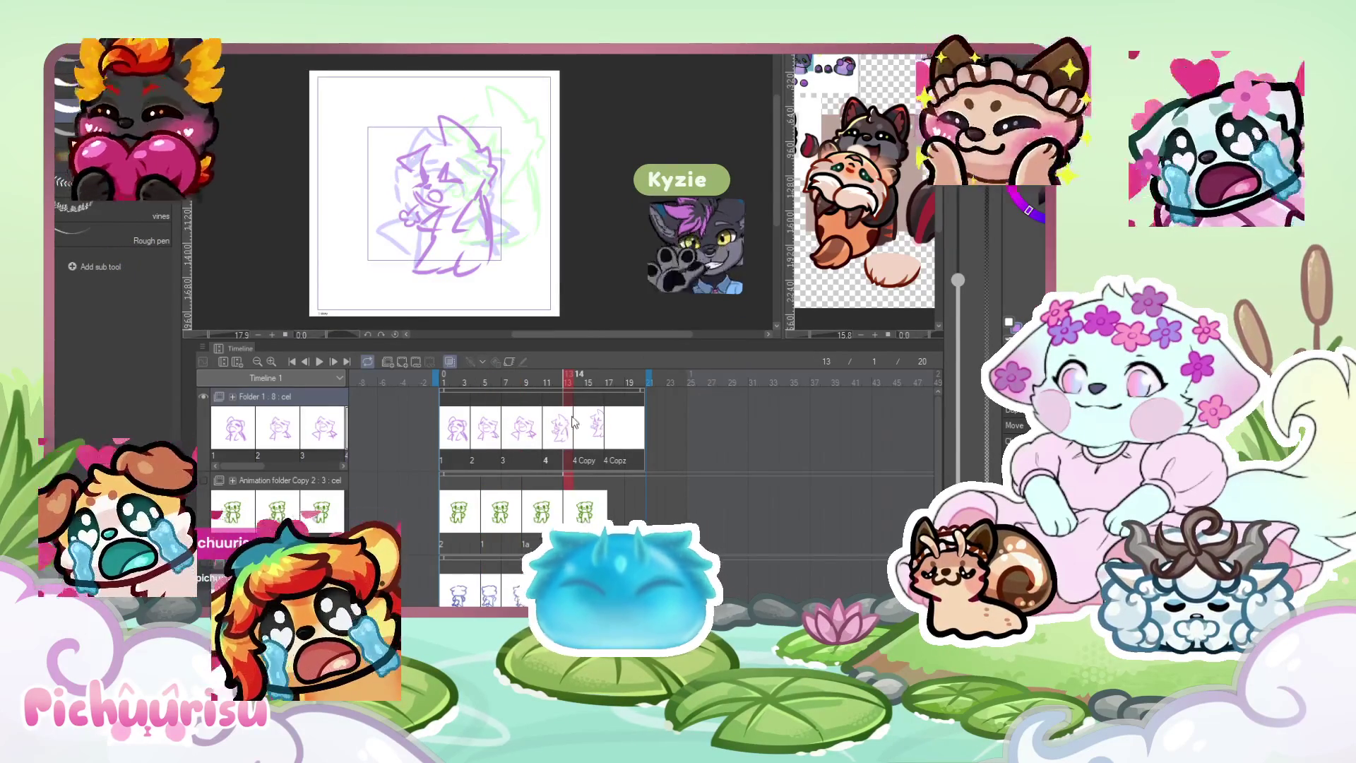
pyautogui.click(318, 361)
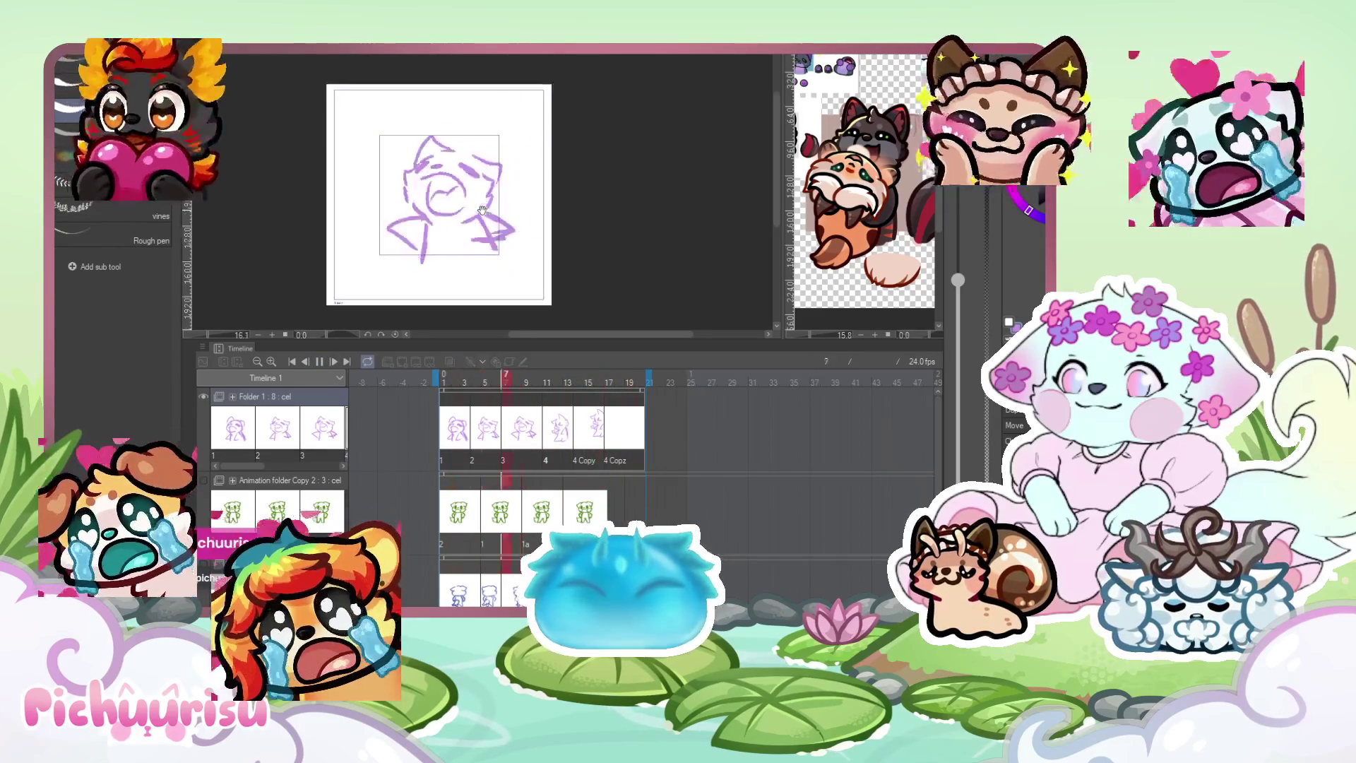
pyautogui.scroll(1, 413, 240)
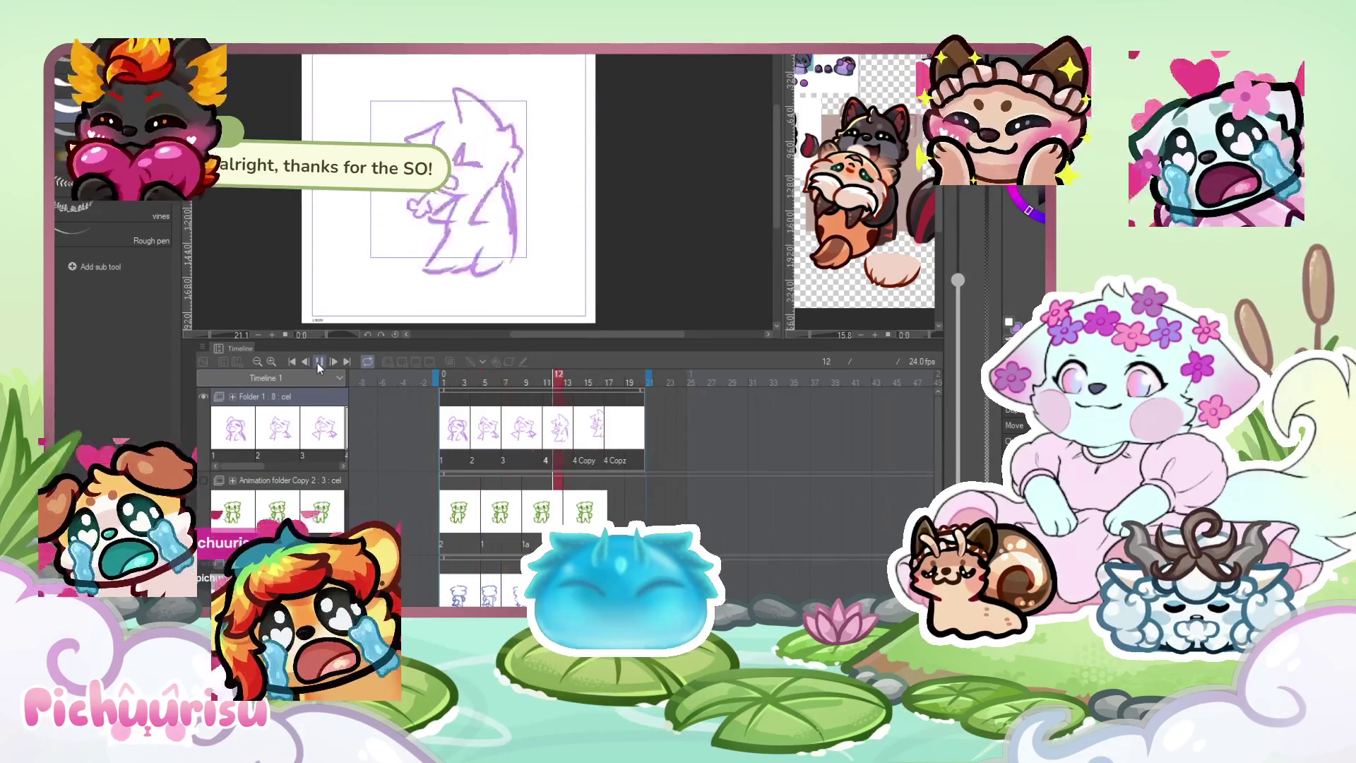
pyautogui.click(319, 362)
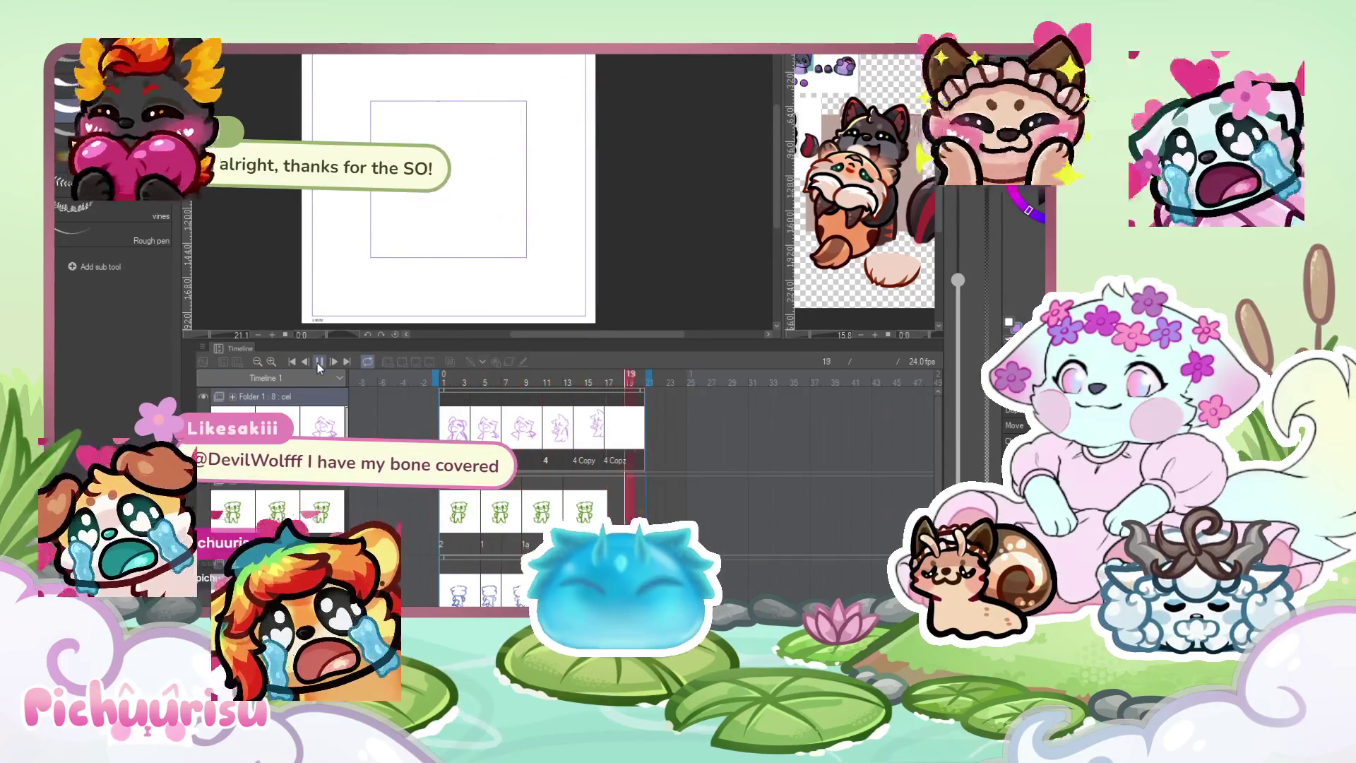
pyautogui.click(574, 426)
pyautogui.press('Delete')
# Clear 4 Copy and redraw cel 4 with a bottom curve and the left arm and hand.
pyautogui.click(588, 428)
pyautogui.press('Delete')
pyautogui.click(556, 438)
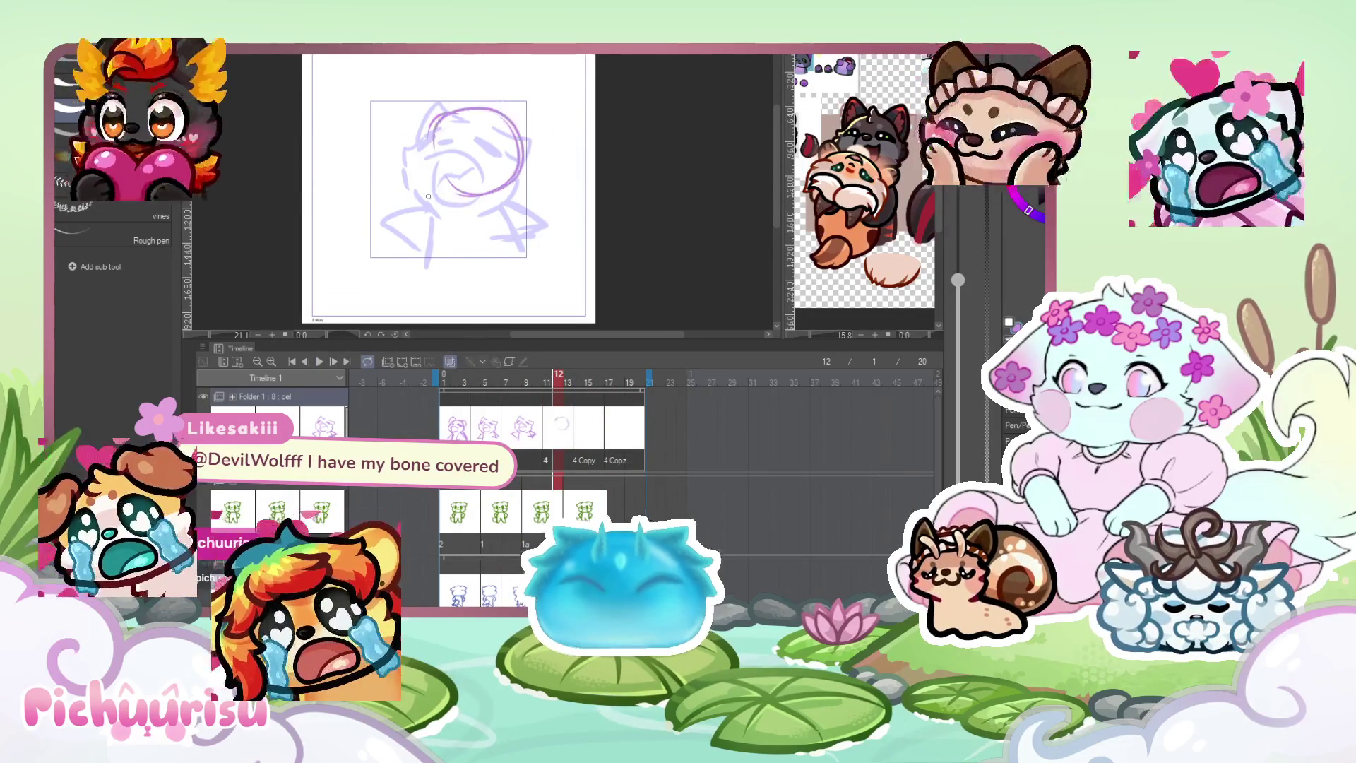
pyautogui.moveTo(437, 254)
pyautogui.mouseDown()
pyautogui.moveTo(456, 277)
pyautogui.moveTo(523, 273)
pyautogui.mouseUp()
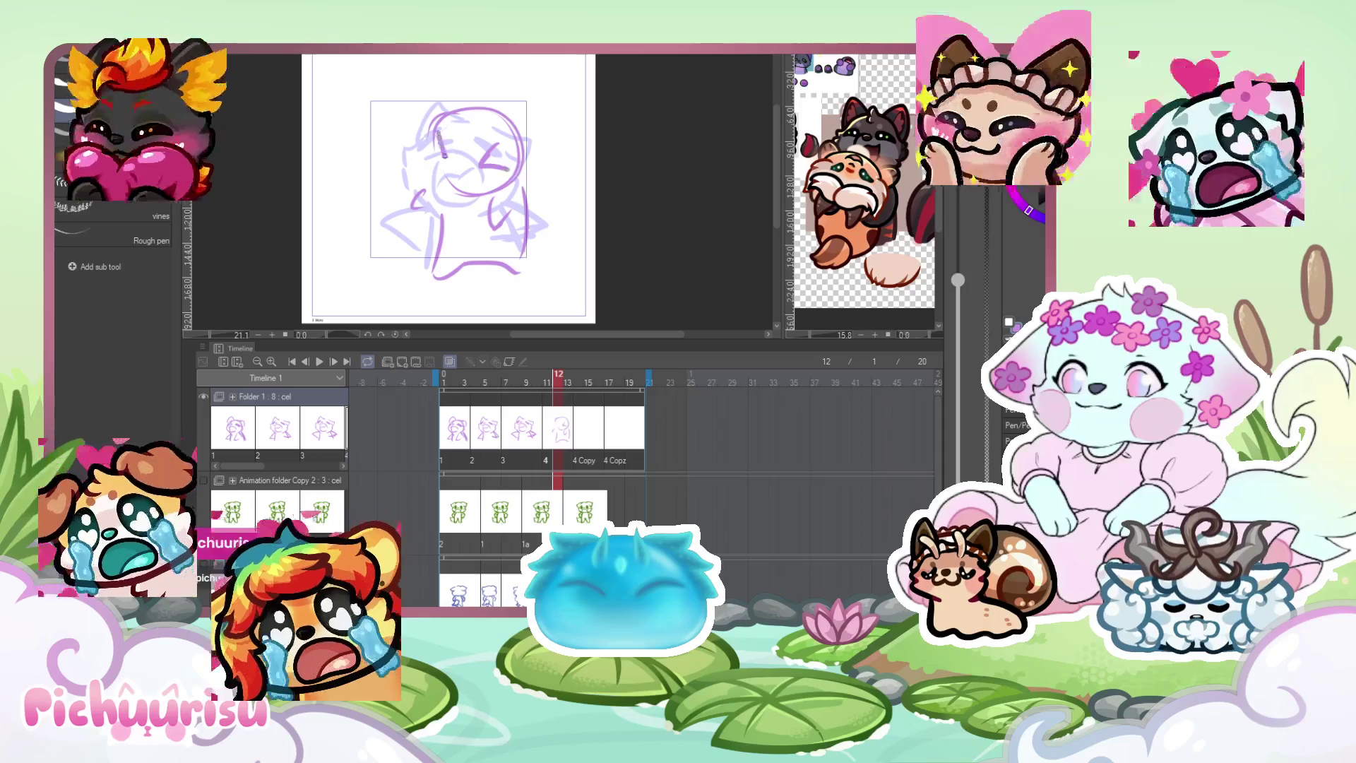
pyautogui.scroll(2, 427, 151)
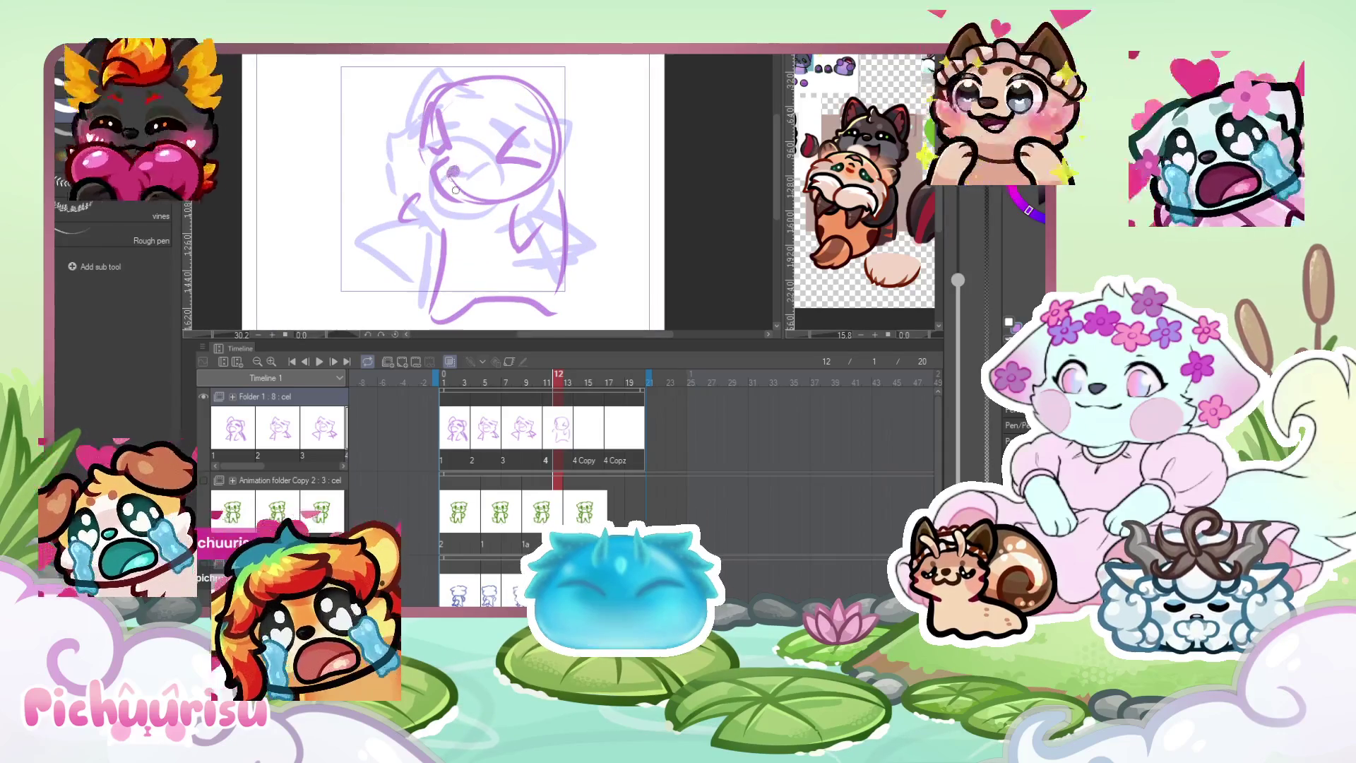
pyautogui.scroll(-2, 451, 183)
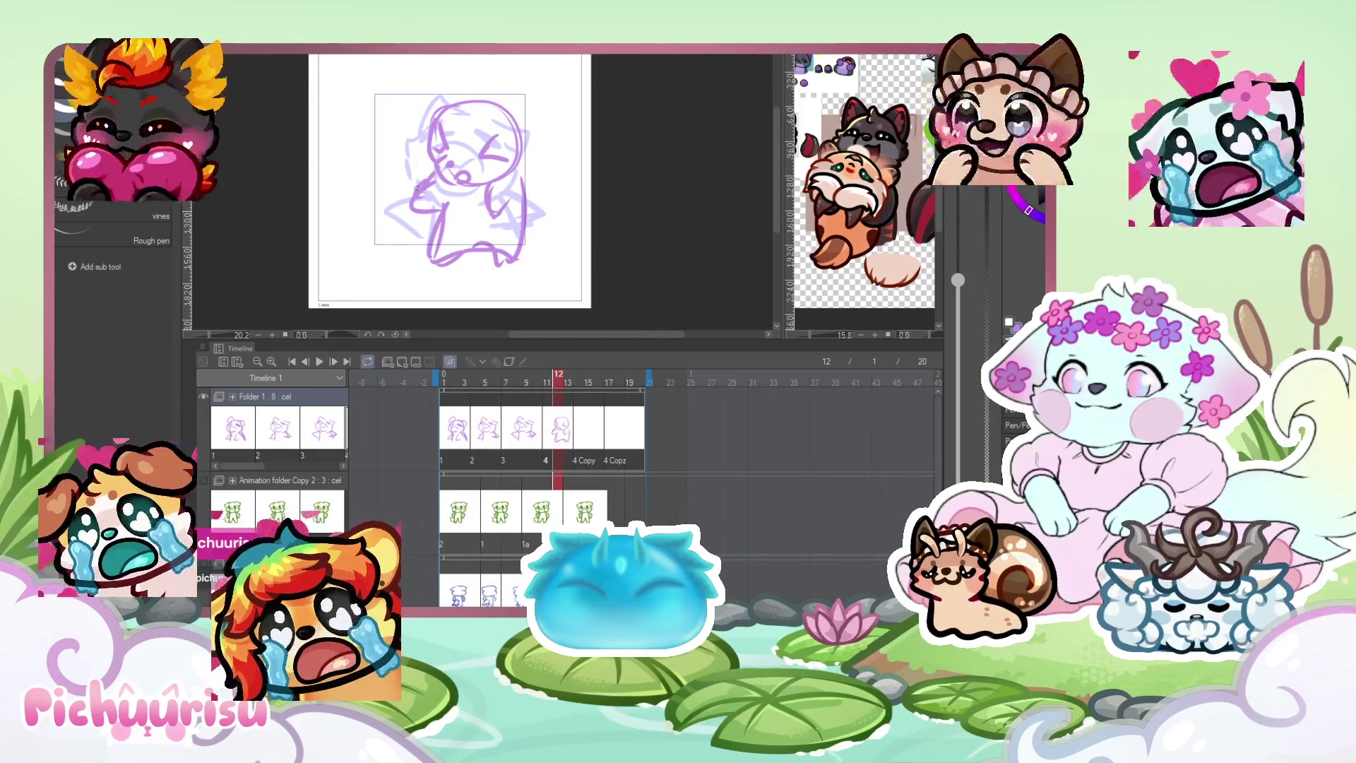
pyautogui.scroll(1, 431, 203)
pyautogui.moveTo(437, 187)
pyautogui.mouseDown()
pyautogui.moveTo(408, 215)
pyautogui.moveTo(414, 243)
pyautogui.moveTo(417, 168)
pyautogui.mouseUp()
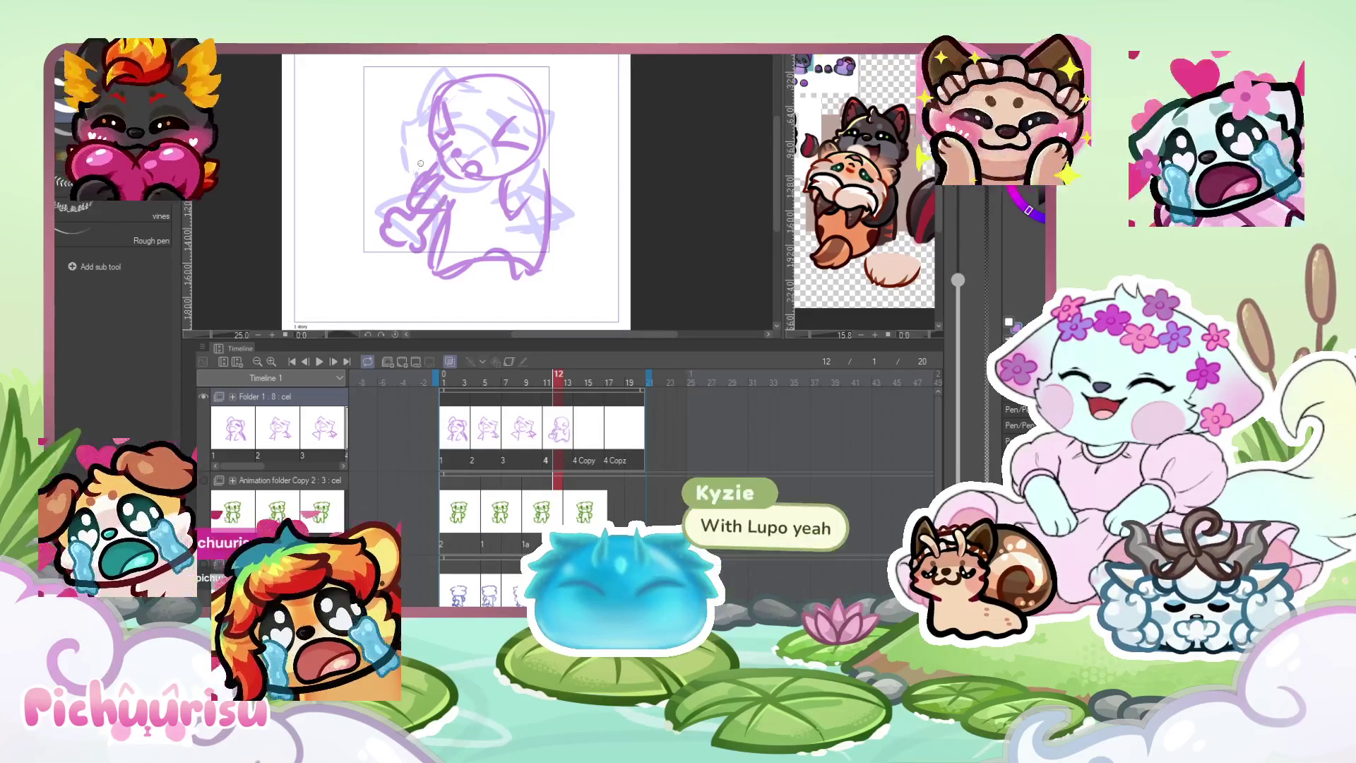
pyautogui.scroll(-1, 378, 201)
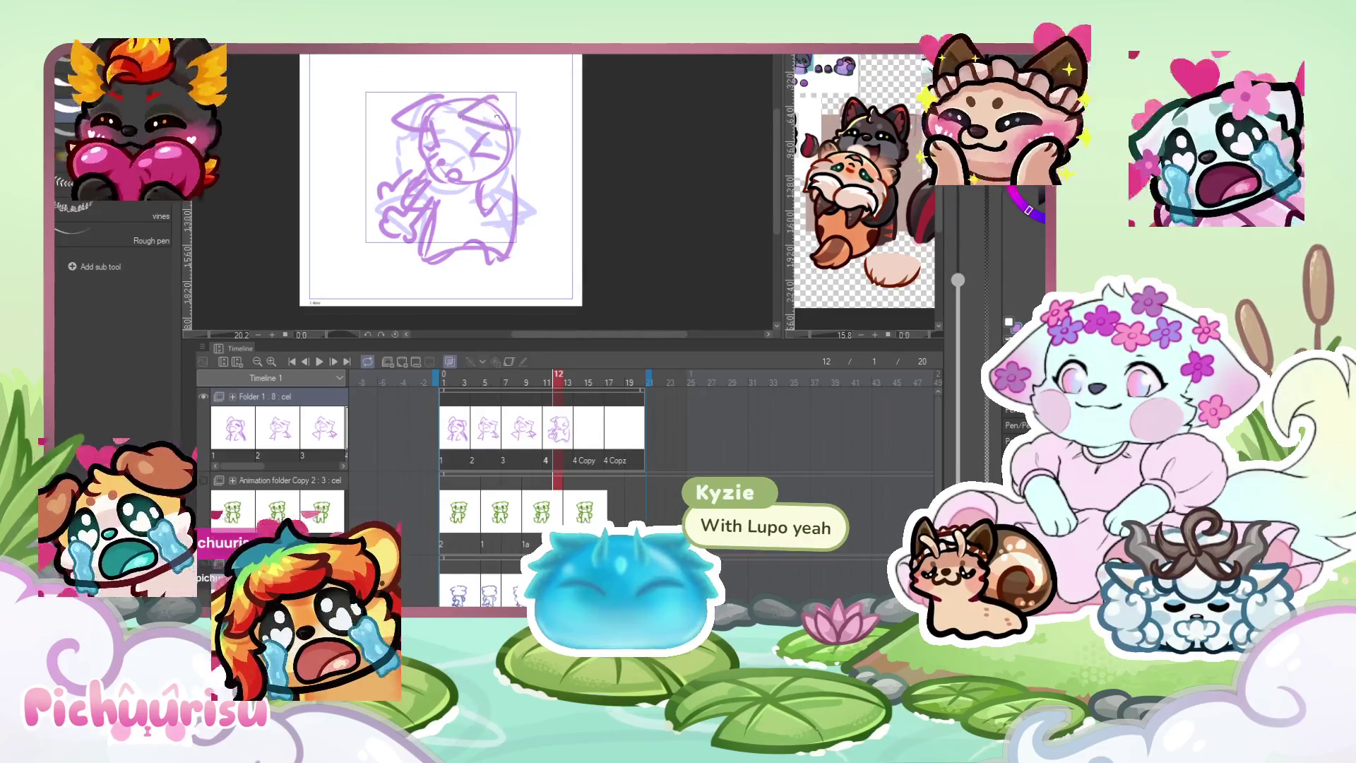
pyautogui.scroll(-1, 459, 102)
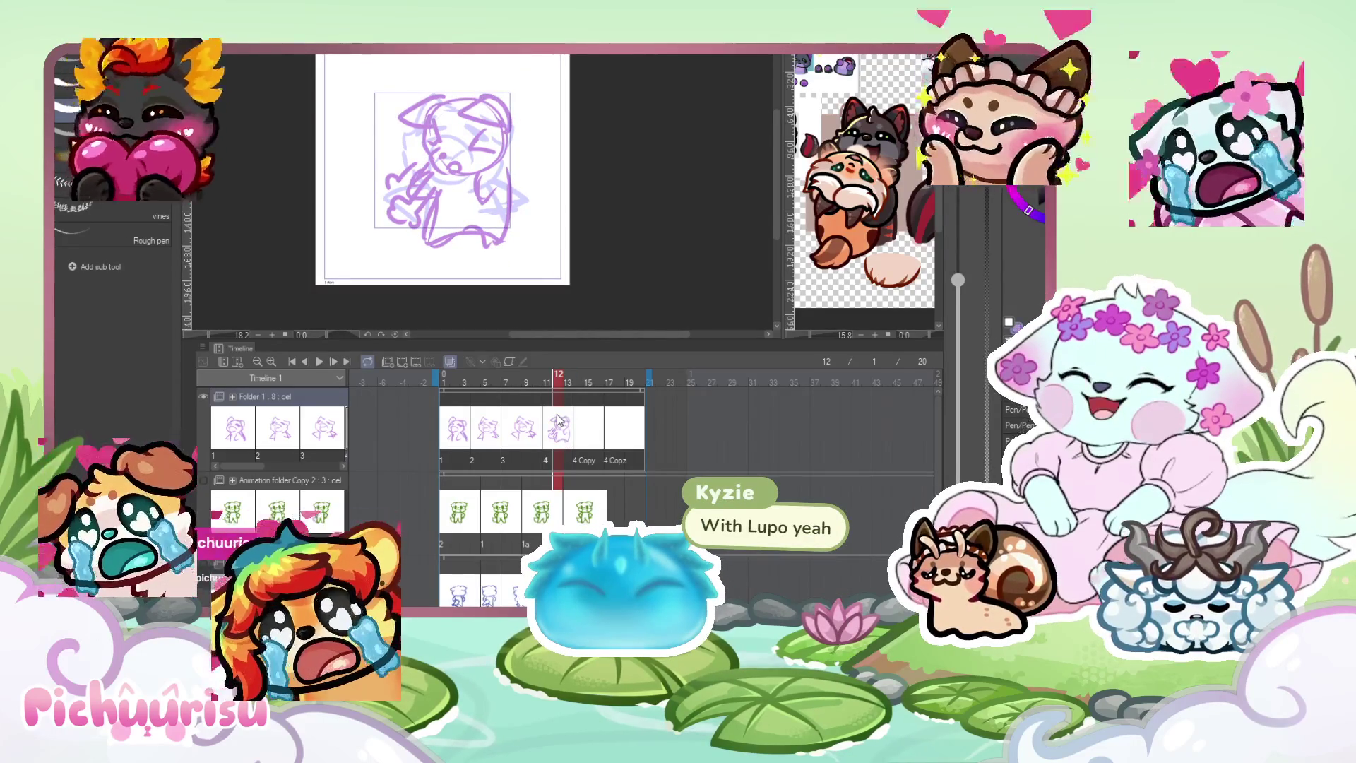
# Sketch new arm lines and a head arc on 4 Copy, then play the animation.
pyautogui.click(578, 422)
pyautogui.scroll(1, 538, 197)
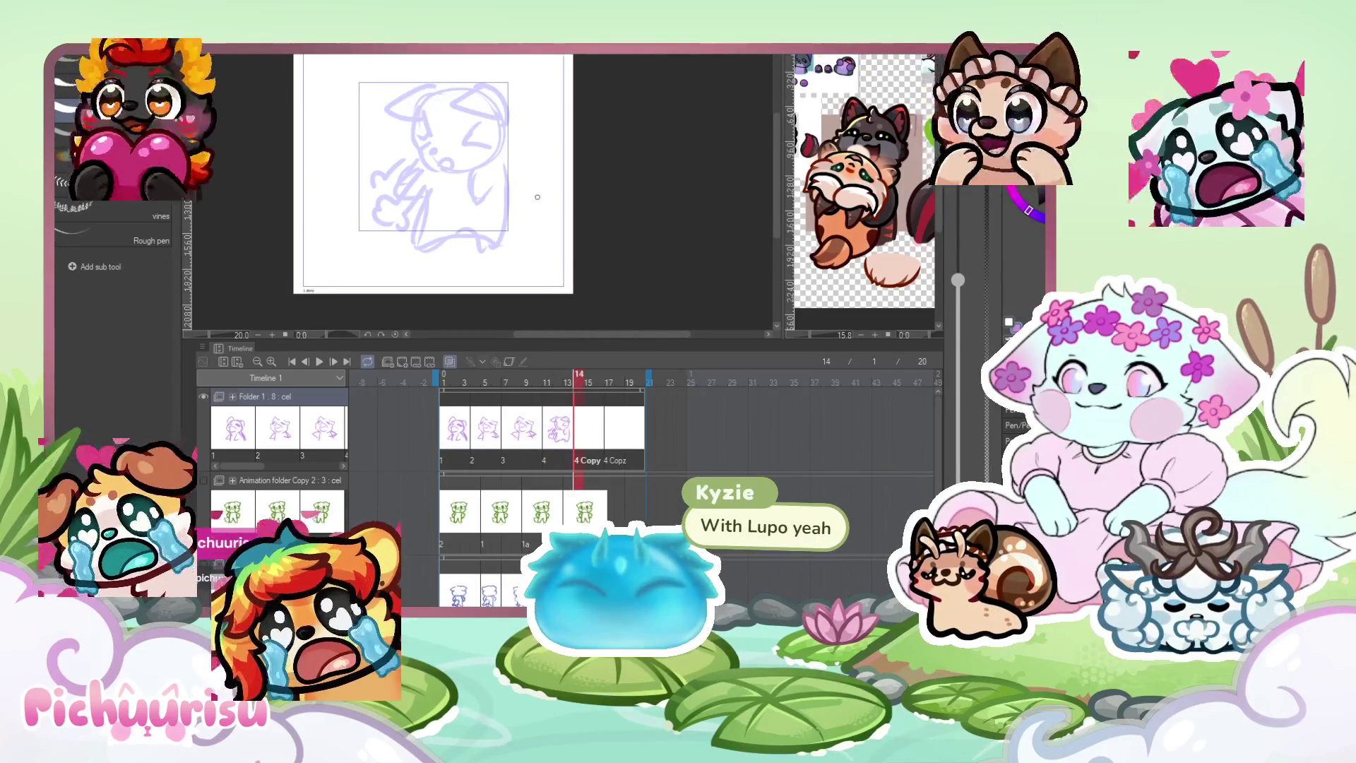
pyautogui.scroll(1, 538, 197)
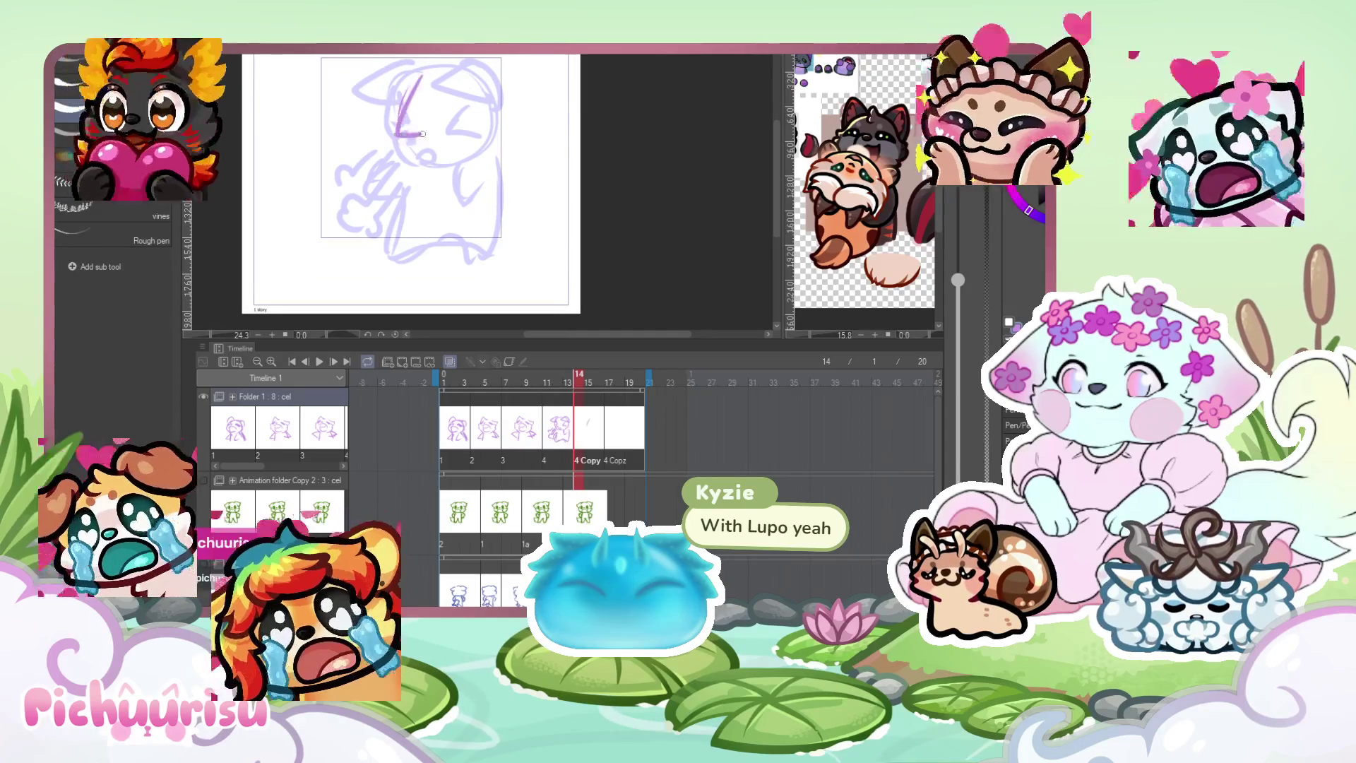
pyautogui.moveTo(477, 150); pyautogui.dragTo(486, 209)
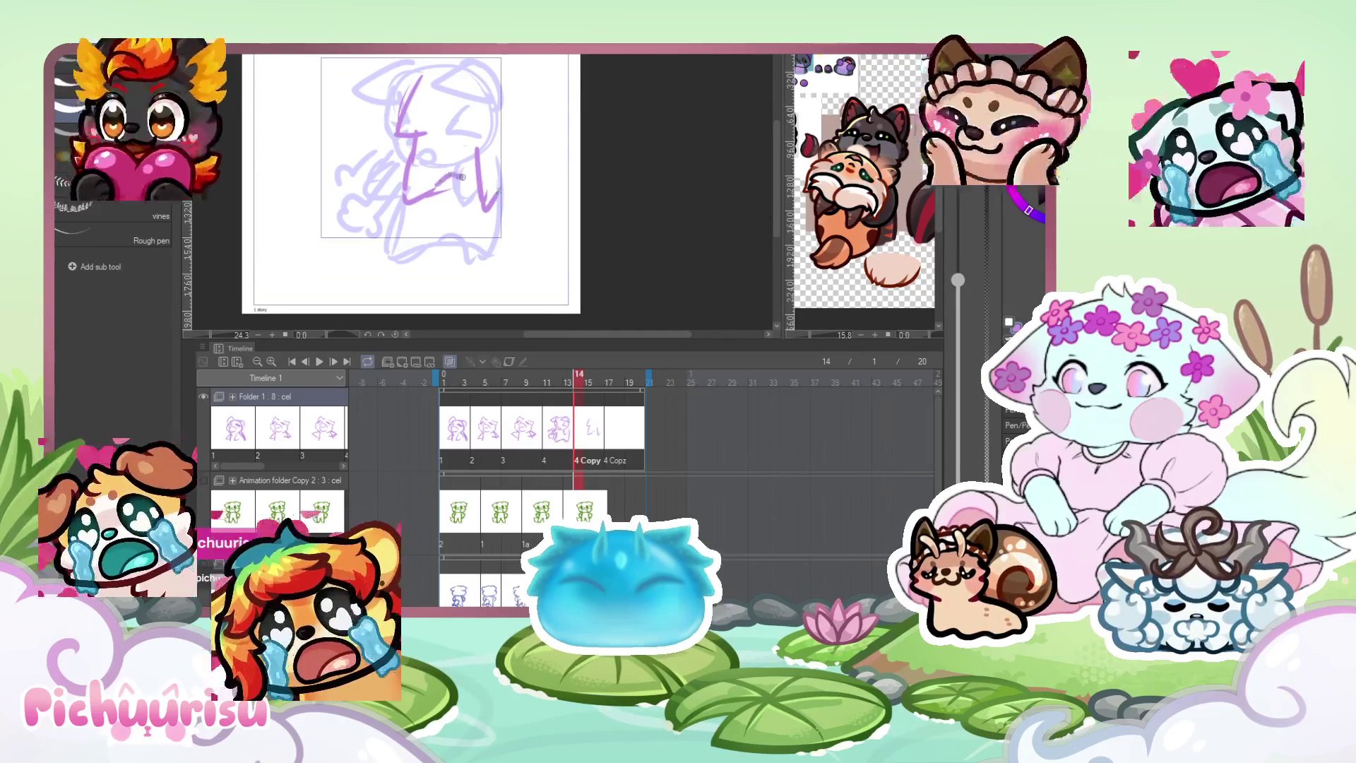
pyautogui.moveTo(424, 102)
pyautogui.mouseDown()
pyautogui.moveTo(480, 55)
pyautogui.moveTo(411, 77)
pyautogui.mouseUp()
pyautogui.scroll(-1, 413, 113)
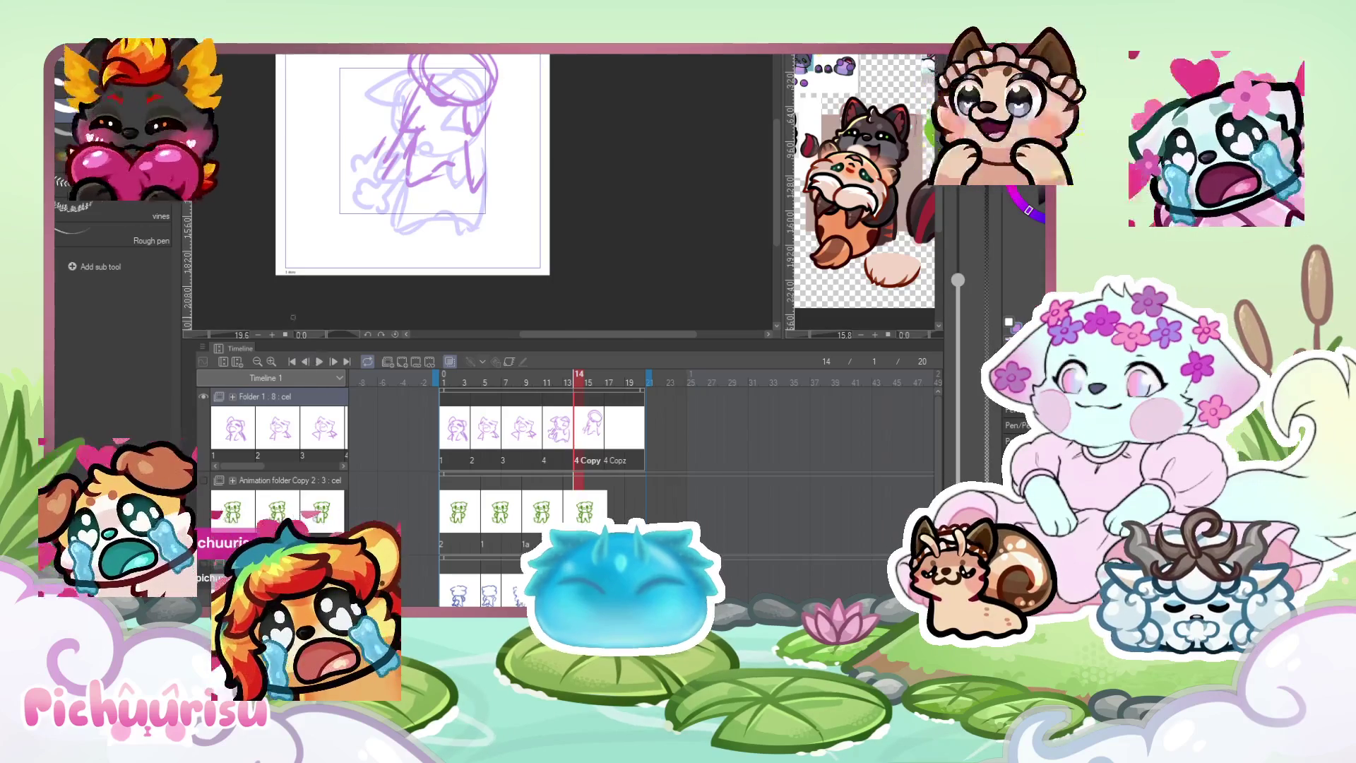
pyautogui.click(319, 361)
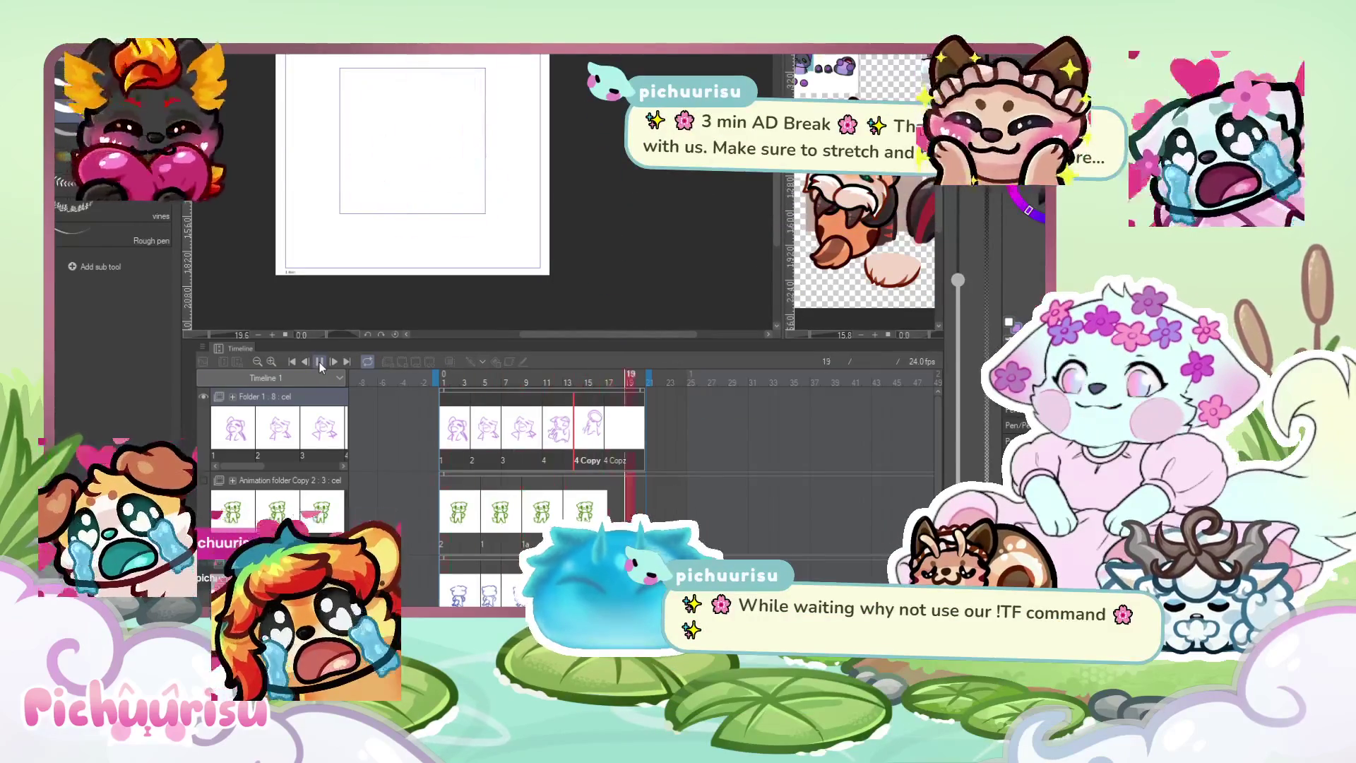
pyautogui.scroll(-1, 633, 228)
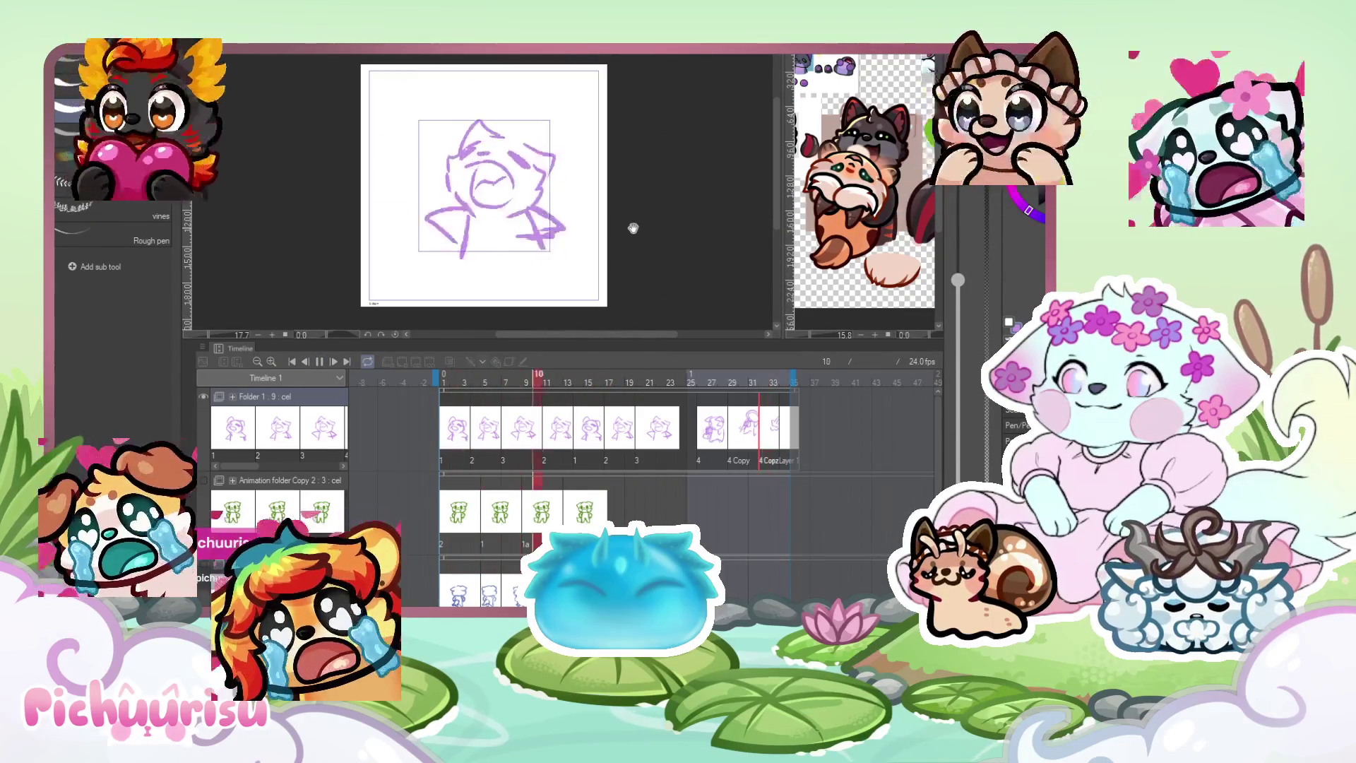
pyautogui.click(578, 429)
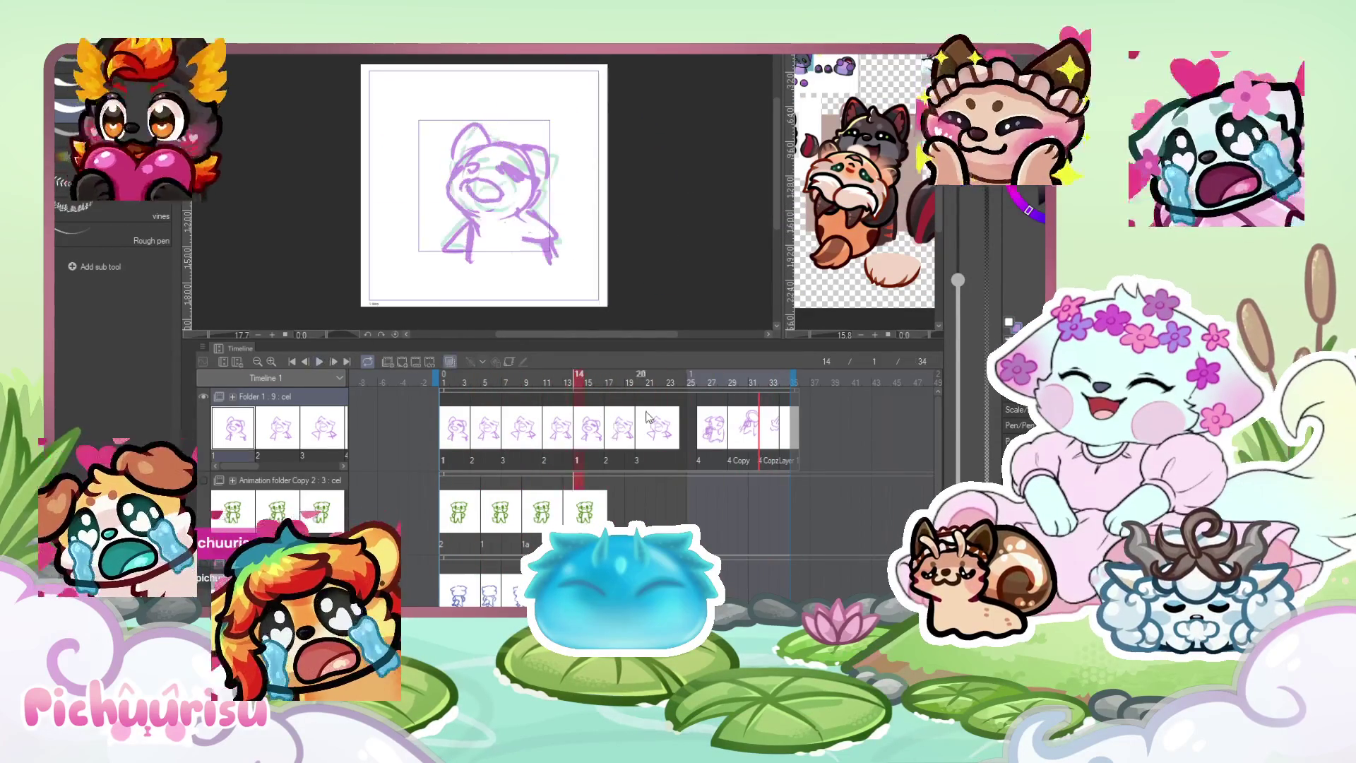
pyautogui.click(708, 444)
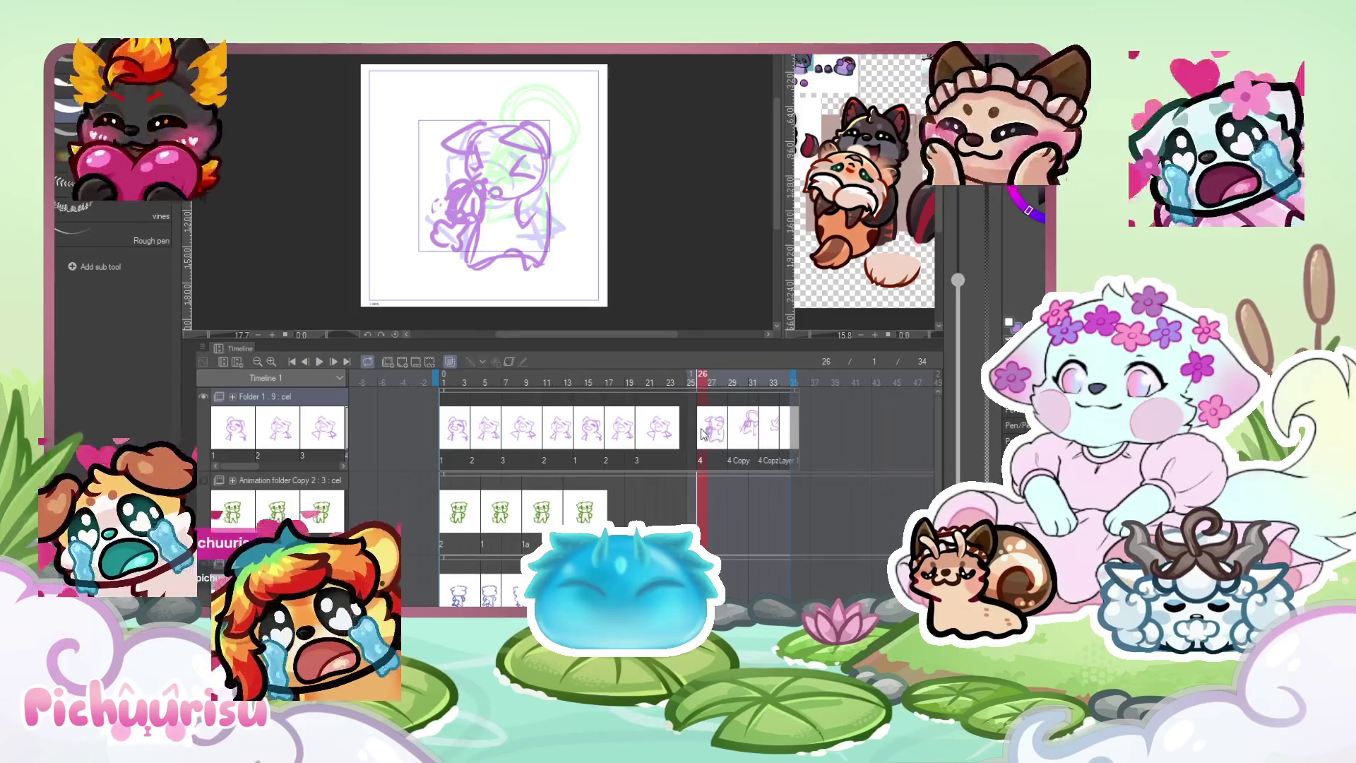
pyautogui.click(753, 431)
pyautogui.click(319, 363)
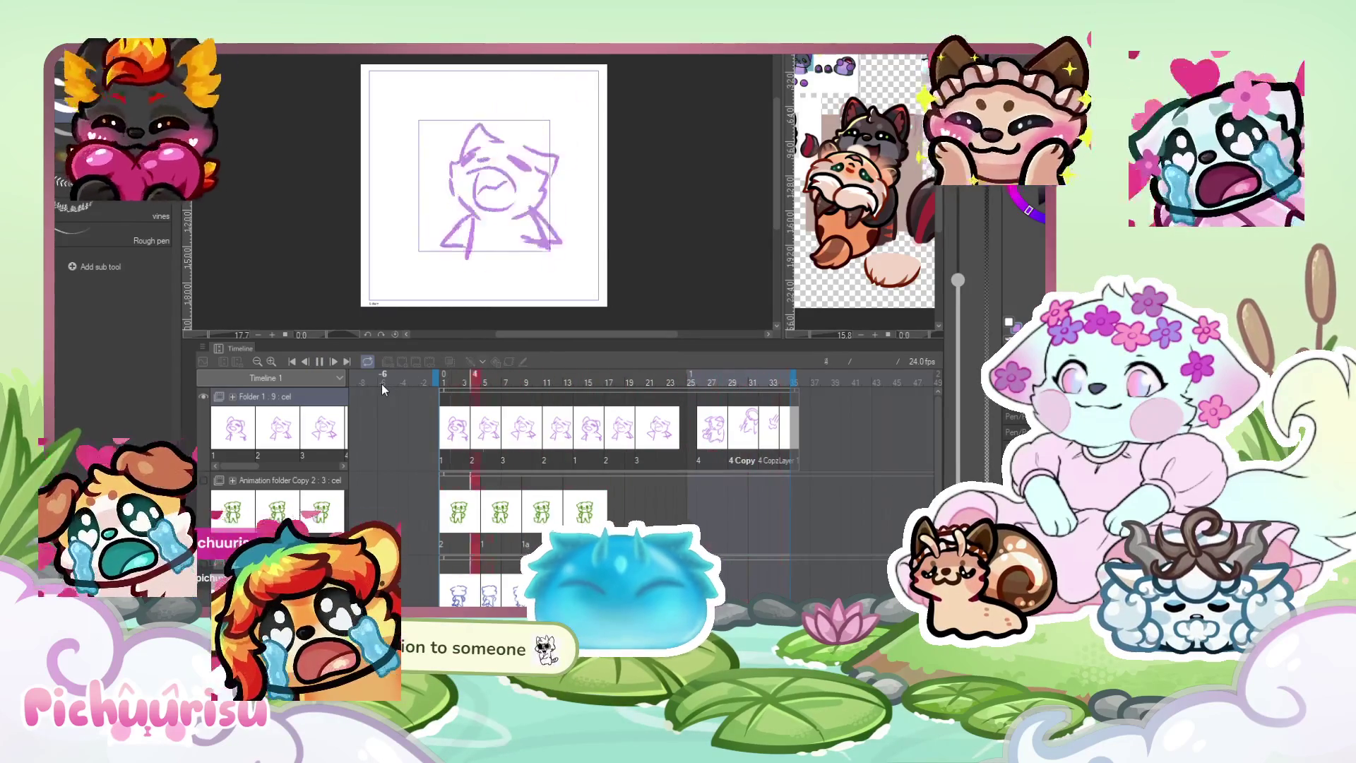
pyautogui.click(565, 426)
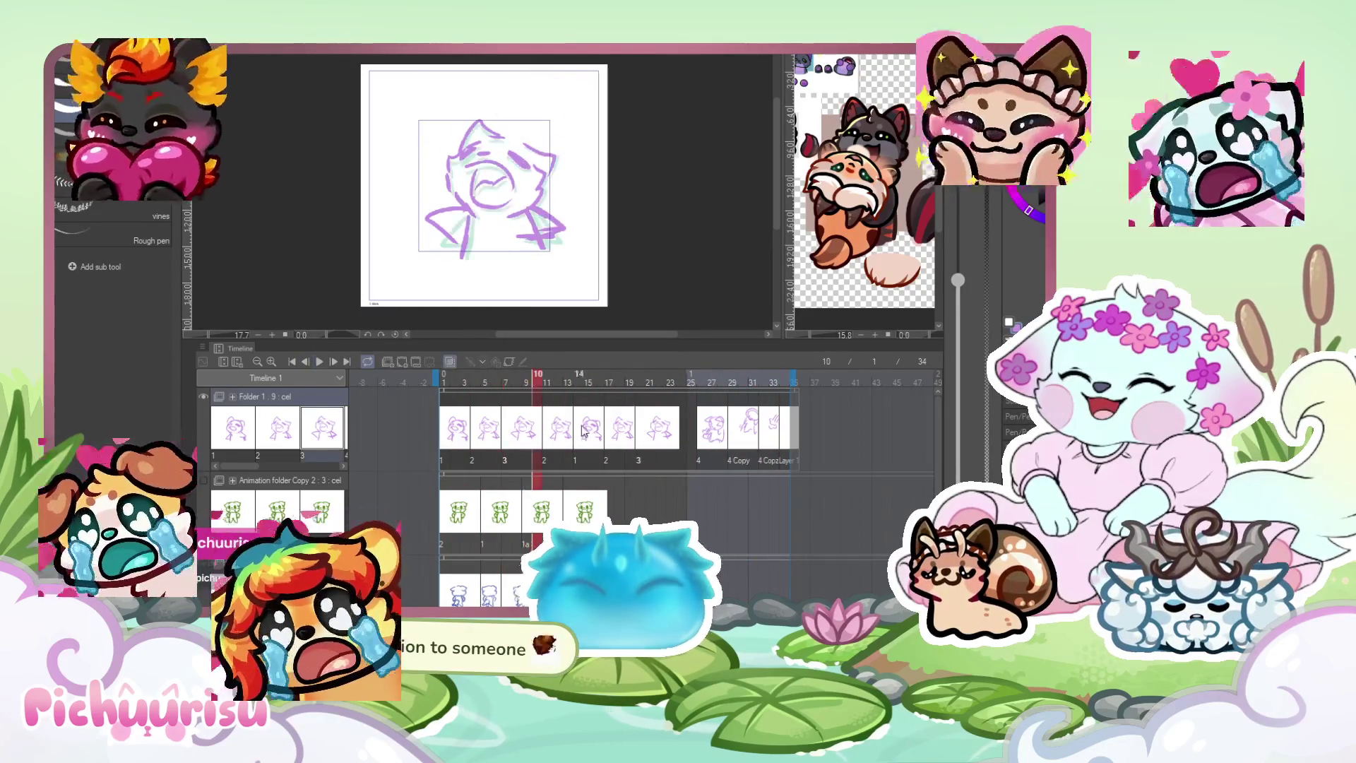
pyautogui.click(699, 423)
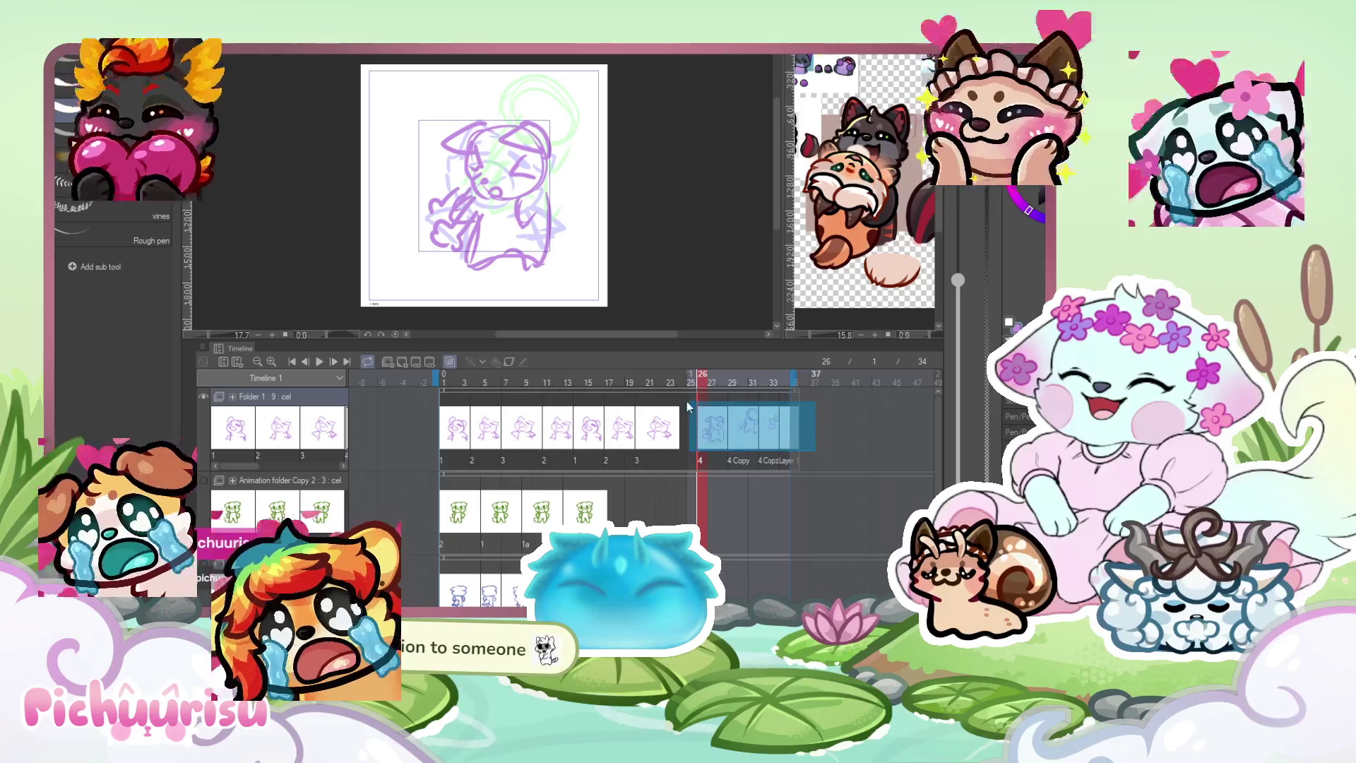
pyautogui.click(716, 417)
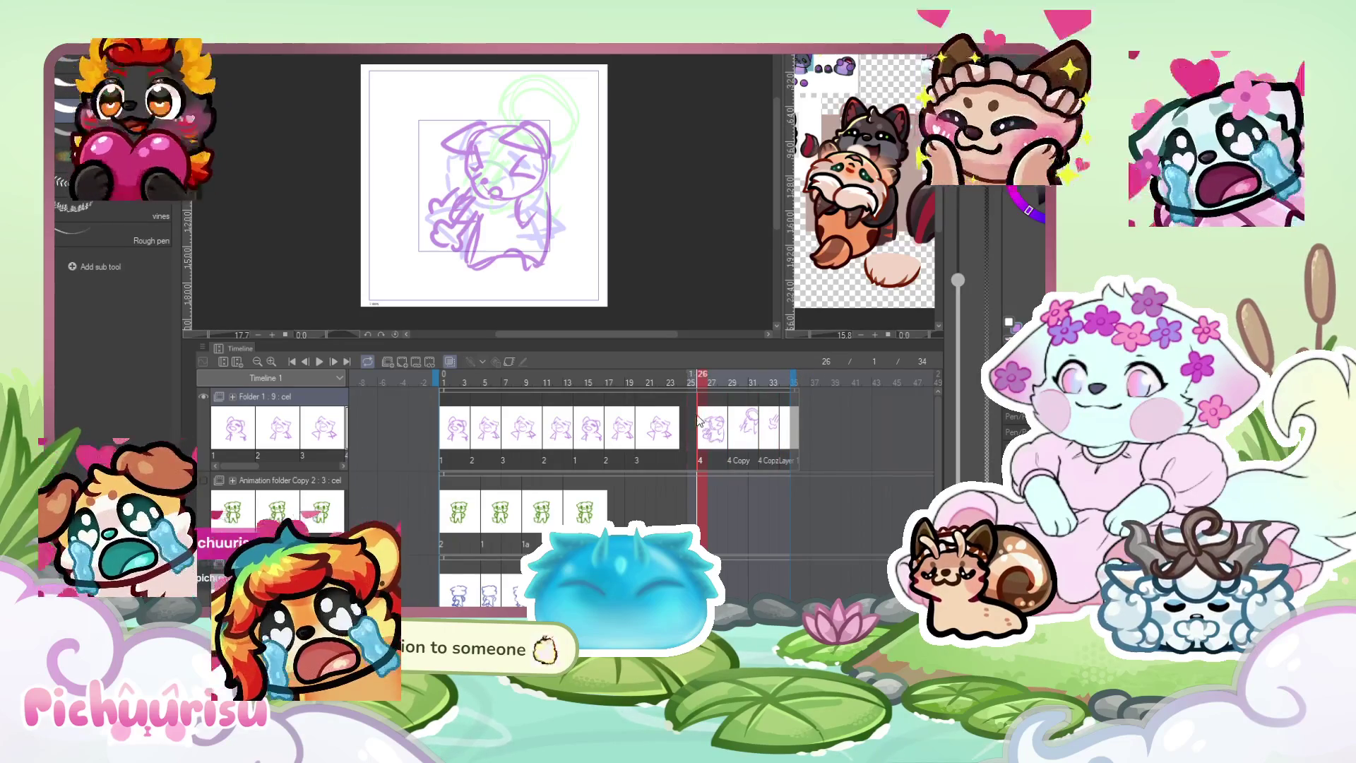
pyautogui.click(725, 425)
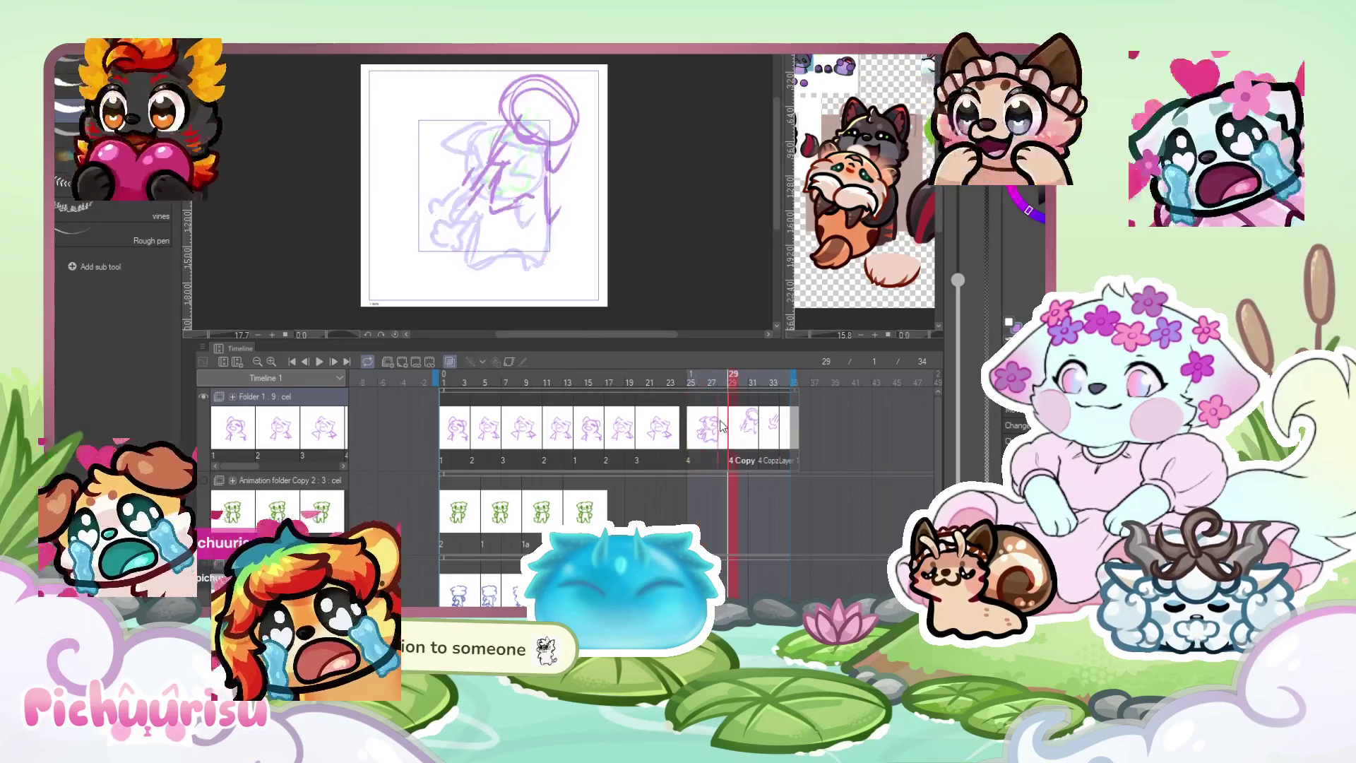
# Move the 4 Copy cel one frame earlier and play the loop to check.
pyautogui.moveTo(724, 425); pyautogui.dragTo(715, 425)
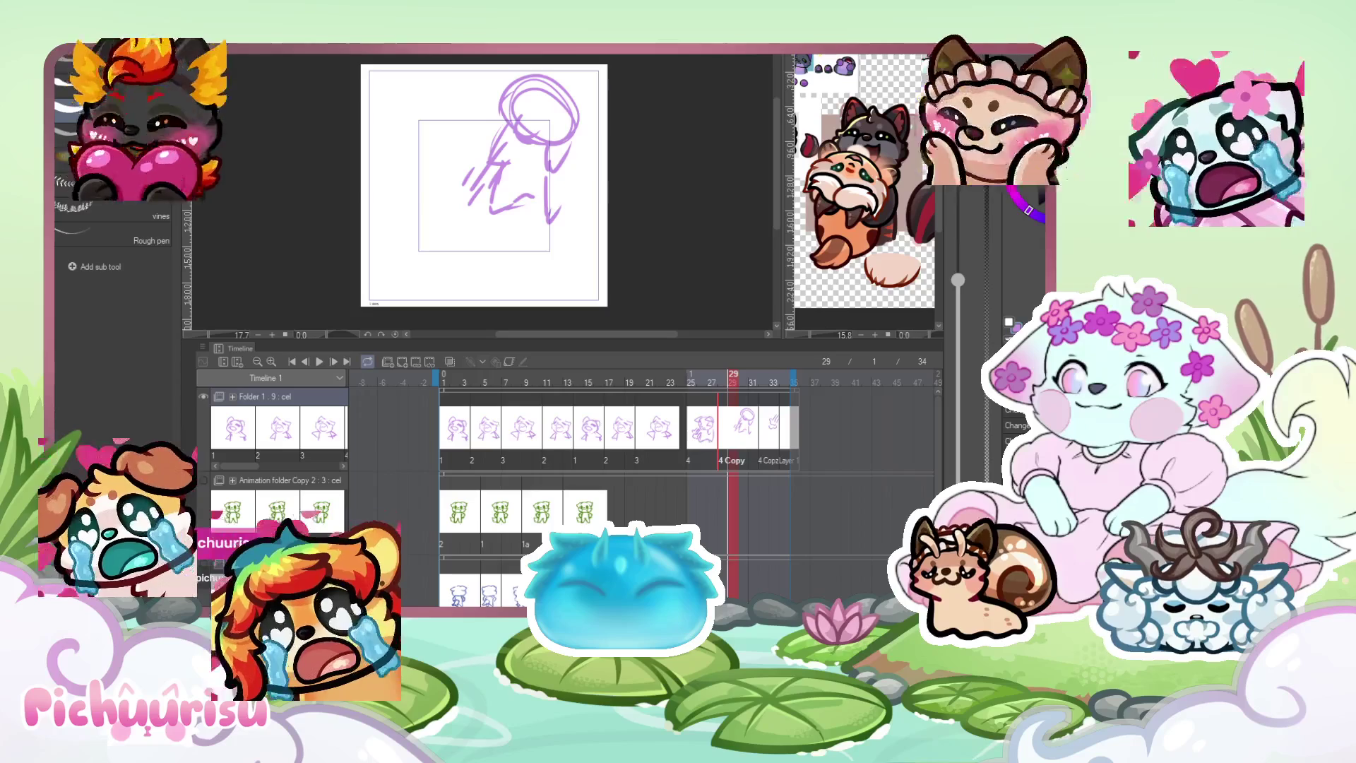
pyautogui.scroll(2, 487, 160)
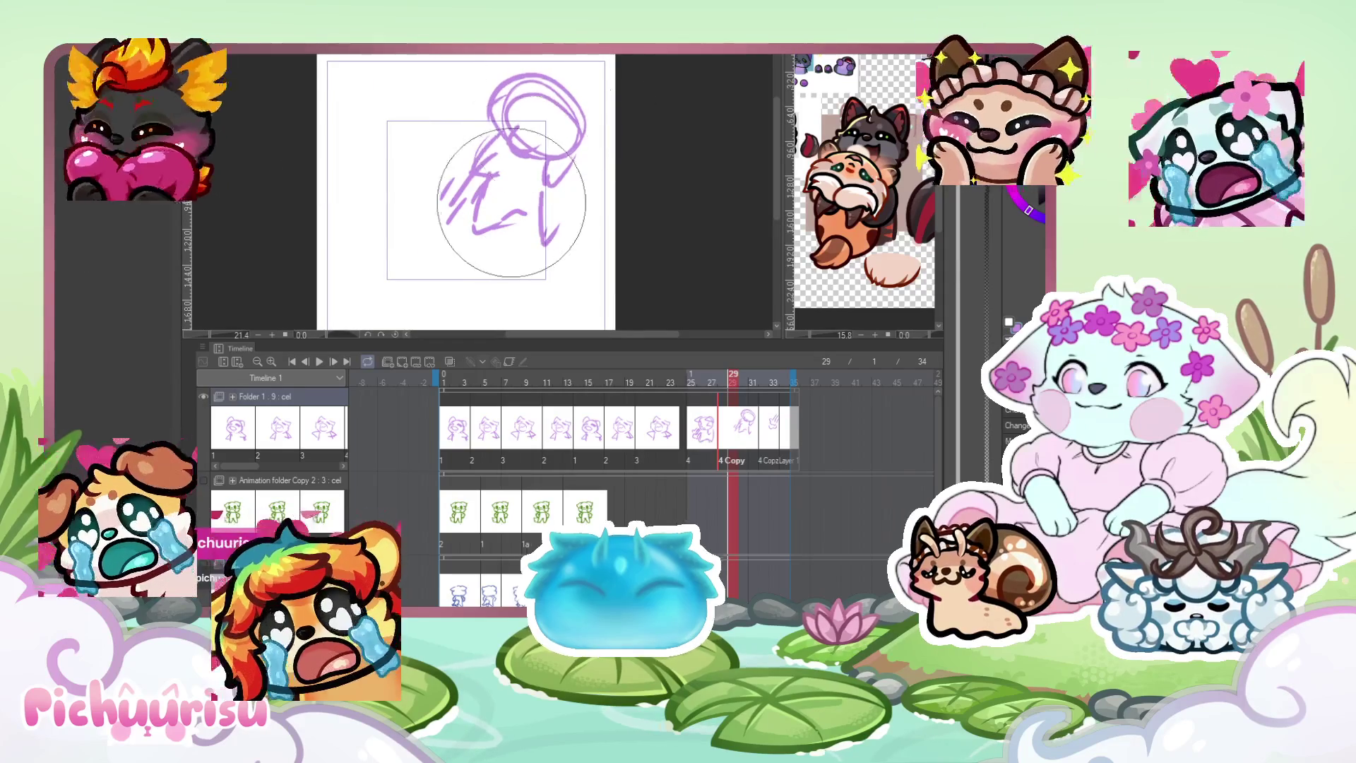
pyautogui.press('e')
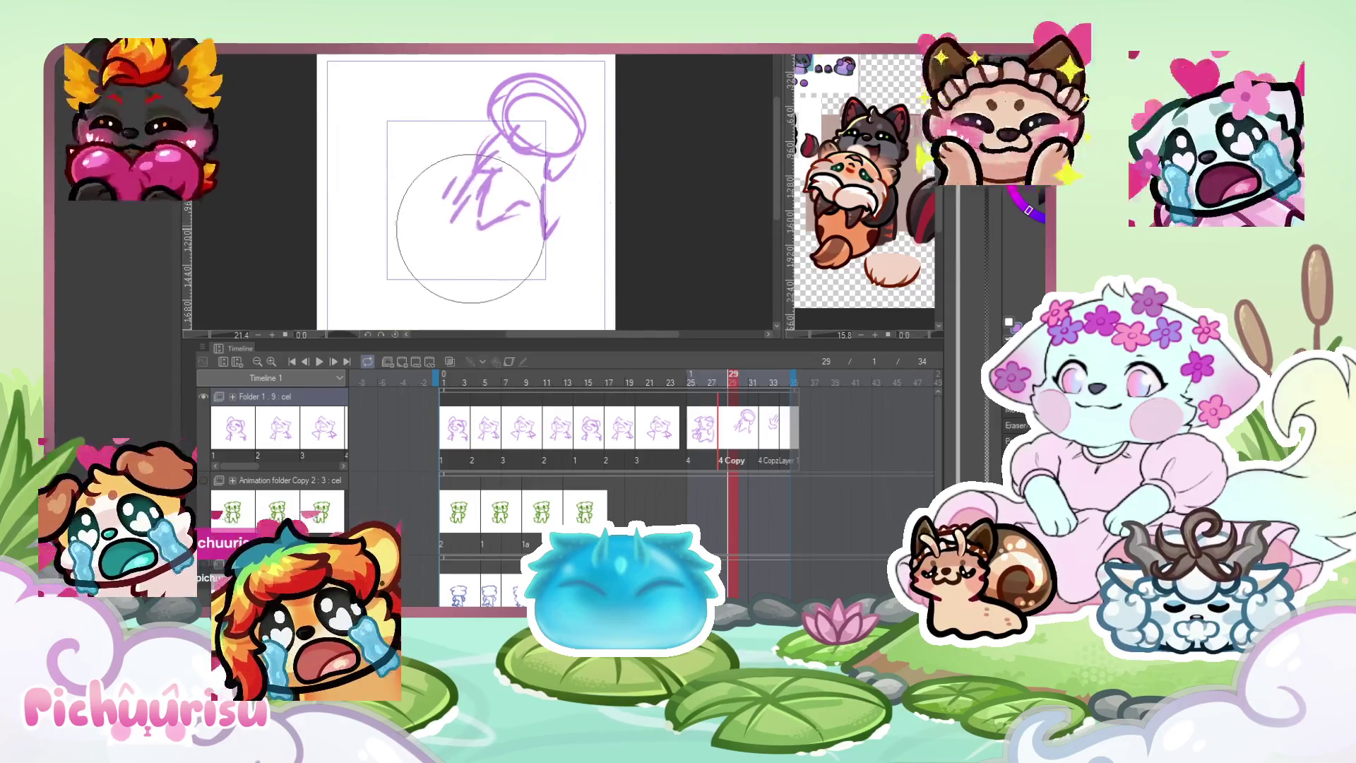
pyautogui.click(315, 361)
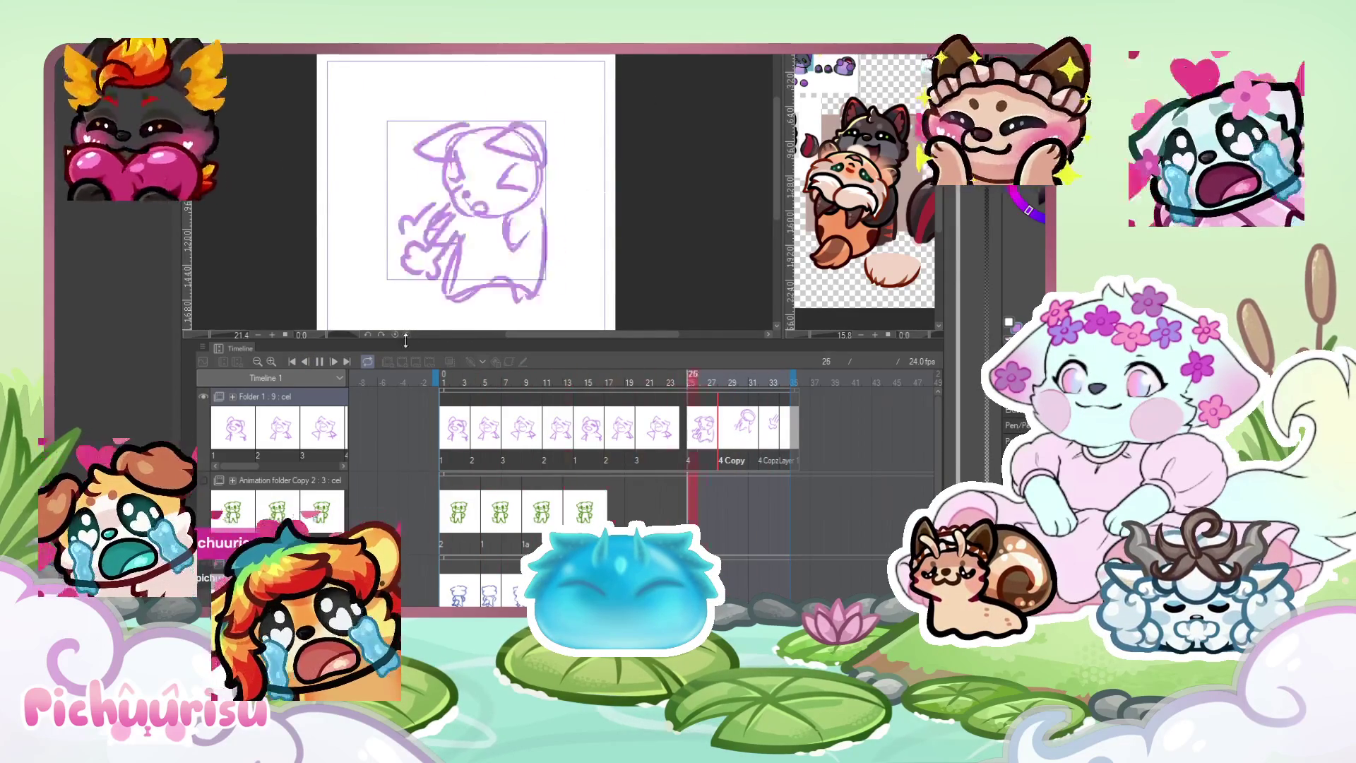
pyautogui.press('Return')
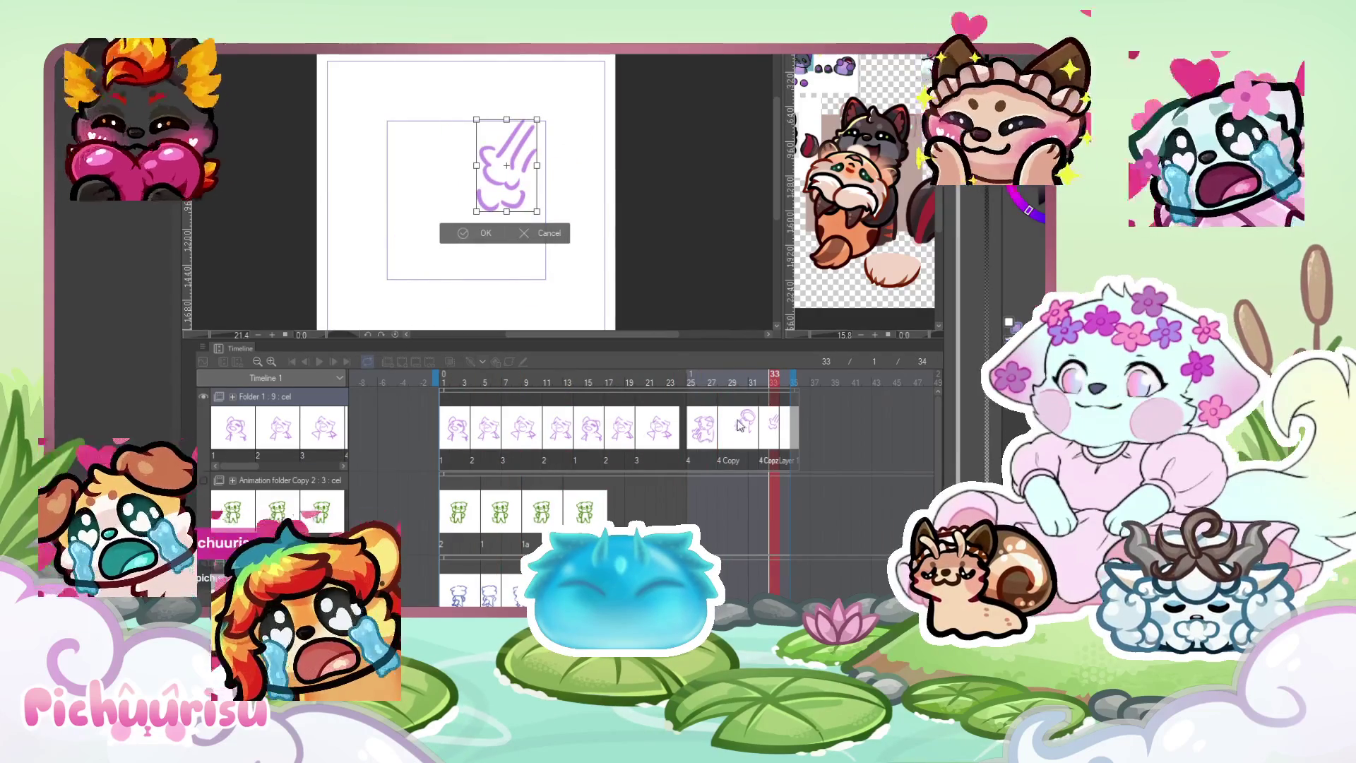
# Confirm the transform of the dust-puff drawing at frame 33 and replay the timing.
pyautogui.press('Return')
pyautogui.scroll(-1, 625, 275)
pyautogui.click(320, 363)
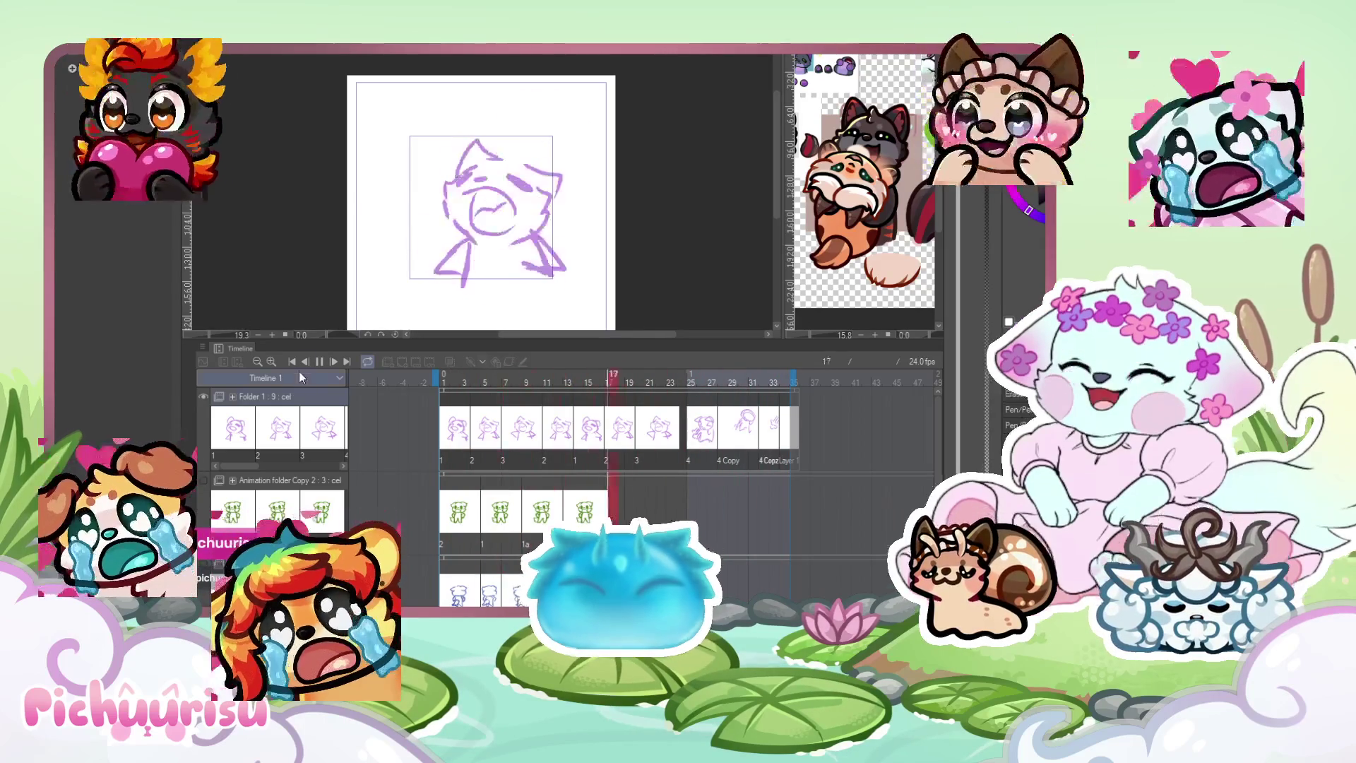
pyautogui.click(319, 361)
pyautogui.scroll(1, 543, 224)
pyautogui.scroll(1, 542, 223)
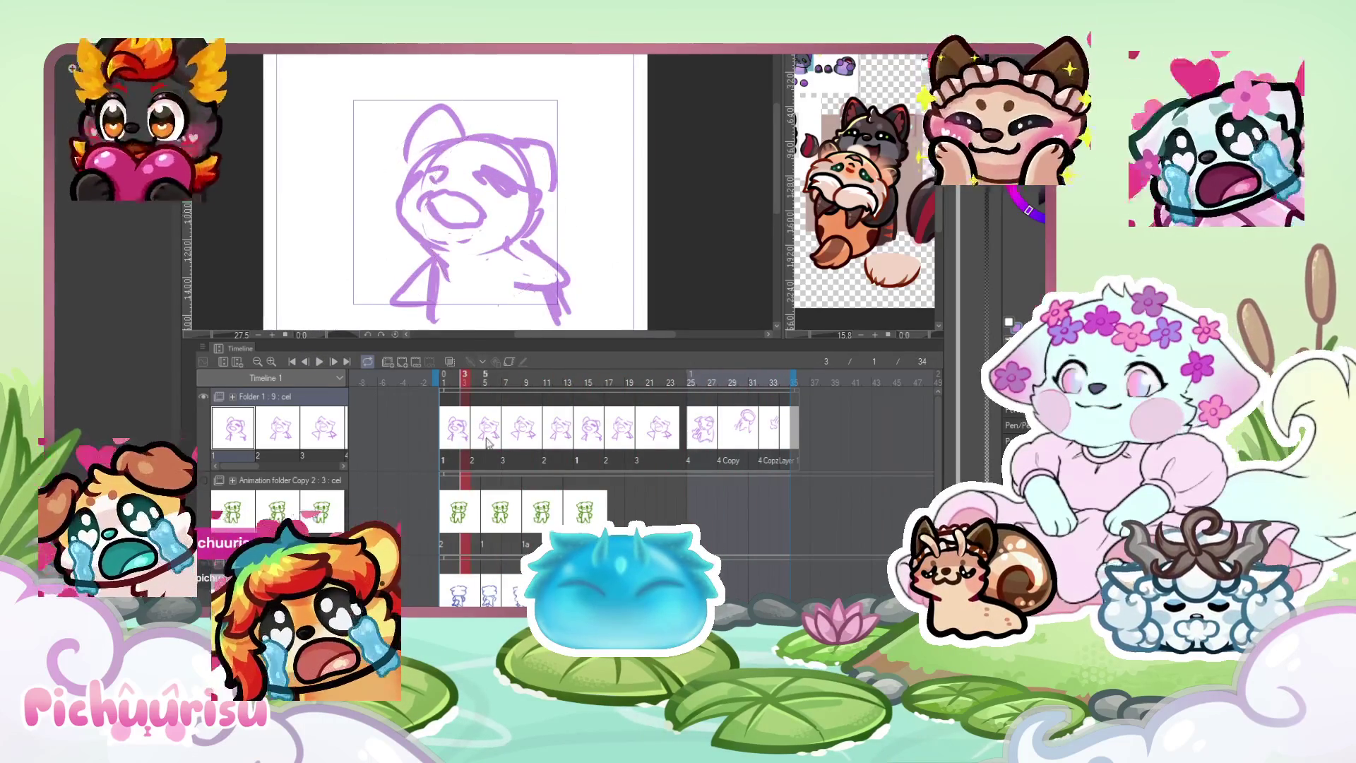
pyautogui.click(523, 425)
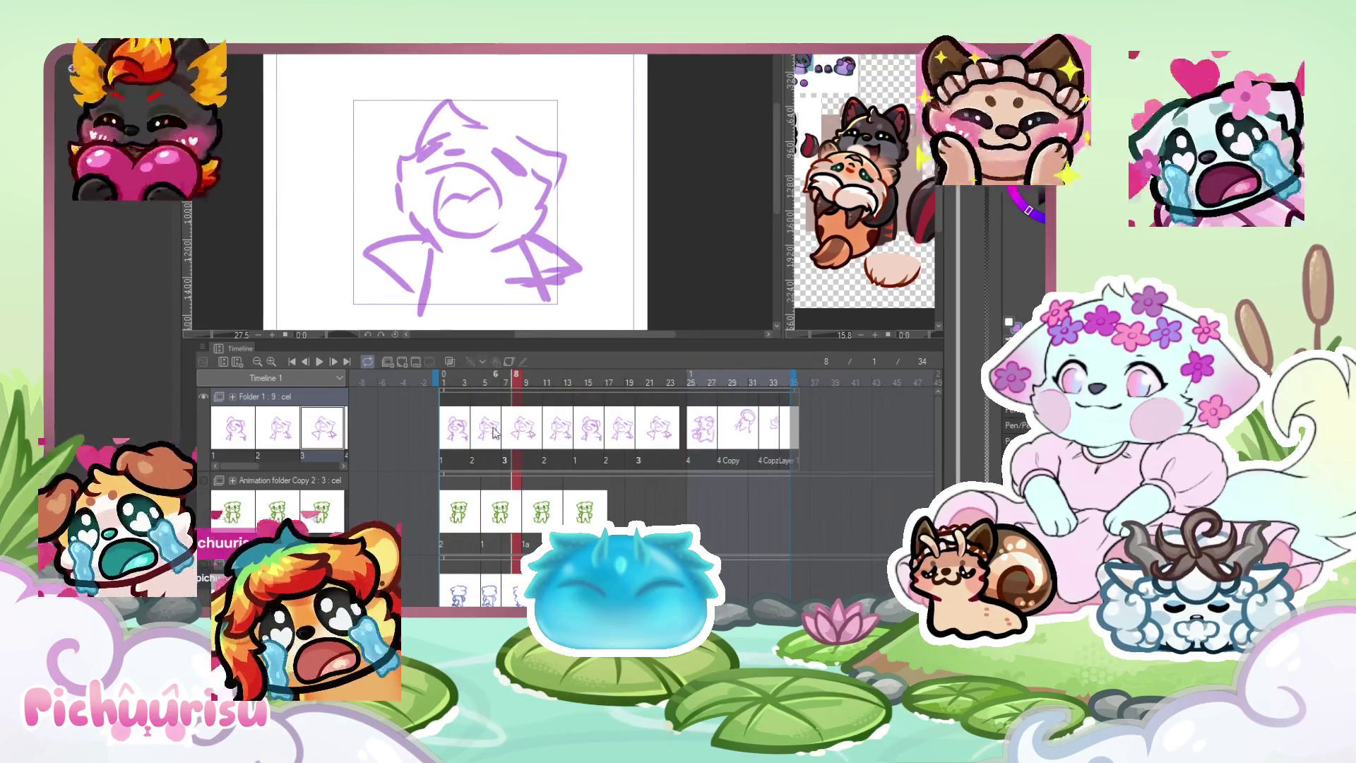
pyautogui.click(486, 429)
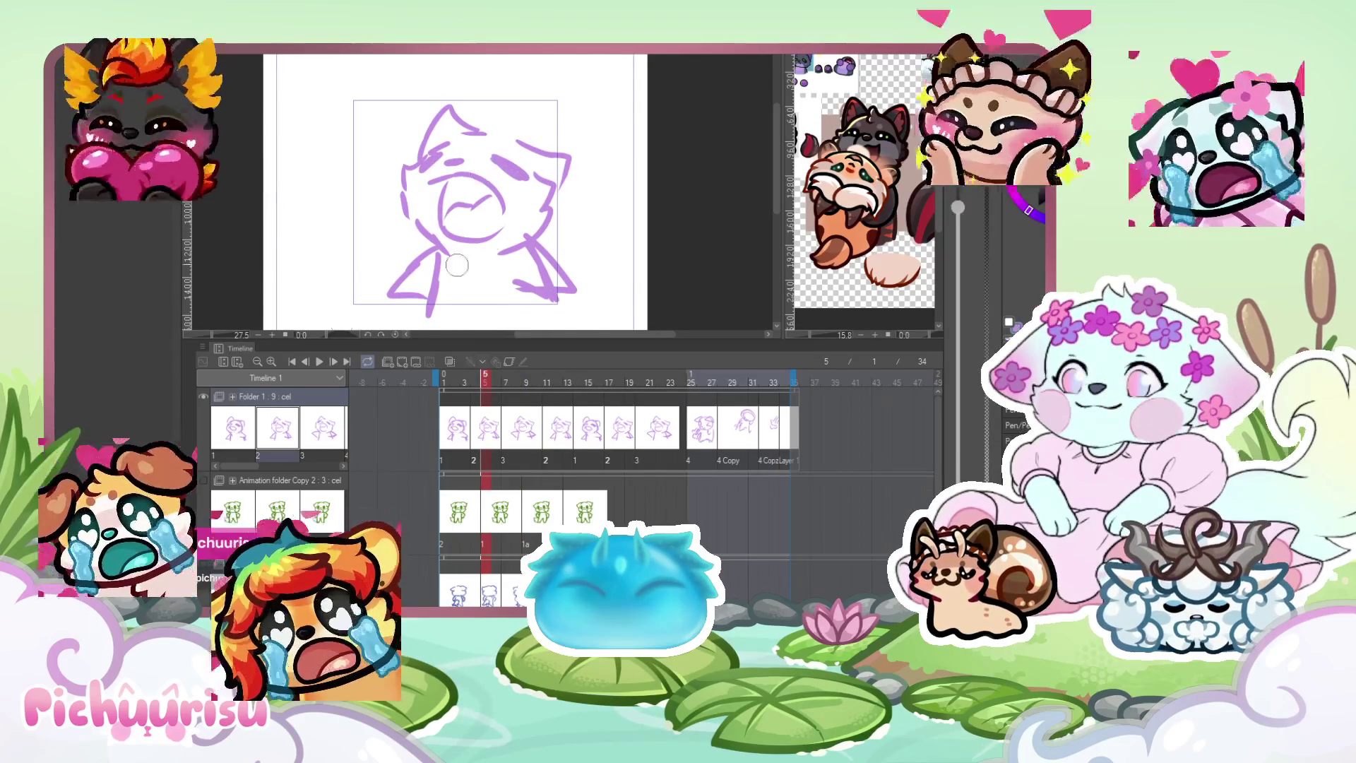
pyautogui.hotkey('ctrl', '+')
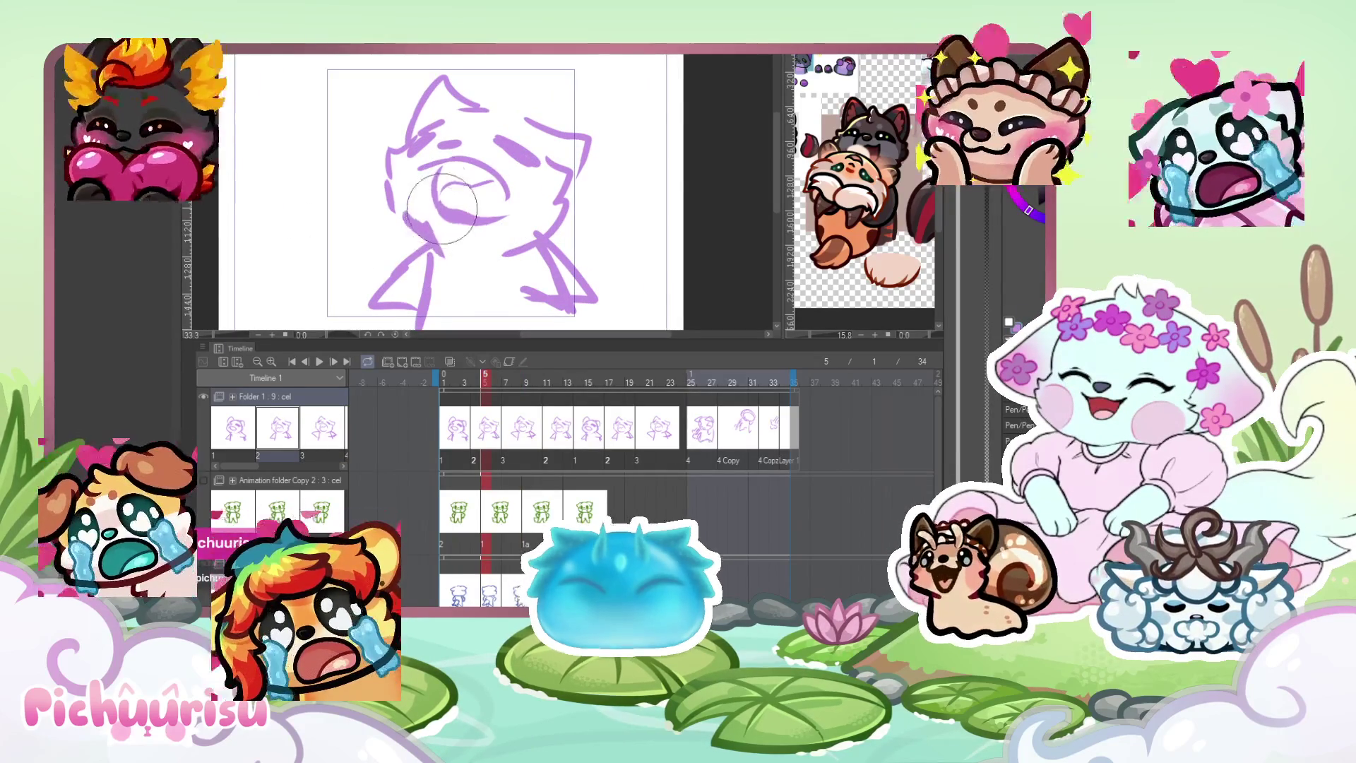
pyautogui.press('Right')
pyautogui.press('Right')
pyautogui.press('Right')
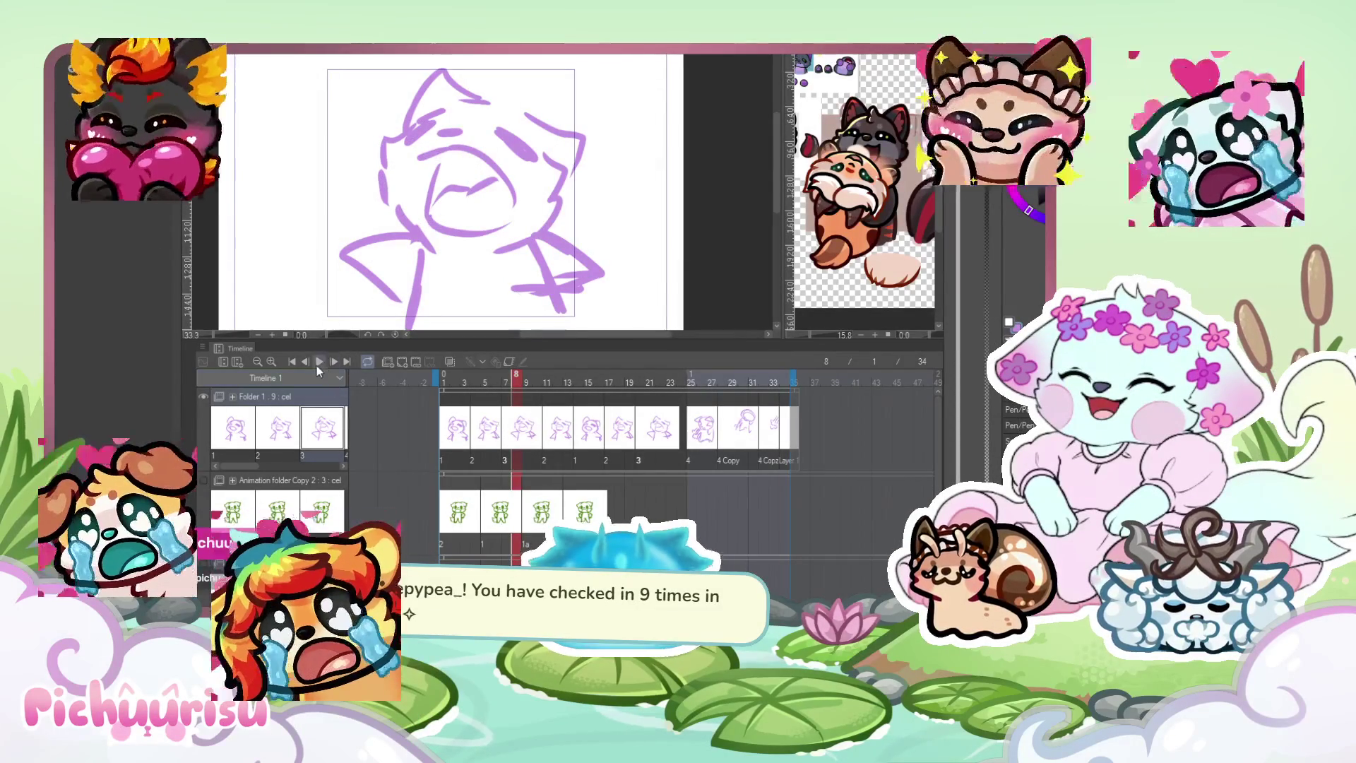
pyautogui.click(318, 362)
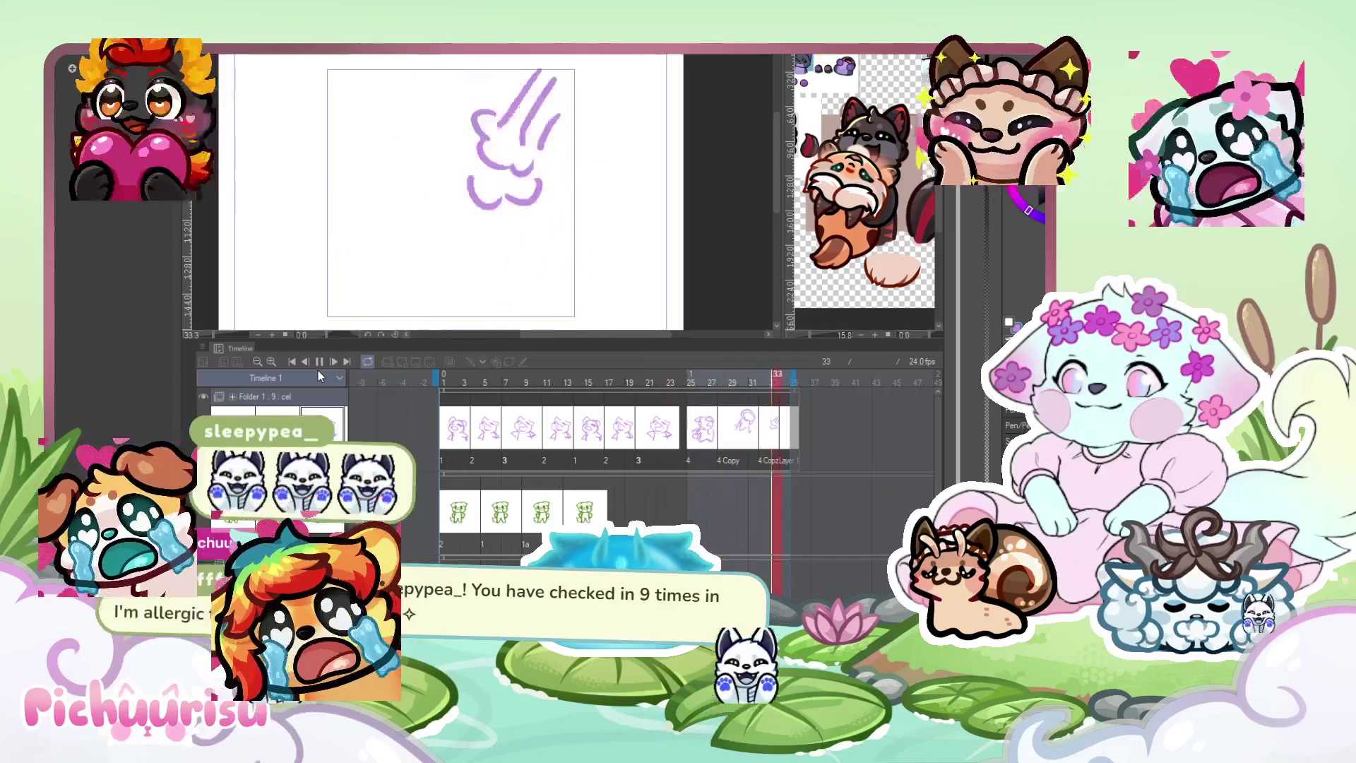
pyautogui.scroll(-5, 594, 284)
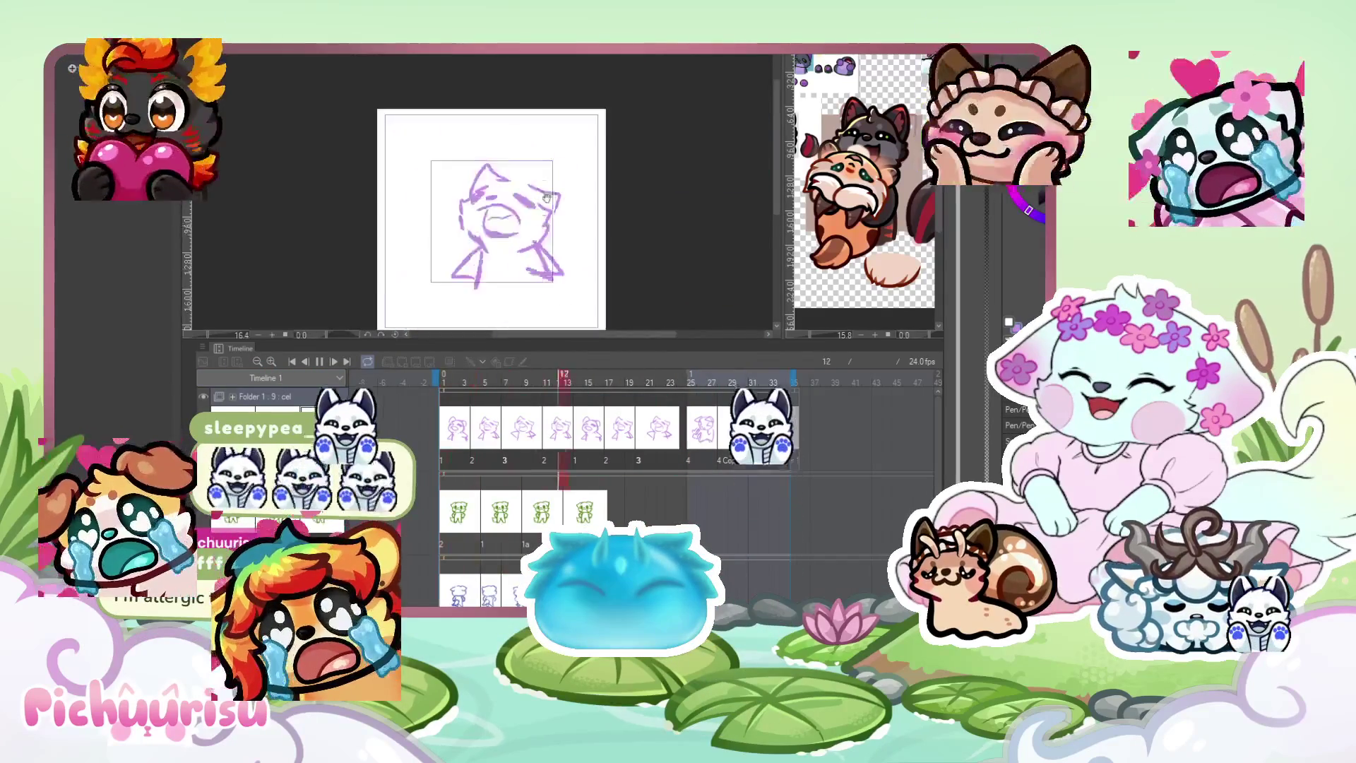
pyautogui.scroll(2, 594, 284)
# Create Folder 2, a new animation folder with one blank cel, above the purple rough track.
pyautogui.click(319, 361)
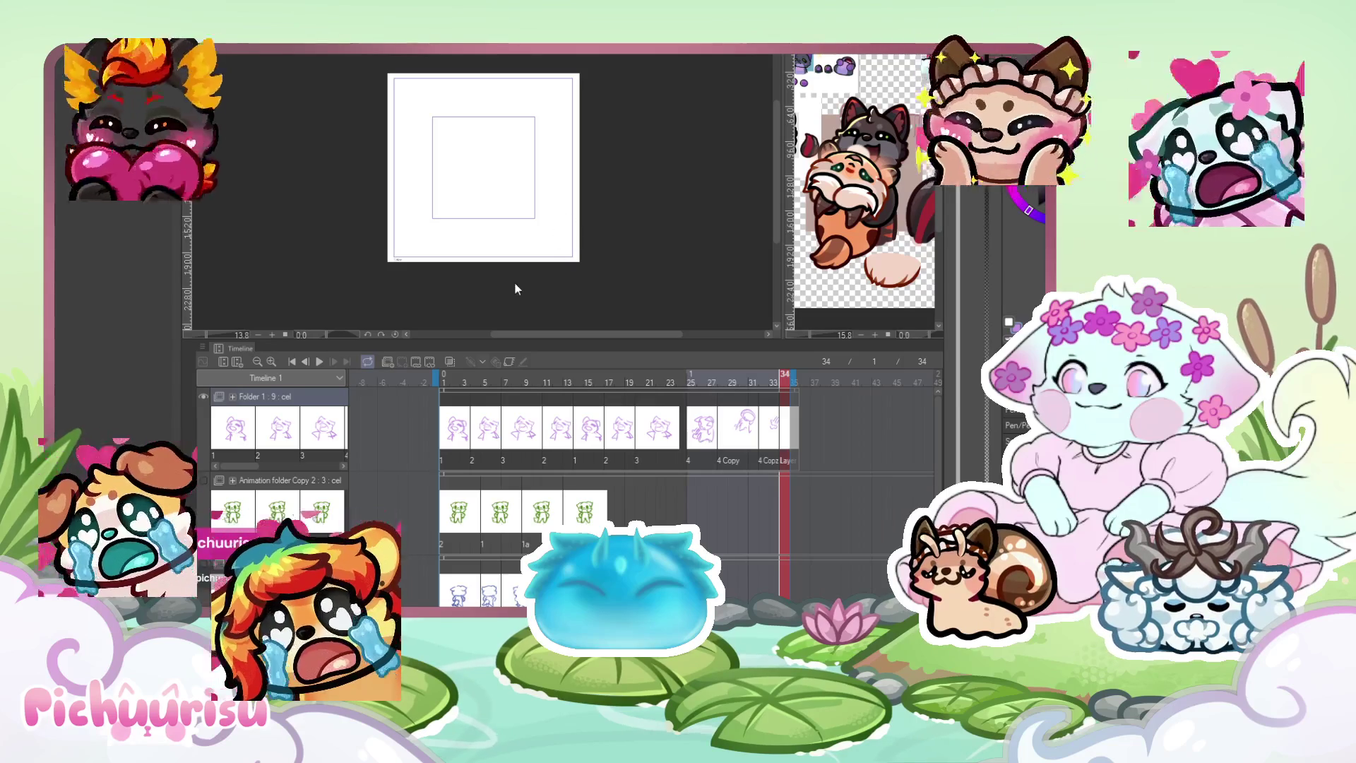
pyautogui.click(319, 363)
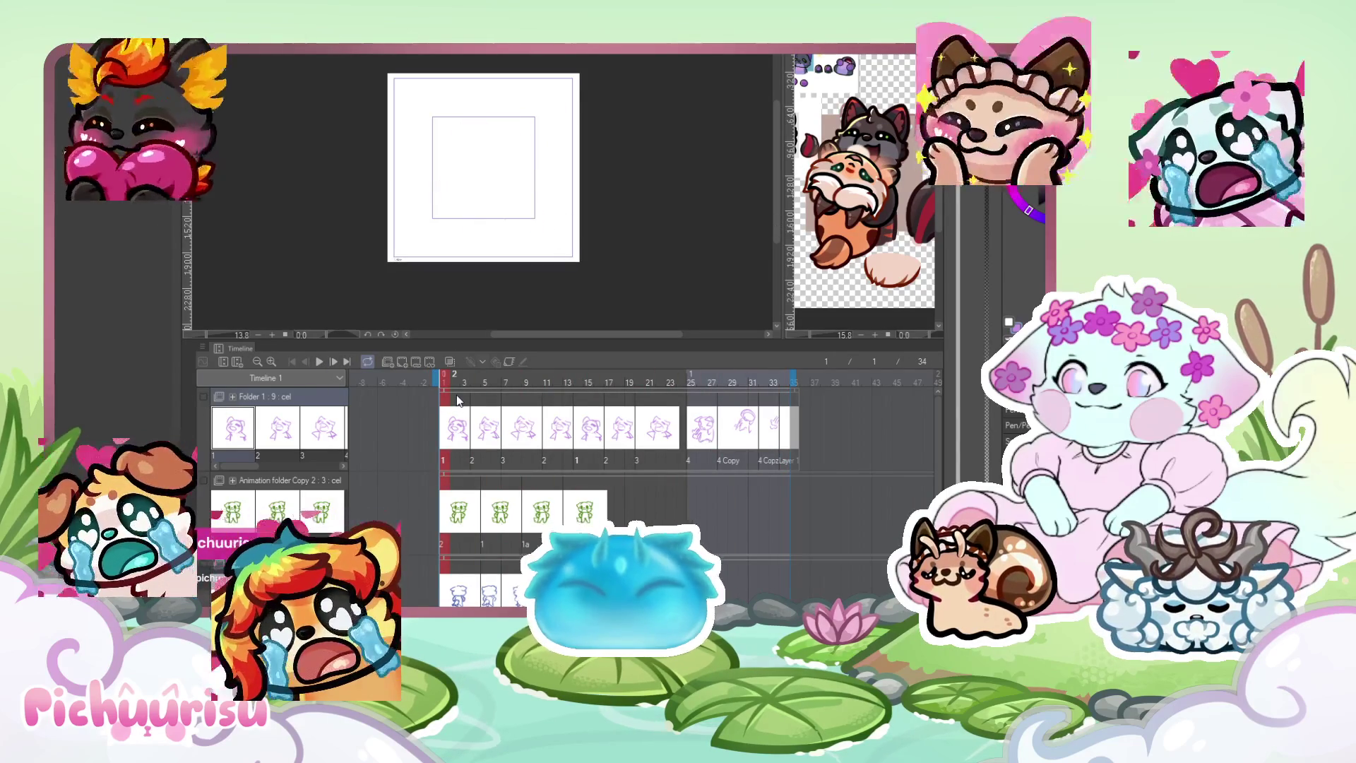
pyautogui.click(402, 361)
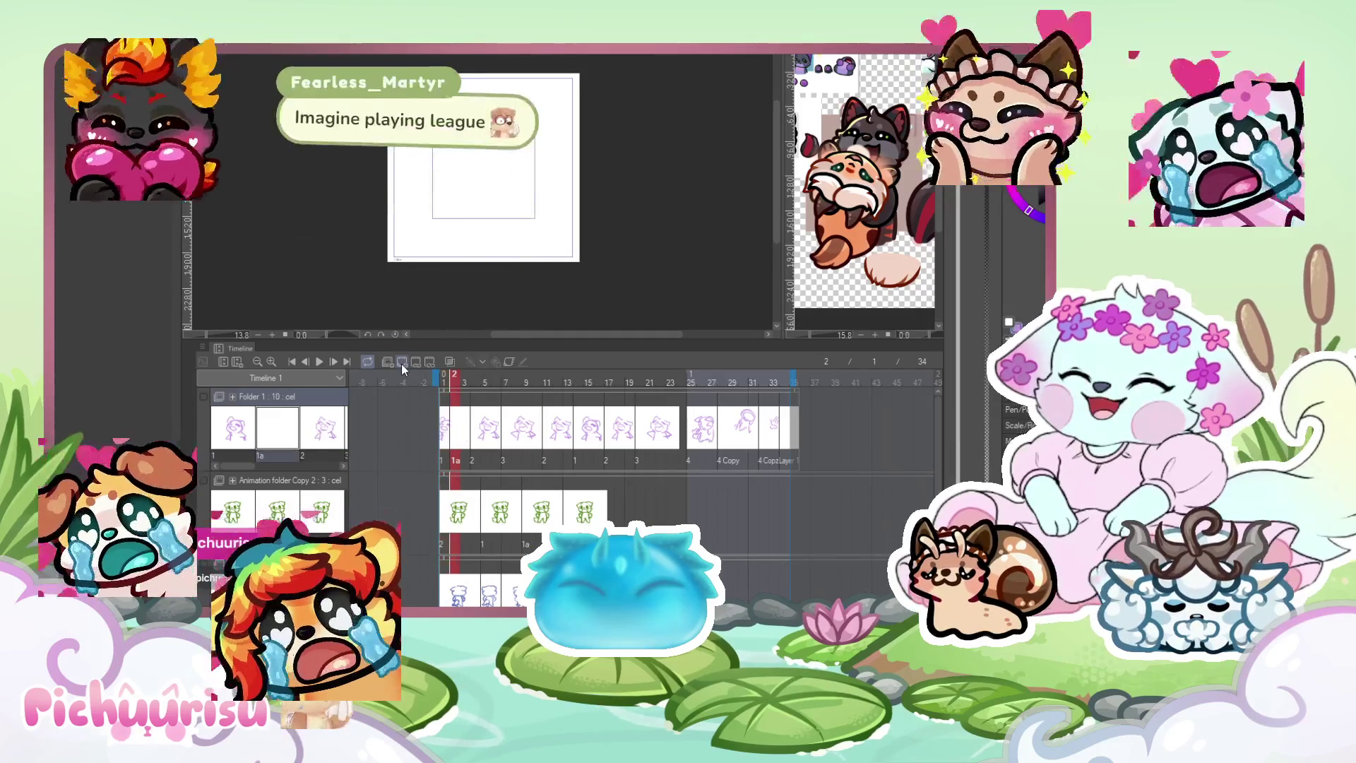
pyautogui.hotkey('ctrl', 'z')
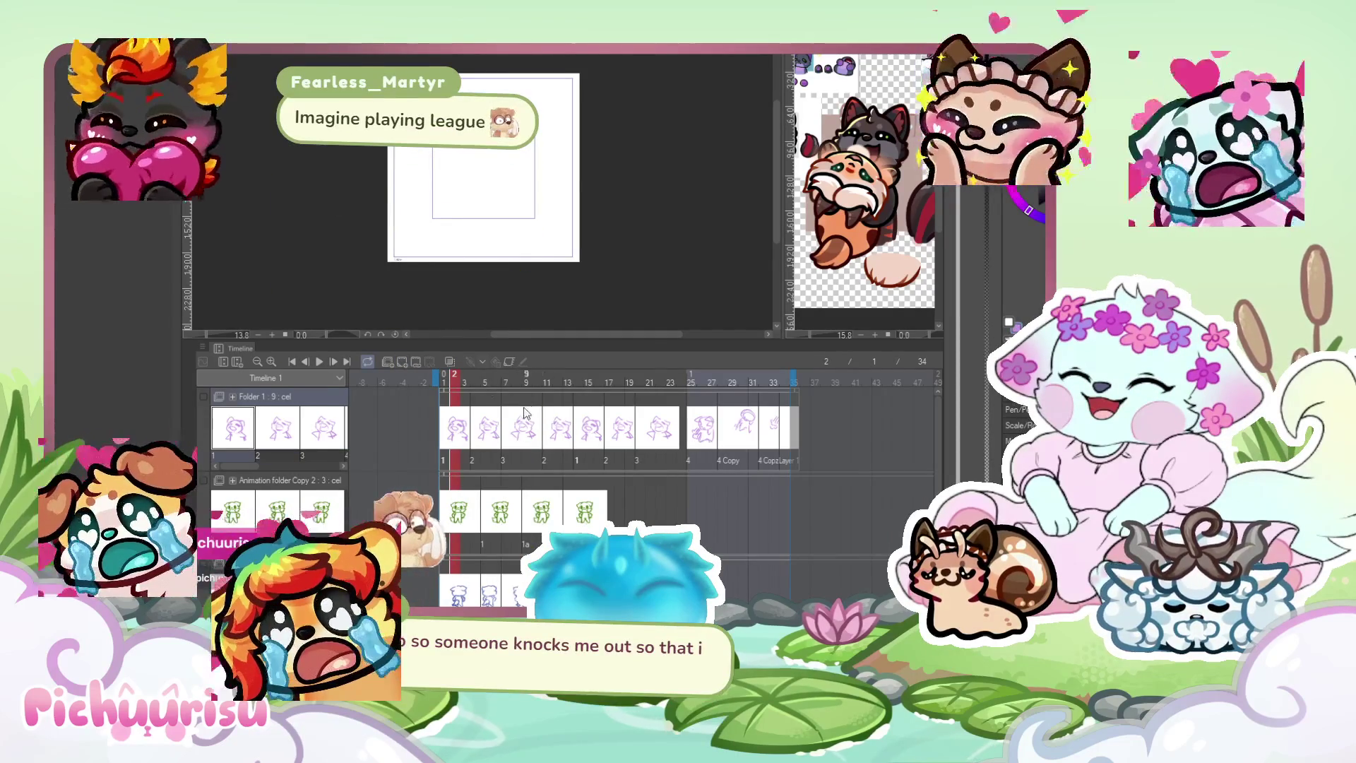
pyautogui.click(388, 361)
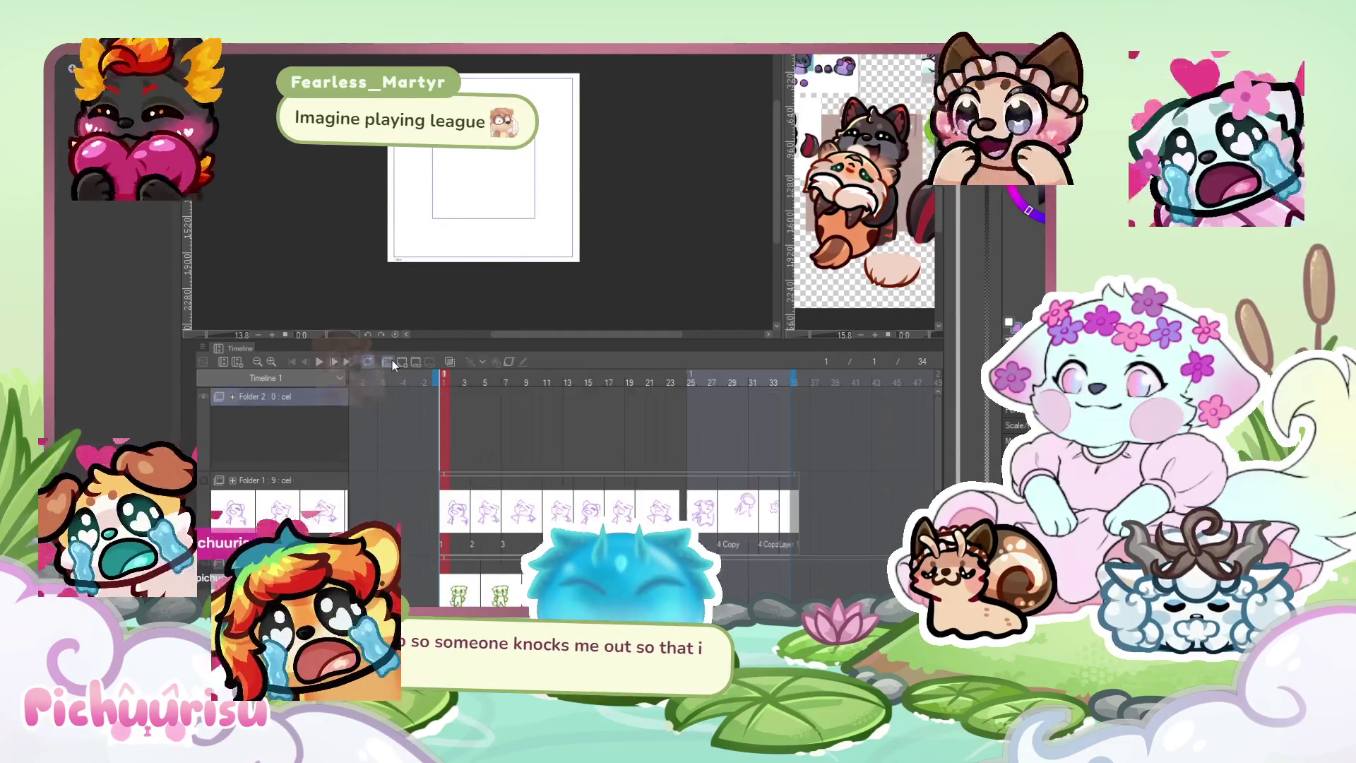
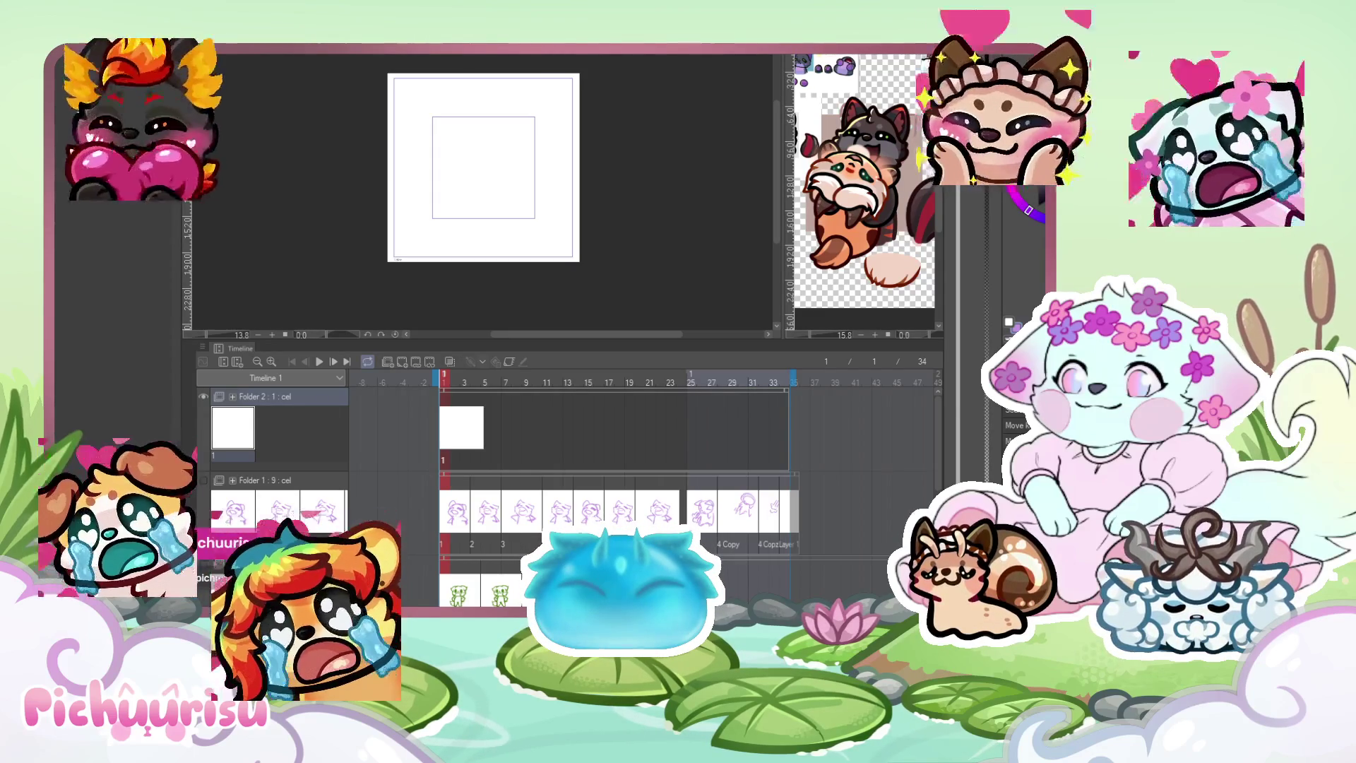
# Rough in the round purple head outline, a filled pupil and the left eye.
pyautogui.scroll(2, 484, 173)
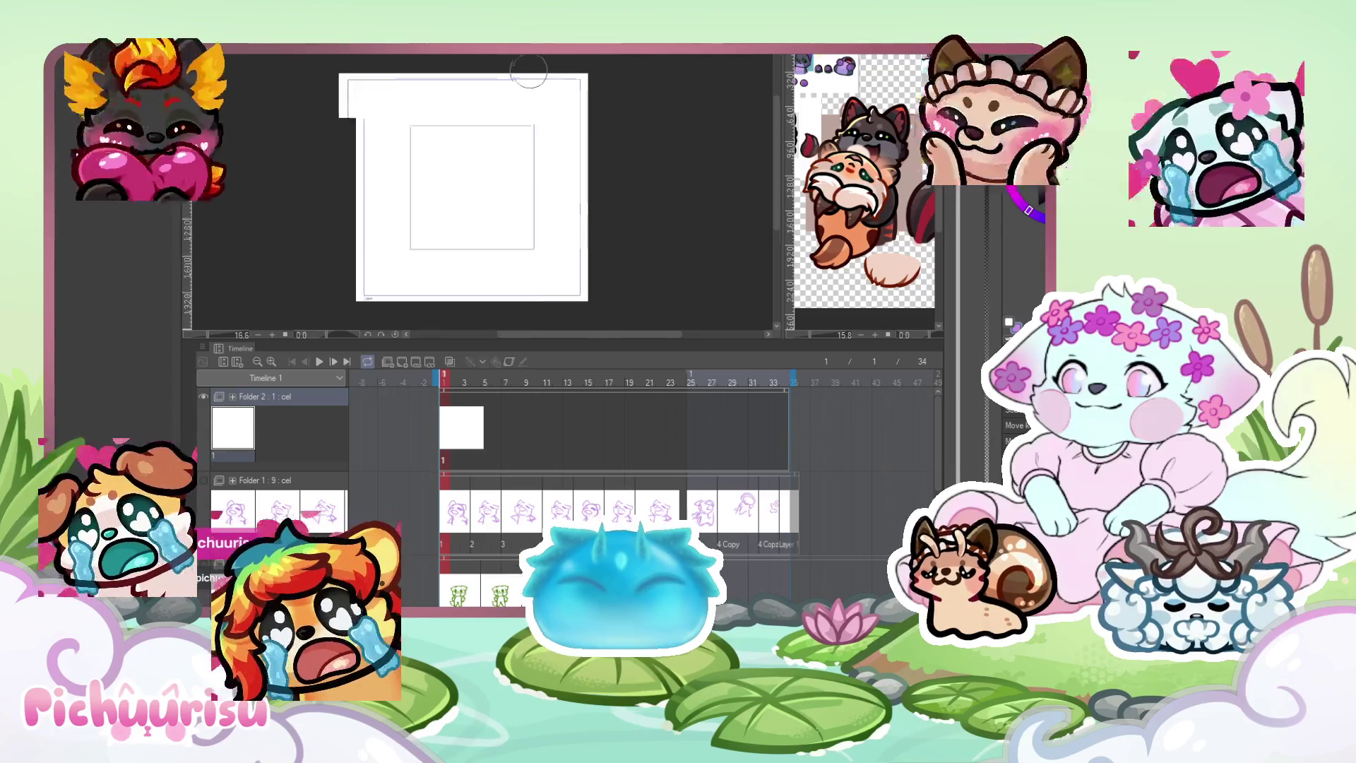
pyautogui.scroll(-1, 484, 174)
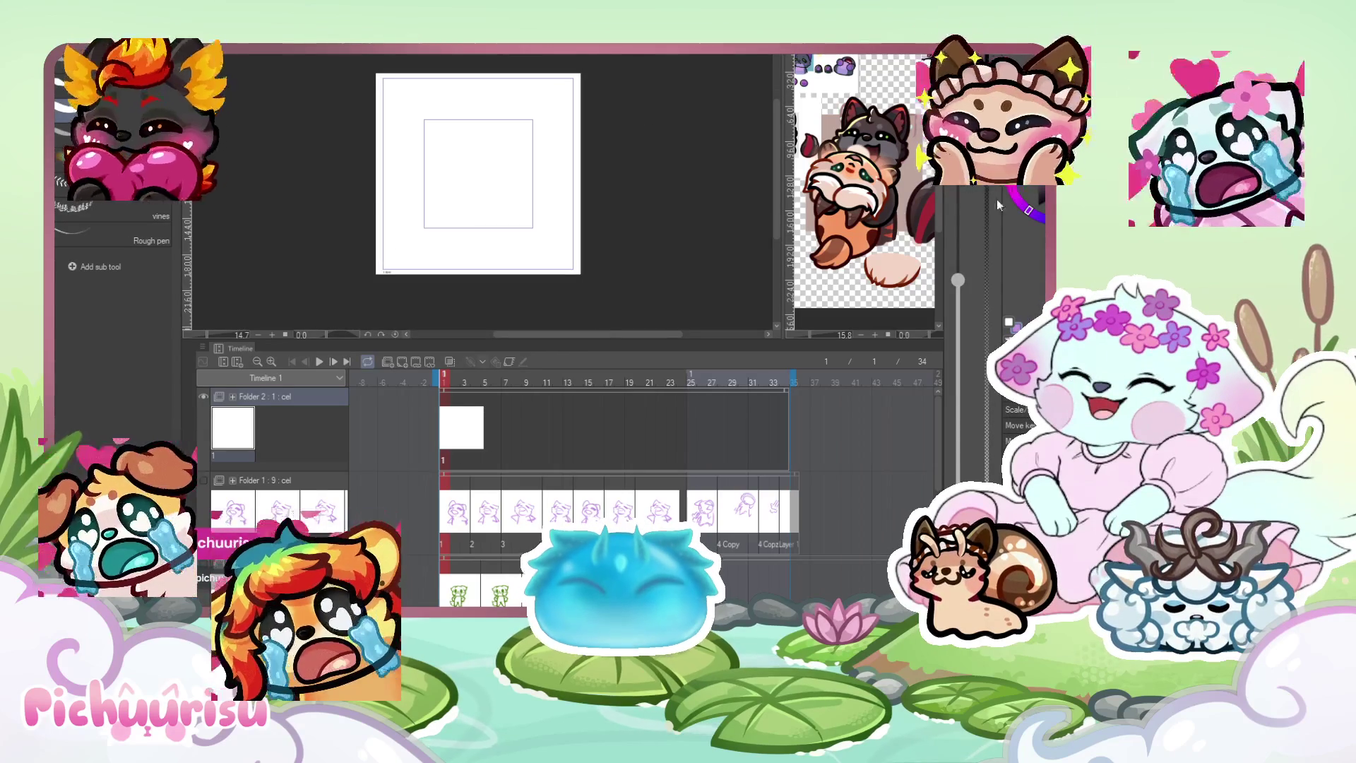
pyautogui.scroll(3, 452, 131)
pyautogui.moveTo(477, 127)
pyautogui.mouseDown()
pyautogui.moveTo(453, 131)
pyautogui.moveTo(427, 173)
pyautogui.mouseUp()
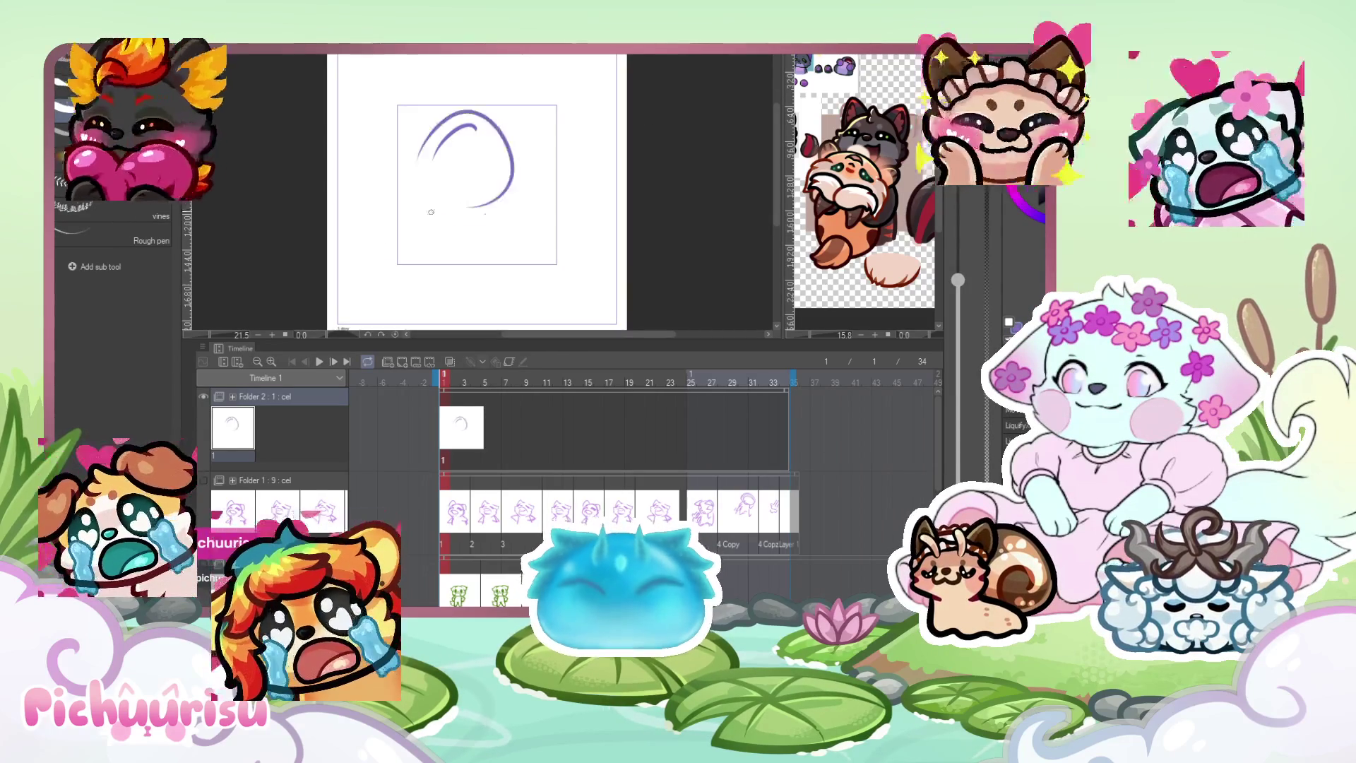
pyautogui.moveTo(438, 117); pyautogui.dragTo(498, 211)
pyautogui.scroll(4, 473, 183)
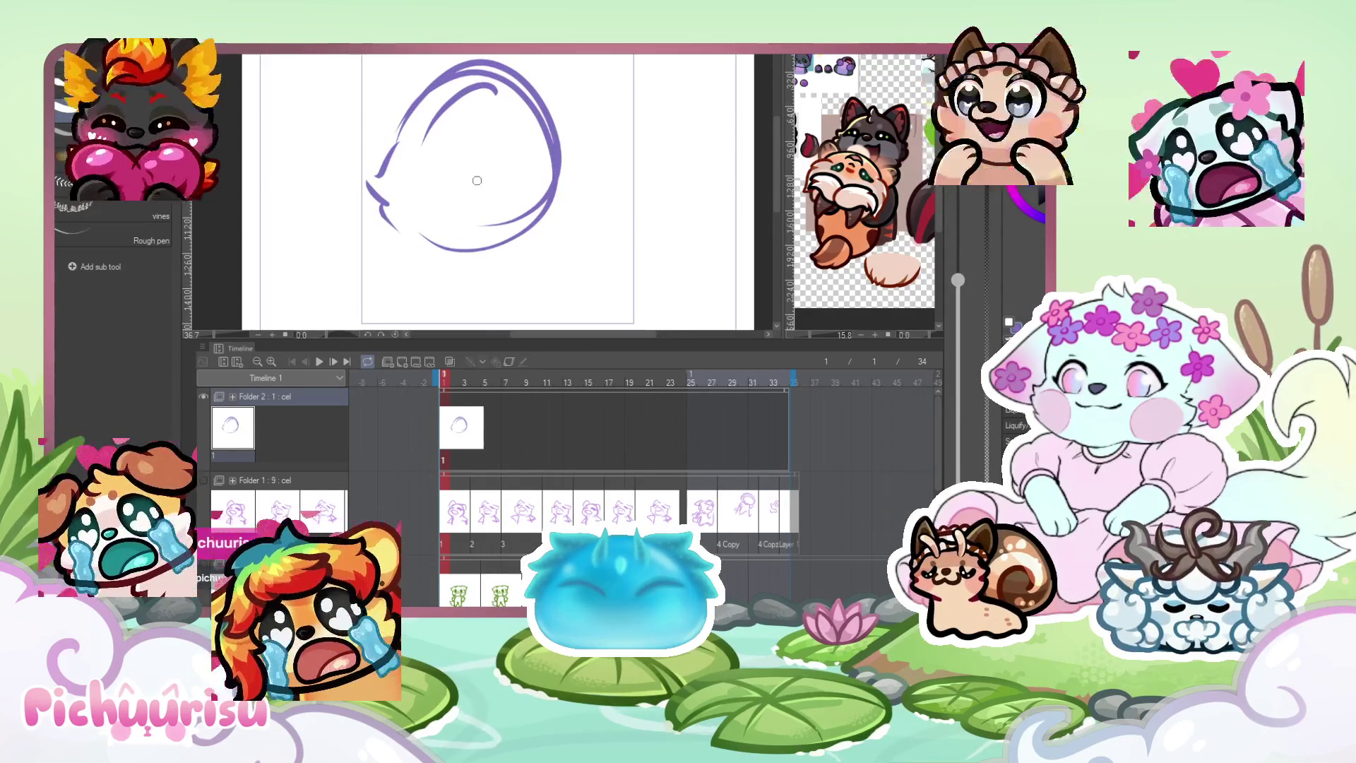
pyautogui.moveTo(474, 194); pyautogui.dragTo(500, 202)
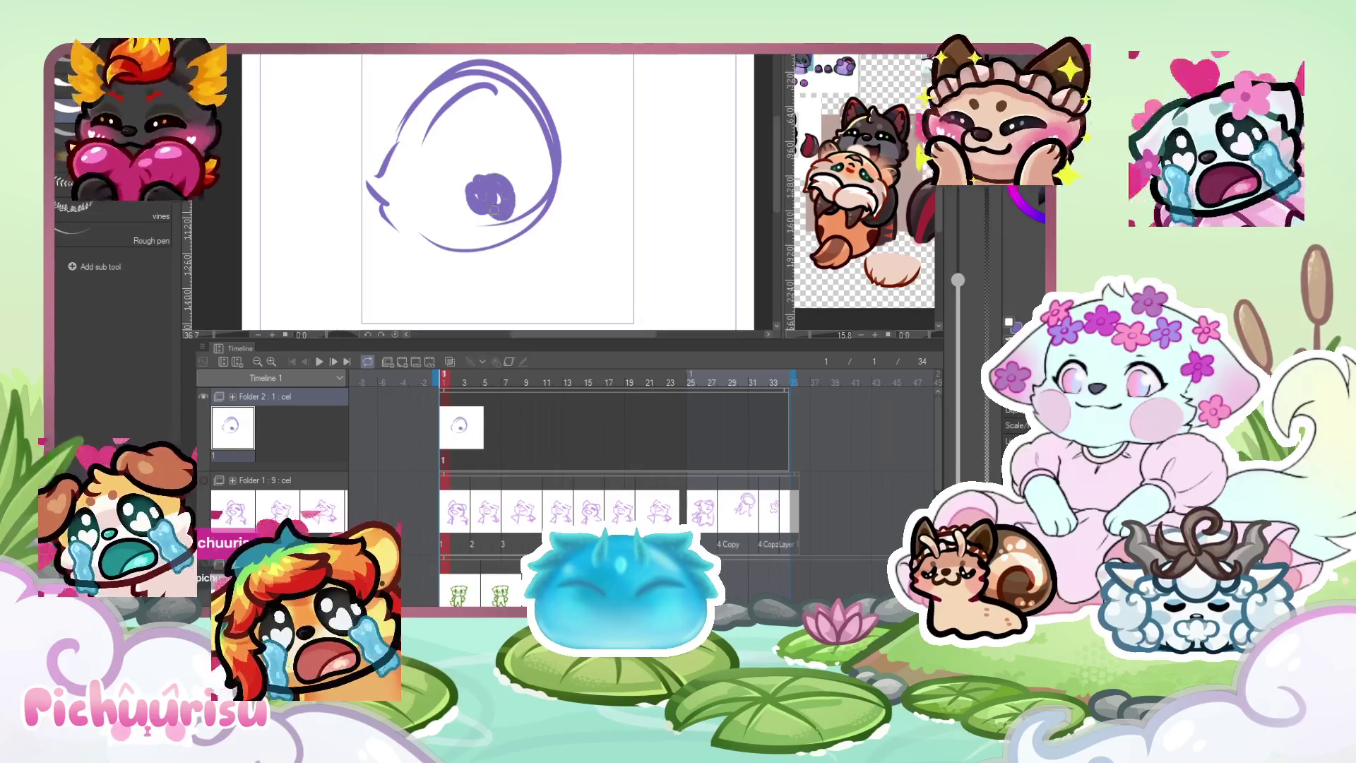
pyautogui.moveTo(405, 167); pyautogui.dragTo(417, 248)
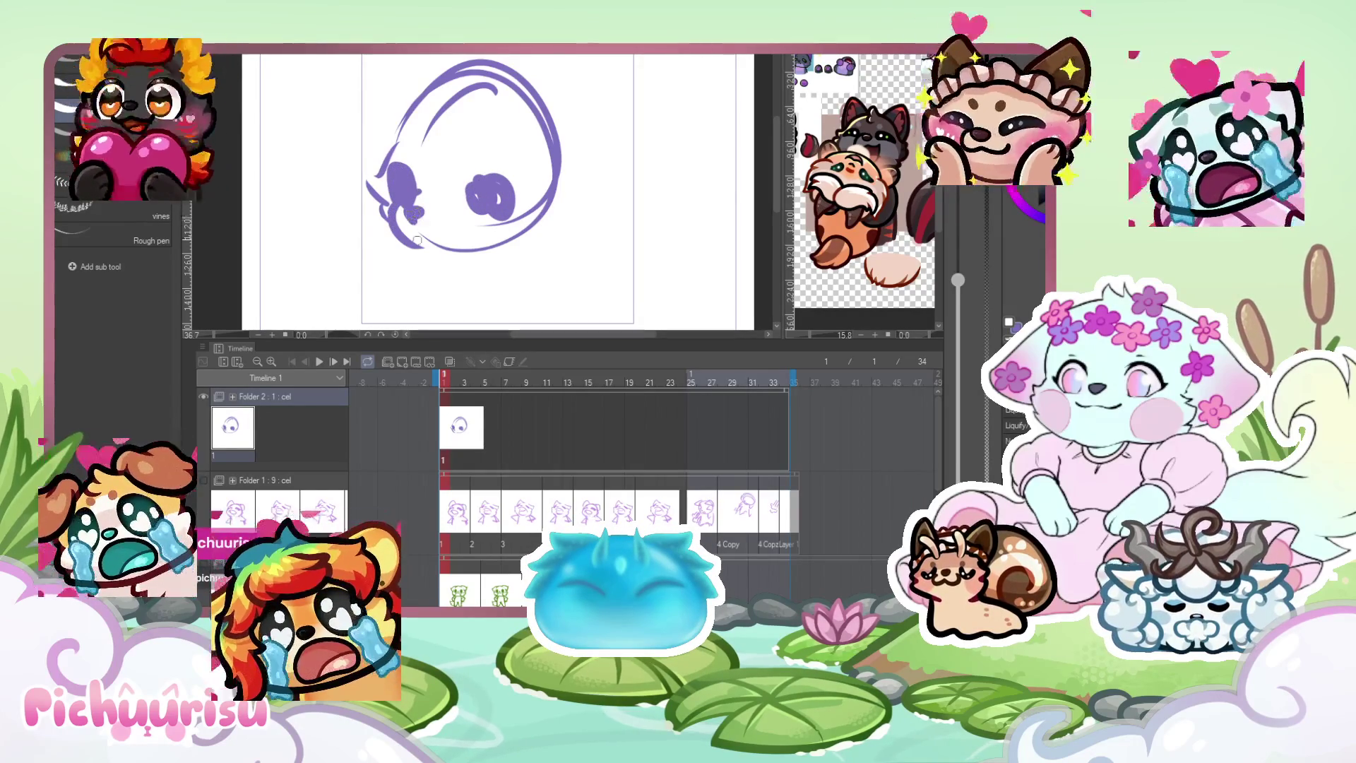
# Add the right side of the face, fluffy head tufts and the neck and body lines.
pyautogui.scroll(-3, 410, 212)
pyautogui.scroll(2, 400, 158)
pyautogui.scroll(-3, 405, 192)
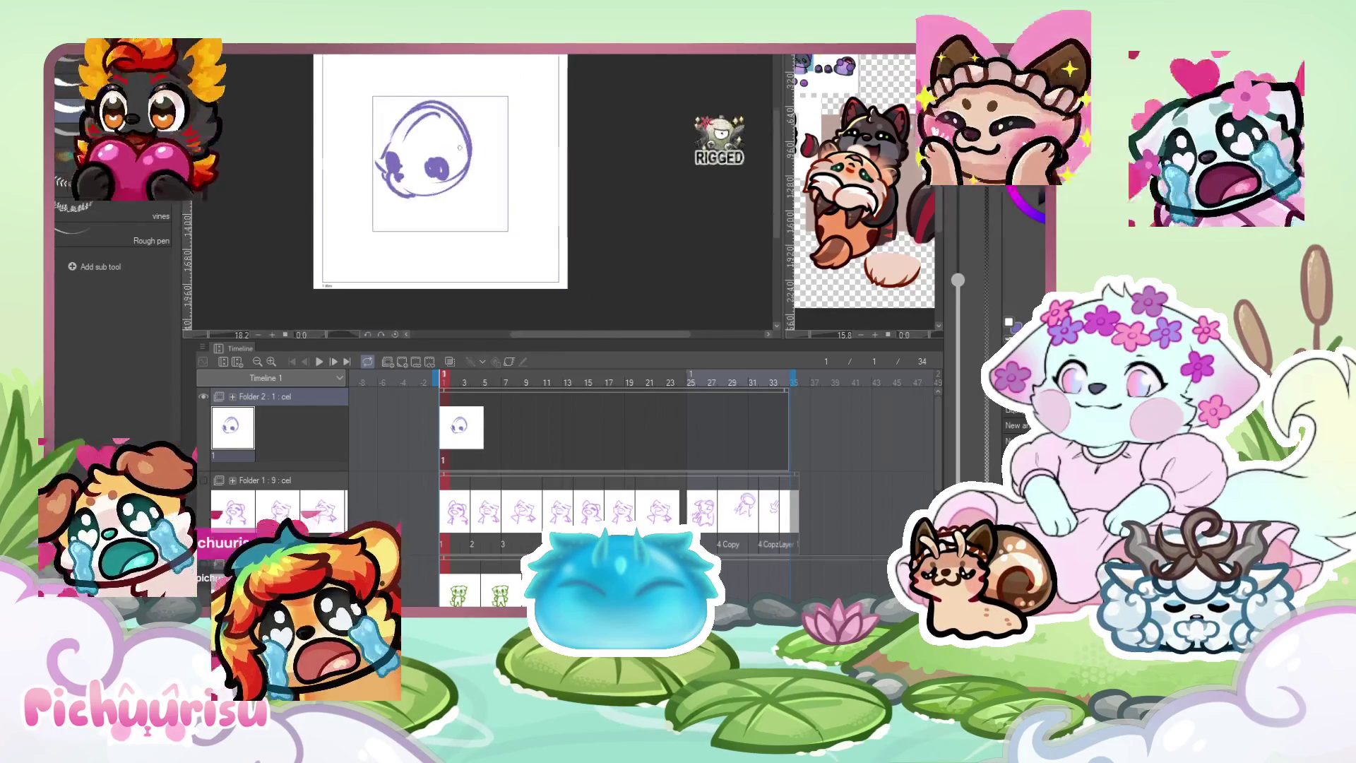
pyautogui.moveTo(485, 157); pyautogui.dragTo(454, 206)
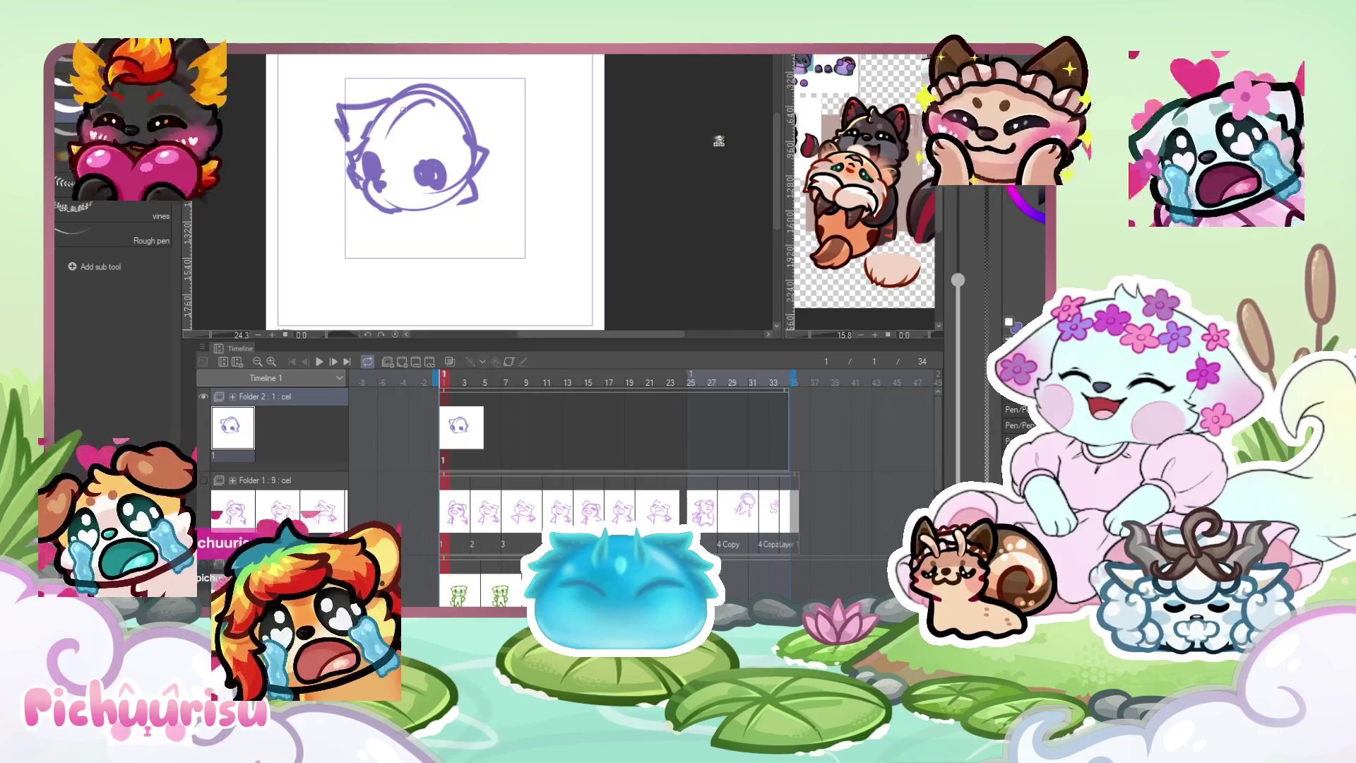
pyautogui.moveTo(421, 84)
pyautogui.mouseDown()
pyautogui.moveTo(428, 108)
pyautogui.moveTo(483, 146)
pyautogui.moveTo(447, 142)
pyautogui.moveTo(373, 94)
pyautogui.moveTo(354, 128)
pyautogui.mouseUp()
pyautogui.scroll(3, 432, 92)
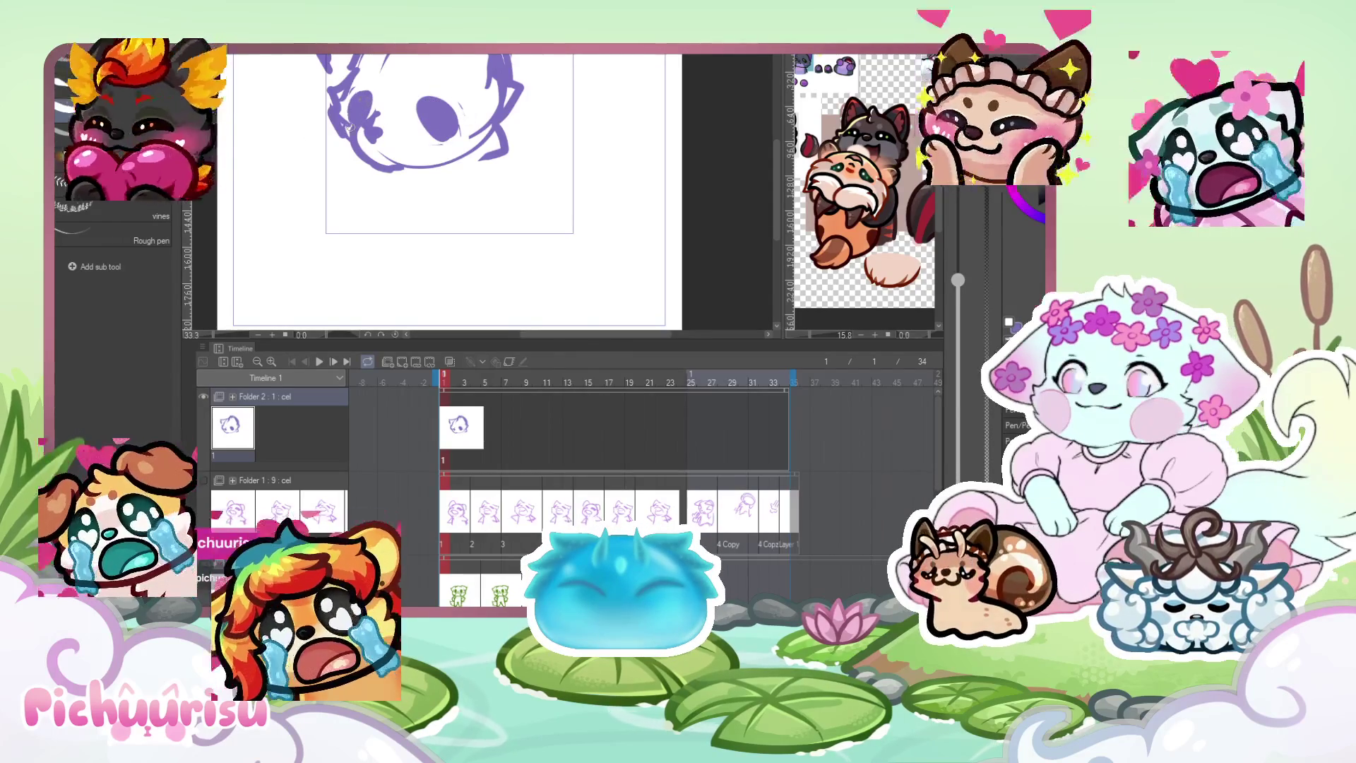
pyautogui.scroll(-2, 464, 141)
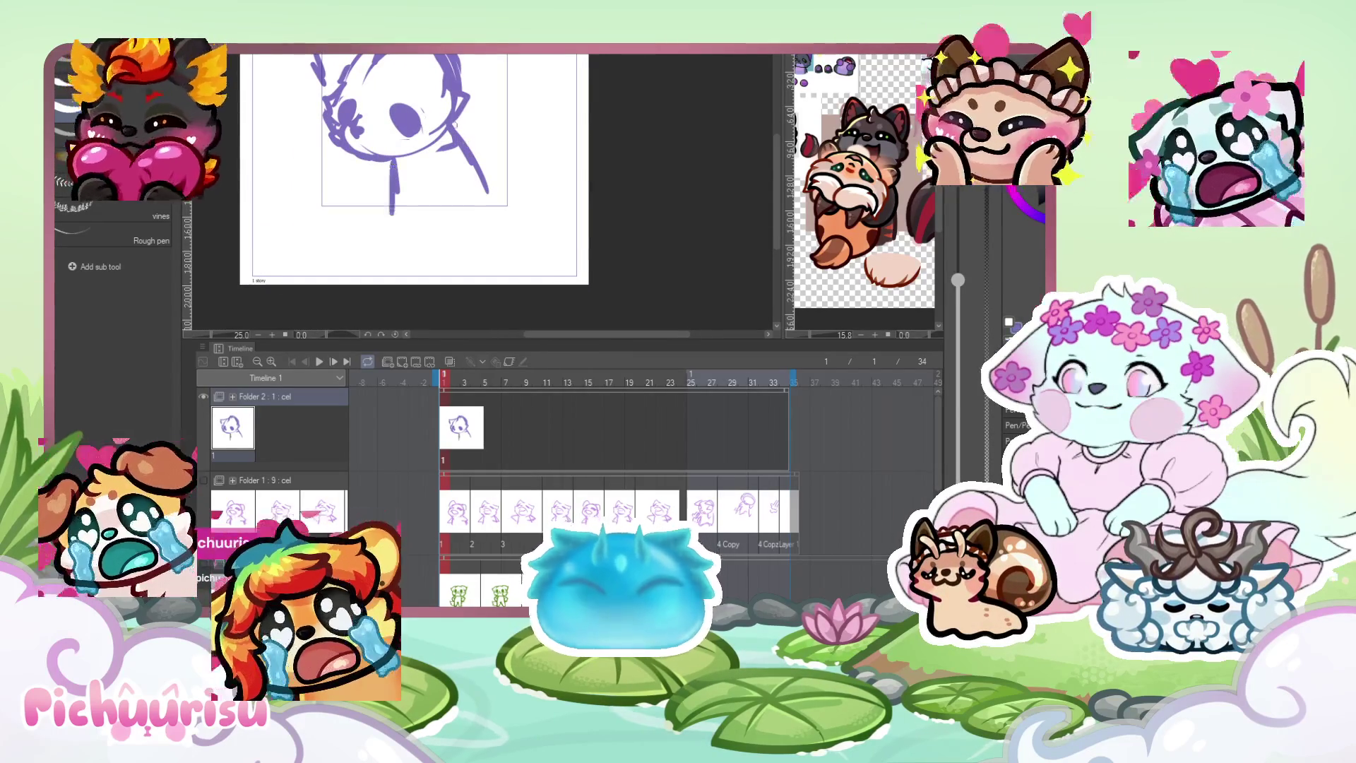
pyautogui.moveTo(397, 192); pyautogui.dragTo(395, 215)
pyautogui.moveTo(459, 120); pyautogui.dragTo(500, 205)
pyautogui.moveTo(390, 161); pyautogui.dragTo(374, 227)
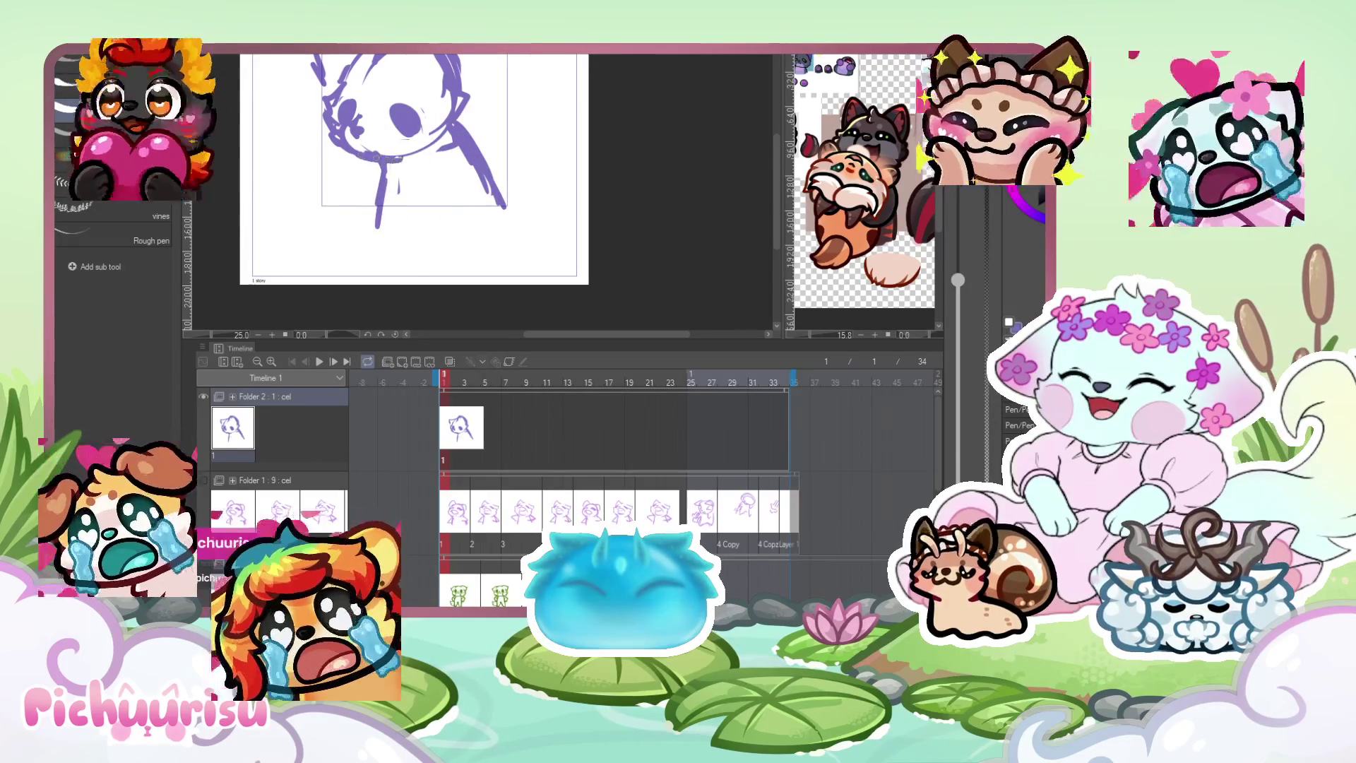
pyautogui.scroll(-2, 347, 124)
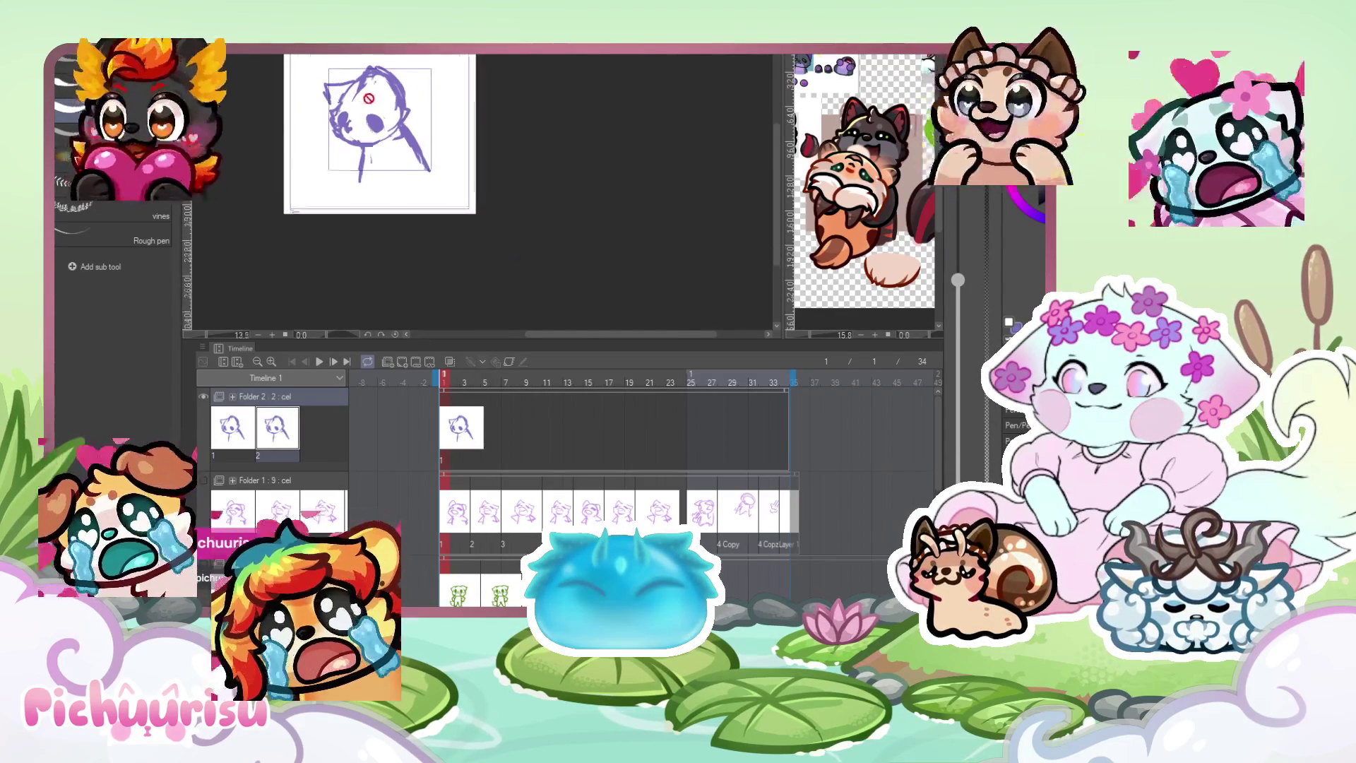
# Clear the previous head sketch off the frame-1 cel.
pyautogui.scroll(2, 365, 102)
pyautogui.scroll(-1, 357, 101)
pyautogui.moveTo(777, 123); pyautogui.dragTo(770, 223)
pyautogui.scroll(2, 450, 101)
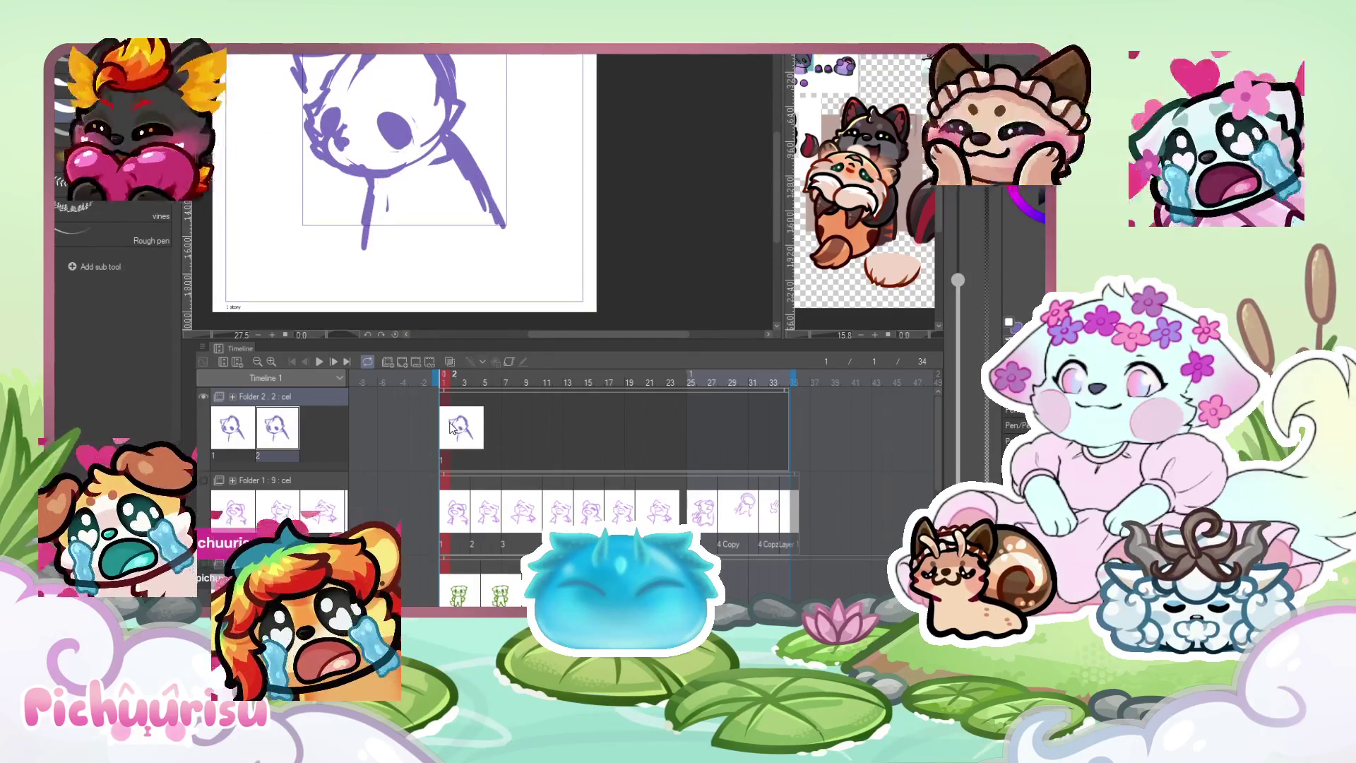
pyautogui.press('Delete')
pyautogui.scroll(-2, 369, 122)
pyautogui.scroll(1, 369, 122)
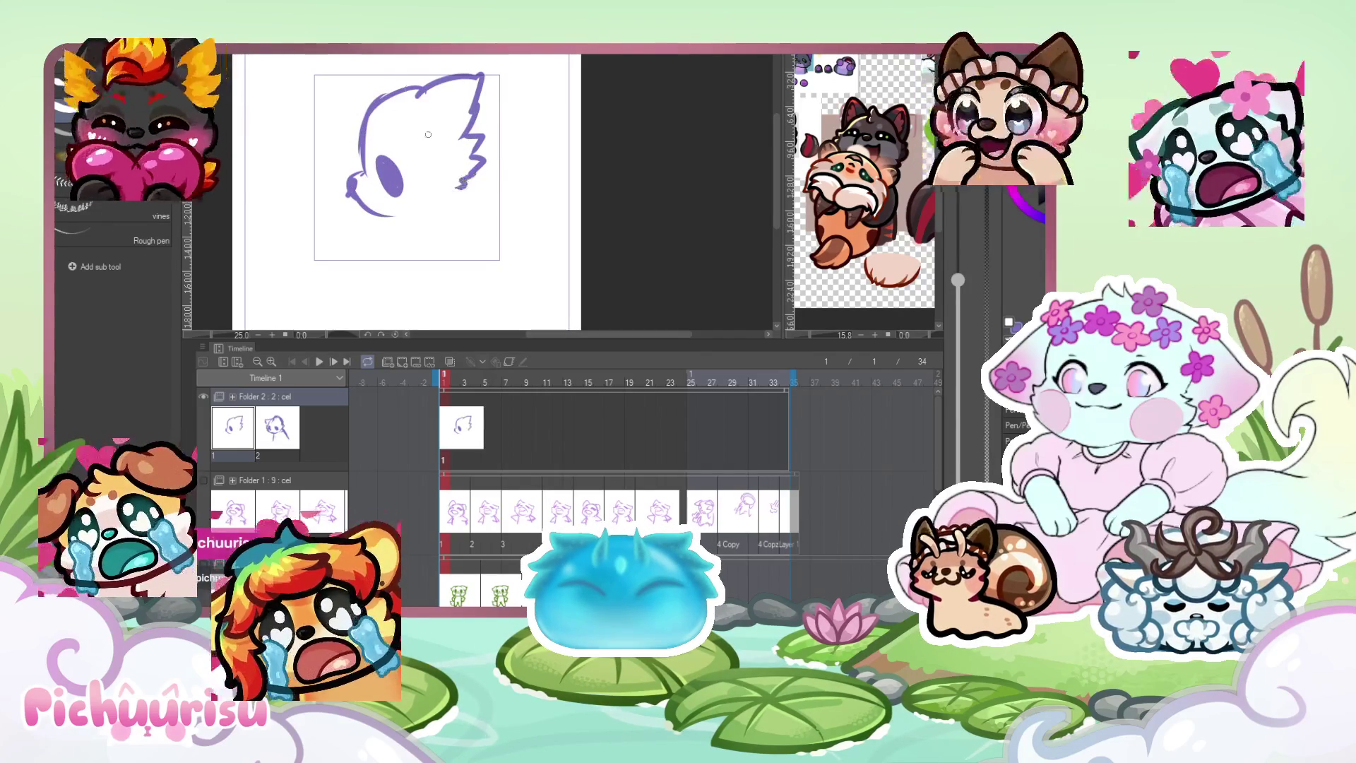
# Shift the profile sketch slightly left, then add a curved back line and neck strokes.
pyautogui.press('k')
pyautogui.moveTo(348, 202); pyautogui.dragTo(317, 208)
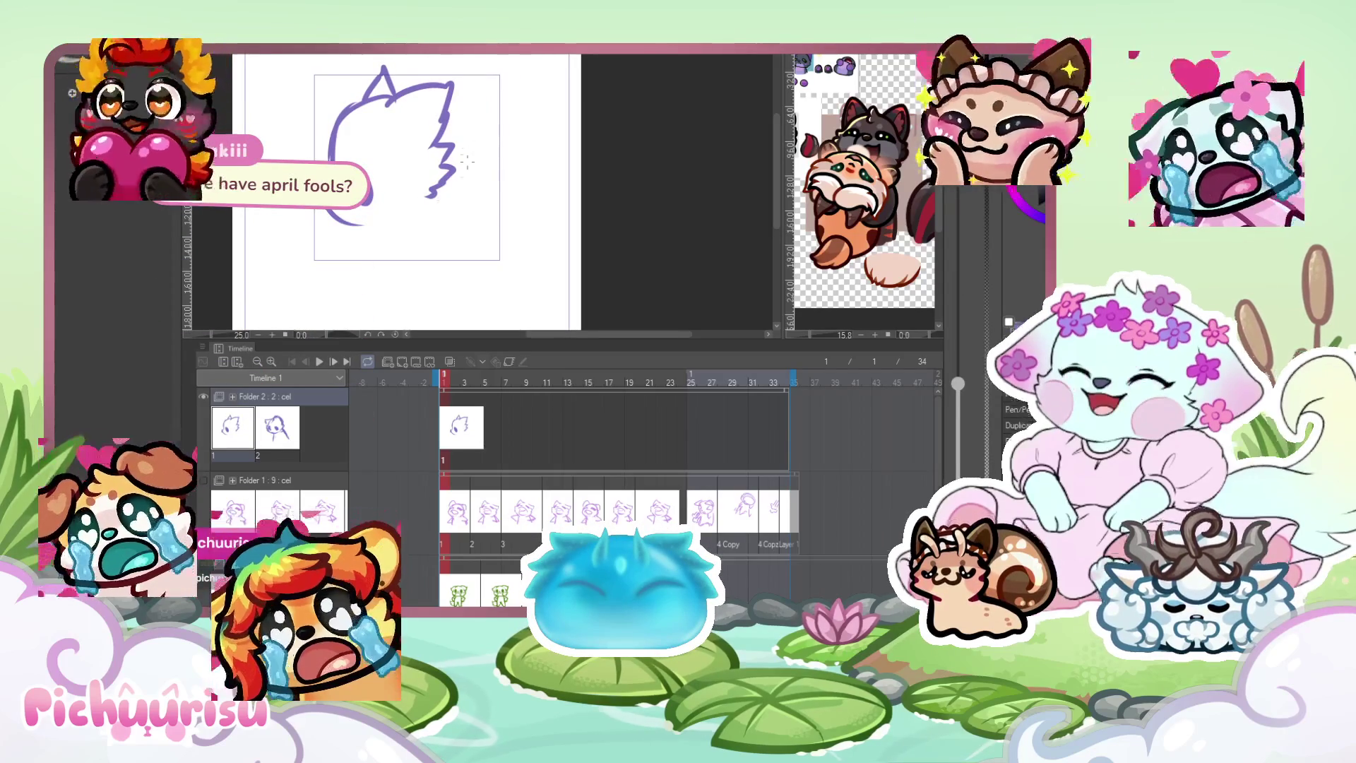
pyautogui.moveTo(445, 178); pyautogui.dragTo(498, 244)
pyautogui.moveTo(382, 225); pyautogui.dragTo(396, 278)
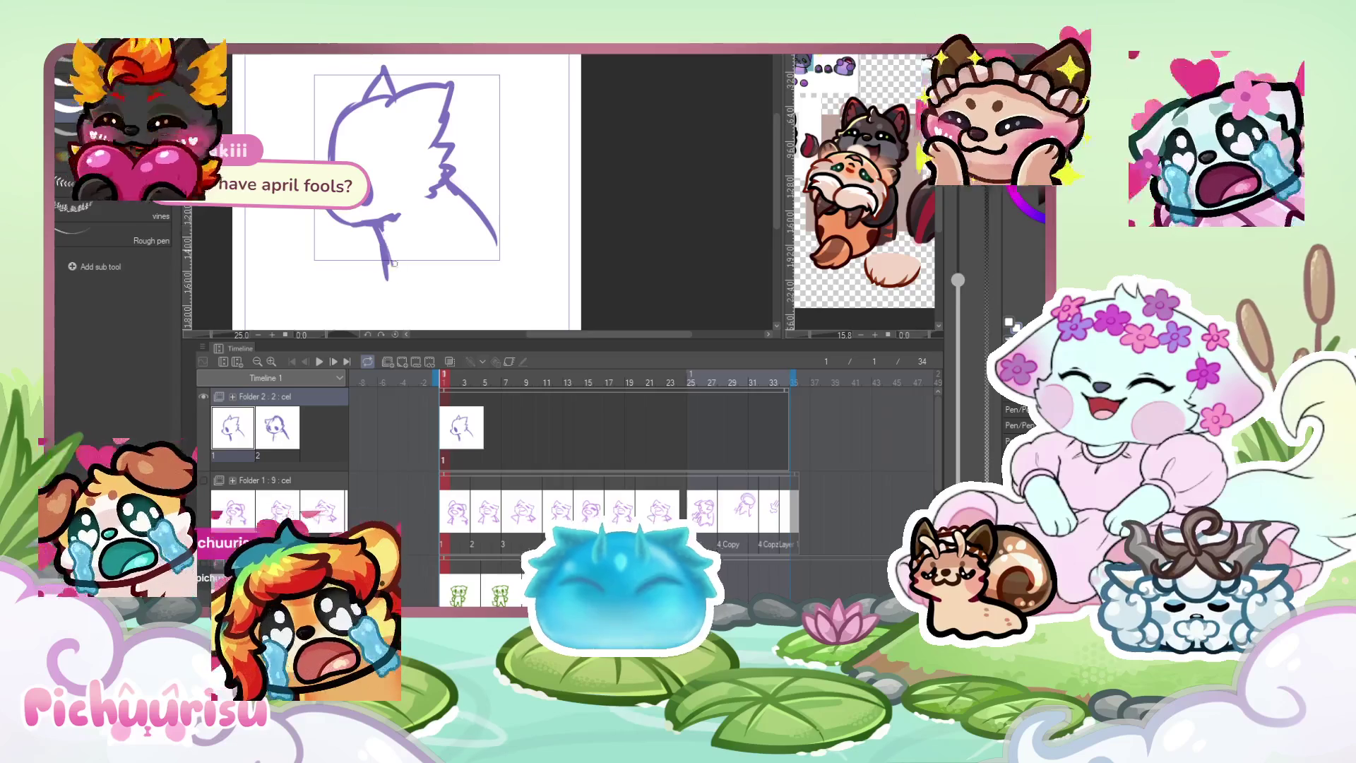
pyautogui.moveTo(401, 214); pyautogui.dragTo(371, 221)
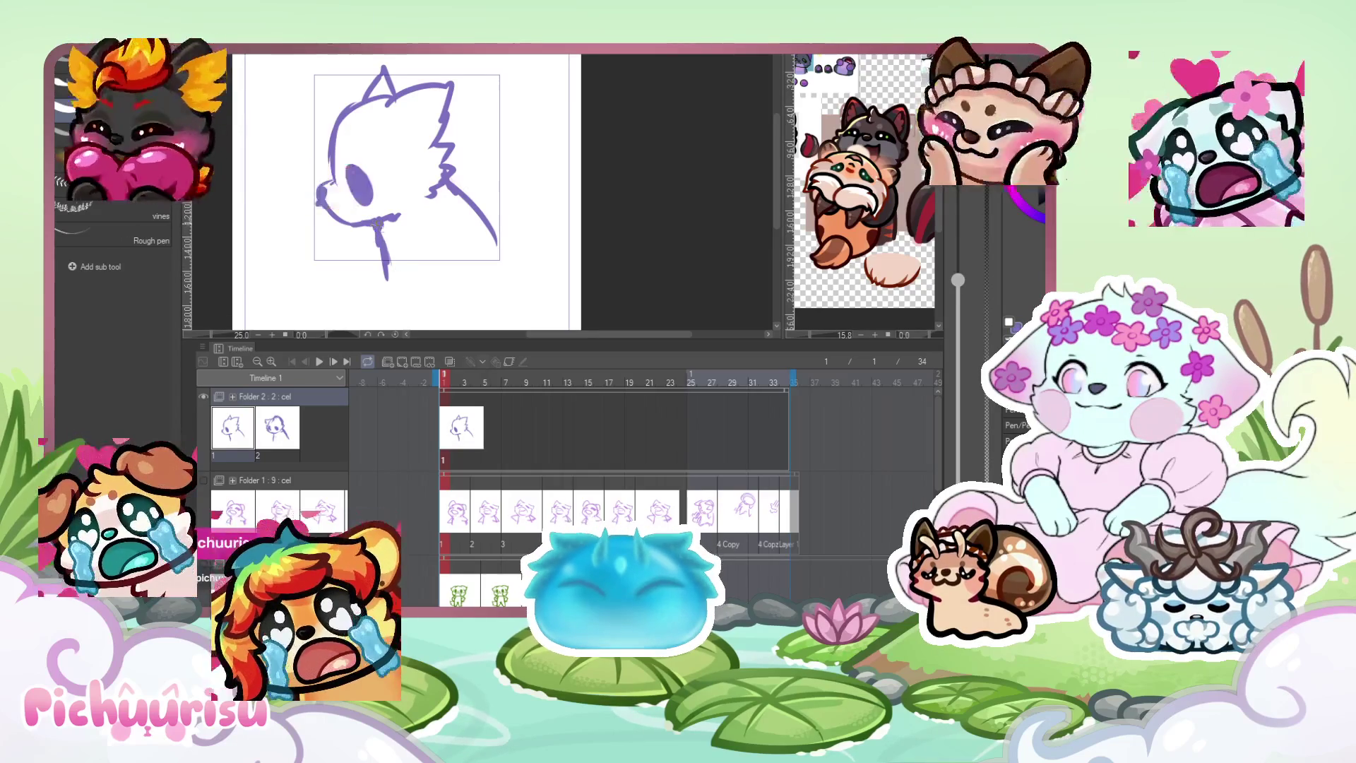
pyautogui.moveTo(467, 217); pyautogui.dragTo(467, 215)
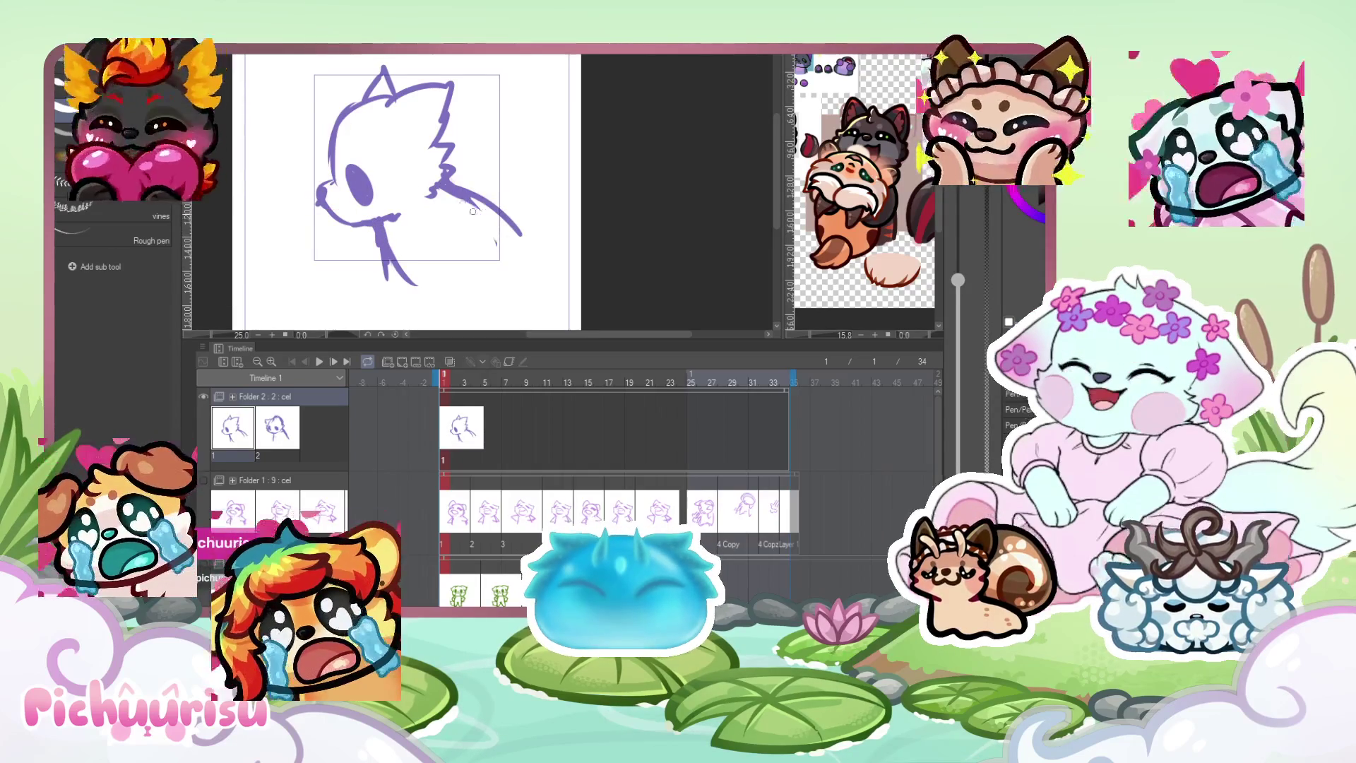
pyautogui.scroll(2, 329, 176)
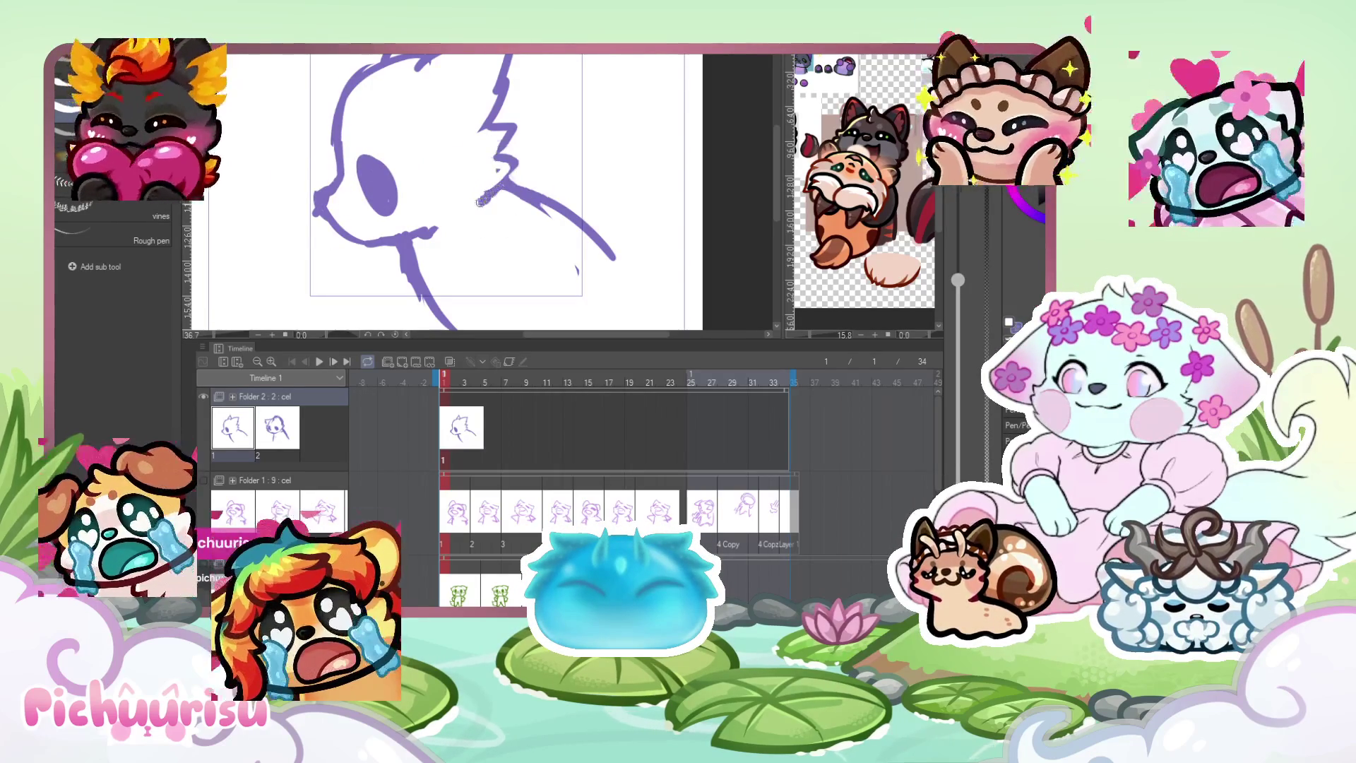
# Select cel 2 in Folder 2 and add a second cel.
pyautogui.scroll(-2, 426, 228)
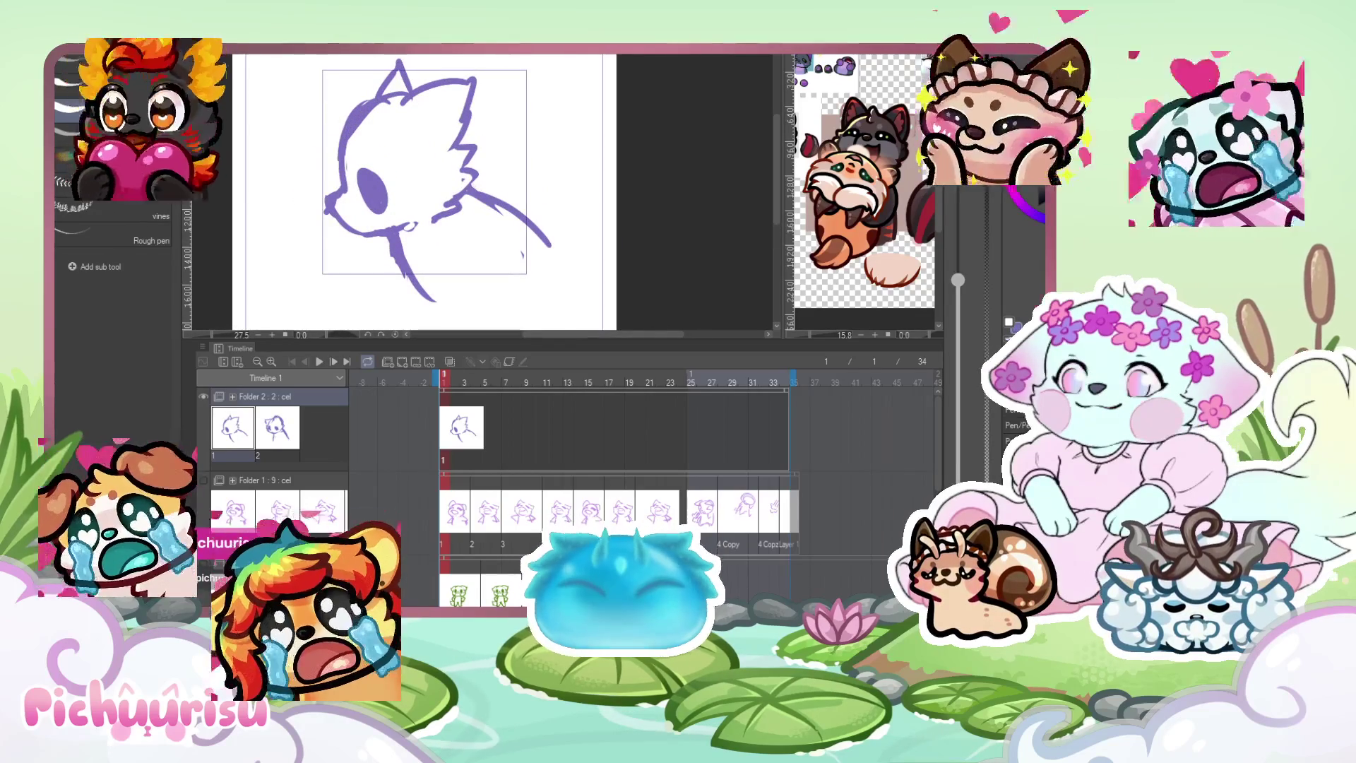
pyautogui.click(276, 428)
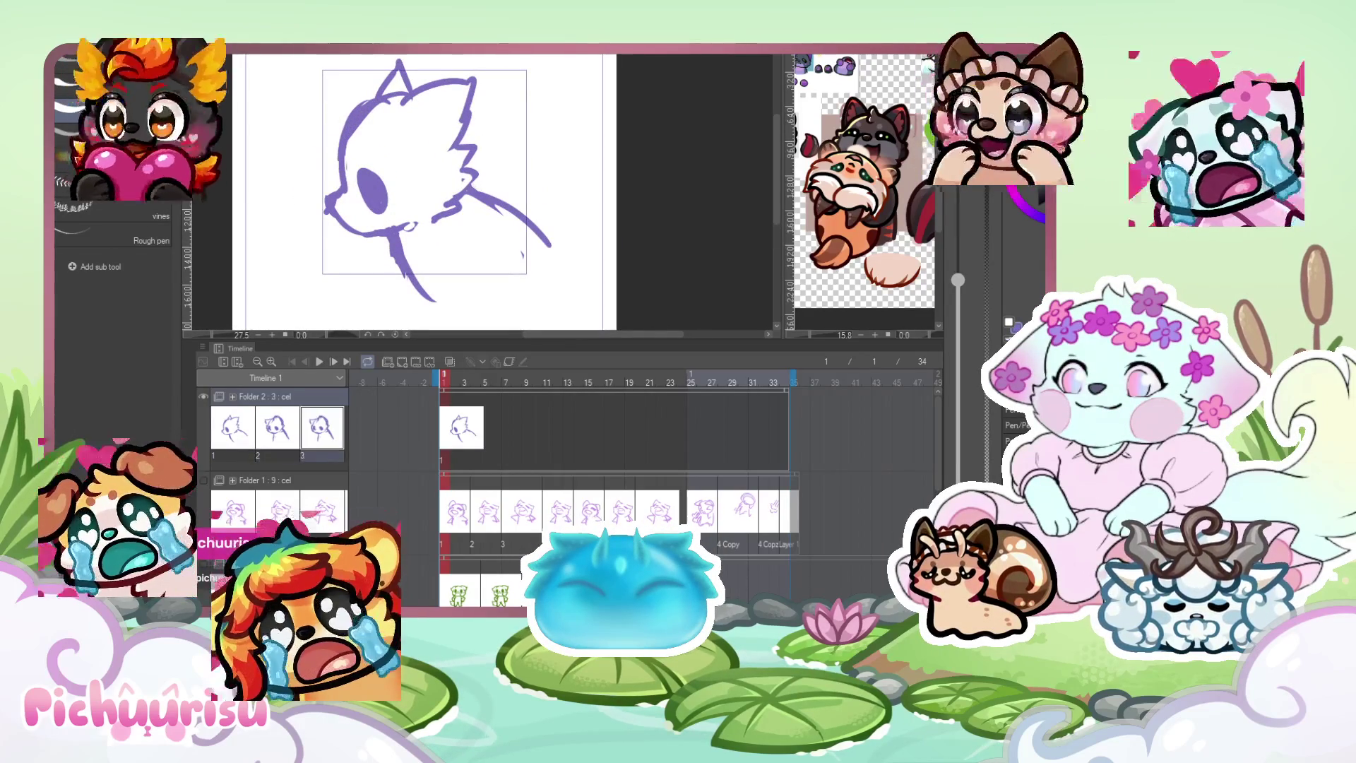
pyautogui.scroll(1, 463, 244)
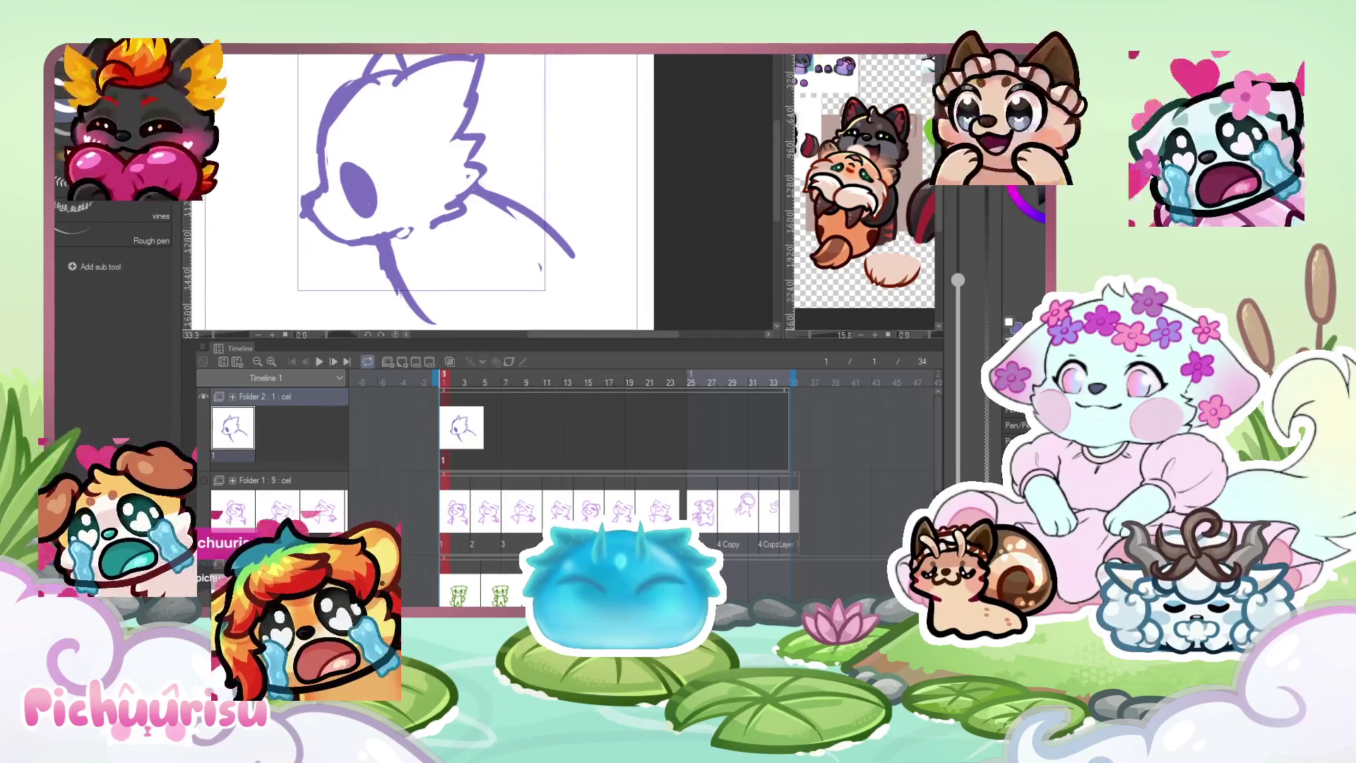
pyautogui.hotkey('ctrl', 'y')
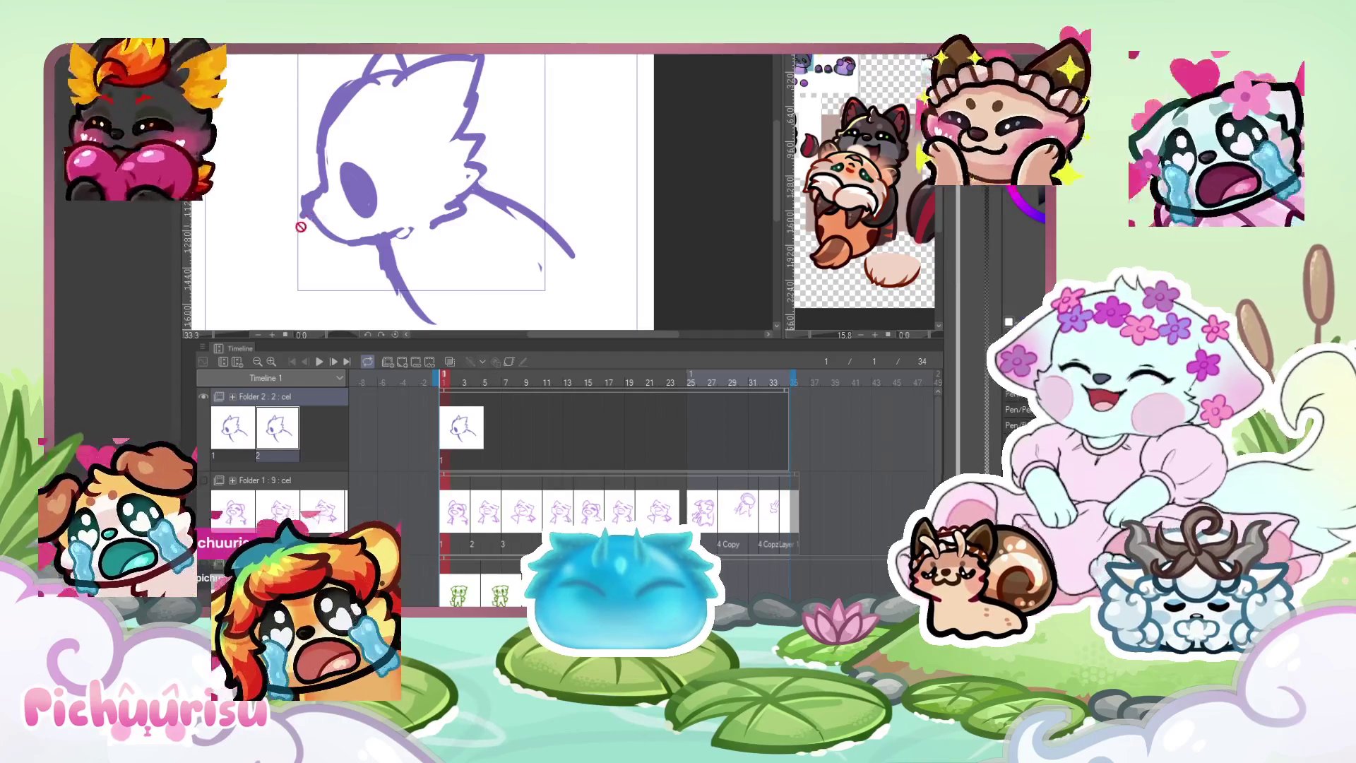
# Assign cel 2 to frame 4 and cel 1 to frame 7, forming a 1-2-1-2 sequence.
pyautogui.click(475, 394)
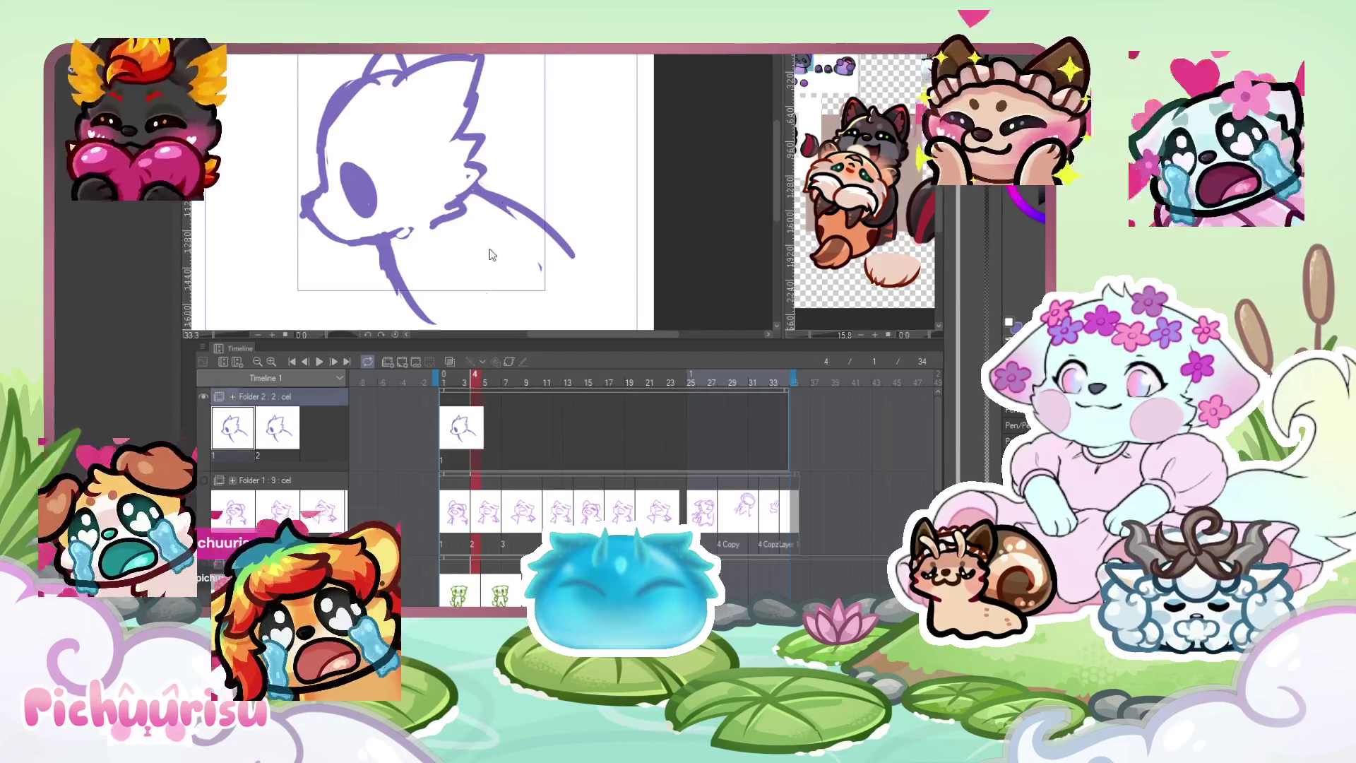
pyautogui.hotkey('ctrl', 'shift', 'alt', 'n')
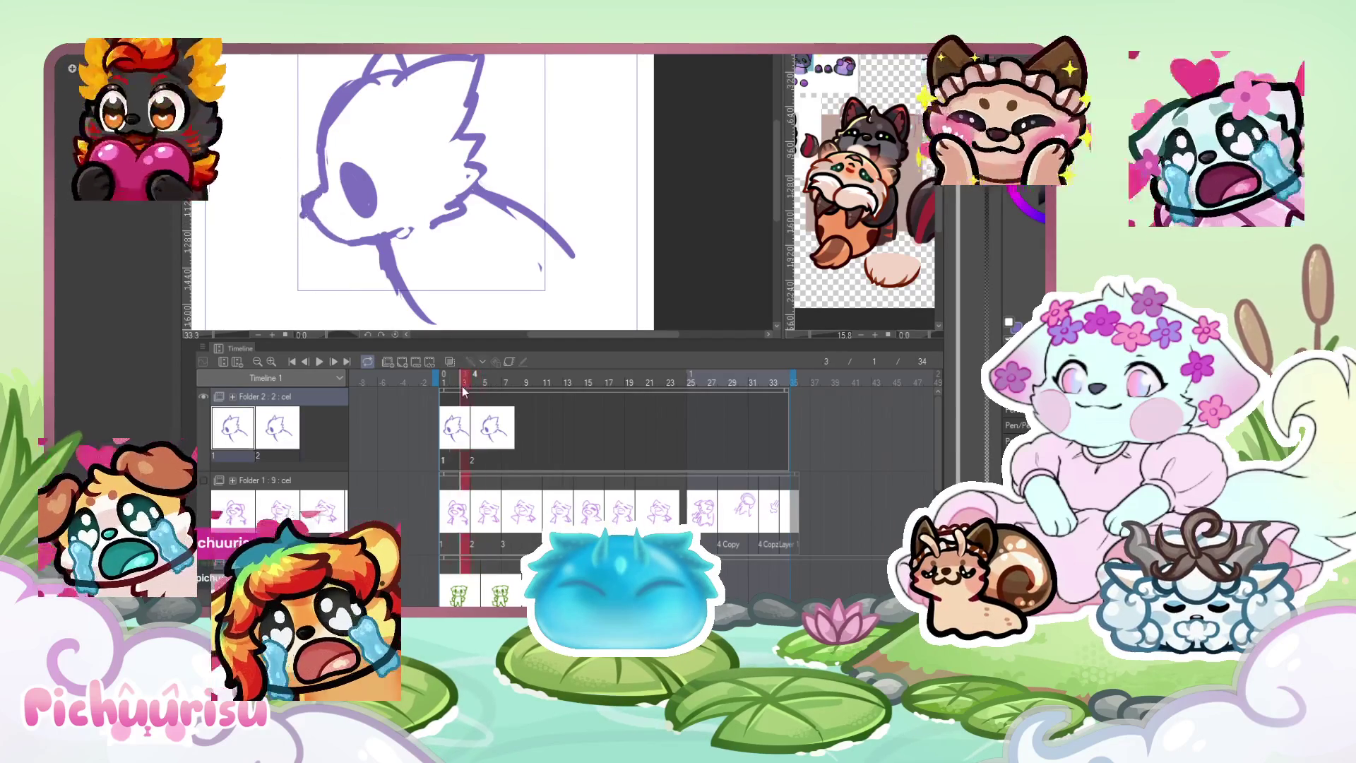
pyautogui.press('Right')
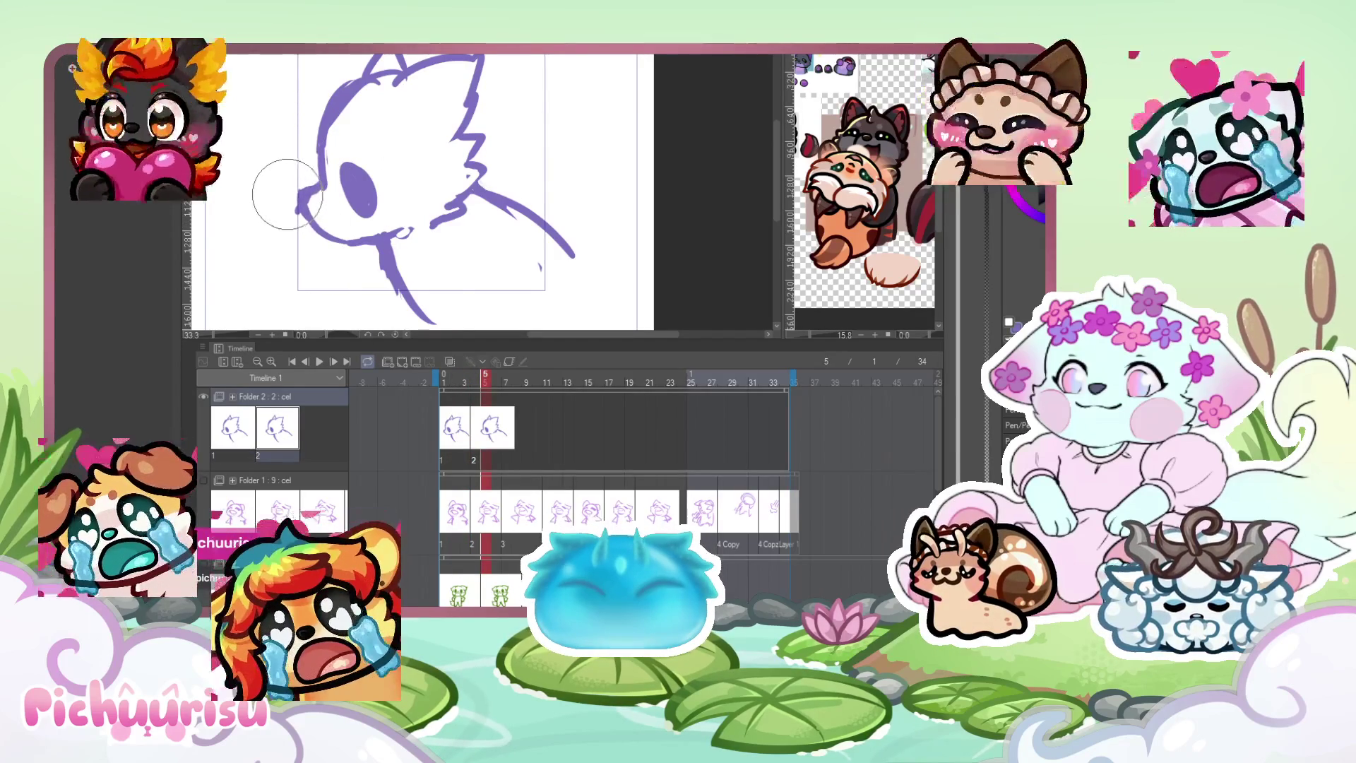
pyautogui.click(472, 387)
pyautogui.moveTo(472, 391); pyautogui.dragTo(498, 390)
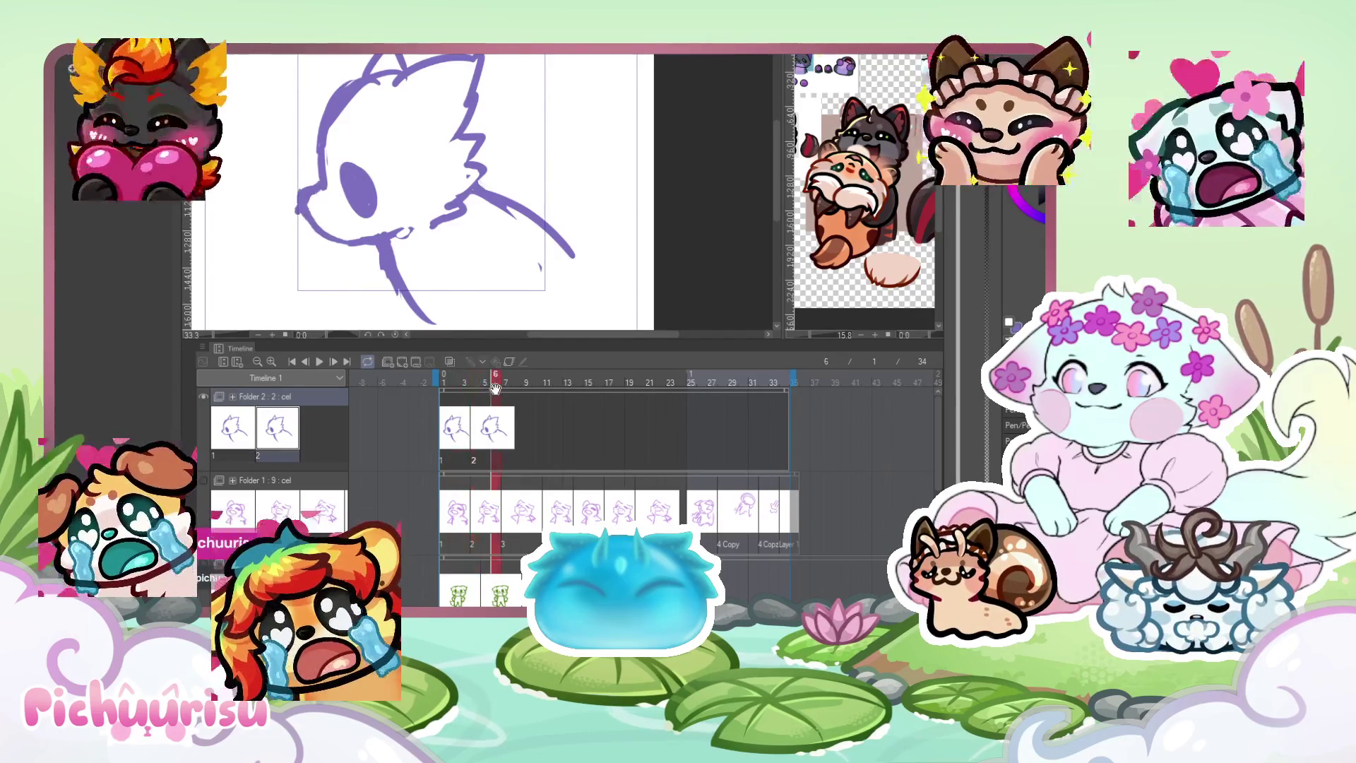
pyautogui.moveTo(527, 460); pyautogui.dragTo(443, 407)
pyautogui.click(471, 417)
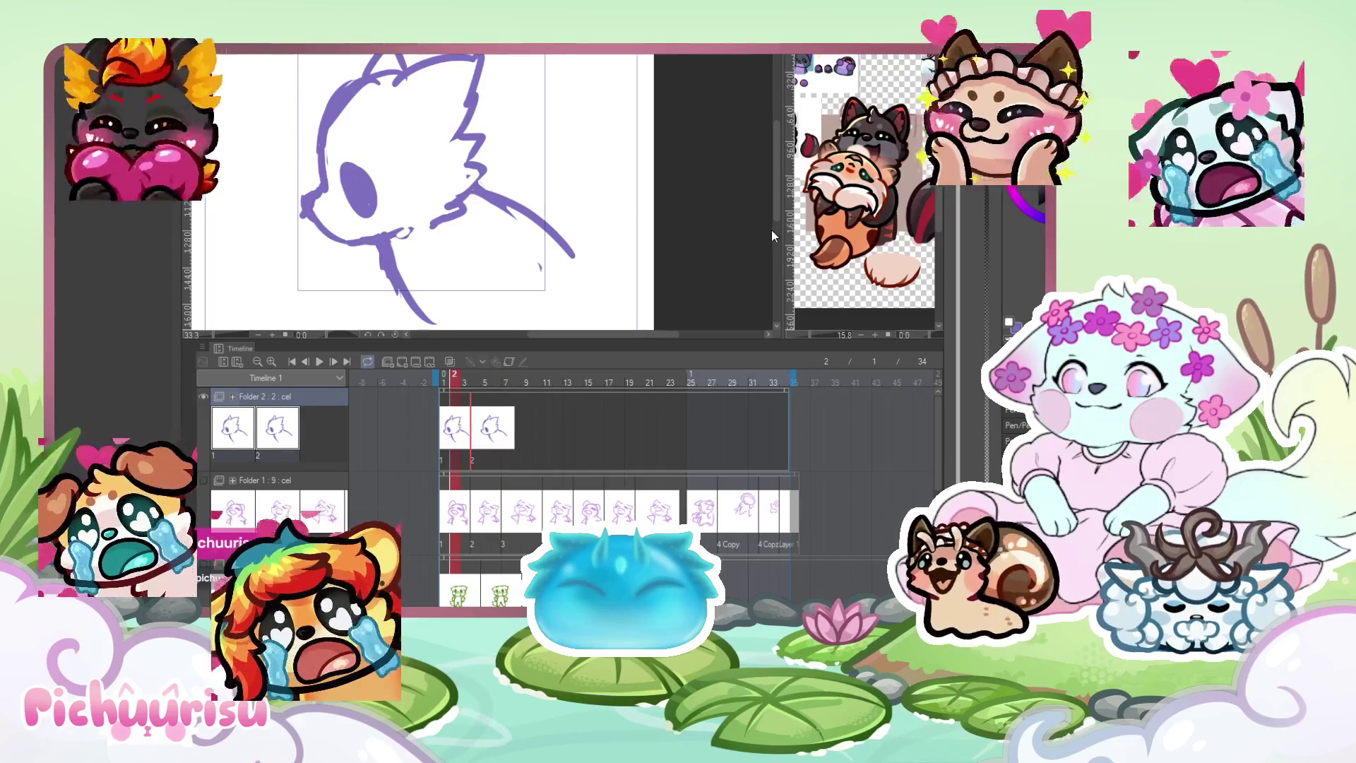
pyautogui.click(510, 406)
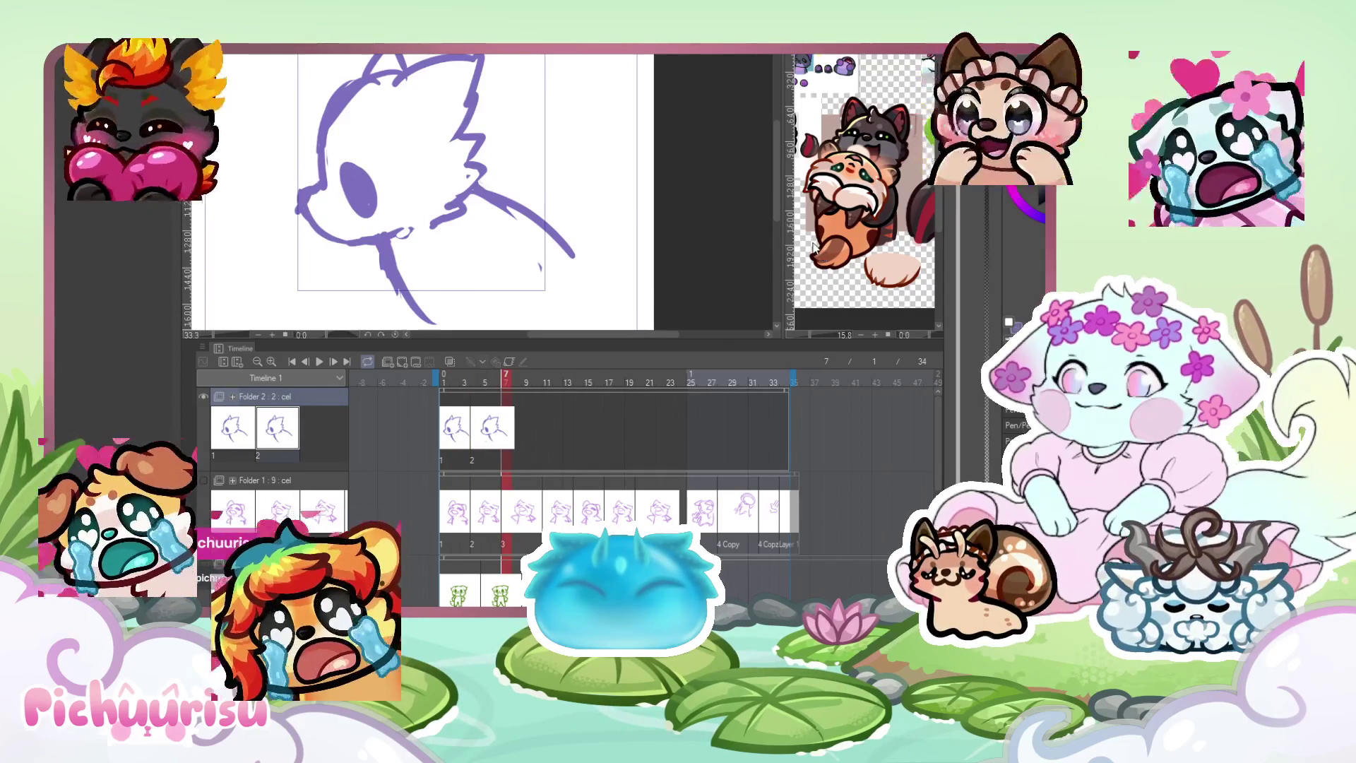
pyautogui.hotkey('ctrl', 'v')
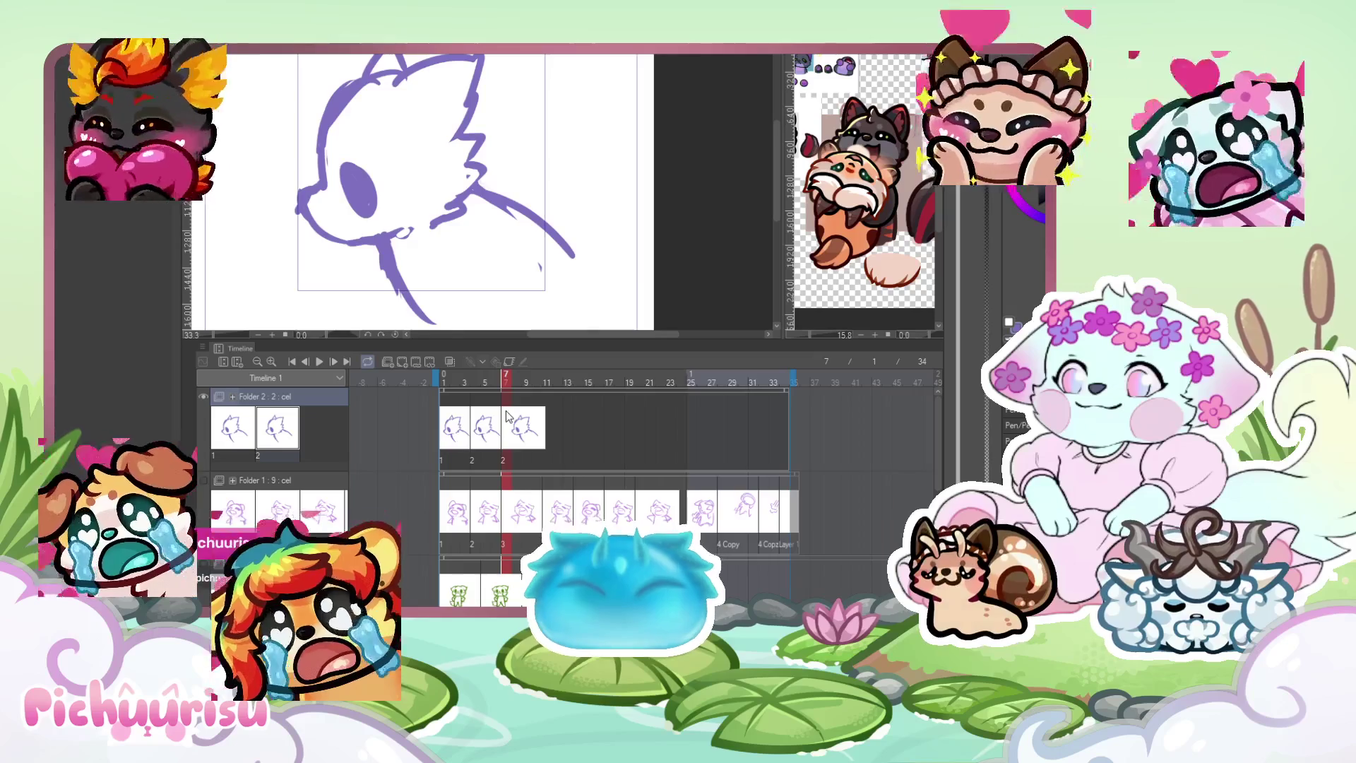
pyautogui.press('1')
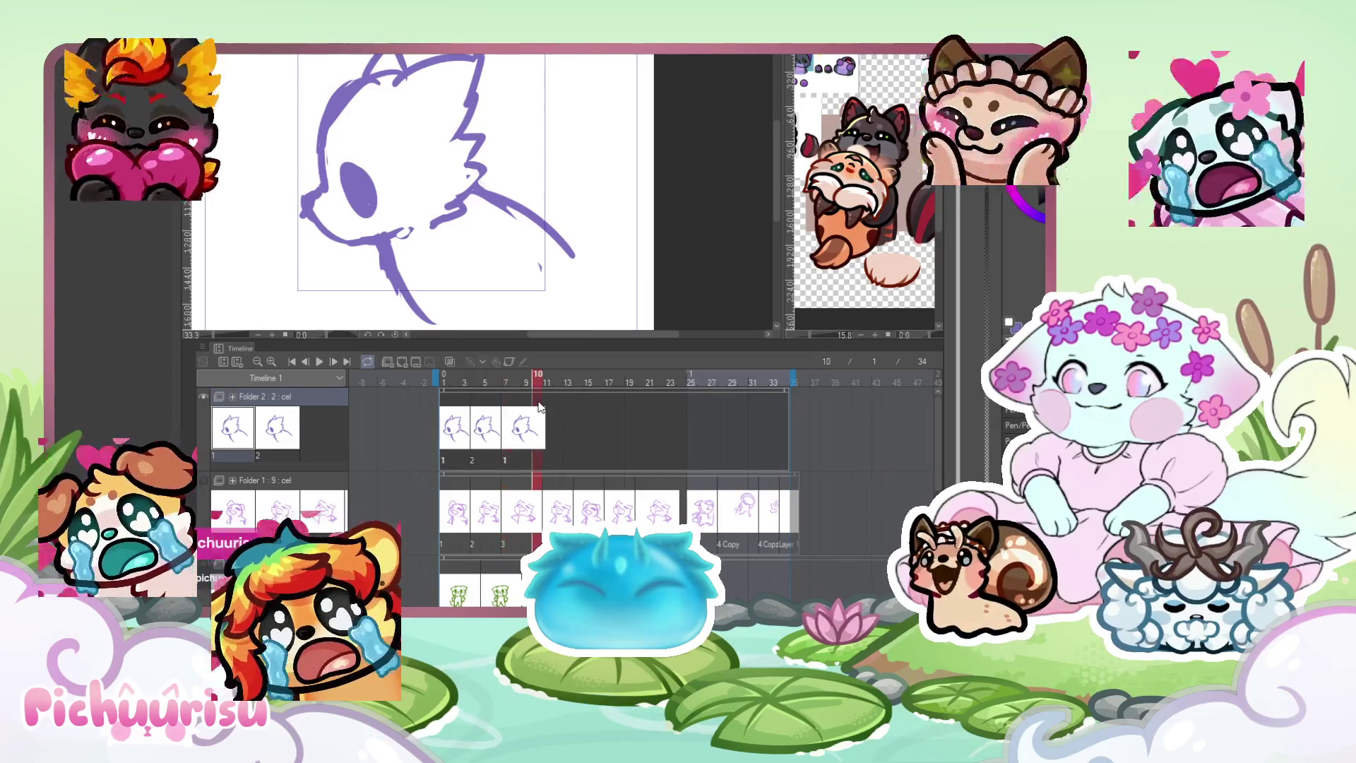
pyautogui.press('2')
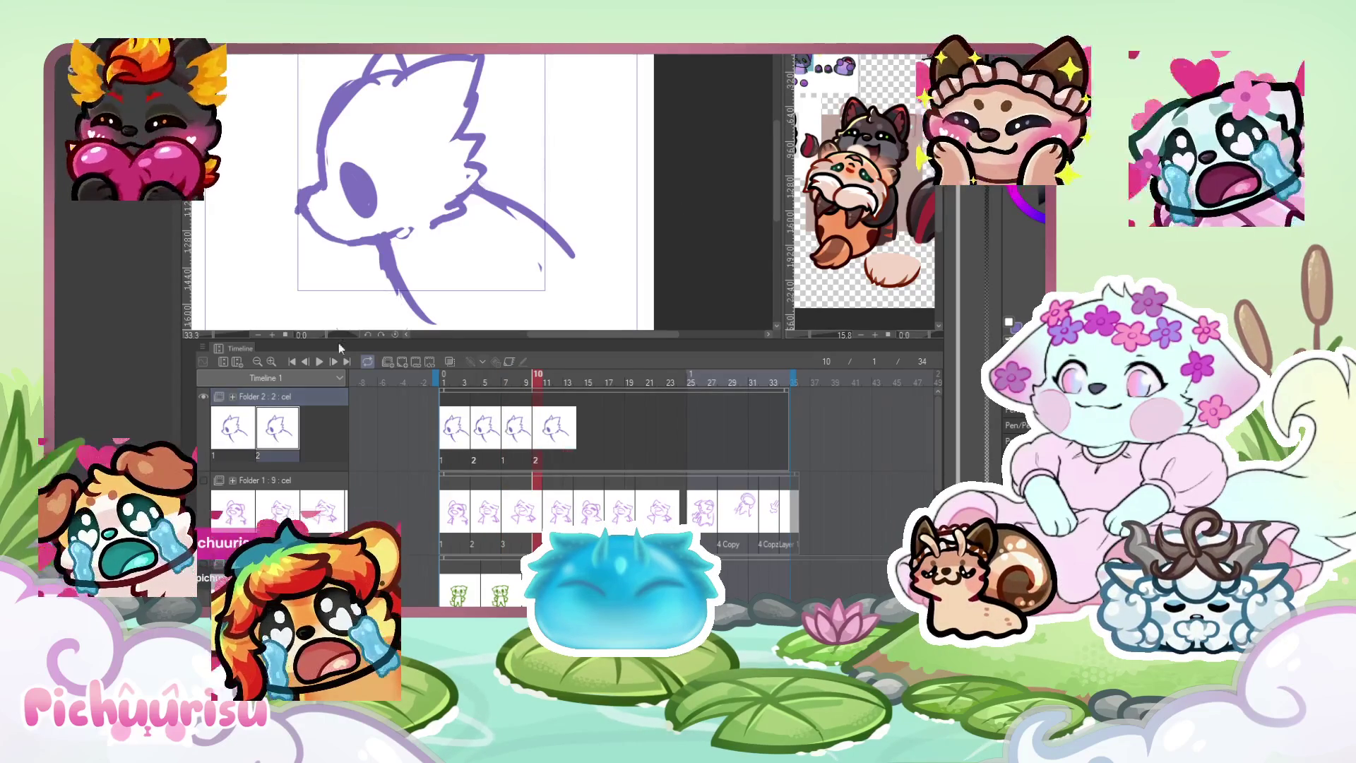
# Play and stop the head-turn preview, then add blank cel 3 at frame 13.
pyautogui.click(320, 361)
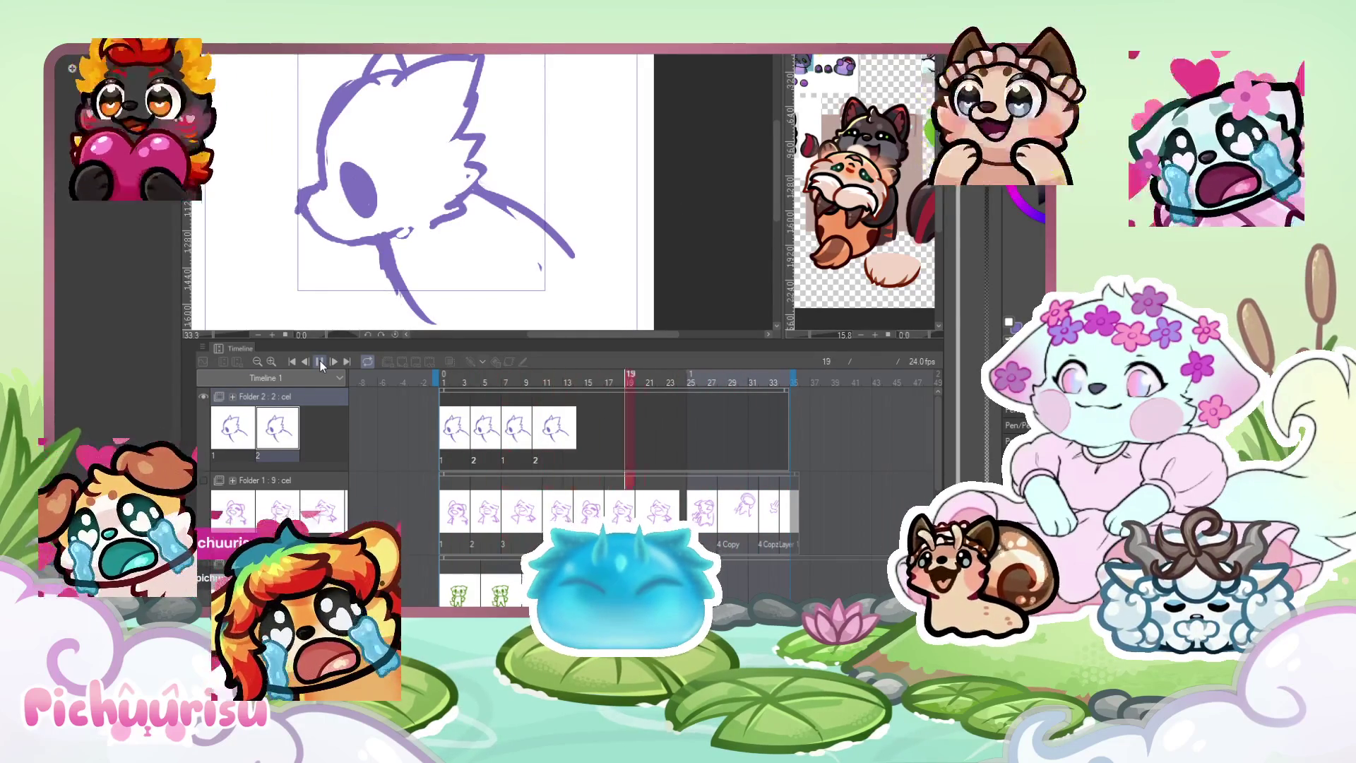
pyautogui.click(320, 362)
pyautogui.click(566, 403)
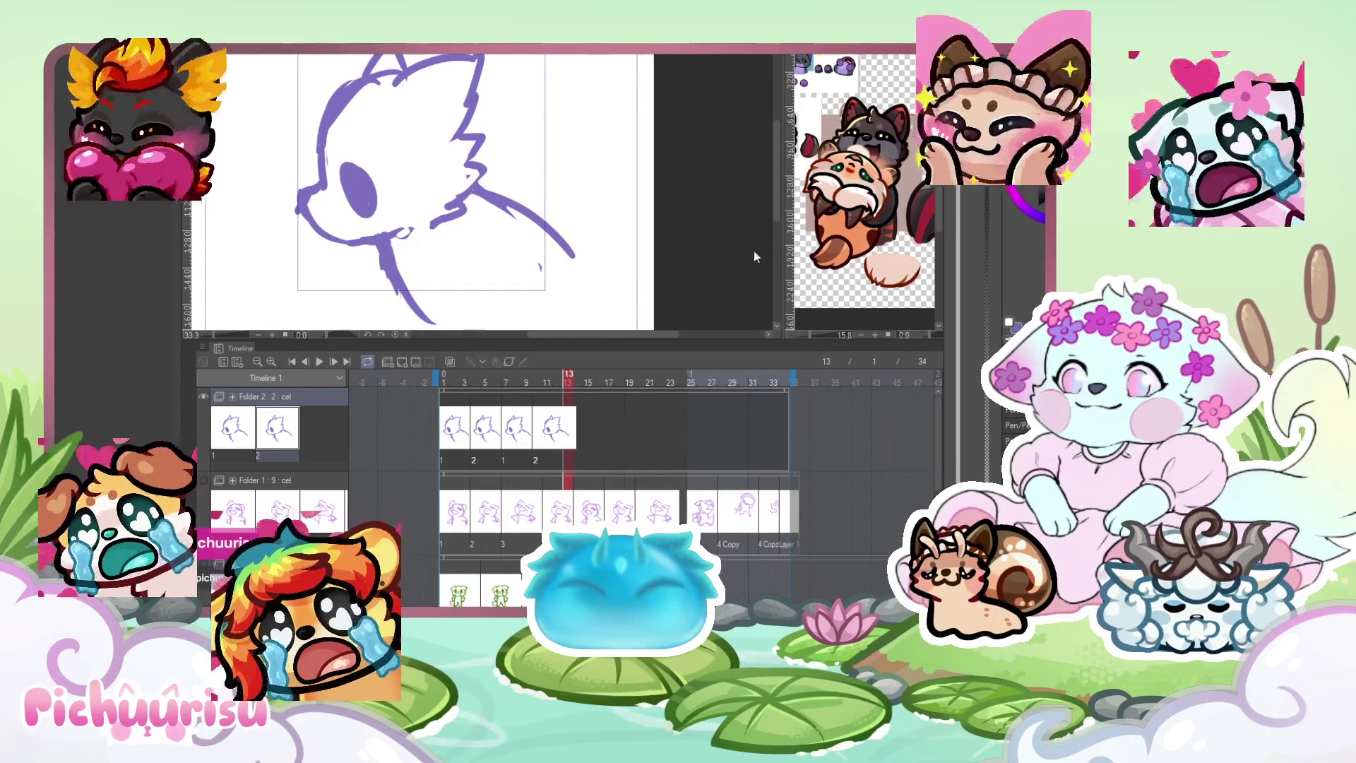
pyautogui.click(404, 359)
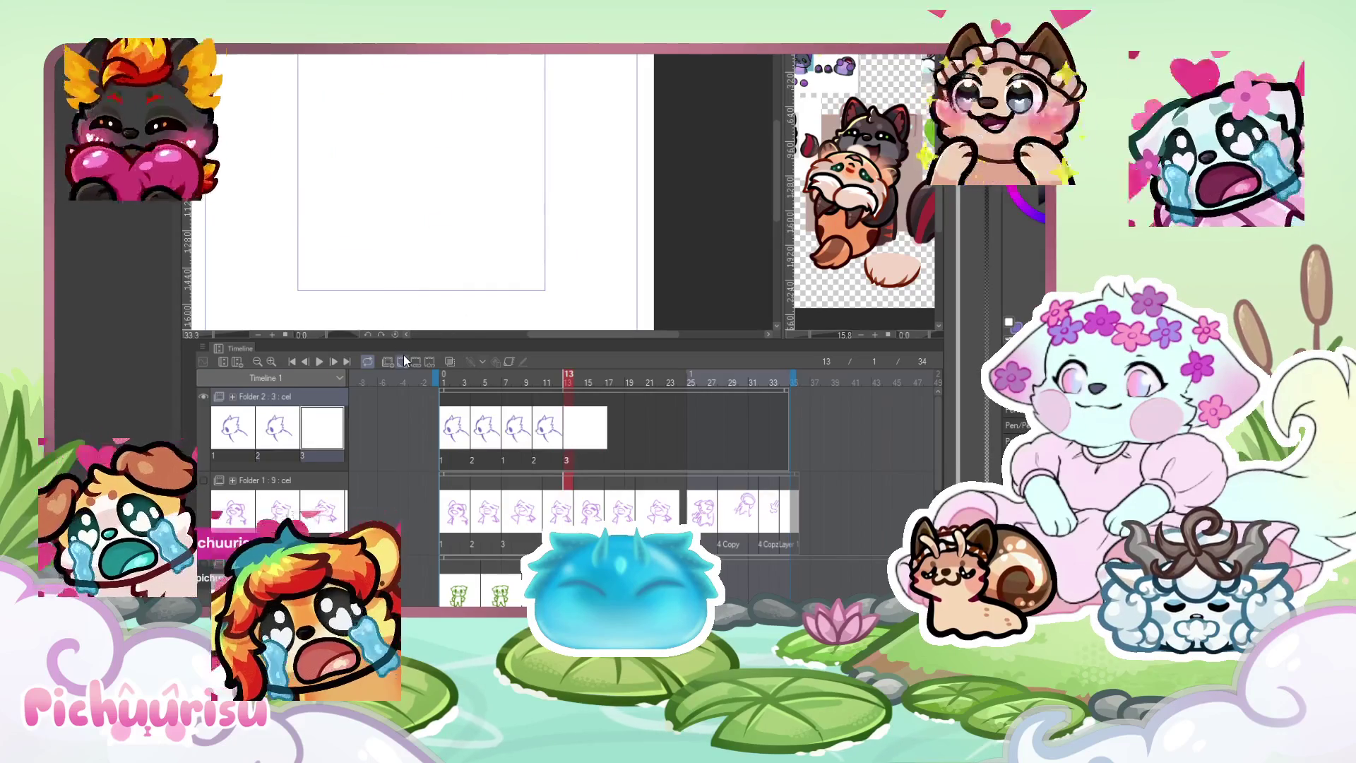
# With onion skin on, sketch the head's top and right side on cel 3 at frame 13.
pyautogui.click(447, 360)
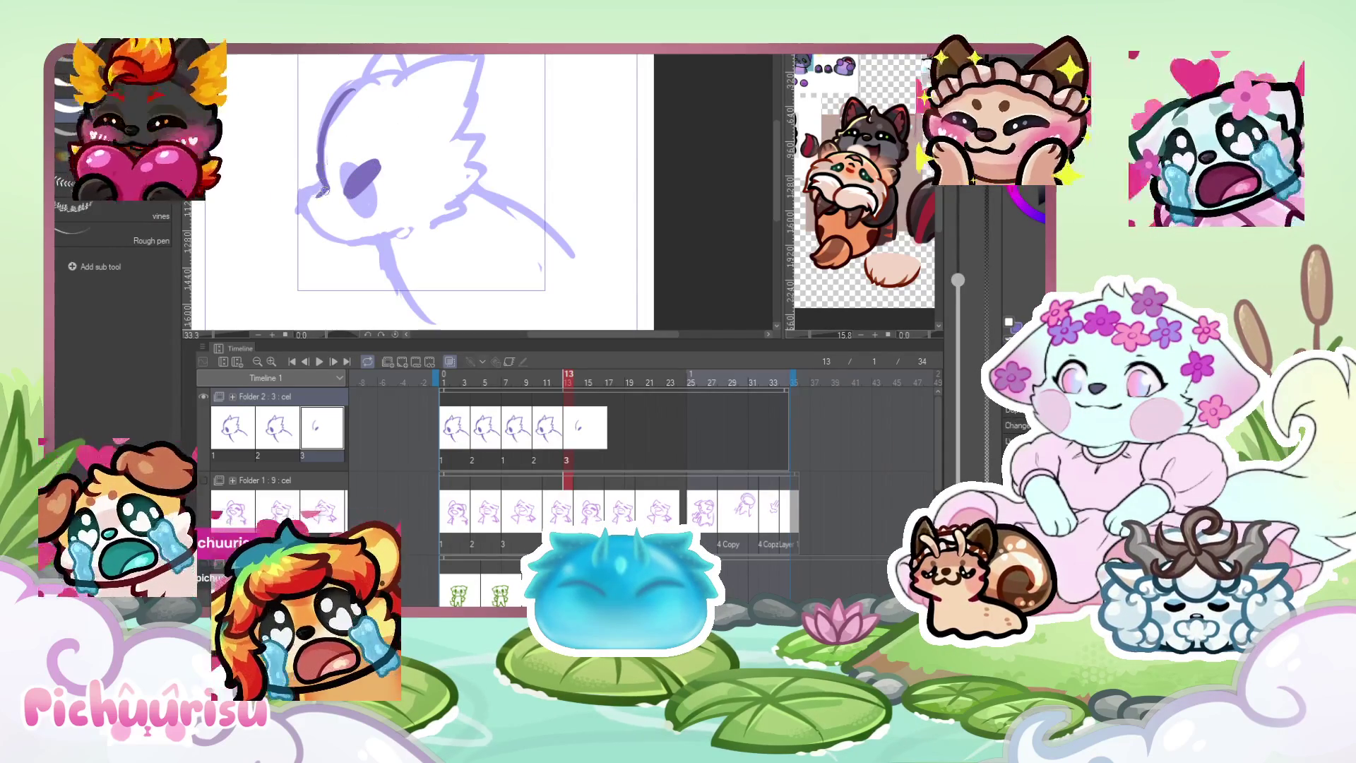
pyautogui.moveTo(388, 83)
pyautogui.mouseDown()
pyautogui.moveTo(480, 62)
pyautogui.moveTo(462, 121)
pyautogui.mouseUp()
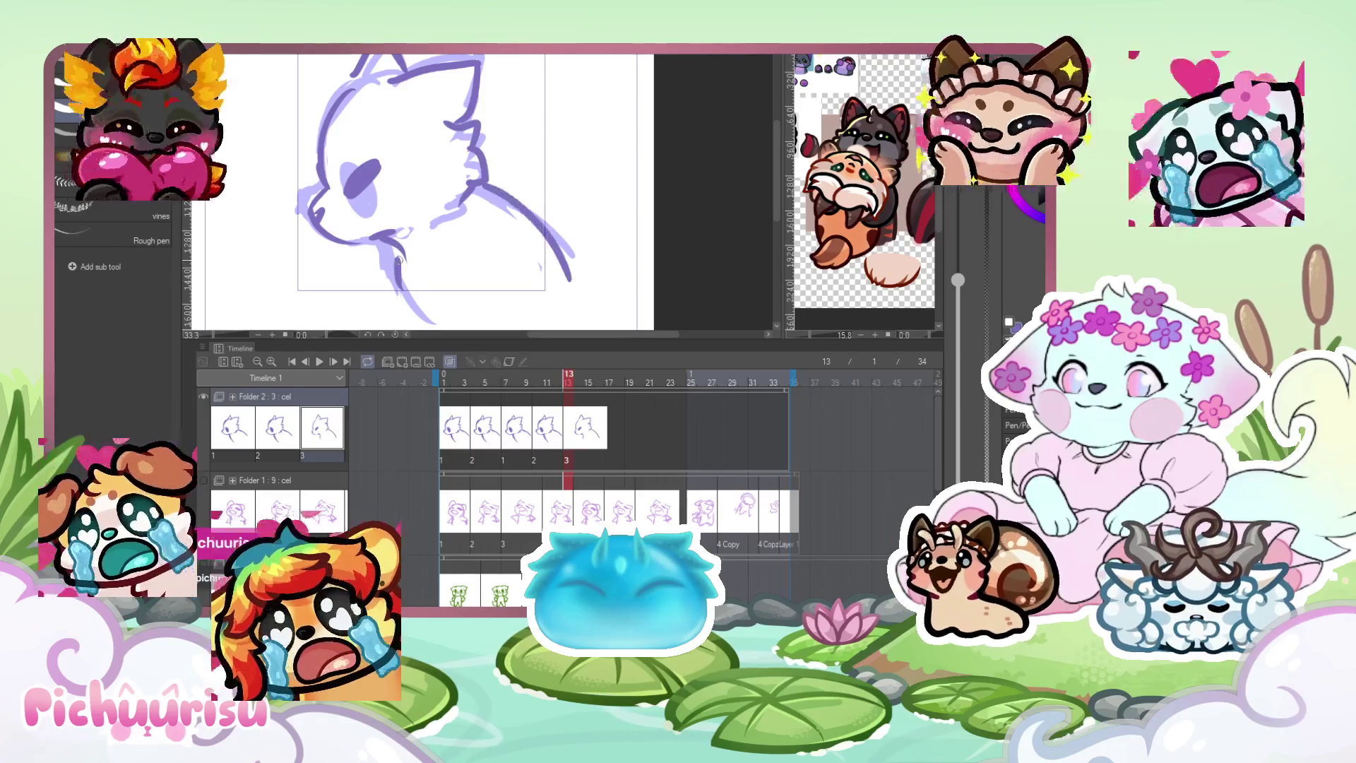
pyautogui.hotkey('ctrl', '-')
pyautogui.hotkey('ctrl', '-')
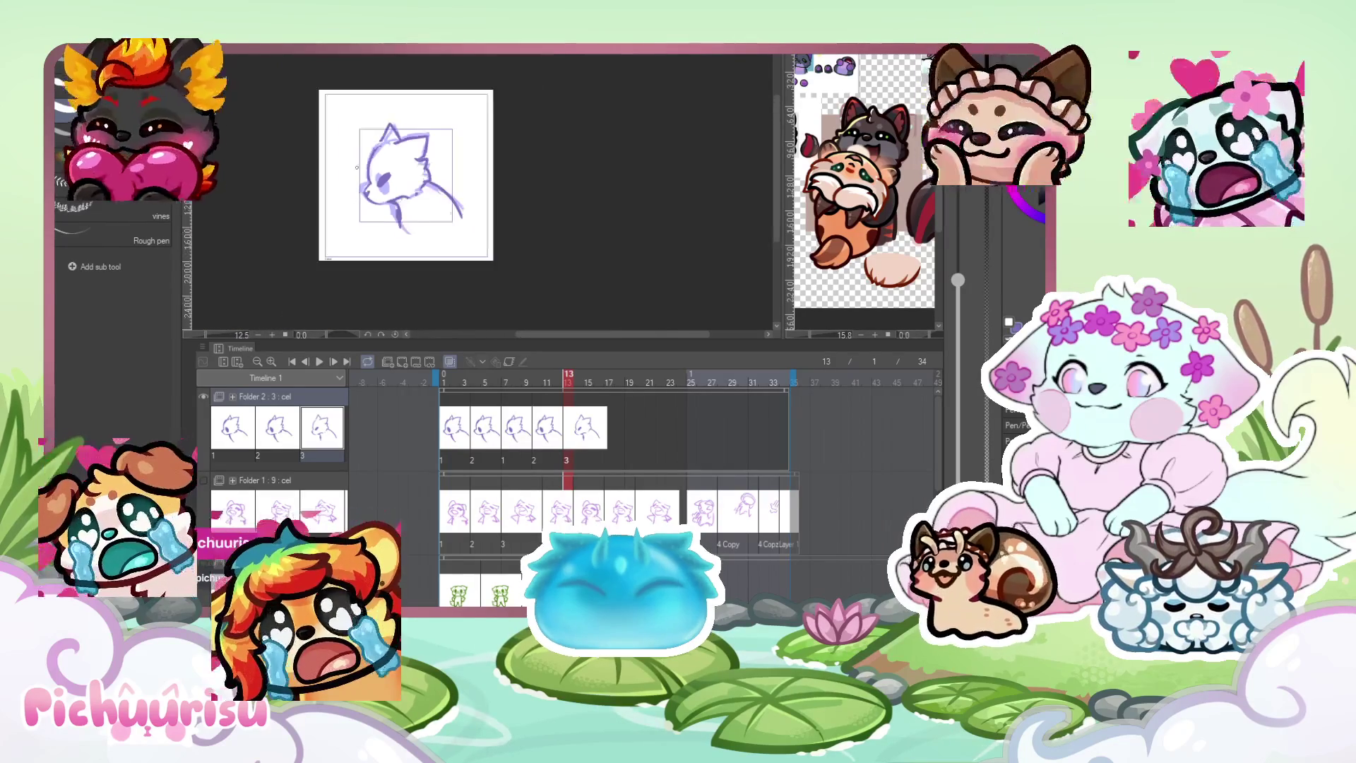
pyautogui.click(578, 389)
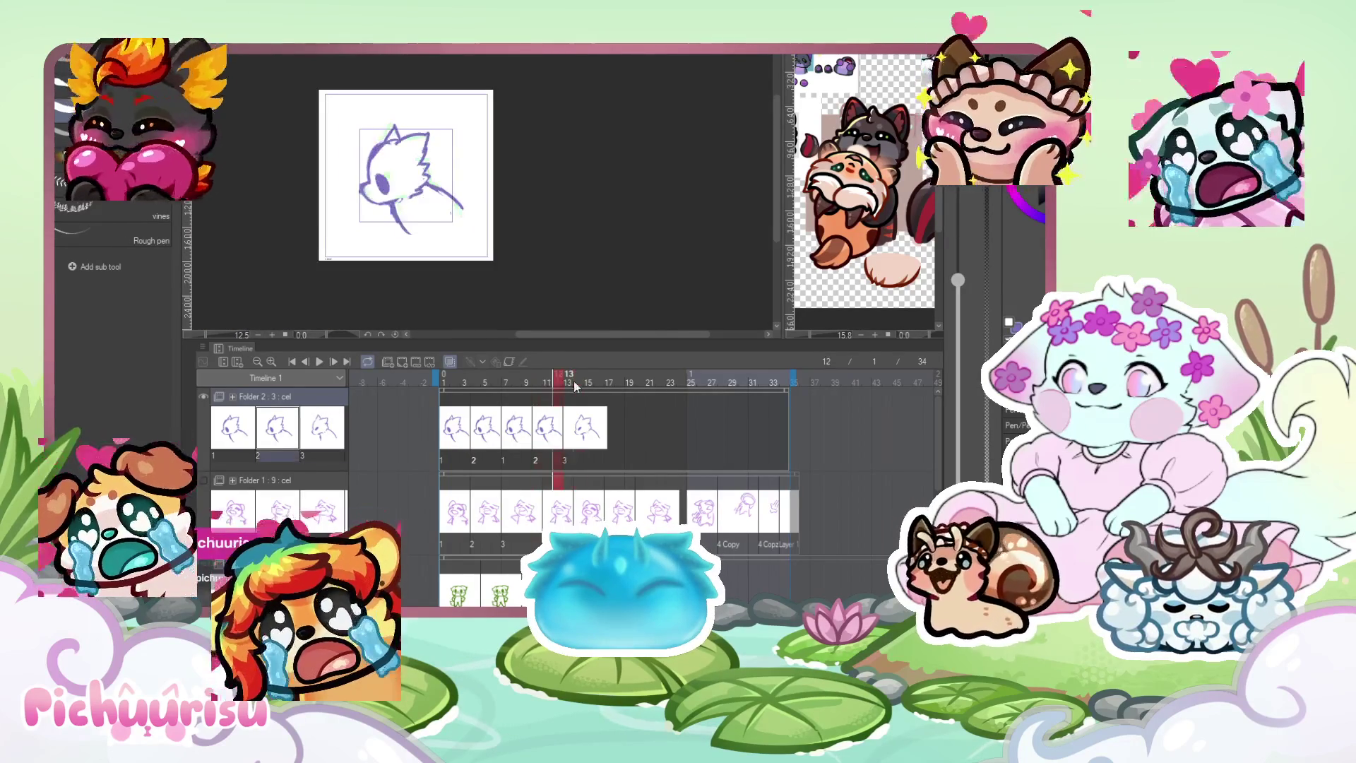
pyautogui.hotkey('ctrl', '+')
pyautogui.hotkey('ctrl', '+')
pyautogui.hotkey('ctrl', '-')
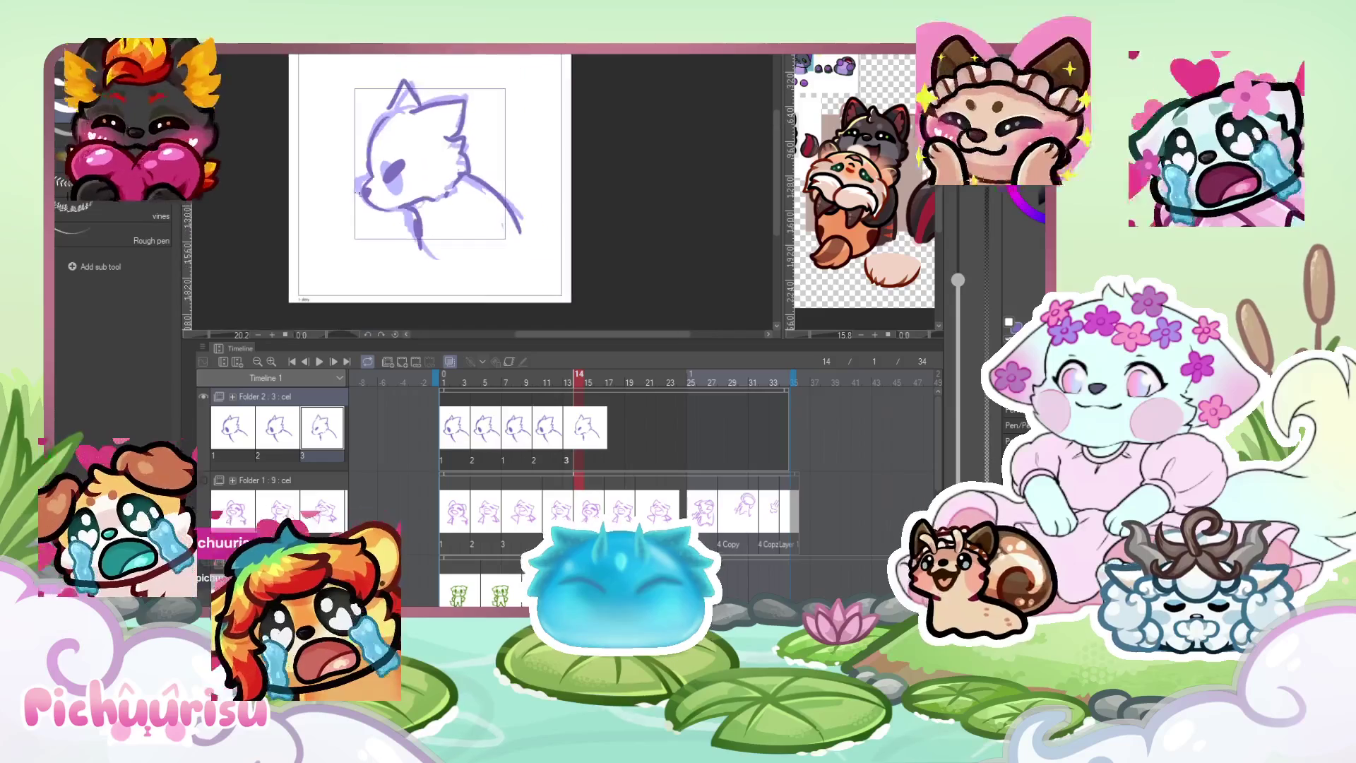
pyautogui.click(554, 421)
pyautogui.click(554, 422)
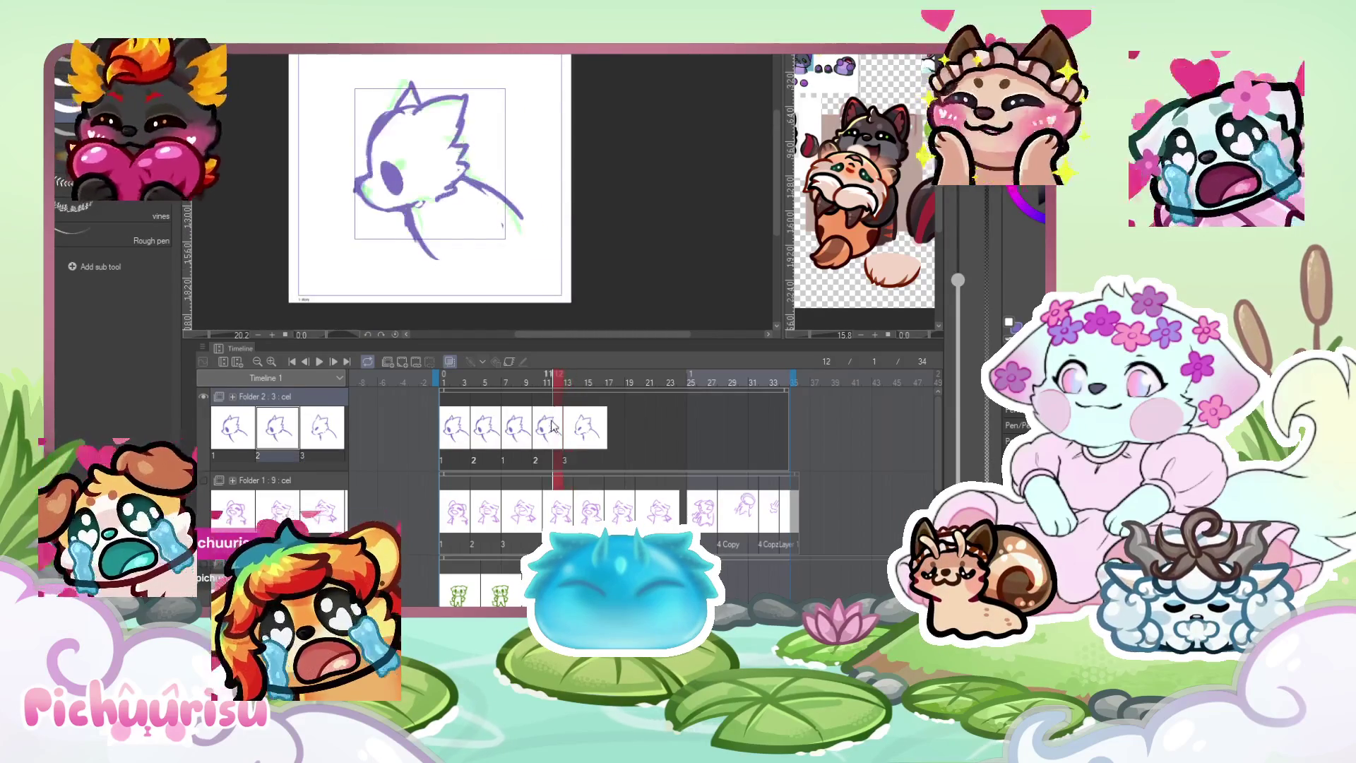
pyautogui.moveTo(501, 384); pyautogui.dragTo(599, 388)
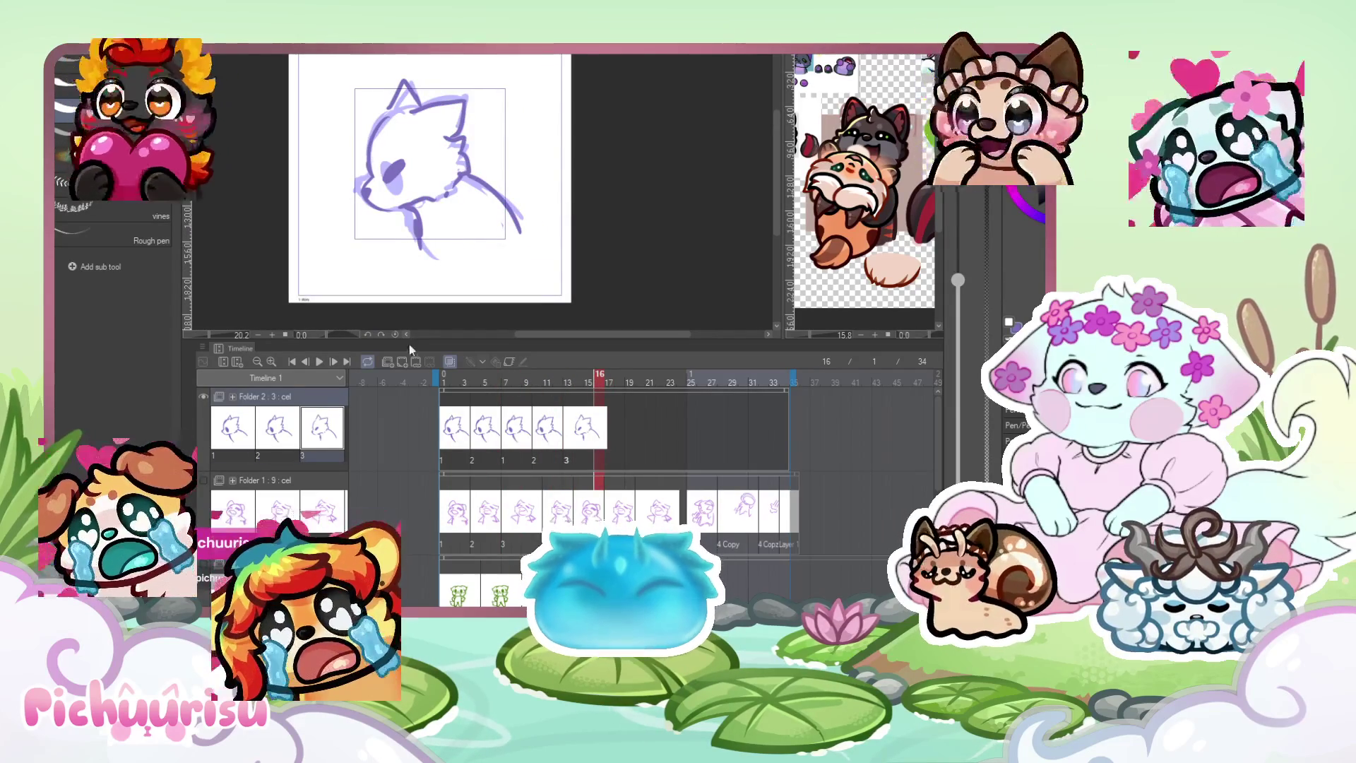
# Add cel 4 at frame 16 and sketch its head outline, muzzle, ears, jaw and neck.
pyautogui.click(404, 359)
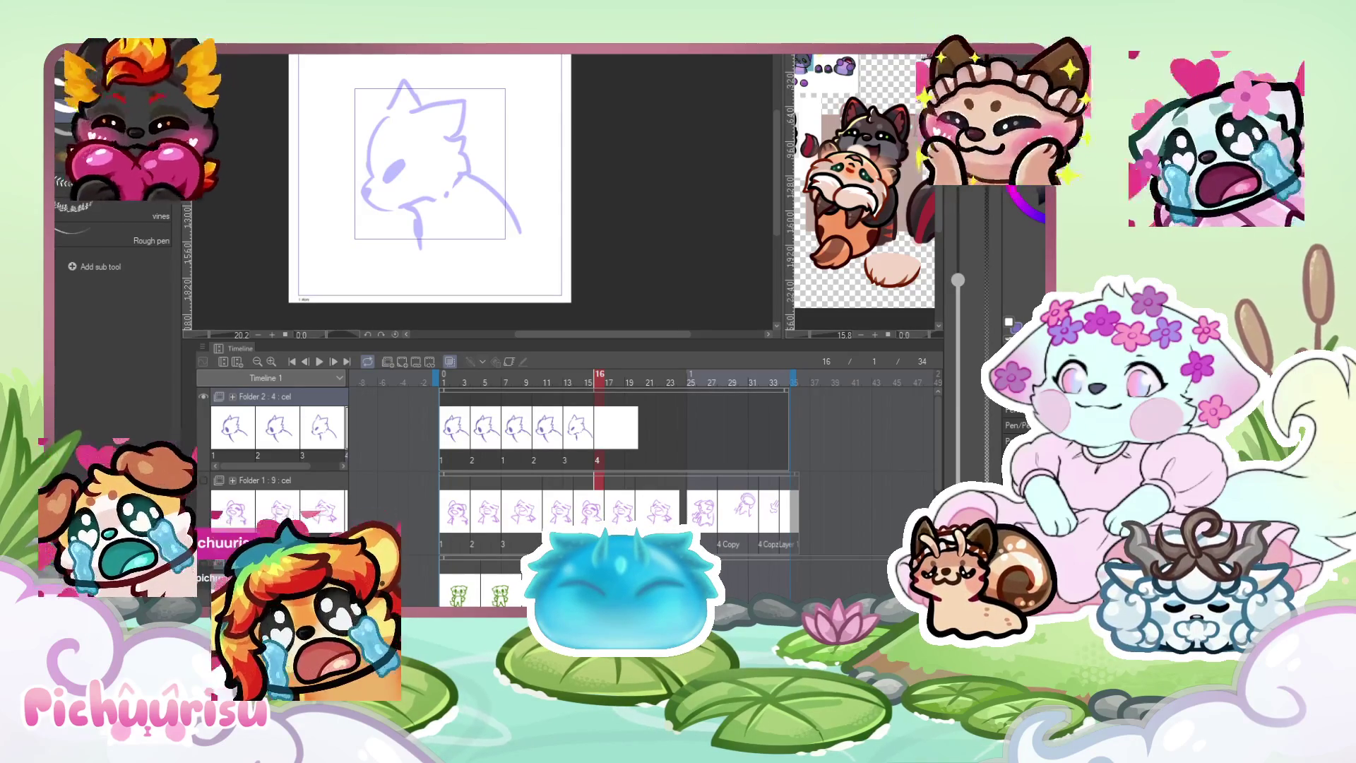
pyautogui.scroll(2, 572, 179)
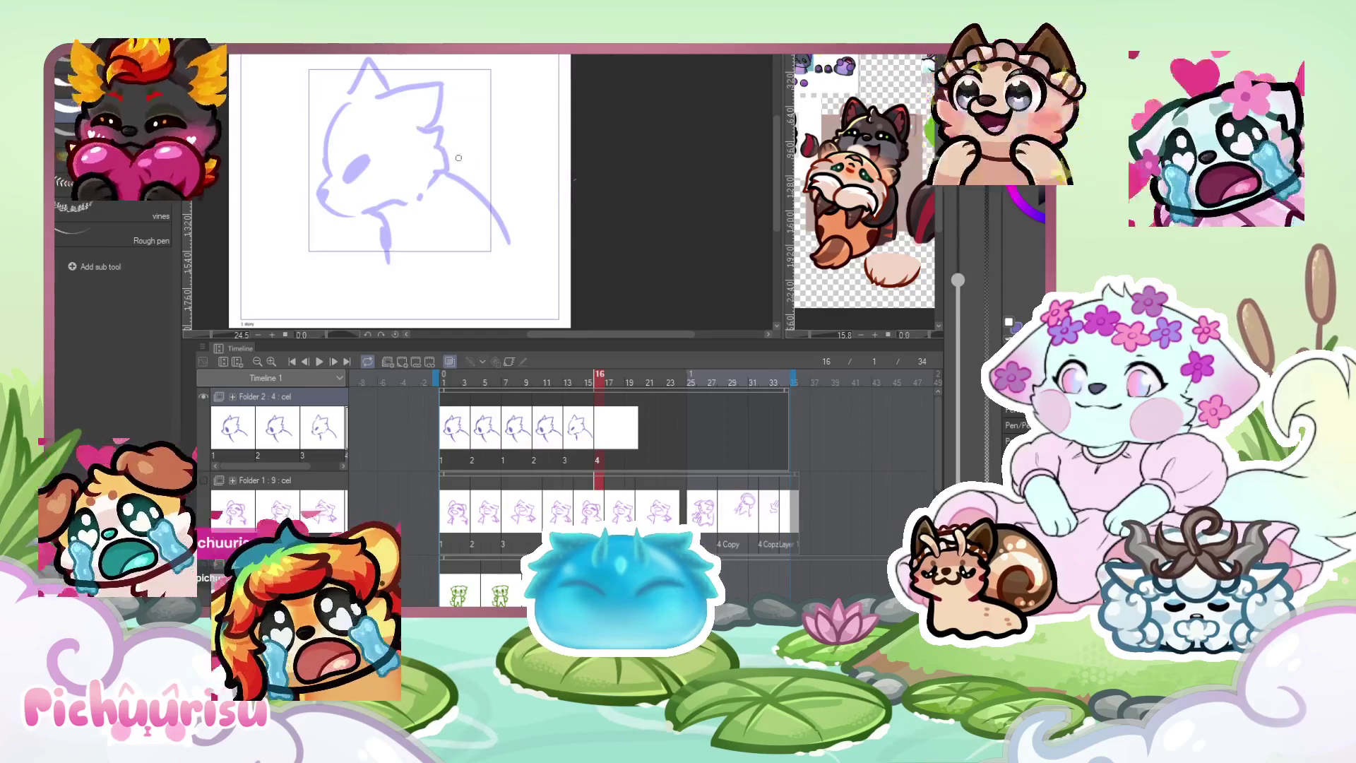
pyautogui.moveTo(463, 100); pyautogui.dragTo(458, 157)
pyautogui.moveTo(385, 65)
pyautogui.mouseDown()
pyautogui.moveTo(351, 140)
pyautogui.moveTo(387, 133)
pyautogui.moveTo(367, 198)
pyautogui.mouseUp()
pyautogui.moveTo(344, 143)
pyautogui.mouseDown()
pyautogui.moveTo(332, 164)
pyautogui.moveTo(390, 202)
pyautogui.mouseUp()
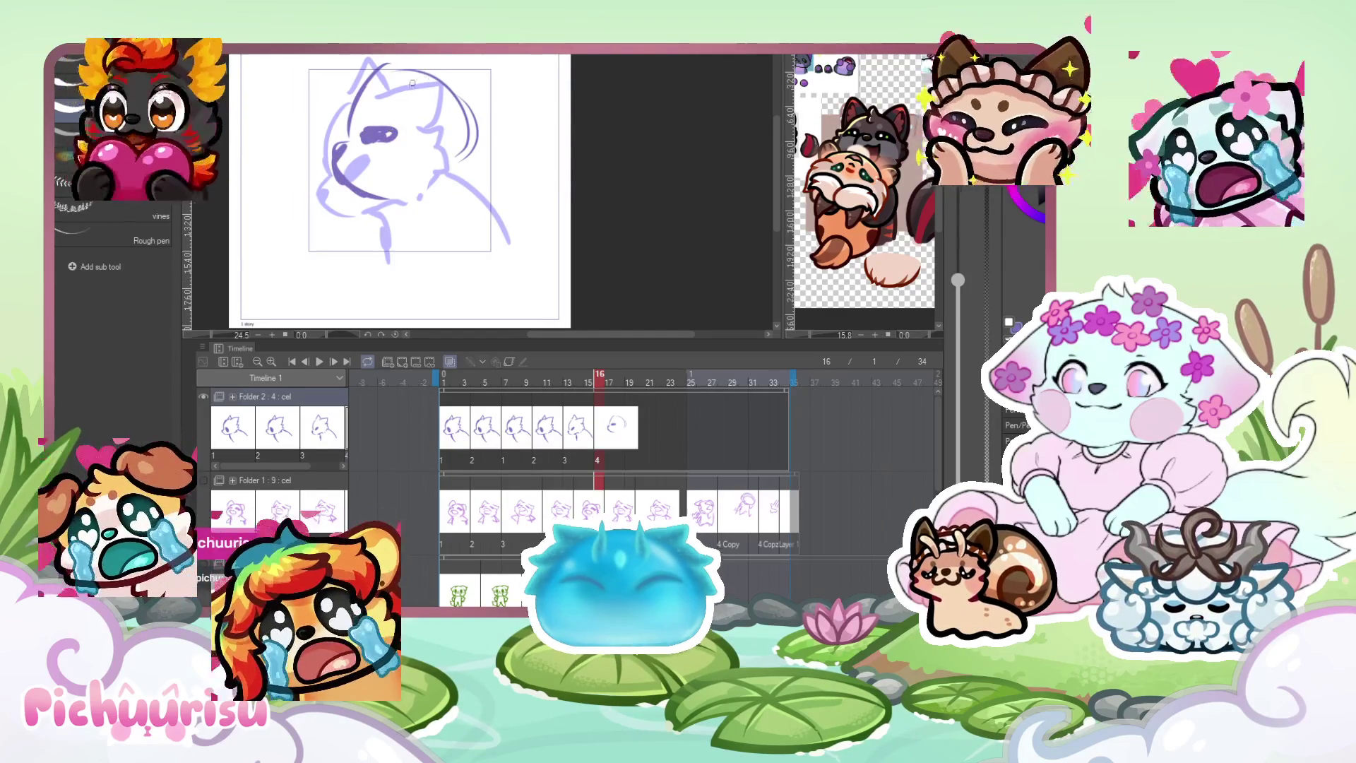
pyautogui.moveTo(468, 57); pyautogui.dragTo(483, 97)
pyautogui.moveTo(449, 56); pyautogui.dragTo(413, 79)
pyautogui.moveTo(346, 177); pyautogui.dragTo(413, 209)
pyautogui.moveTo(461, 98)
pyautogui.mouseDown()
pyautogui.moveTo(487, 139)
pyautogui.moveTo(502, 229)
pyautogui.mouseUp()
pyautogui.moveTo(386, 195); pyautogui.dragTo(389, 276)
pyautogui.scroll(-1, 361, 127)
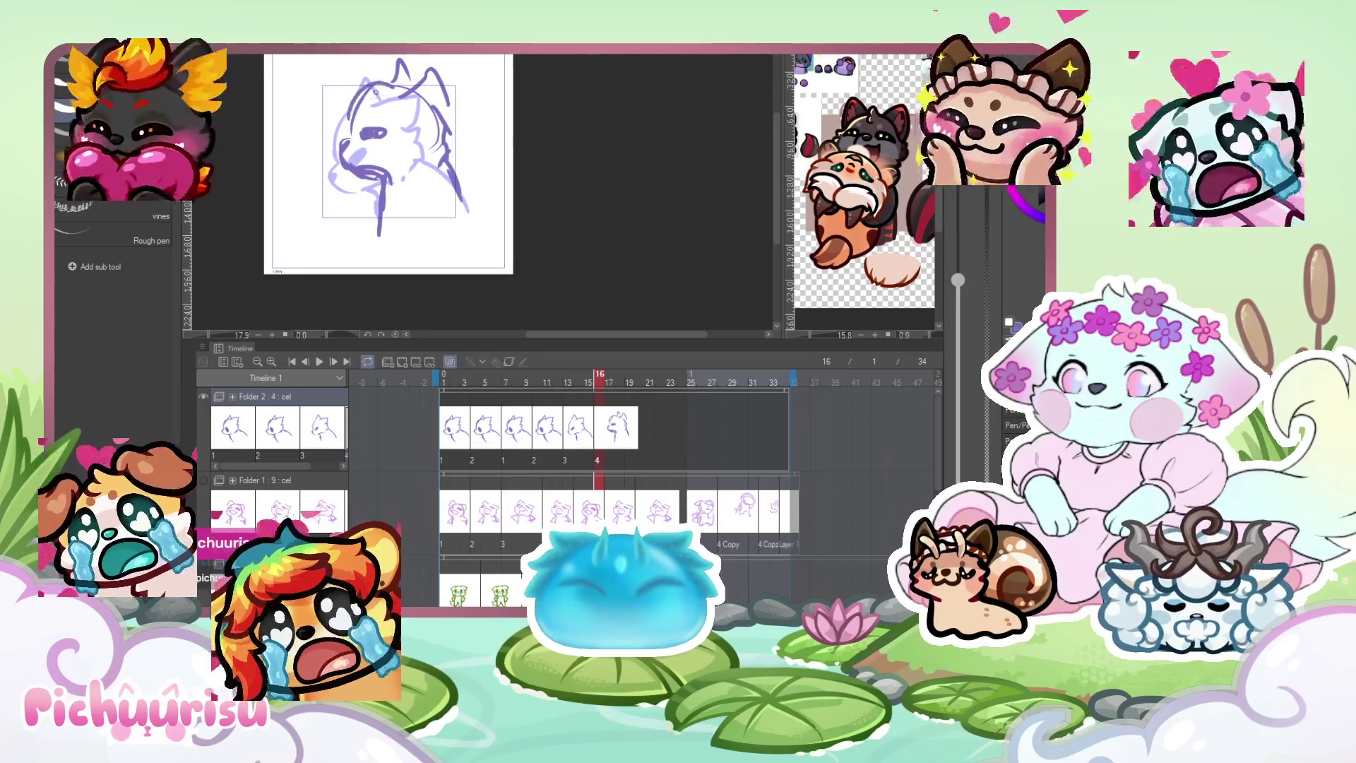
# Add a blank cel 5 at frame 19.
pyautogui.click(620, 382)
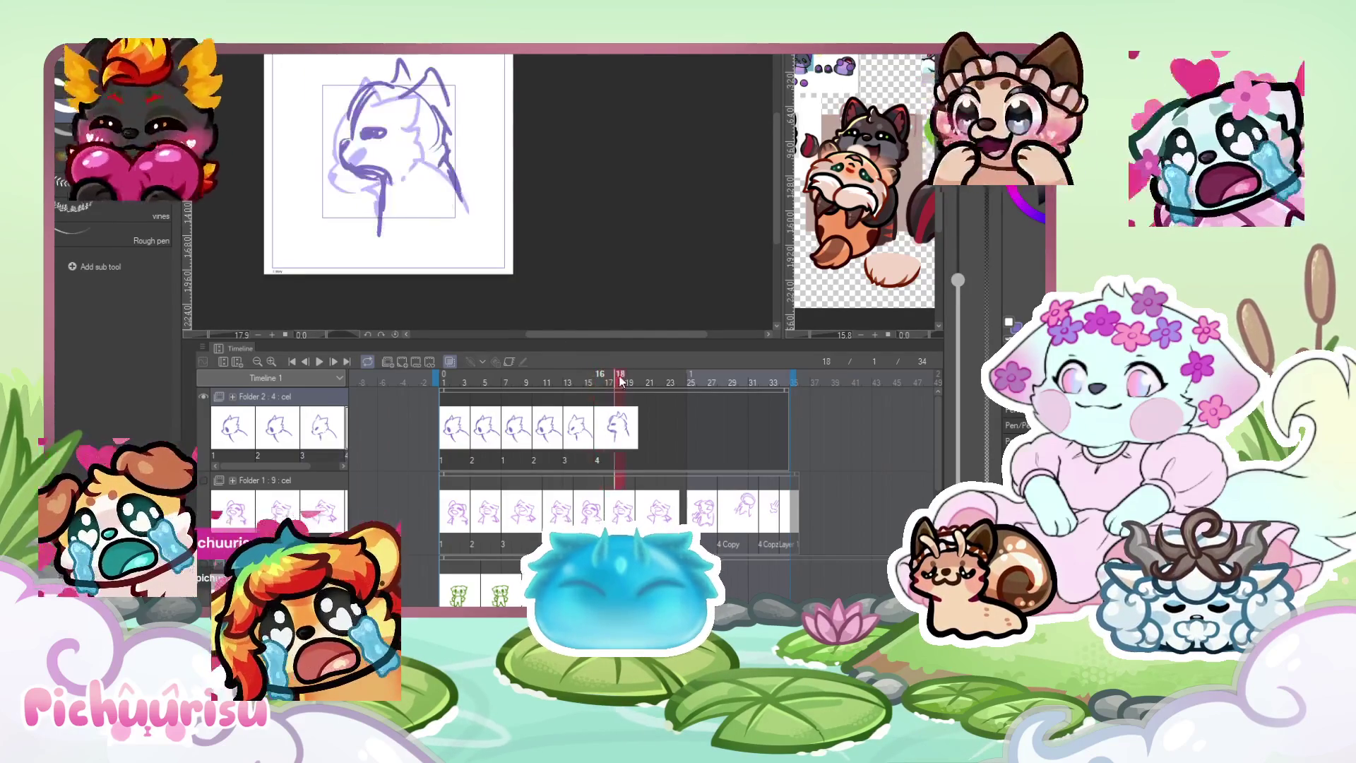
pyautogui.click(401, 361)
pyautogui.scroll(1, 352, 155)
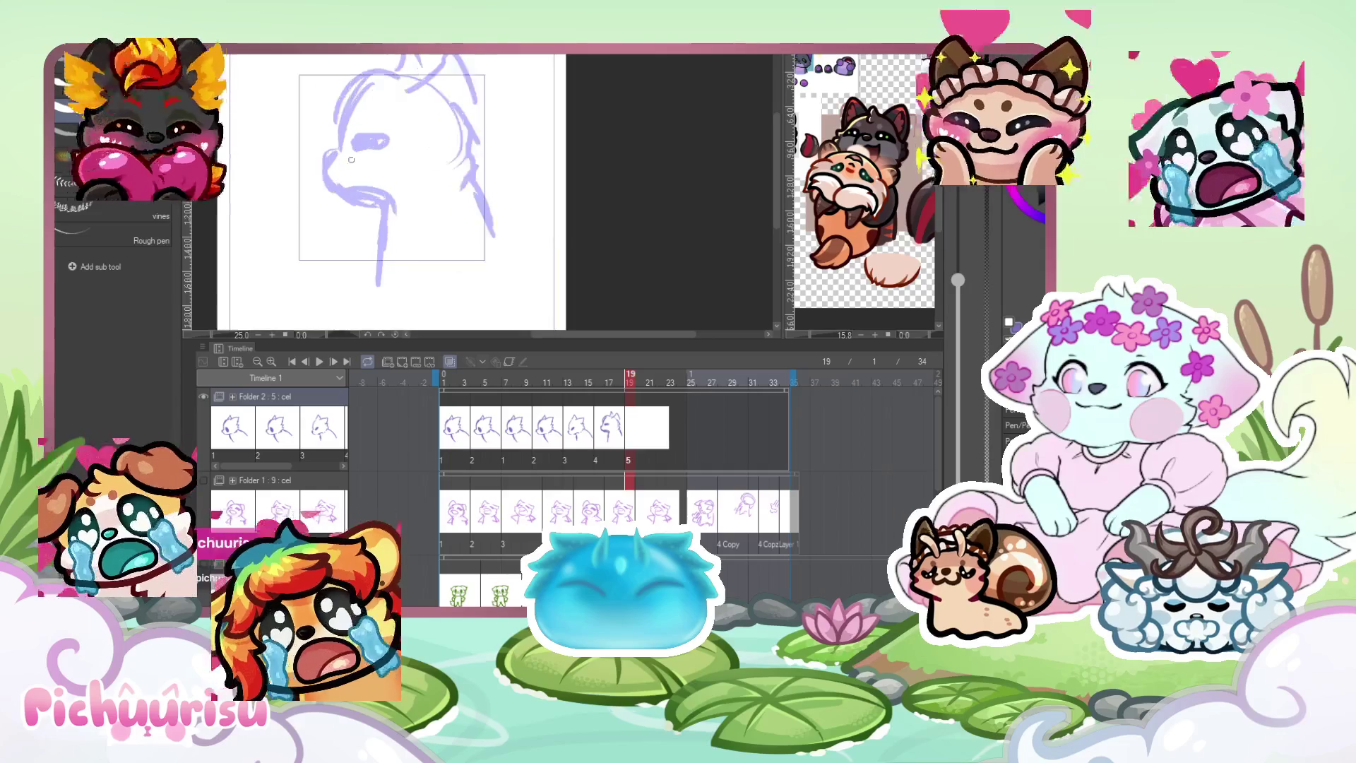
# Sketch cel 5's ears, head contour, neck lines, nose and eye in purple.
pyautogui.scroll(-1, 352, 154)
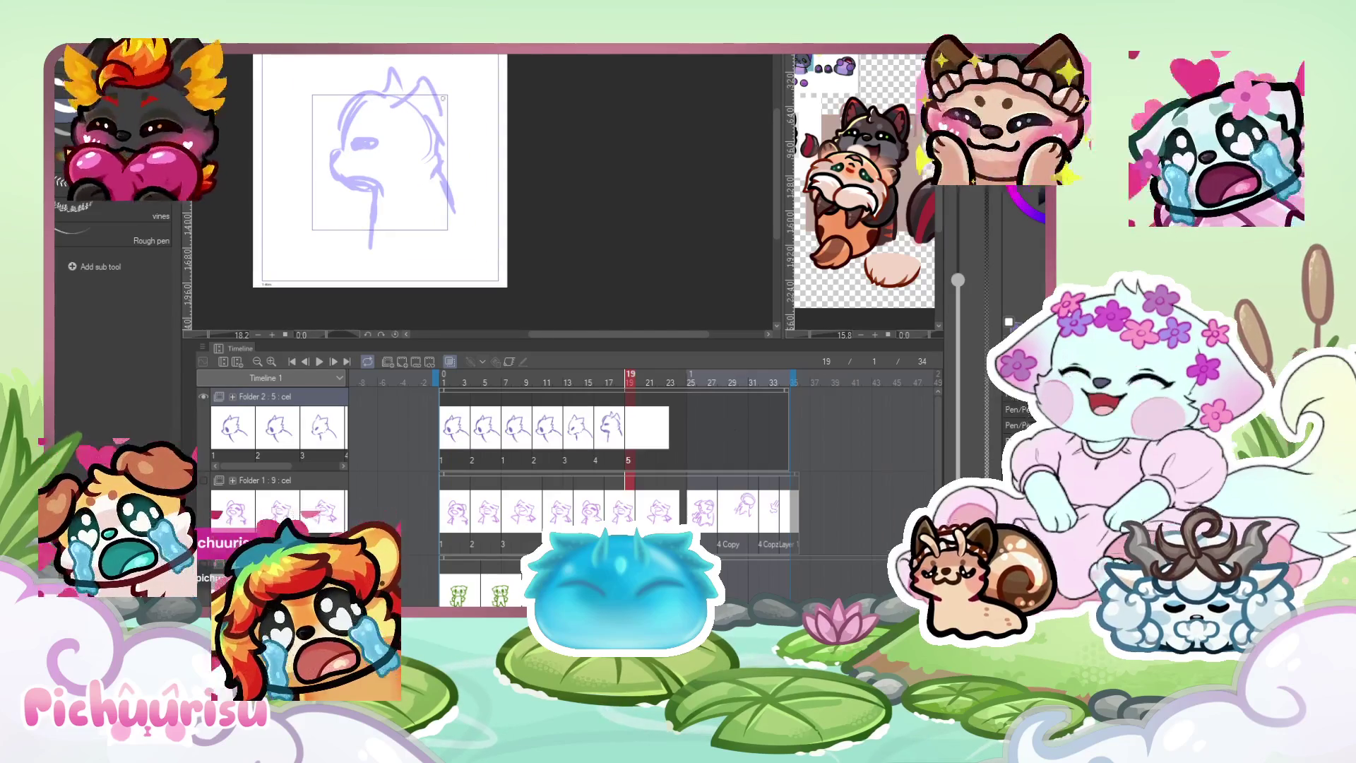
pyautogui.moveTo(406, 91)
pyautogui.mouseDown()
pyautogui.moveTo(340, 166)
pyautogui.moveTo(371, 189)
pyautogui.moveTo(344, 162)
pyautogui.moveTo(454, 89)
pyautogui.moveTo(450, 134)
pyautogui.mouseUp()
pyautogui.moveTo(382, 89)
pyautogui.mouseDown()
pyautogui.moveTo(366, 69)
pyautogui.moveTo(355, 117)
pyautogui.mouseUp()
pyautogui.moveTo(350, 180); pyautogui.dragTo(378, 197)
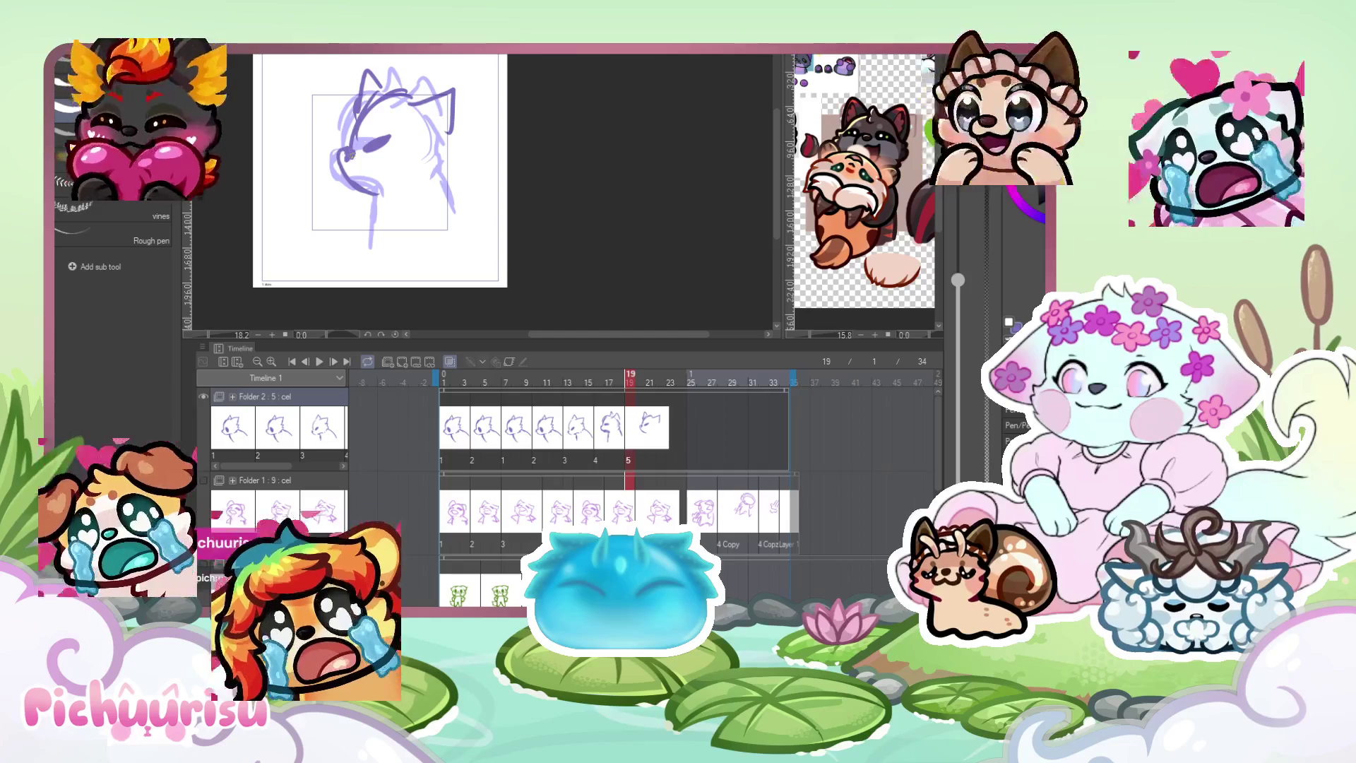
pyautogui.moveTo(448, 150); pyautogui.dragTo(463, 211)
pyautogui.moveTo(377, 190); pyautogui.dragTo(372, 228)
pyautogui.scroll(1, 333, 145)
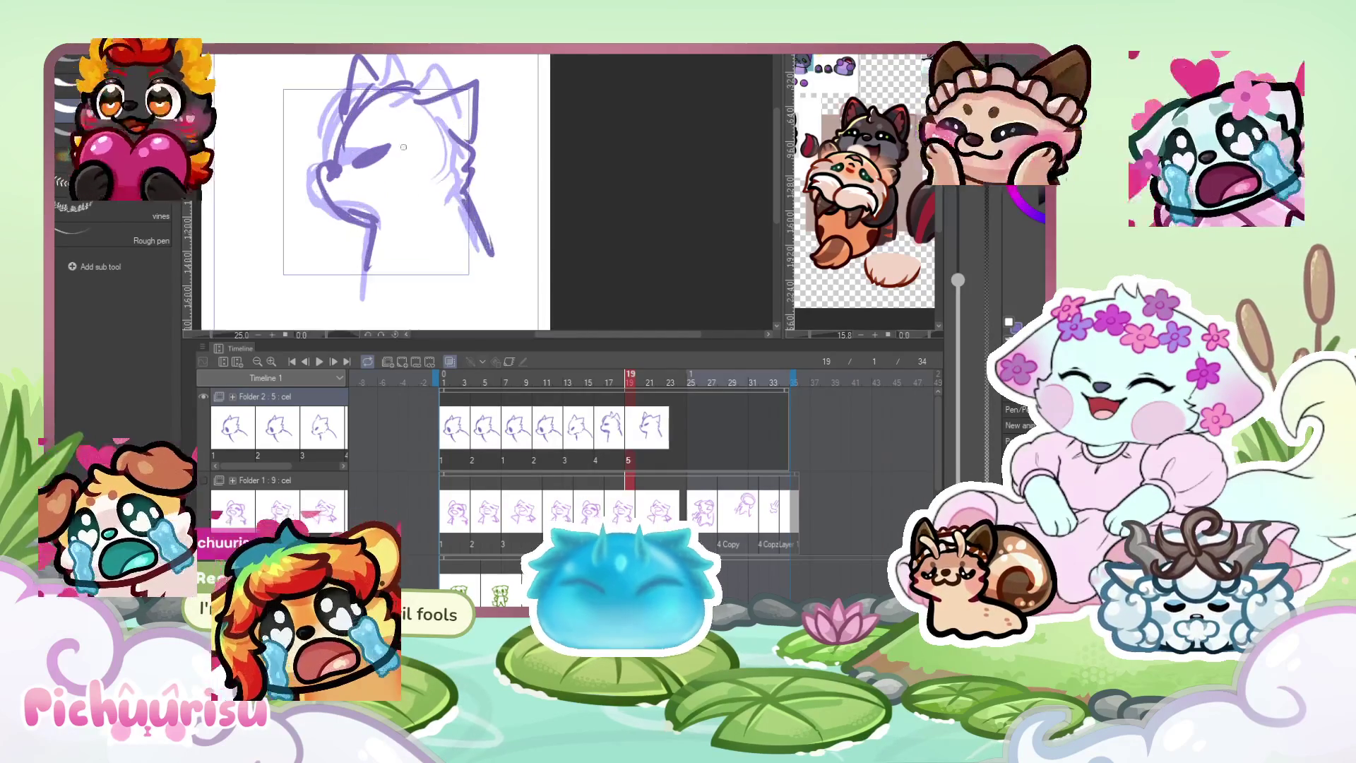
pyautogui.moveTo(348, 166)
pyautogui.mouseDown()
pyautogui.moveTo(416, 152)
pyautogui.moveTo(347, 167)
pyautogui.mouseUp()
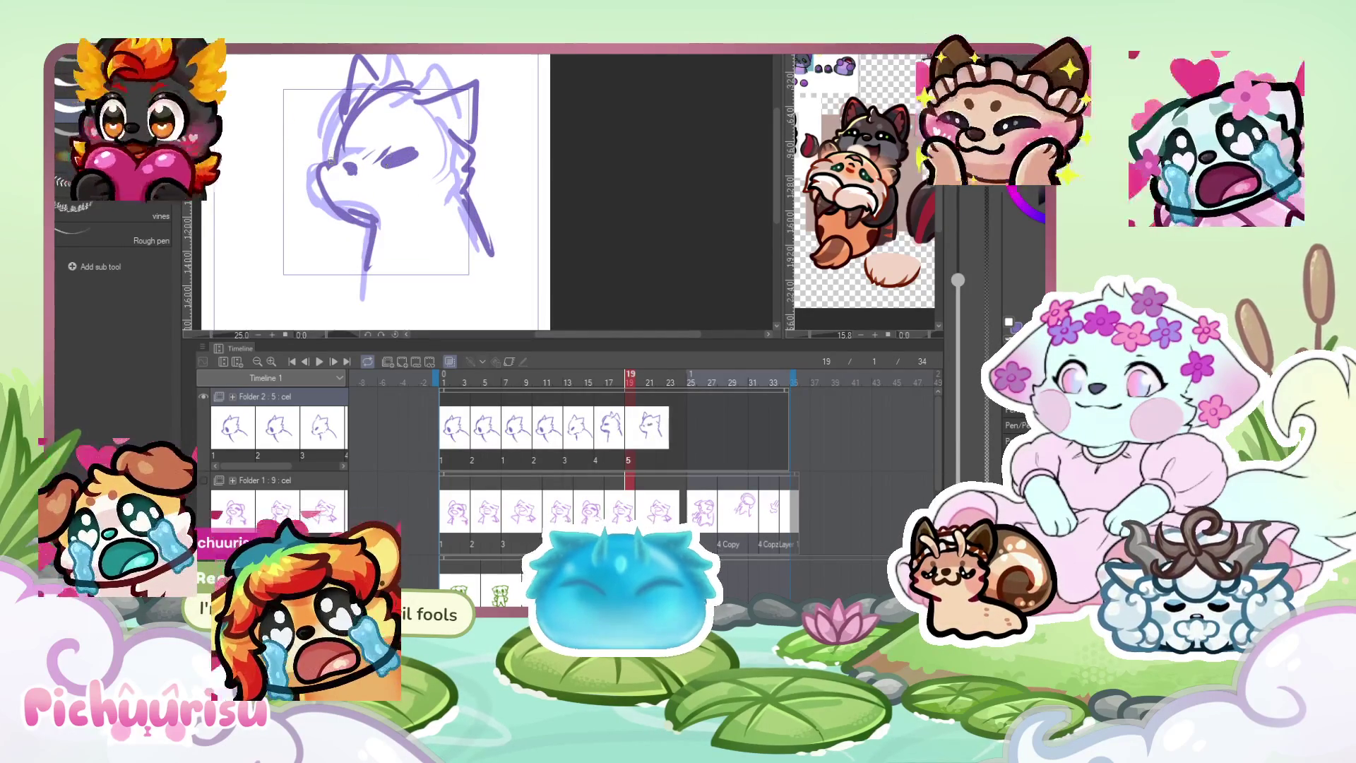
# Play back the head-turn animation, stop it, and select frame 22.
pyautogui.scroll(-2, 355, 216)
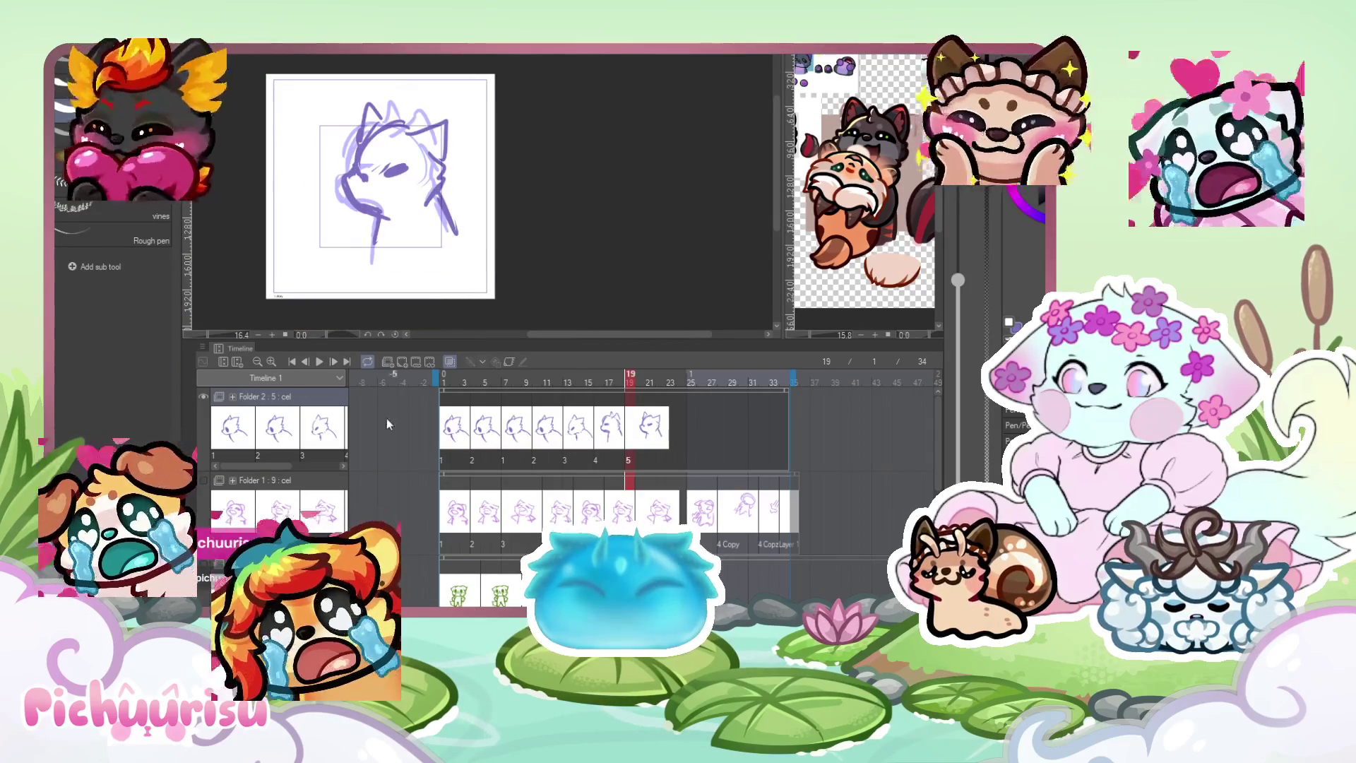
pyautogui.click(320, 363)
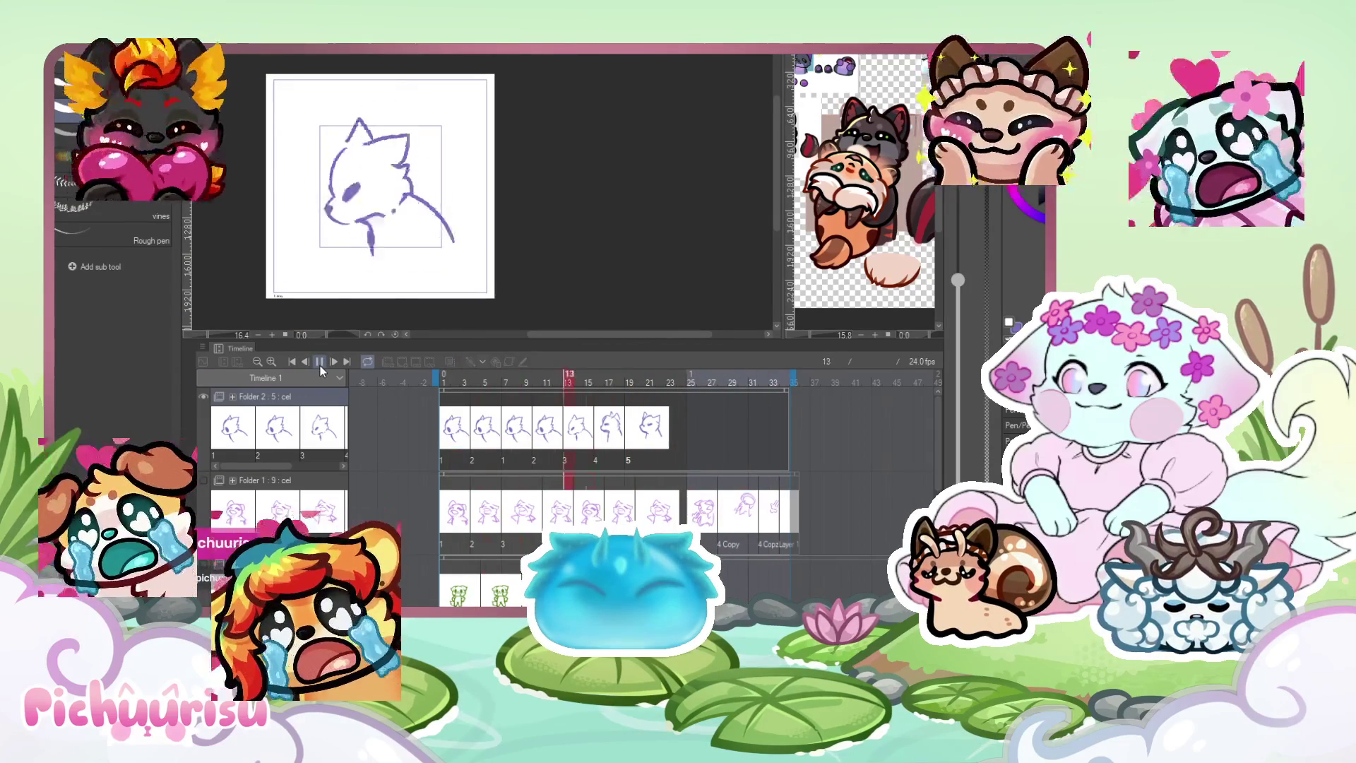
pyautogui.click(320, 366)
pyautogui.click(660, 383)
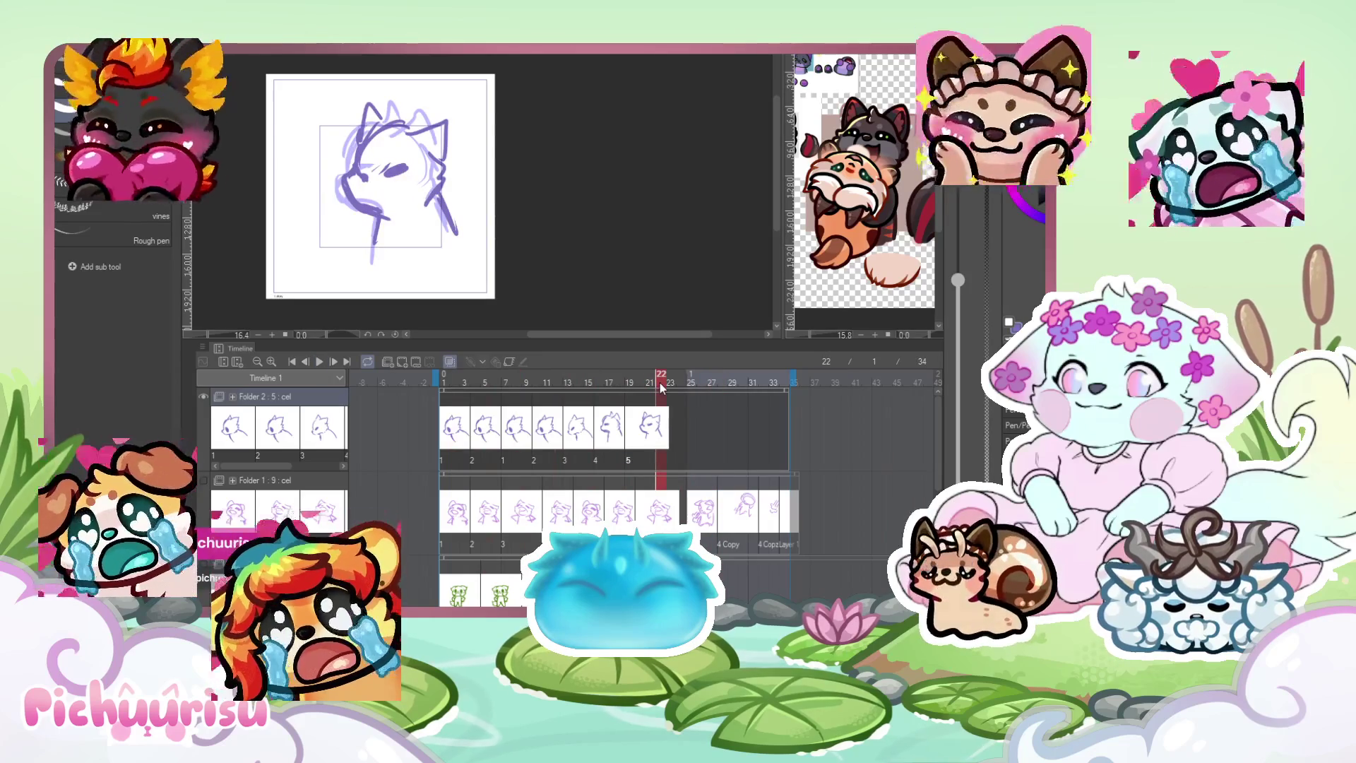
# Add blank cel 6 at frame 22 and sketch its eye, pupil, nose and mouth.
pyautogui.click(401, 362)
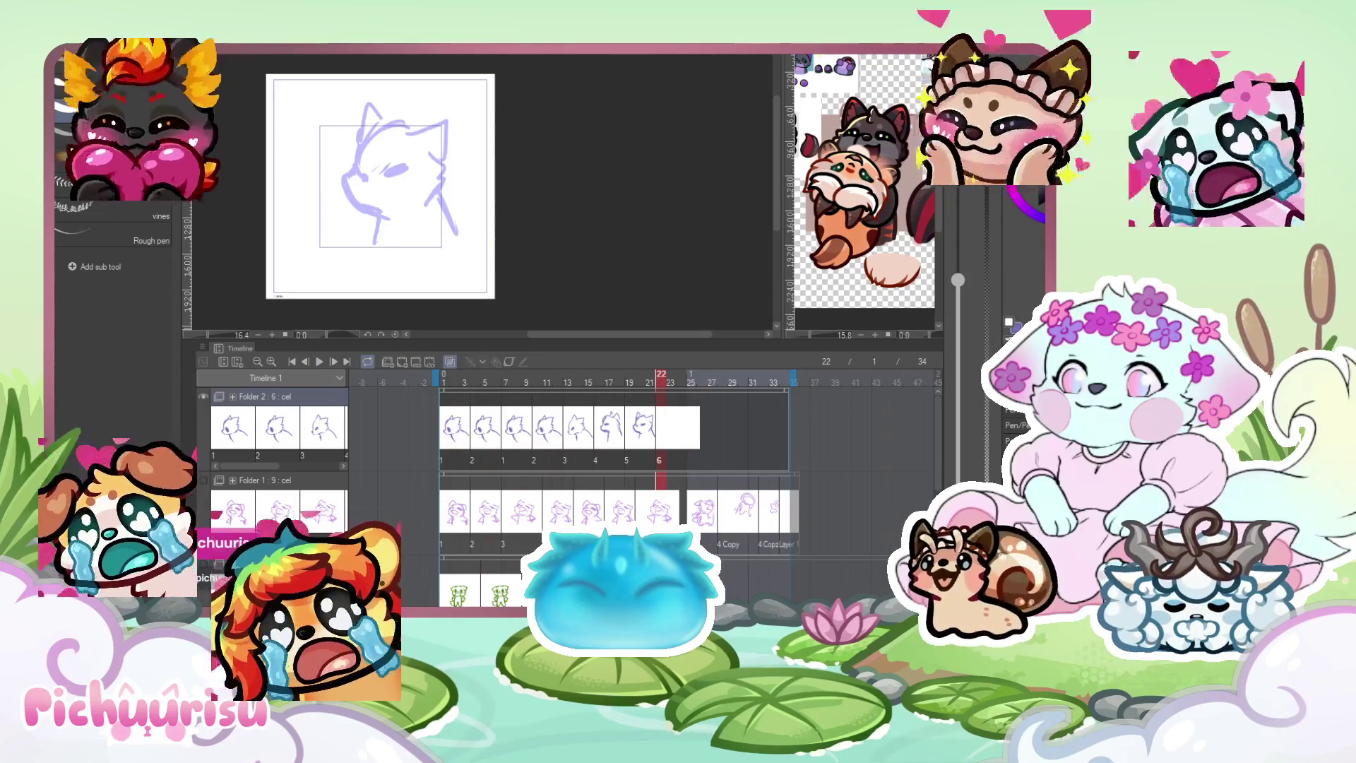
pyautogui.scroll(2, 393, 177)
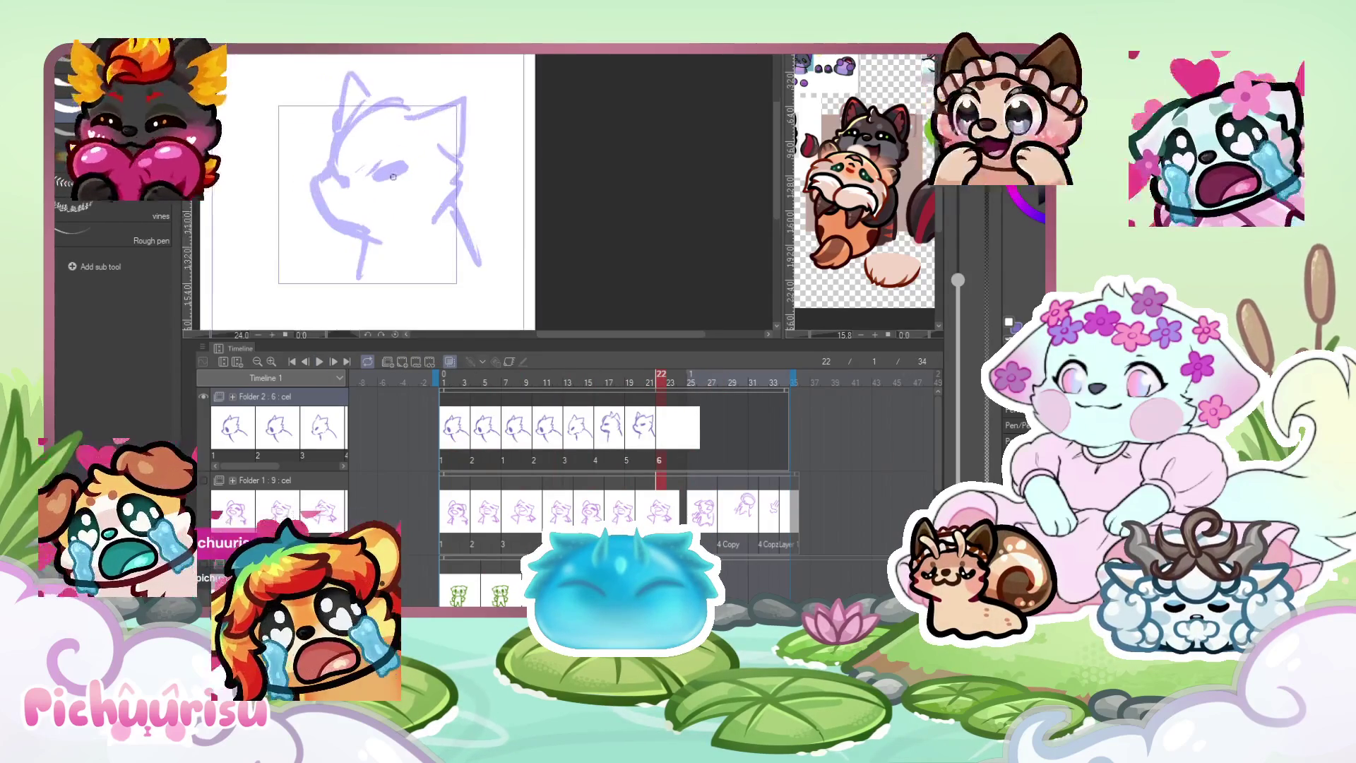
pyautogui.moveTo(385, 174); pyautogui.dragTo(420, 172)
pyautogui.moveTo(324, 178); pyautogui.dragTo(343, 168)
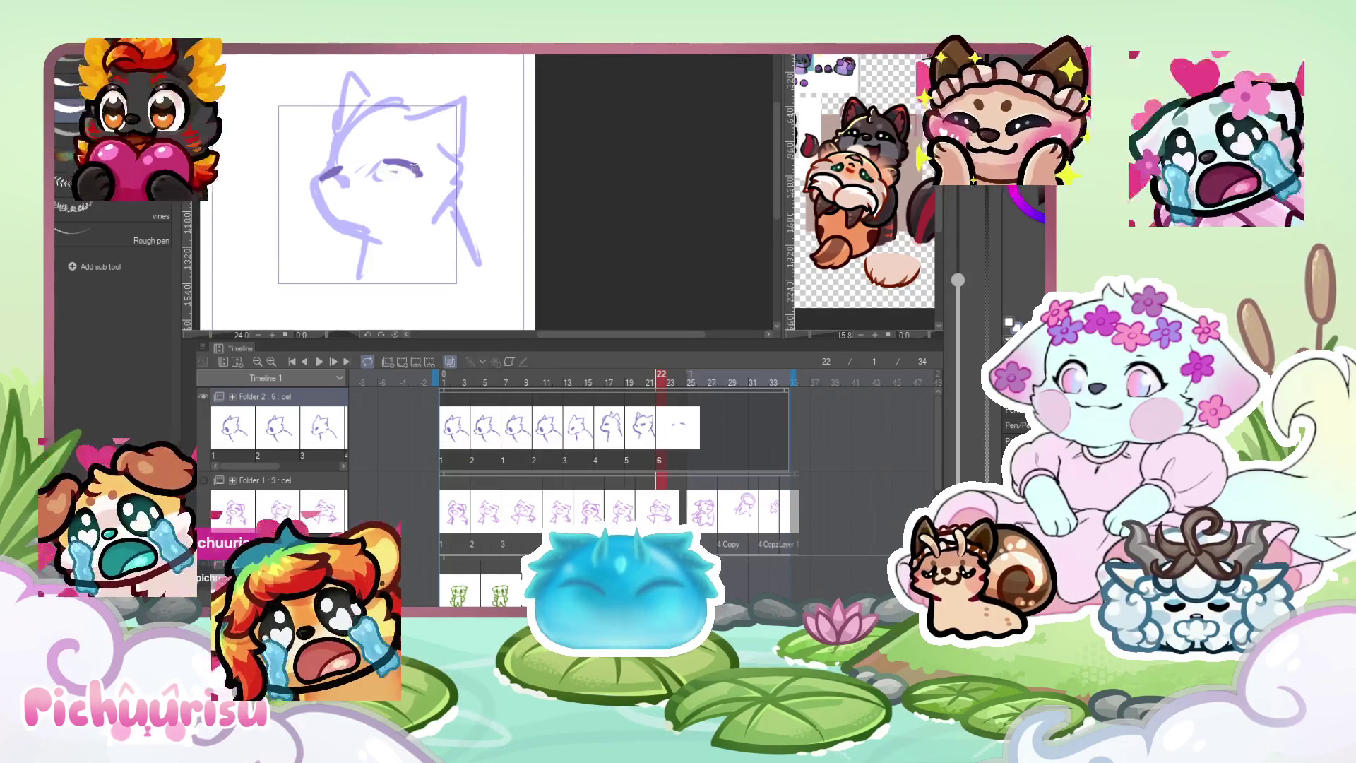
pyautogui.moveTo(387, 173)
pyautogui.mouseDown()
pyautogui.moveTo(410, 177)
pyautogui.moveTo(329, 169)
pyautogui.moveTo(420, 168)
pyautogui.moveTo(388, 170)
pyautogui.mouseUp()
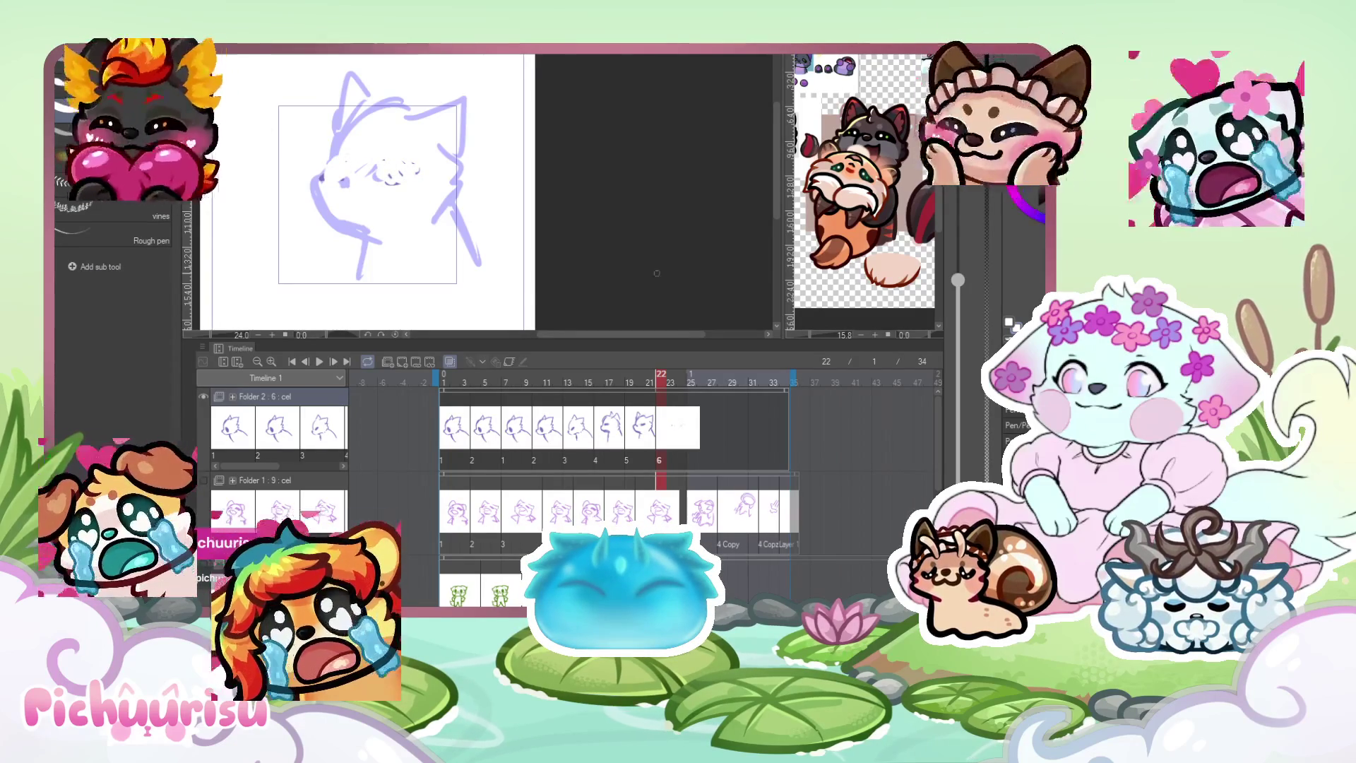
pyautogui.click(589, 428)
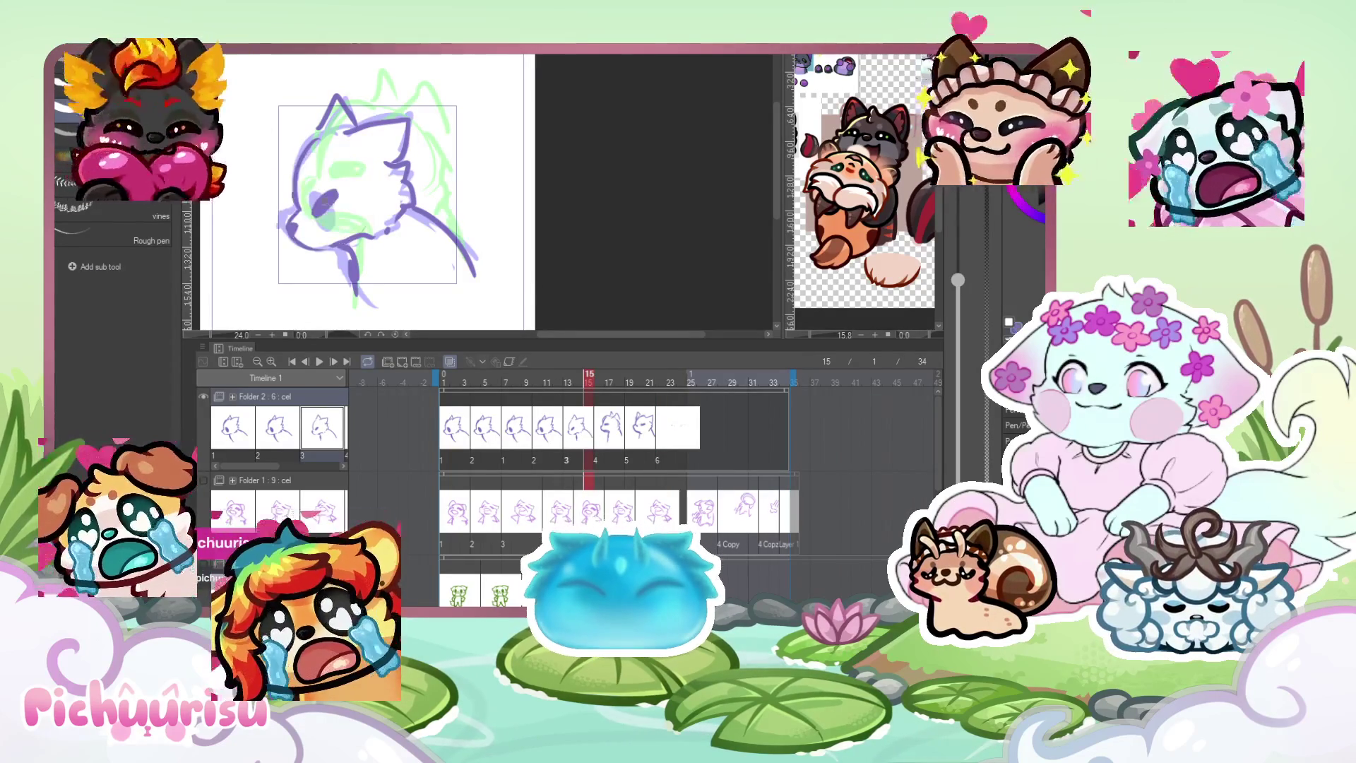
pyautogui.click(670, 431)
pyautogui.moveTo(407, 168)
pyautogui.mouseDown()
pyautogui.moveTo(334, 162)
pyautogui.moveTo(344, 177)
pyautogui.mouseUp()
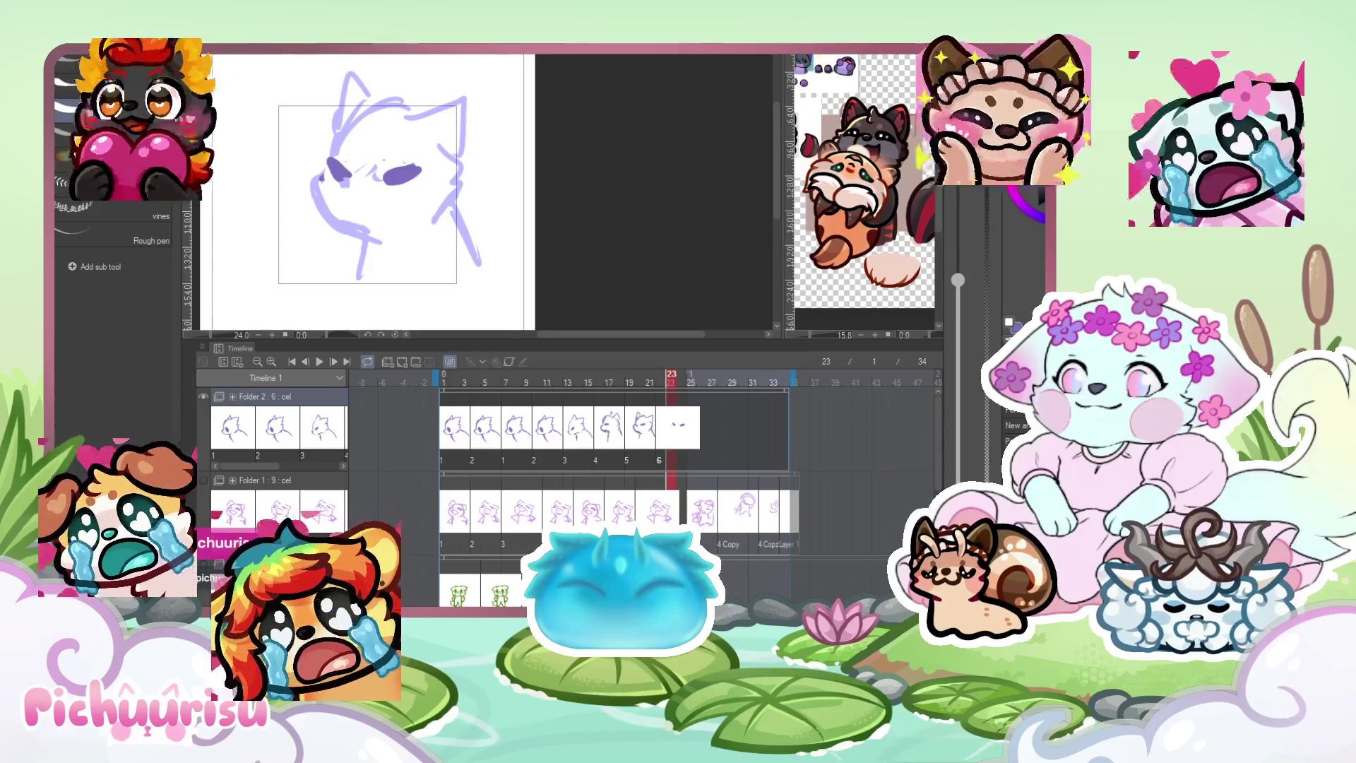
pyautogui.moveTo(344, 180); pyautogui.dragTo(363, 185)
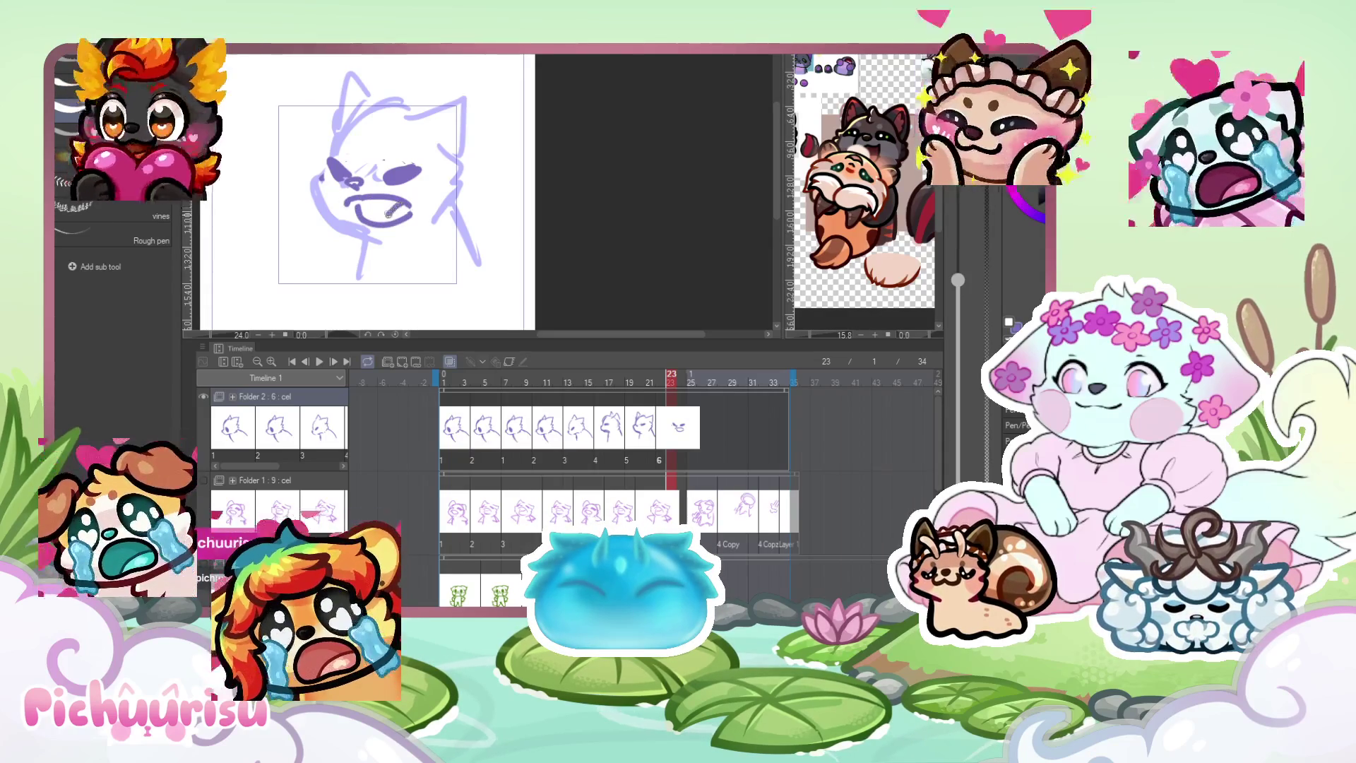
pyautogui.moveTo(389, 212); pyautogui.dragTo(369, 222)
pyautogui.scroll(-1, 328, 191)
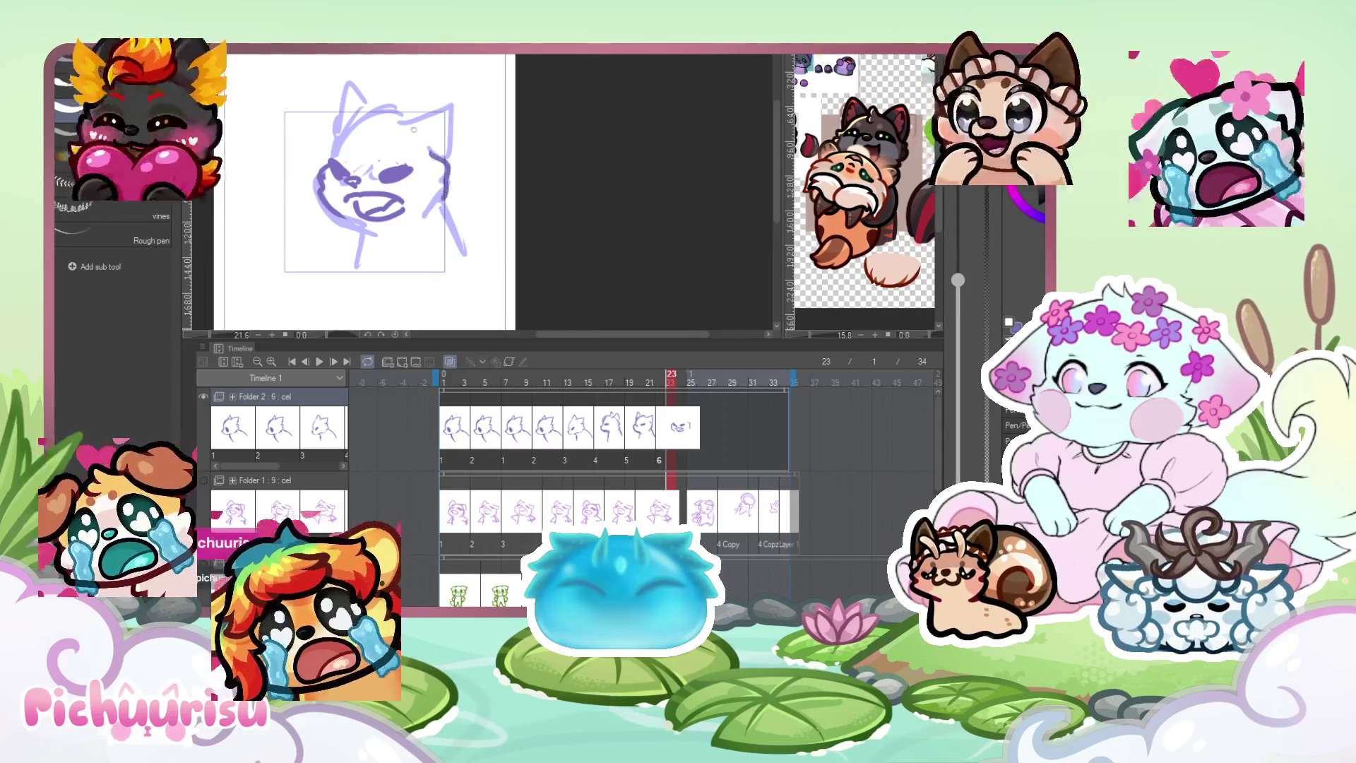
# Darken the ear line and play the head-turn animation, stopping at frame 25.
pyautogui.moveTo(344, 120); pyautogui.dragTo(318, 113)
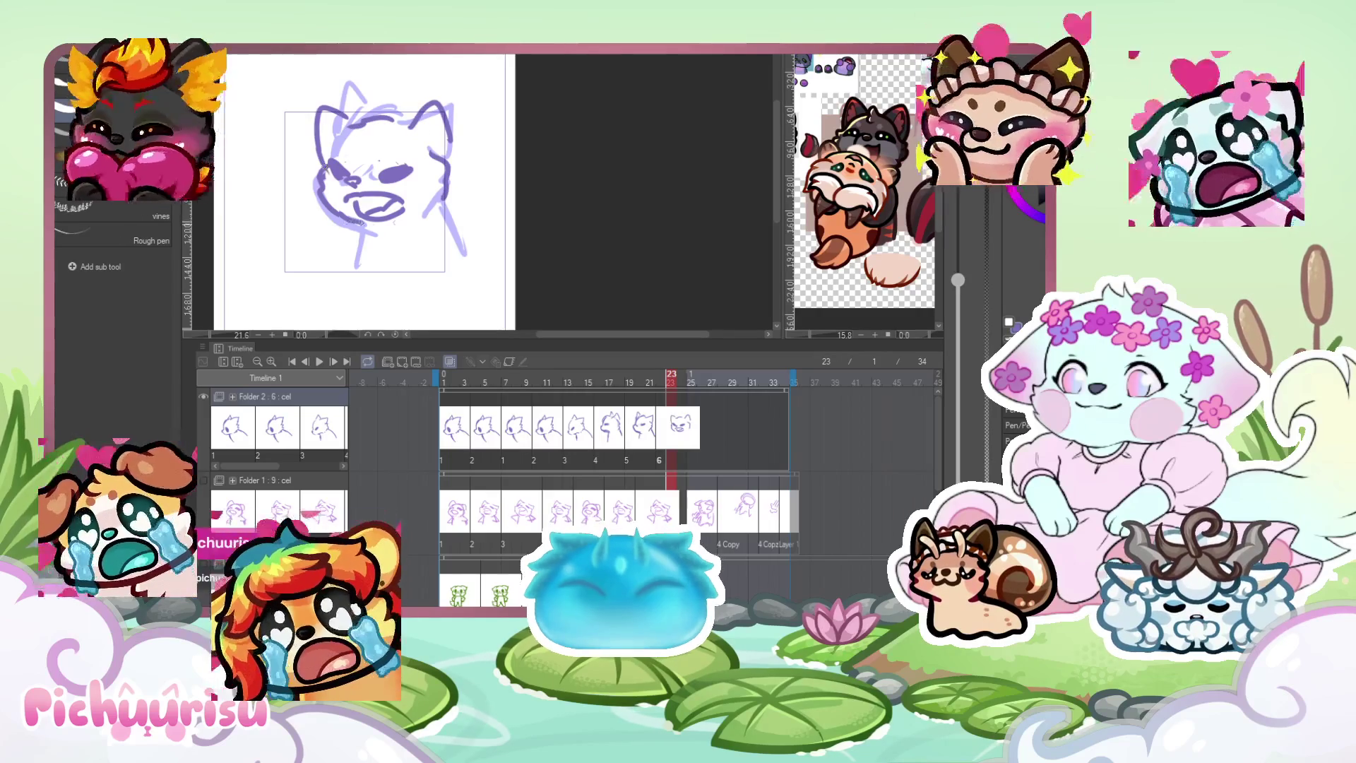
pyautogui.scroll(-2, 367, 198)
pyautogui.click(324, 363)
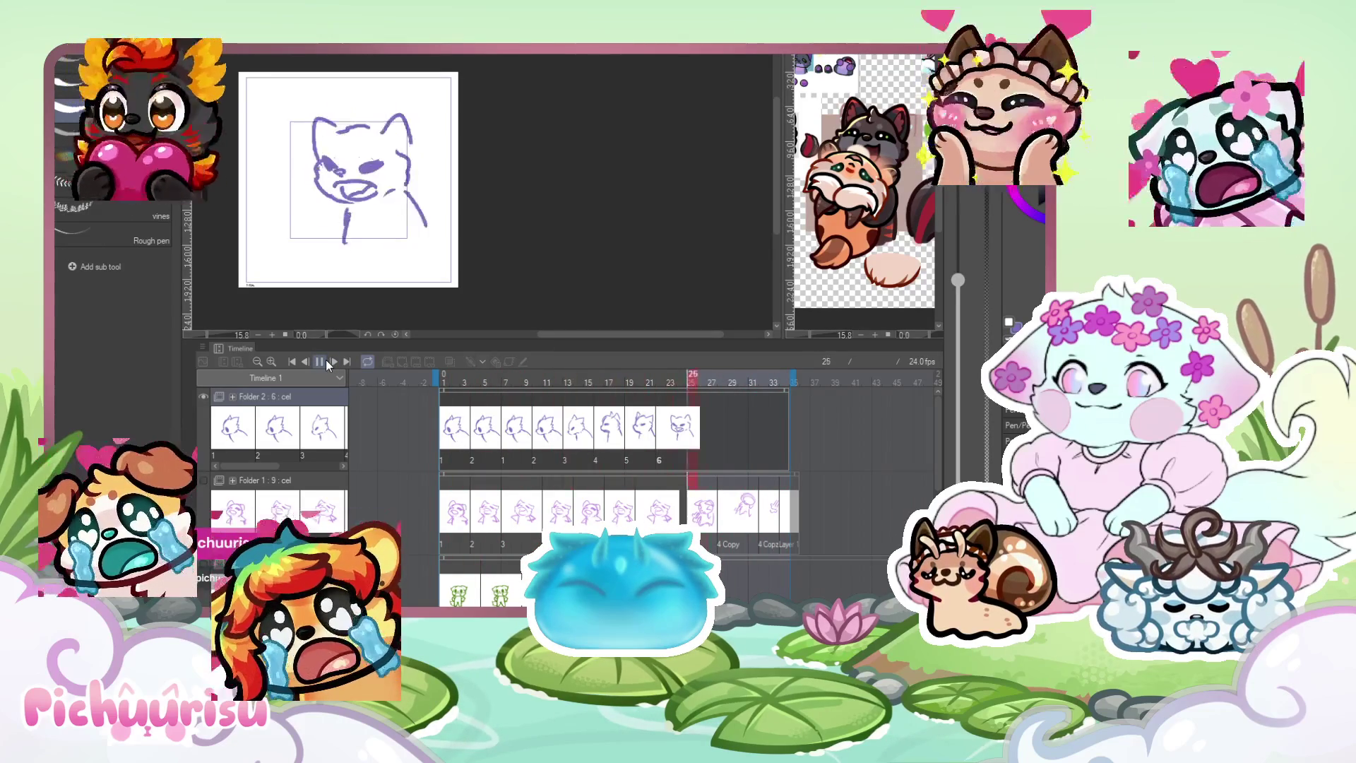
pyautogui.click(324, 360)
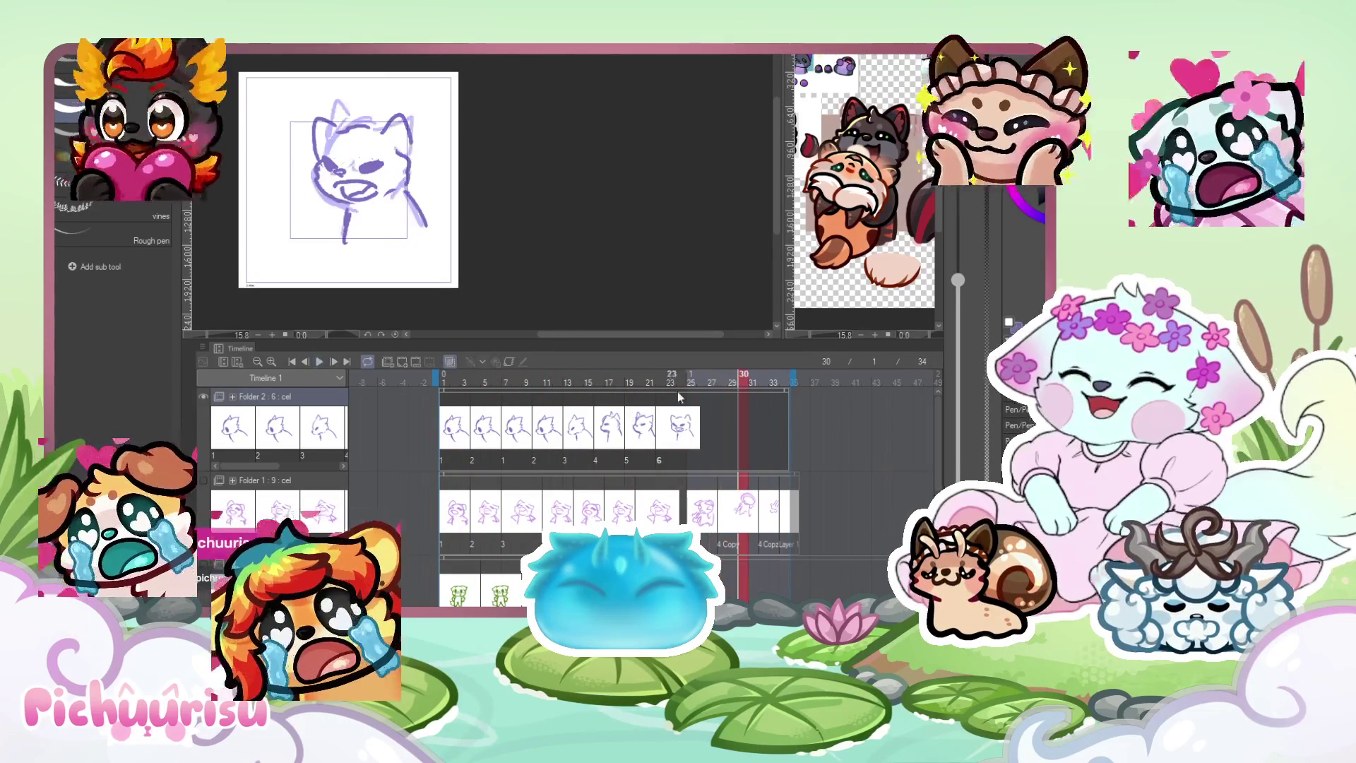
# Add a new blank cel after the last one for the next drawing.
pyautogui.scroll(5, 385, 182)
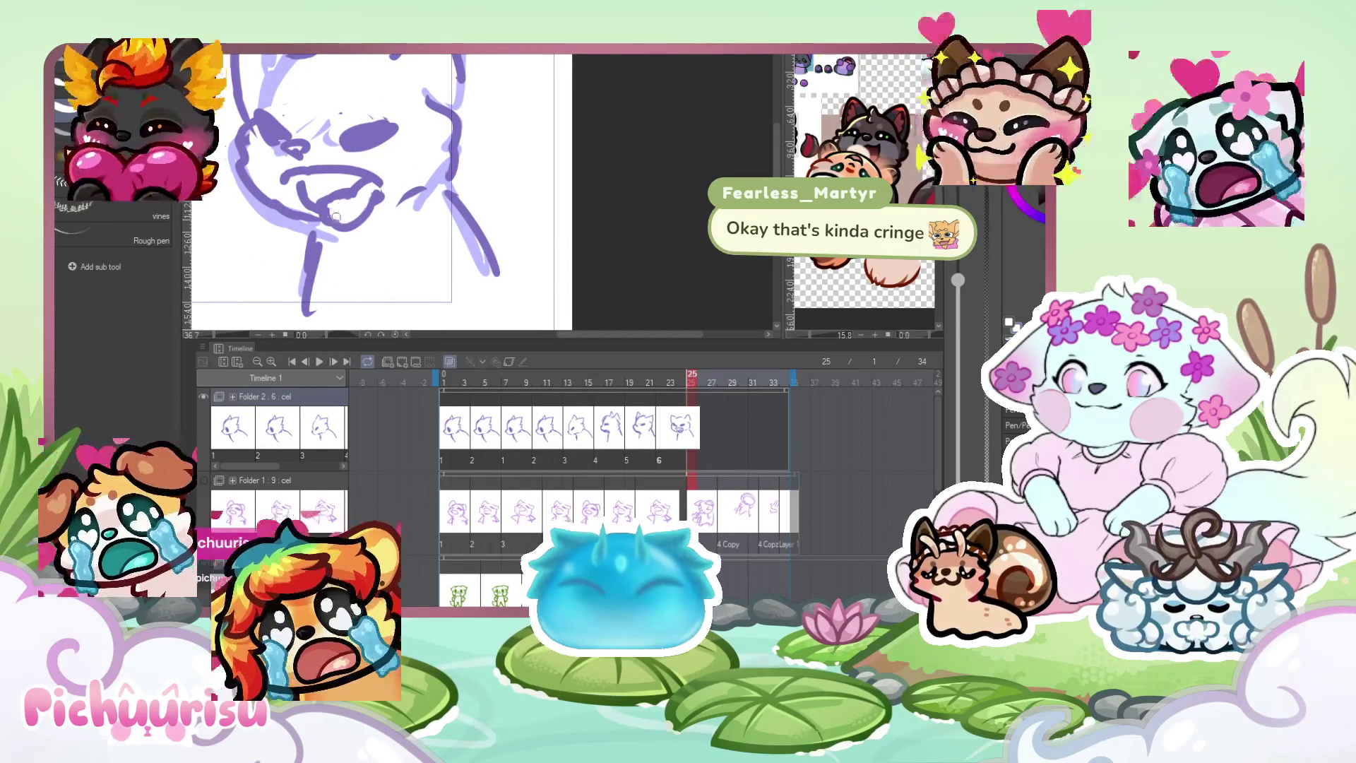
pyautogui.scroll(-3, 335, 205)
pyautogui.scroll(-3, 322, 155)
pyautogui.click(696, 382)
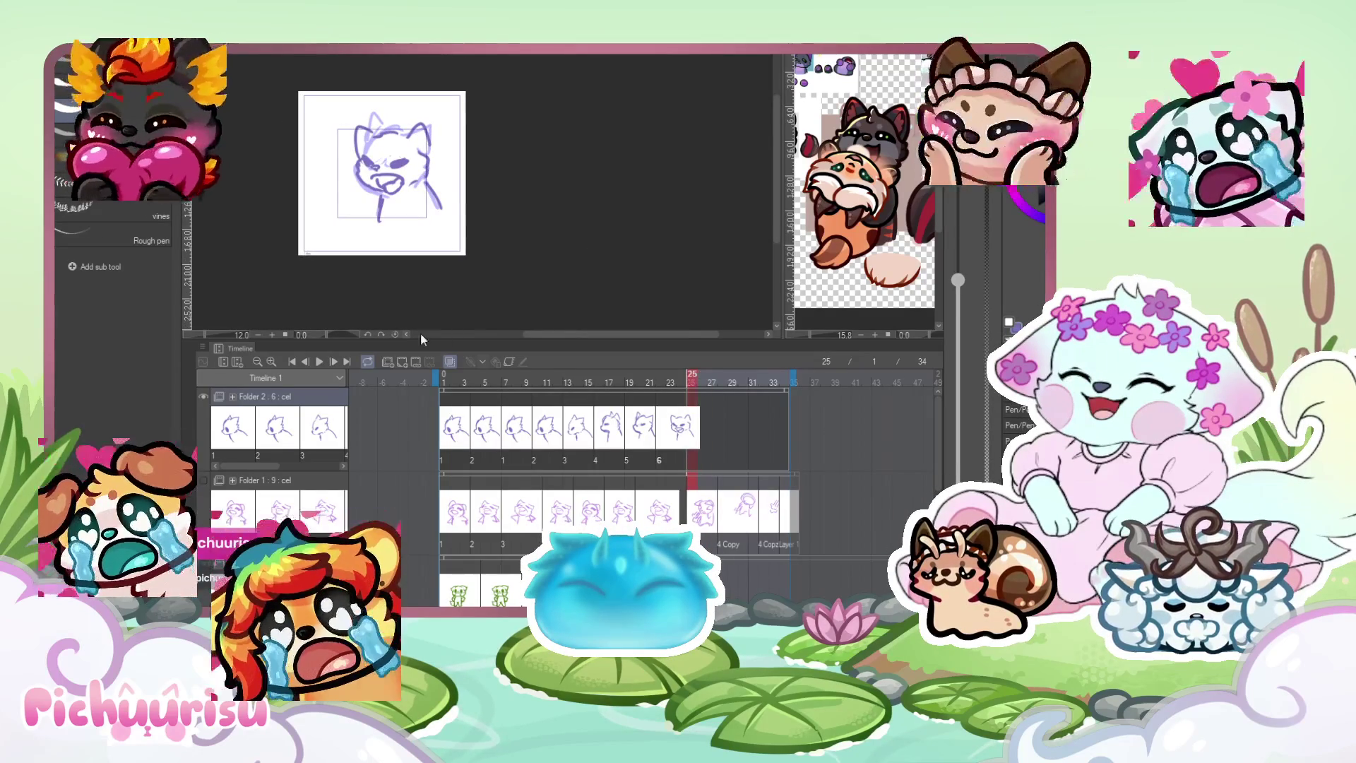
pyautogui.click(401, 361)
pyautogui.scroll(3, 407, 150)
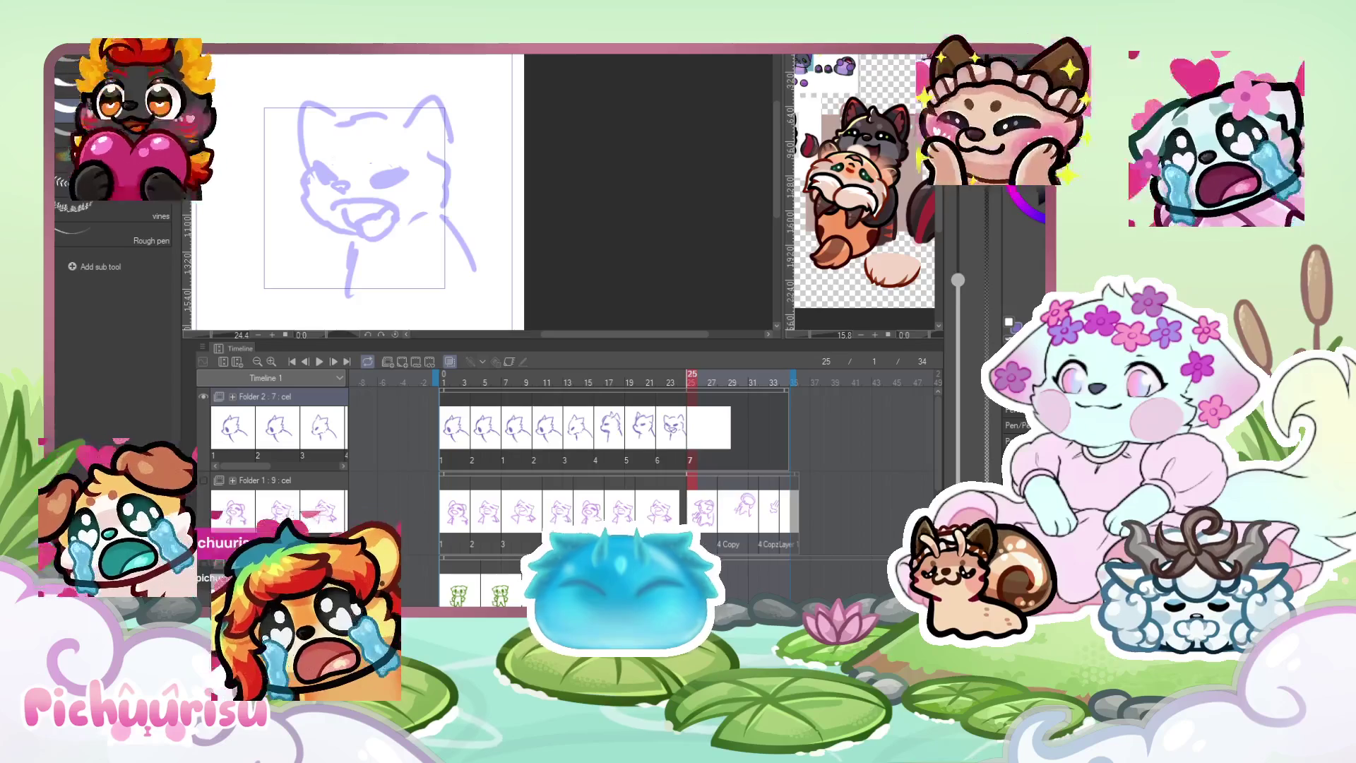
pyautogui.scroll(1, 372, 167)
# Sketch the eye line, left eye oval and mouth on the new cel, then preview playback.
pyautogui.click(372, 167)
pyautogui.moveTo(373, 166); pyautogui.dragTo(413, 185)
pyautogui.moveTo(306, 182); pyautogui.dragTo(310, 178)
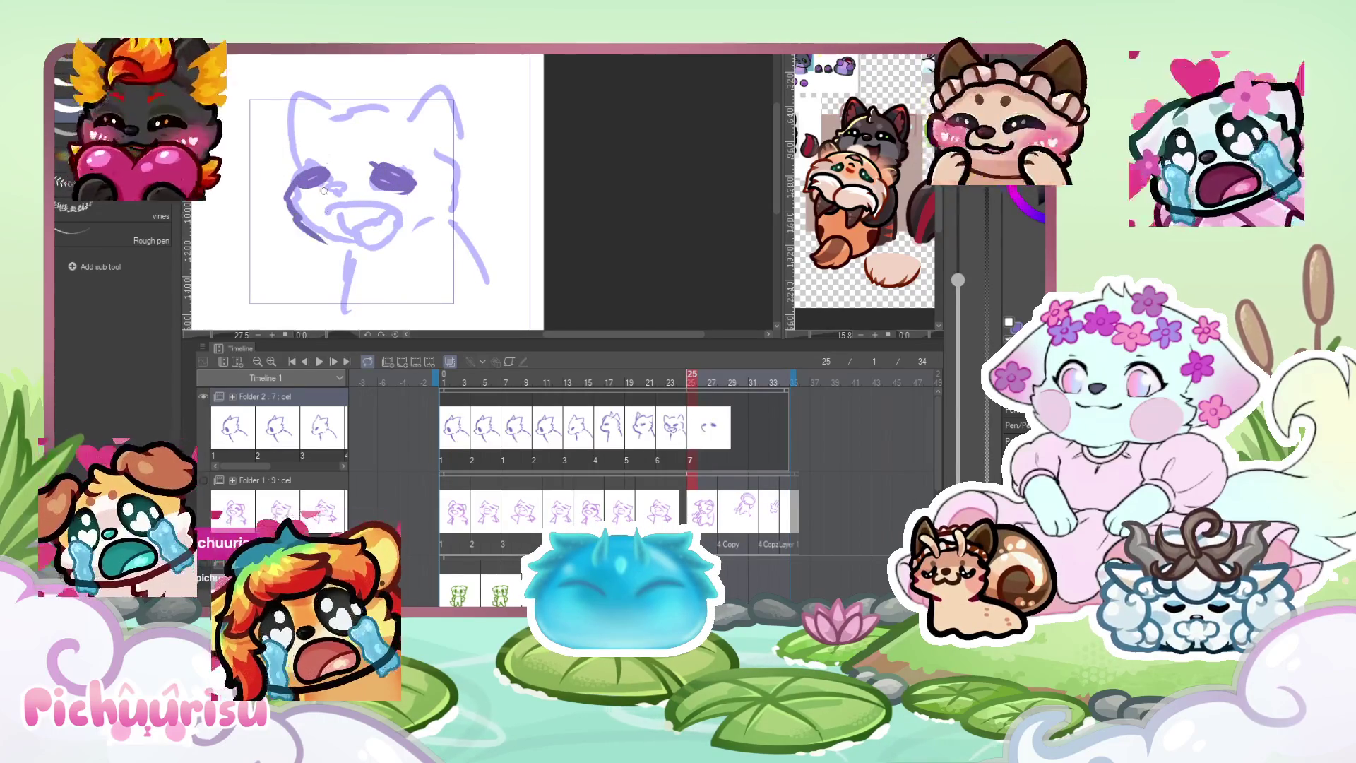
pyautogui.moveTo(336, 231)
pyautogui.mouseDown()
pyautogui.moveTo(325, 216)
pyautogui.moveTo(404, 227)
pyautogui.mouseUp()
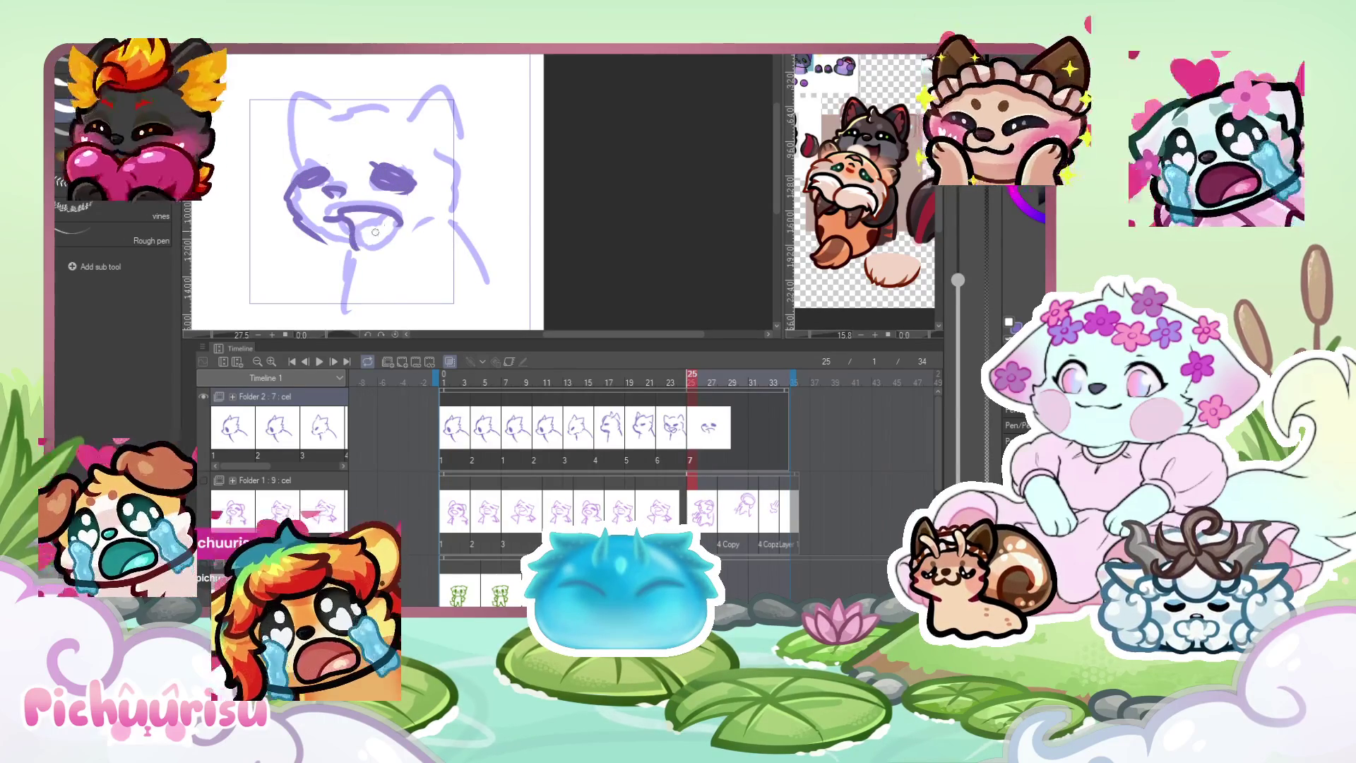
pyautogui.scroll(-2, 338, 228)
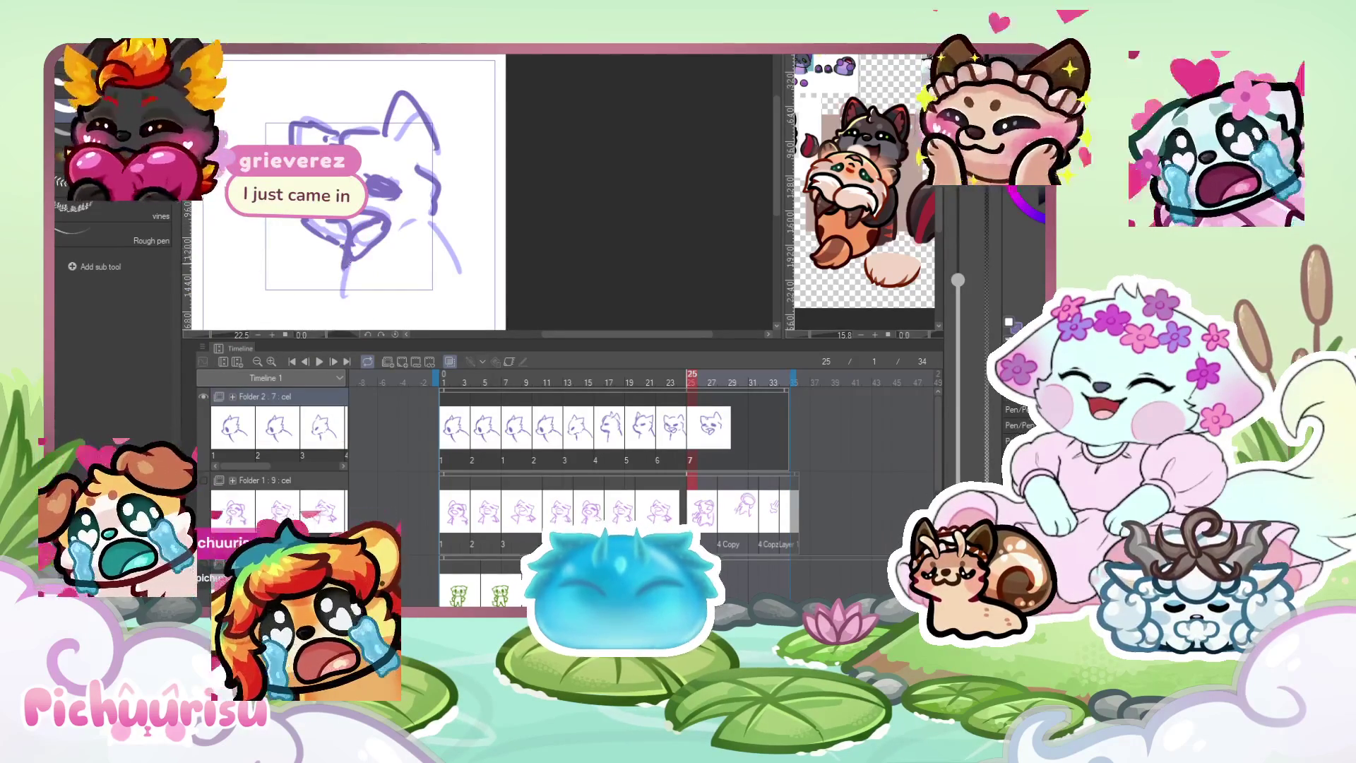
pyautogui.scroll(-3, 424, 212)
pyautogui.scroll(2, 371, 150)
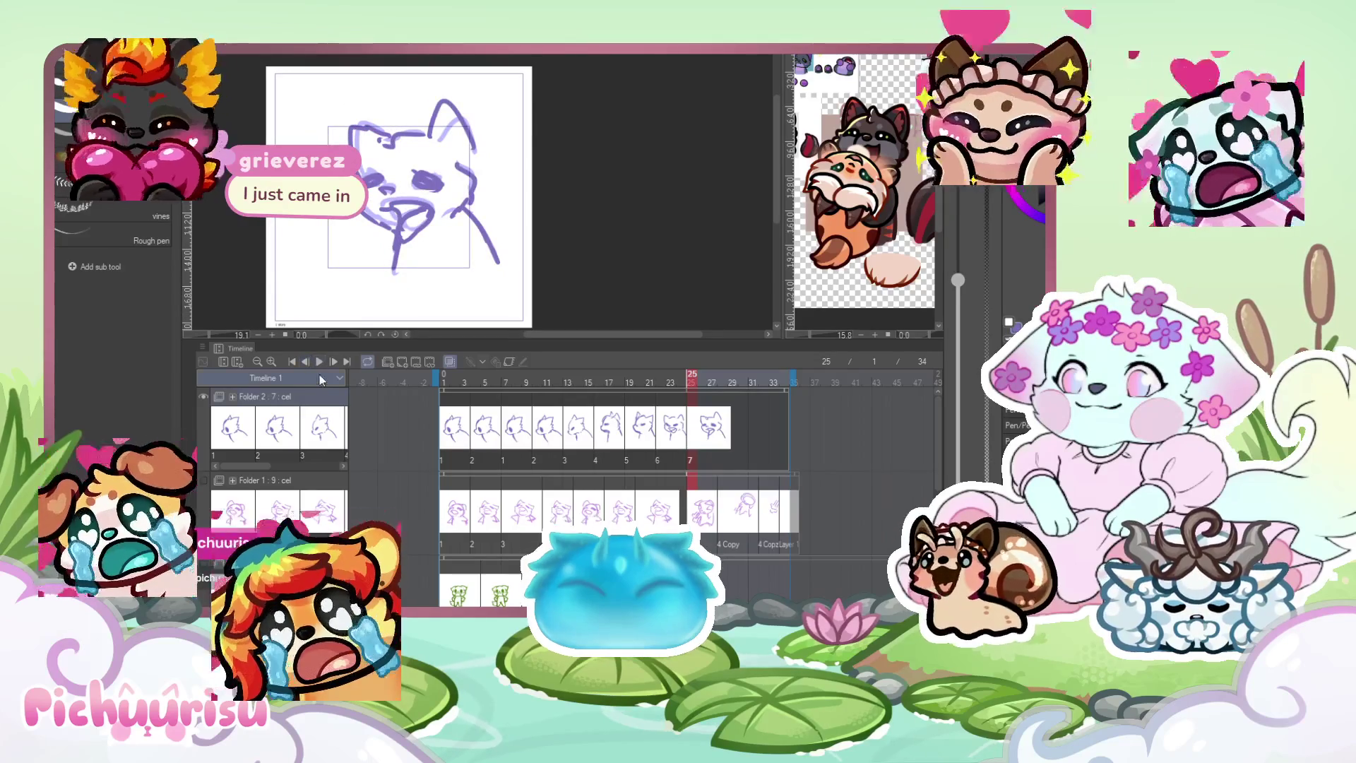
pyautogui.click(317, 362)
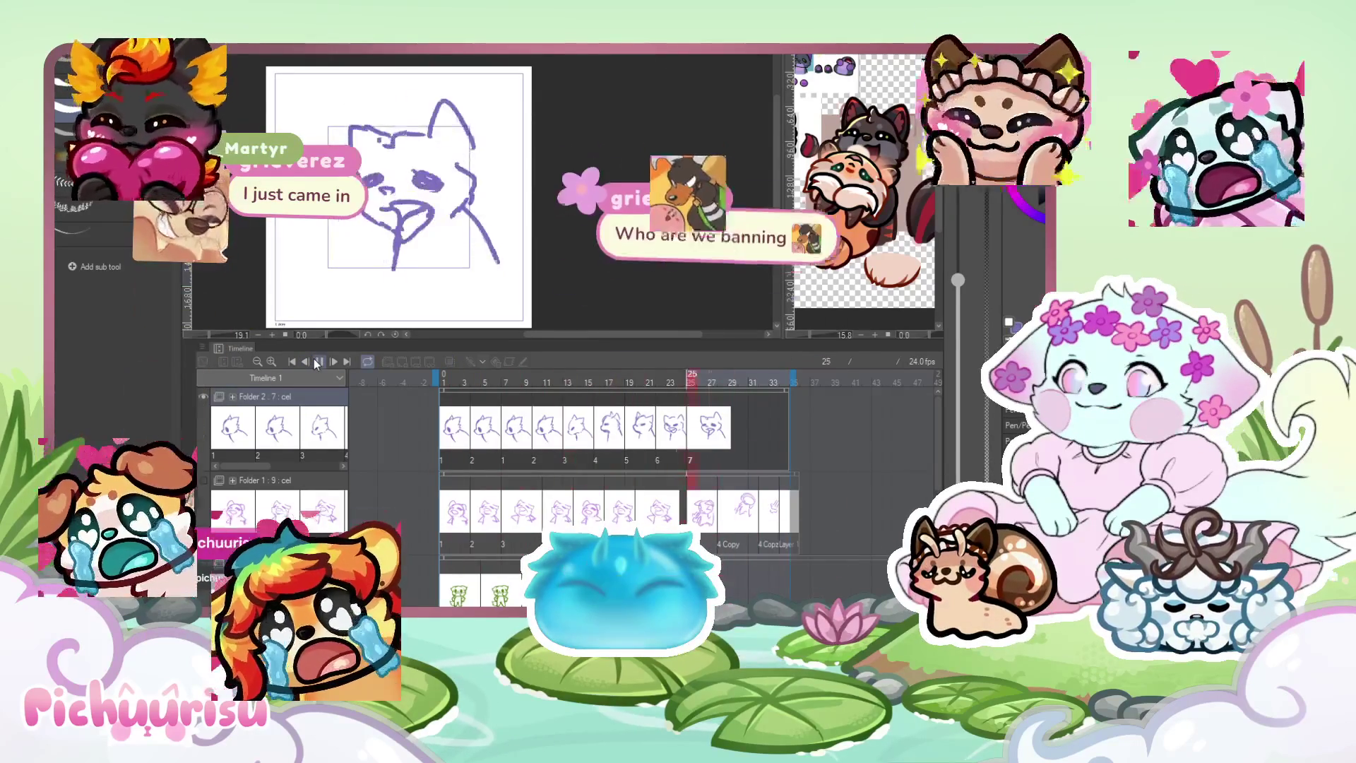
pyautogui.scroll(2, 428, 190)
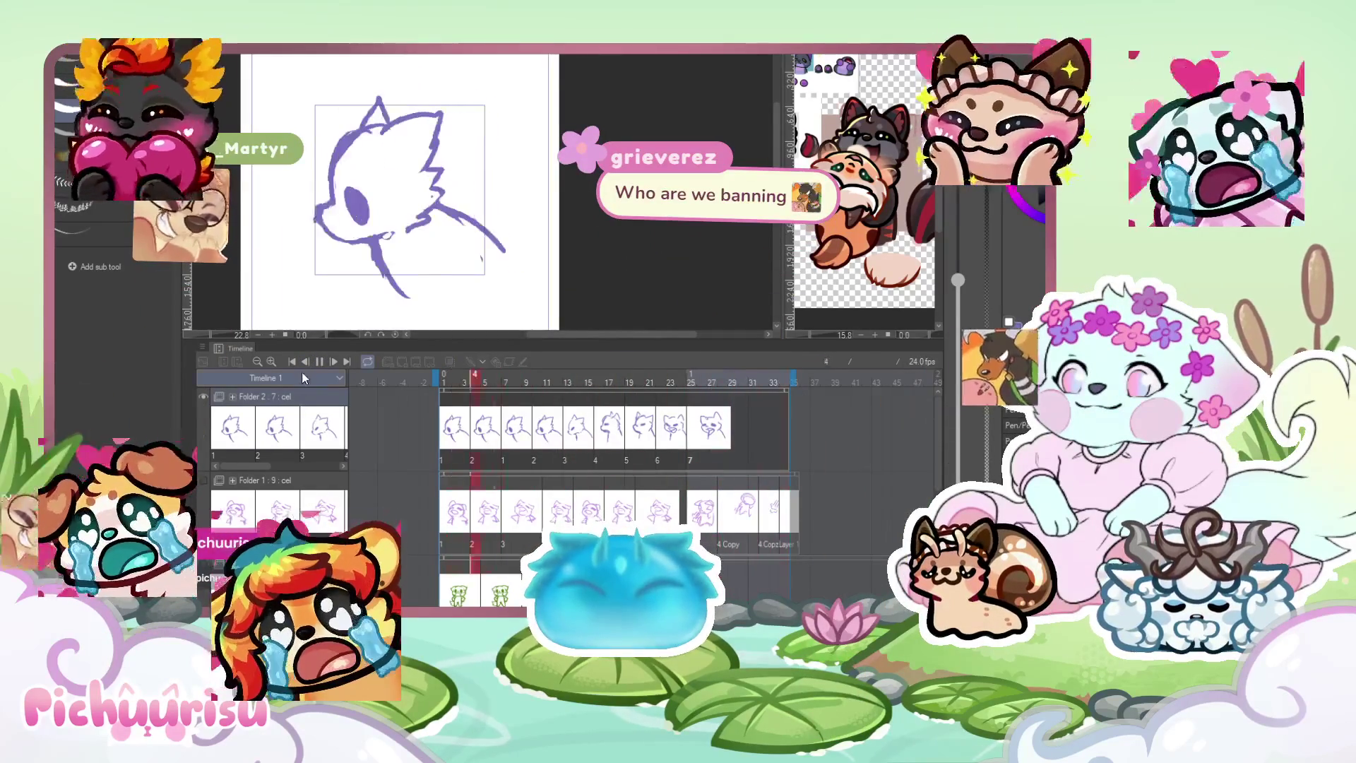
pyautogui.click(696, 436)
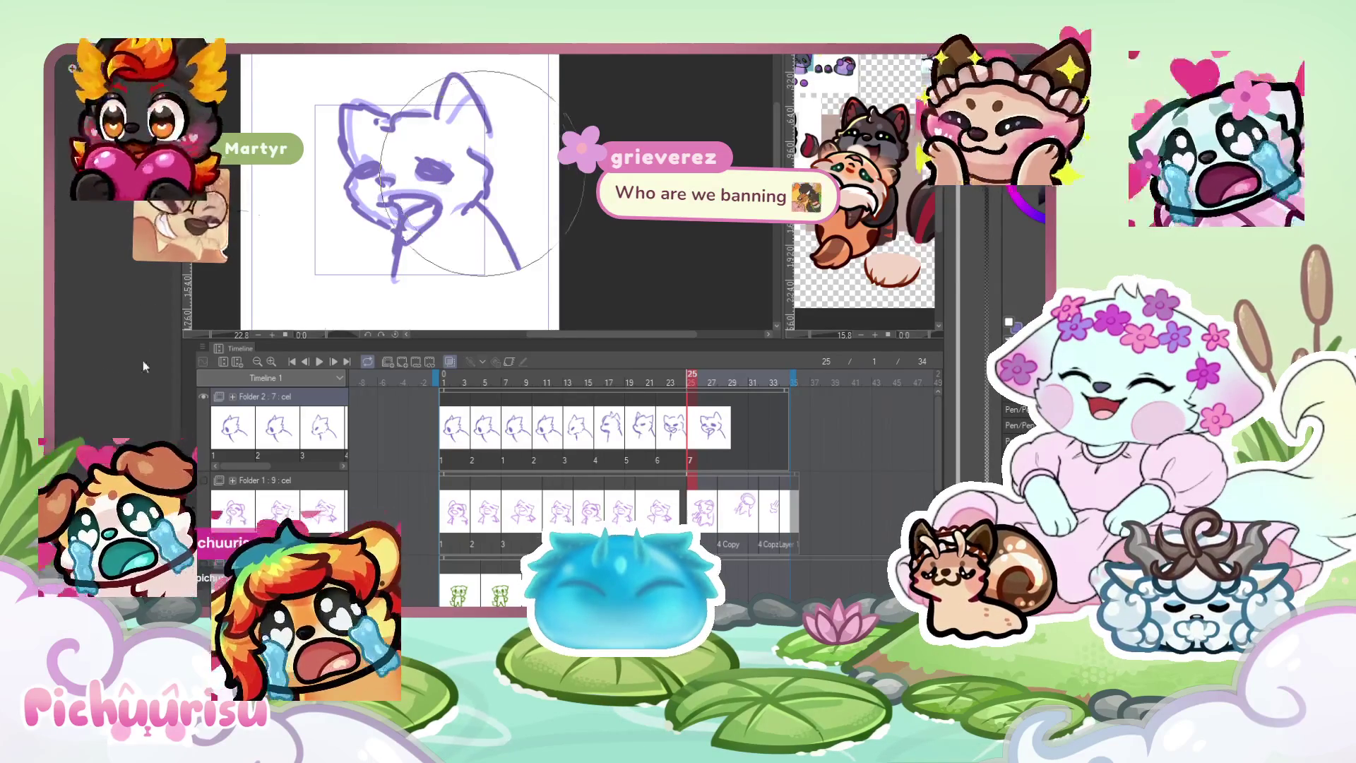
# Lighten the ear and muzzle strokes and add shading near the right cheek.
pyautogui.moveTo(395, 162)
pyautogui.mouseDown()
pyautogui.moveTo(387, 136)
pyautogui.moveTo(409, 121)
pyautogui.moveTo(494, 169)
pyautogui.moveTo(376, 174)
pyautogui.moveTo(422, 178)
pyautogui.mouseUp()
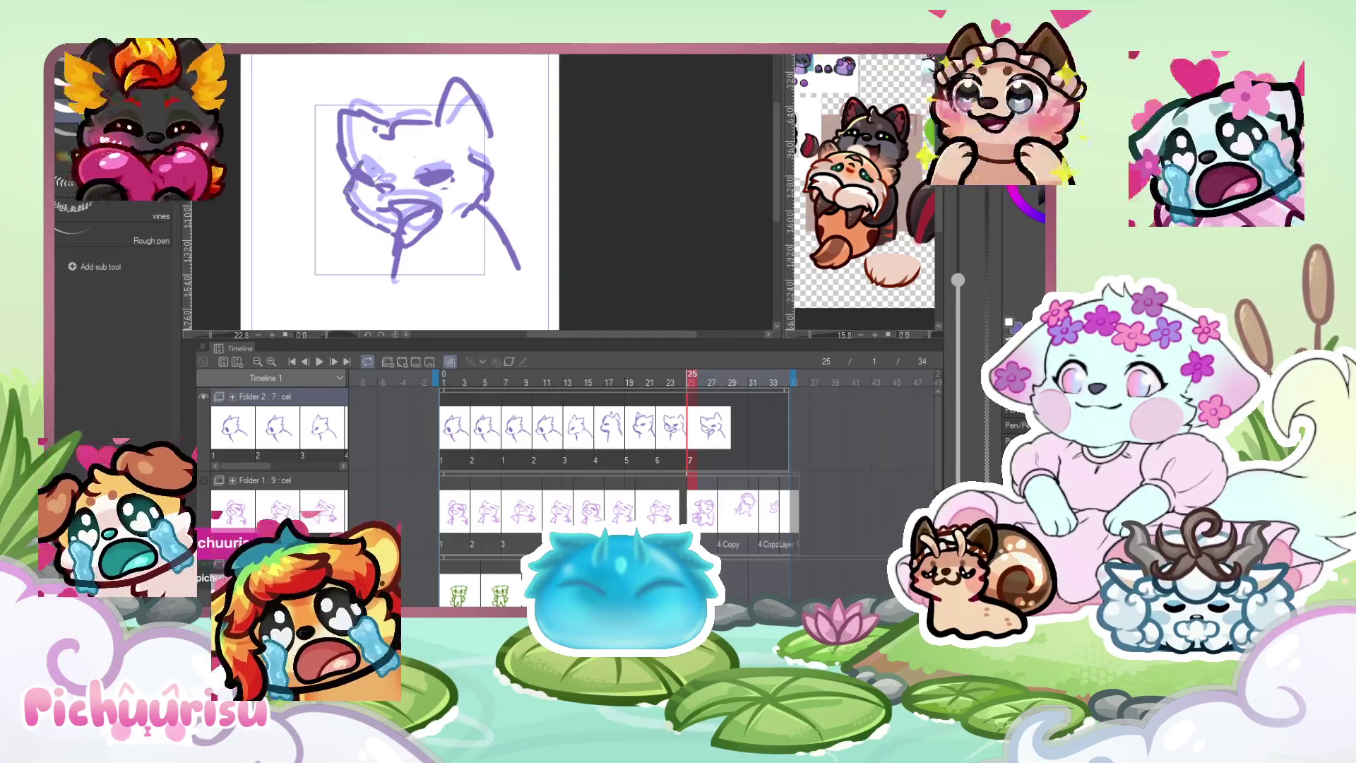
pyautogui.moveTo(484, 219); pyautogui.dragTo(441, 237)
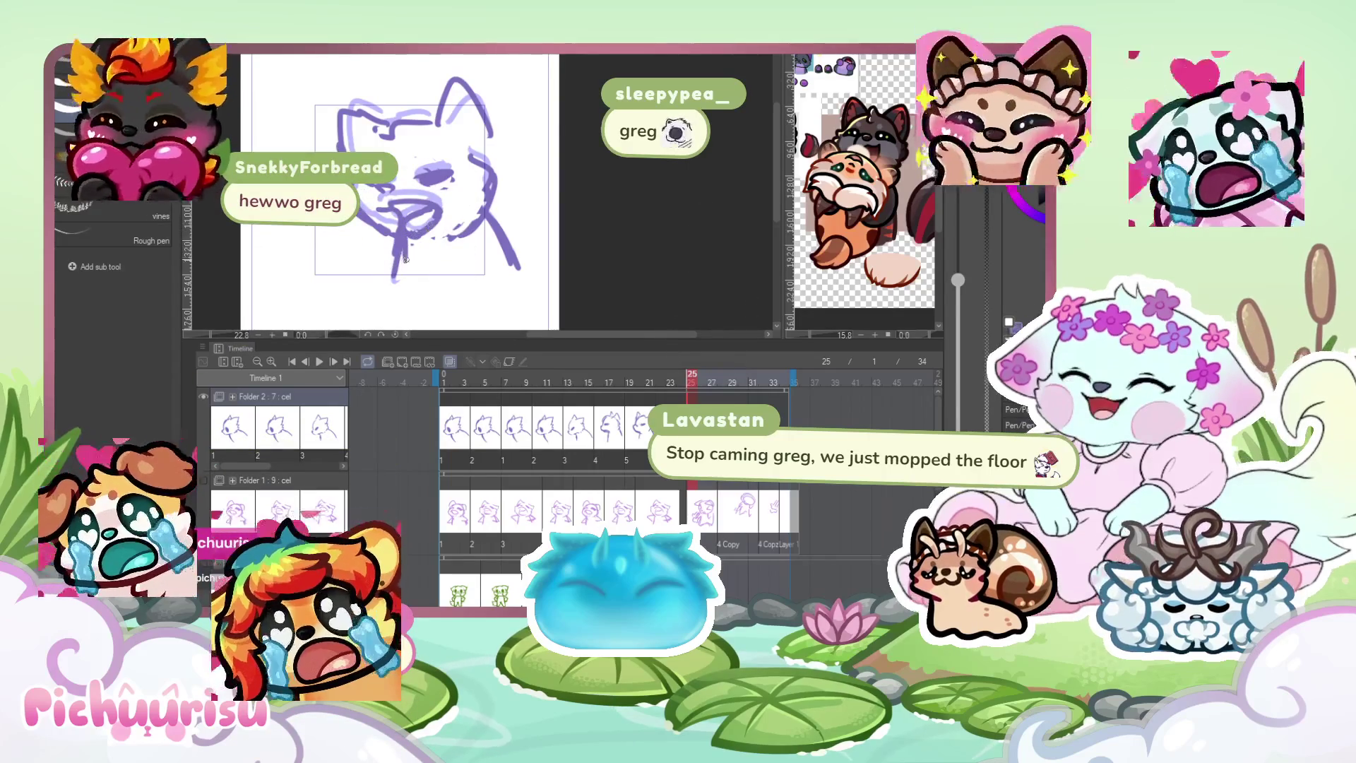
pyautogui.scroll(-2, 416, 234)
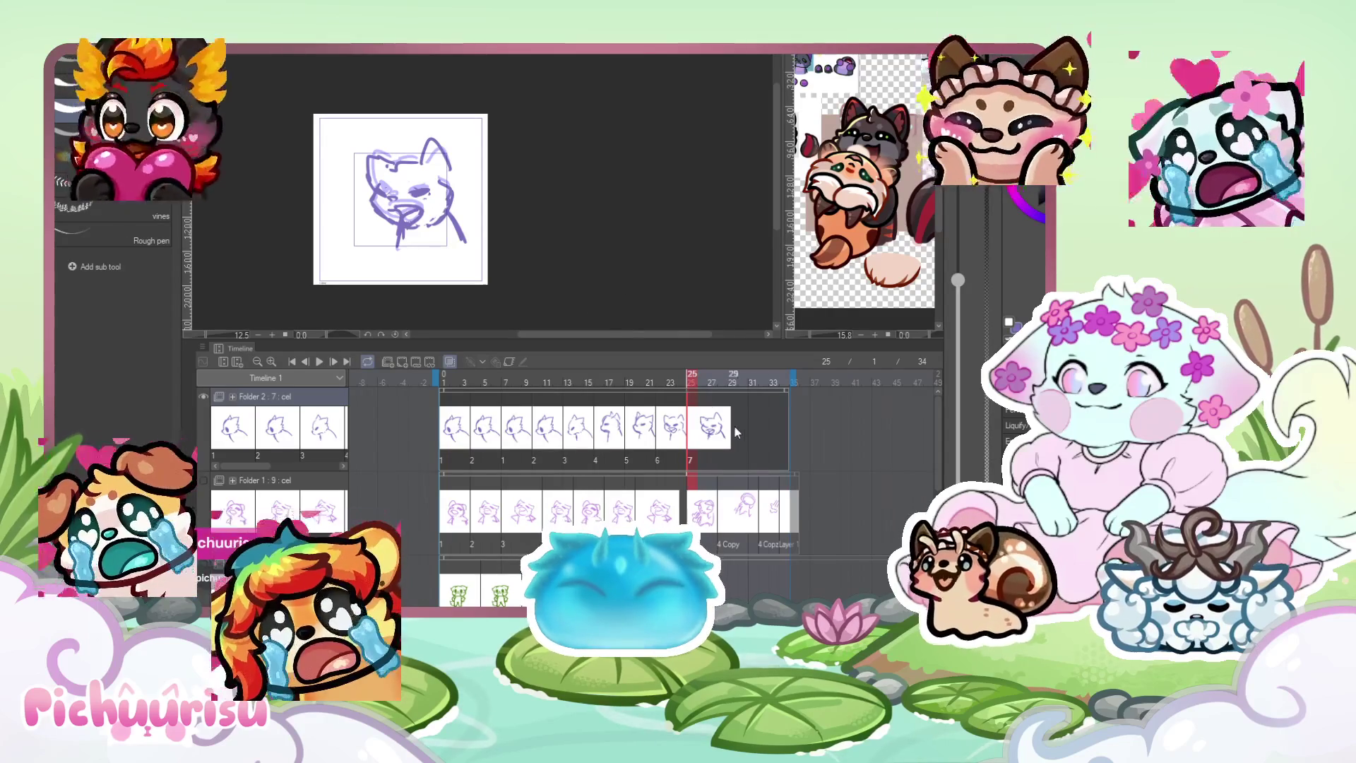
pyautogui.click(495, 376)
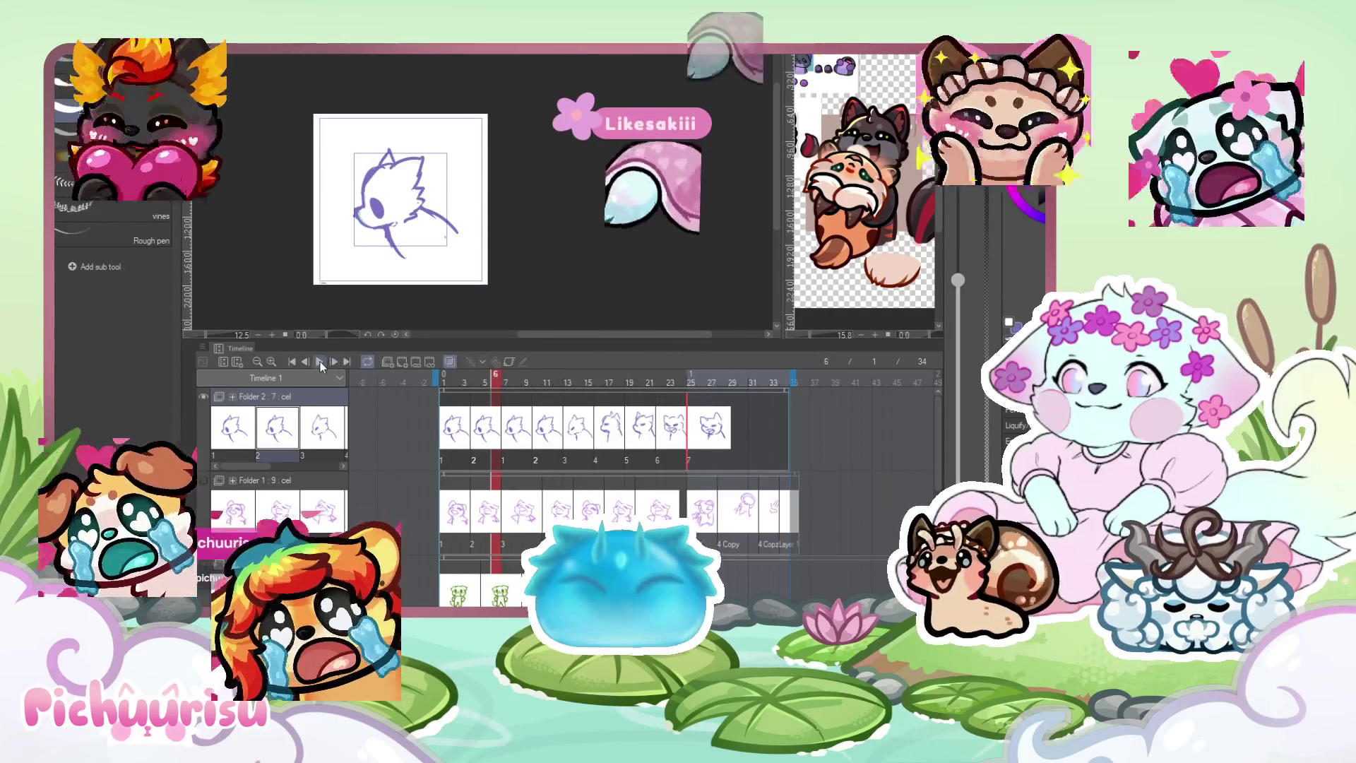
pyautogui.click(320, 362)
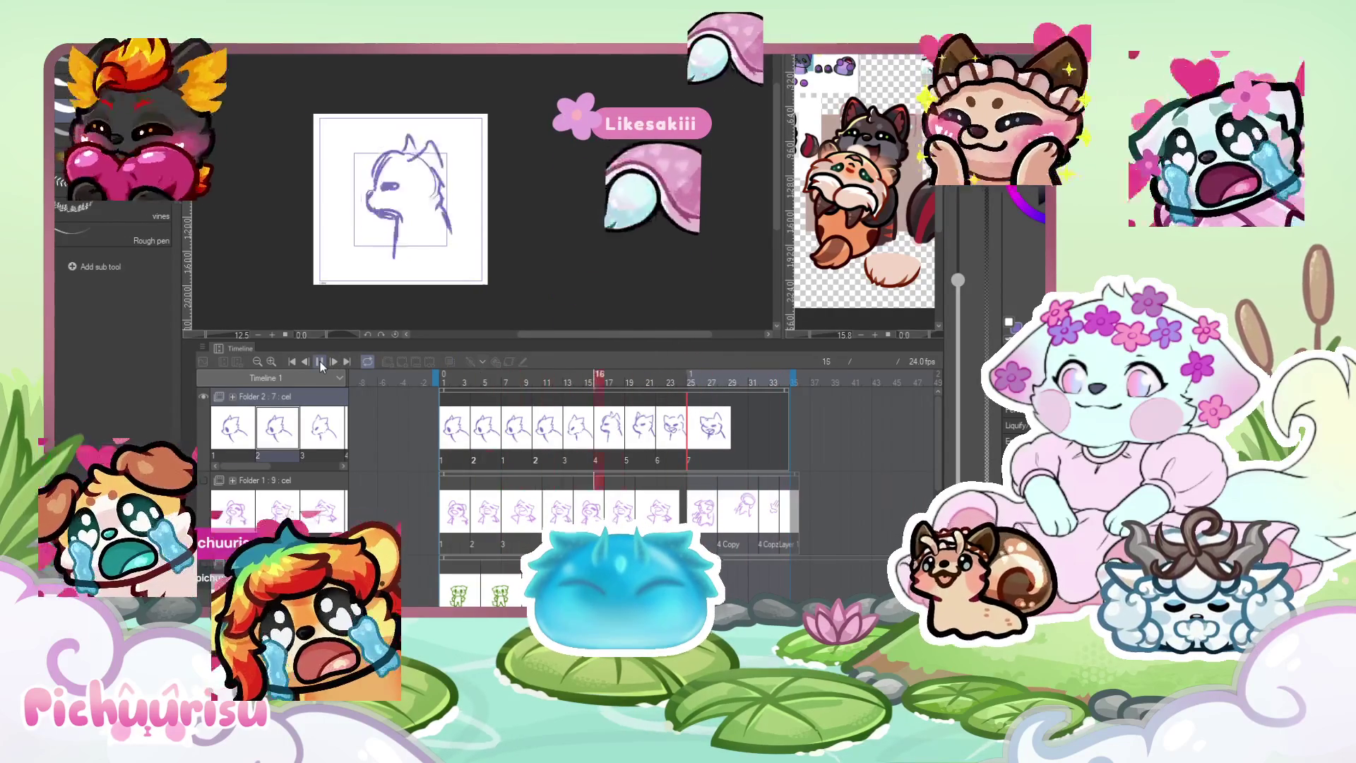
pyautogui.click(708, 434)
pyautogui.scroll(3, 374, 227)
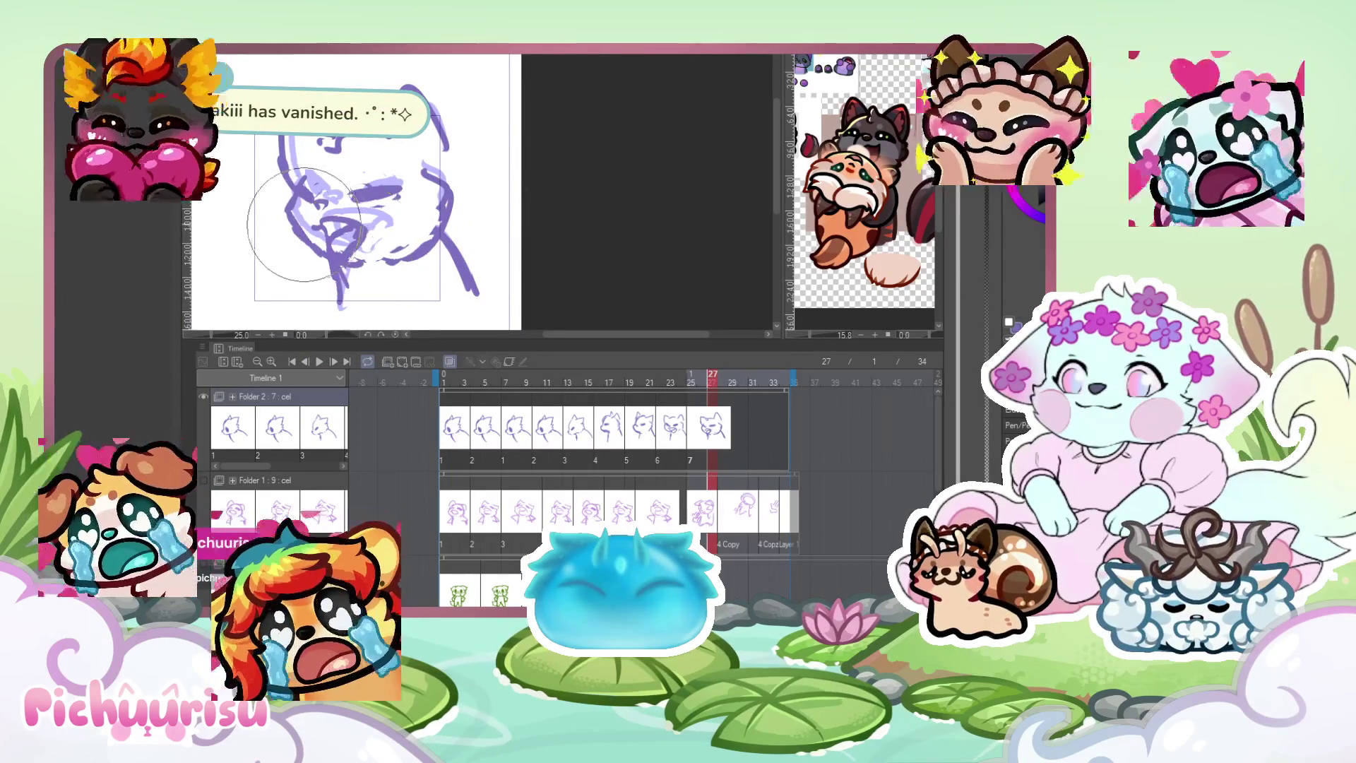
pyautogui.click(671, 403)
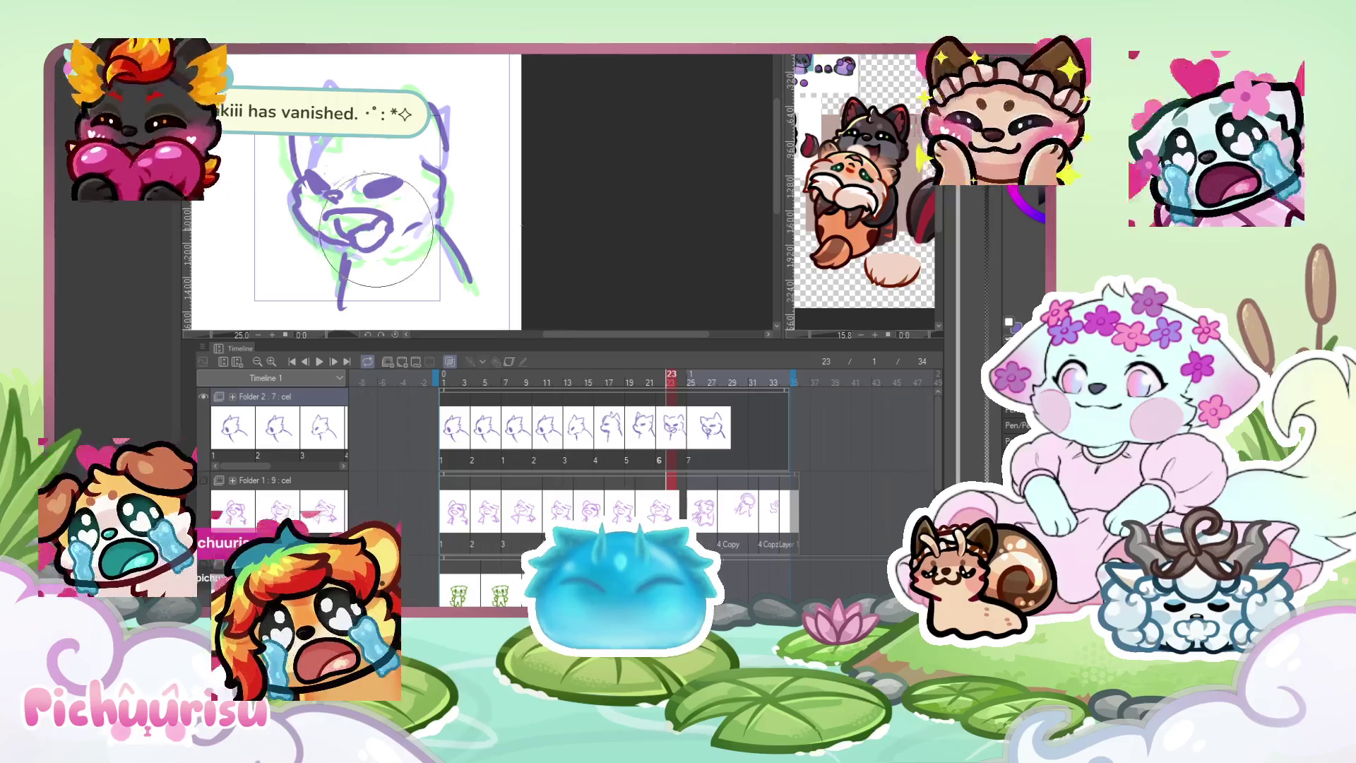
pyautogui.moveTo(664, 391); pyautogui.dragTo(712, 396)
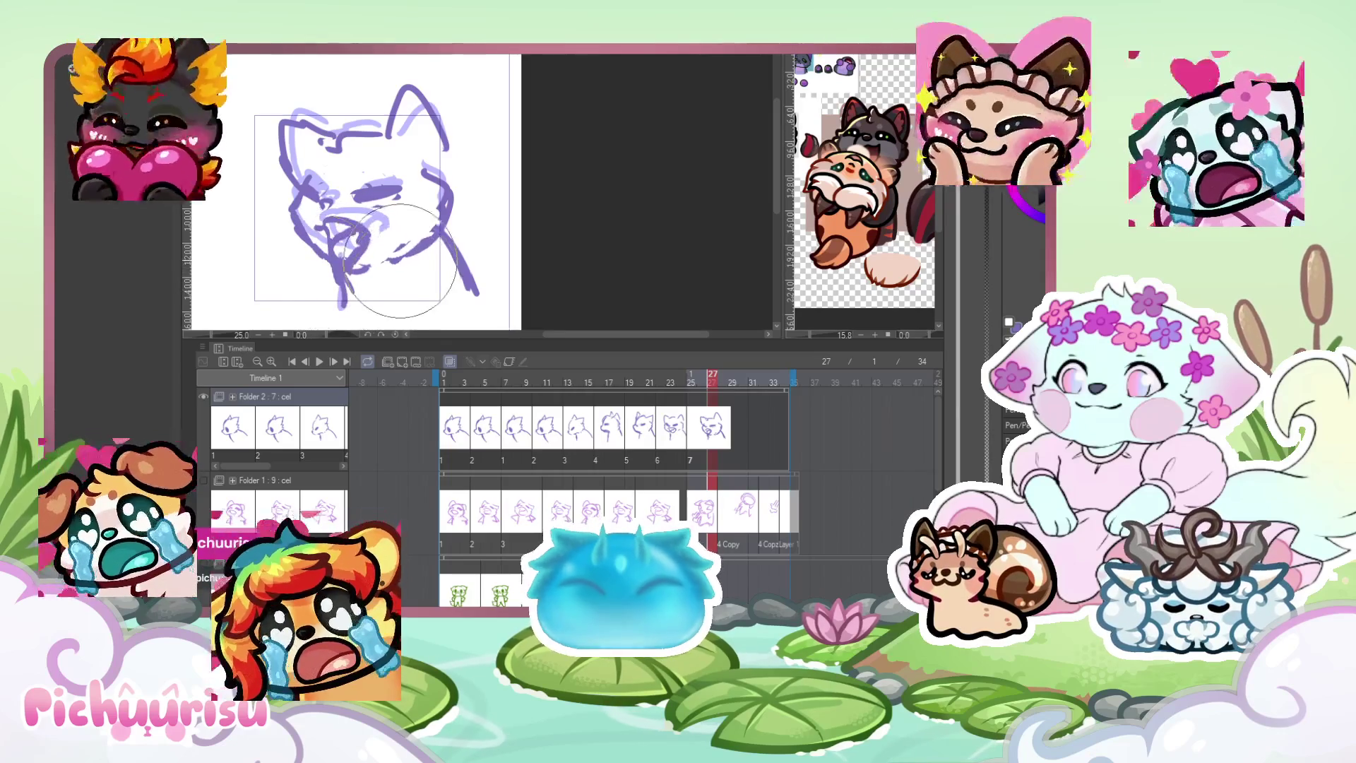
pyautogui.click(320, 361)
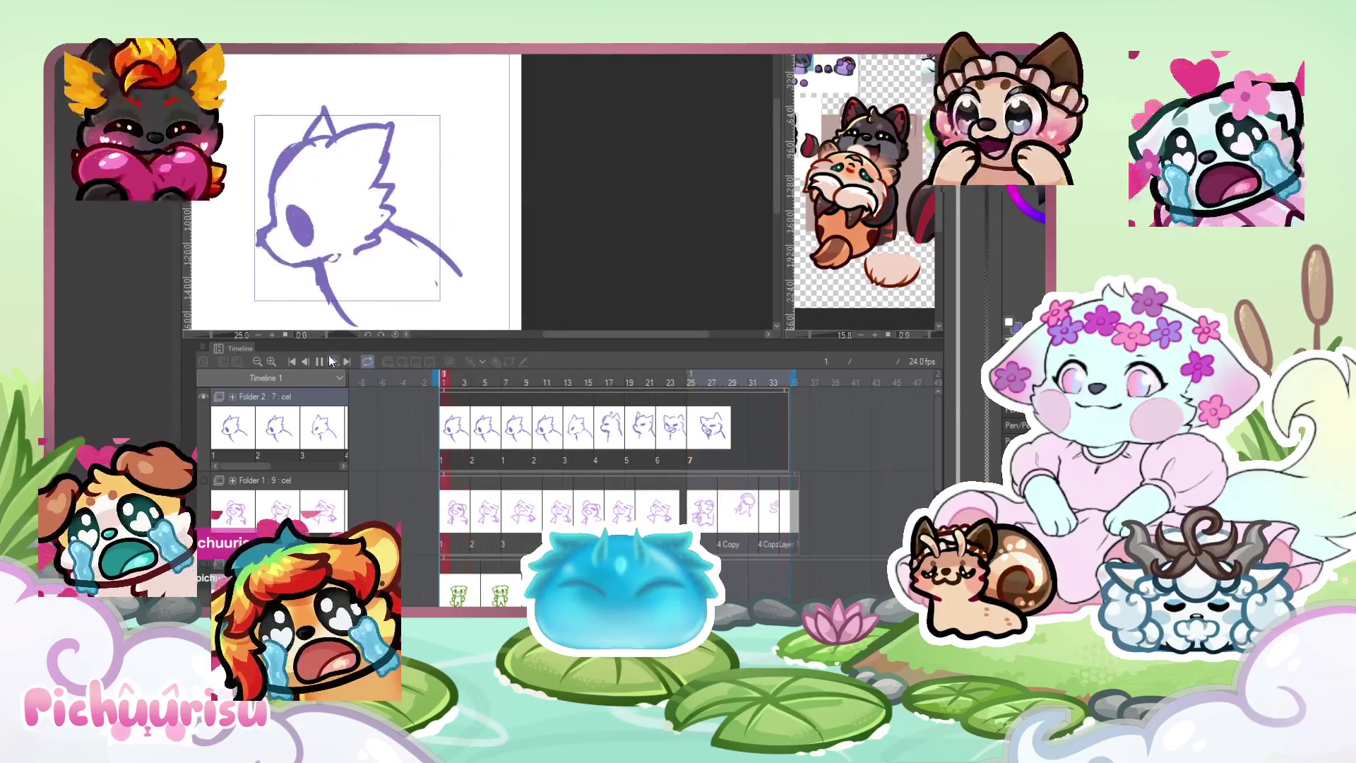
pyautogui.click(694, 433)
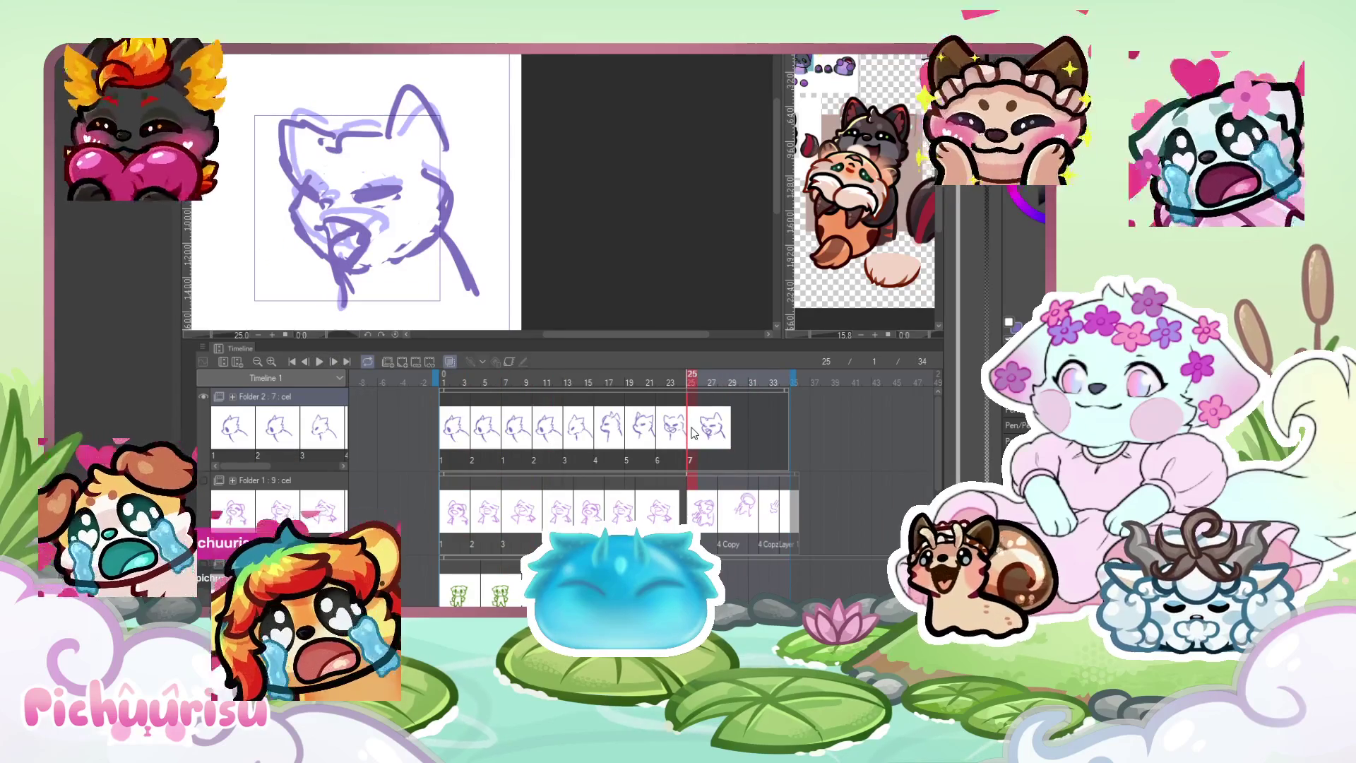
pyautogui.press('Delete')
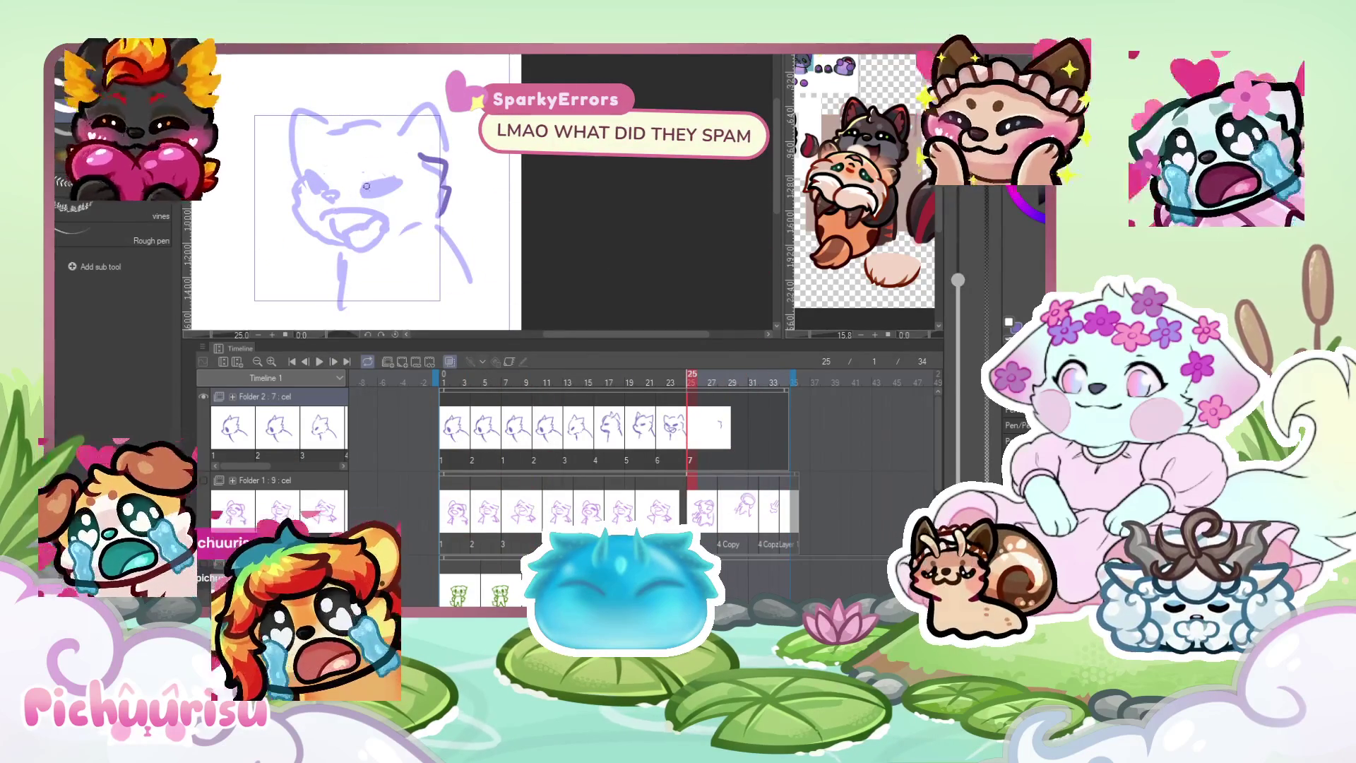
# Redraw the cleared cel with both eyes, ears, head top, shoulder and lower body lines.
pyautogui.moveTo(364, 198); pyautogui.dragTo(394, 188)
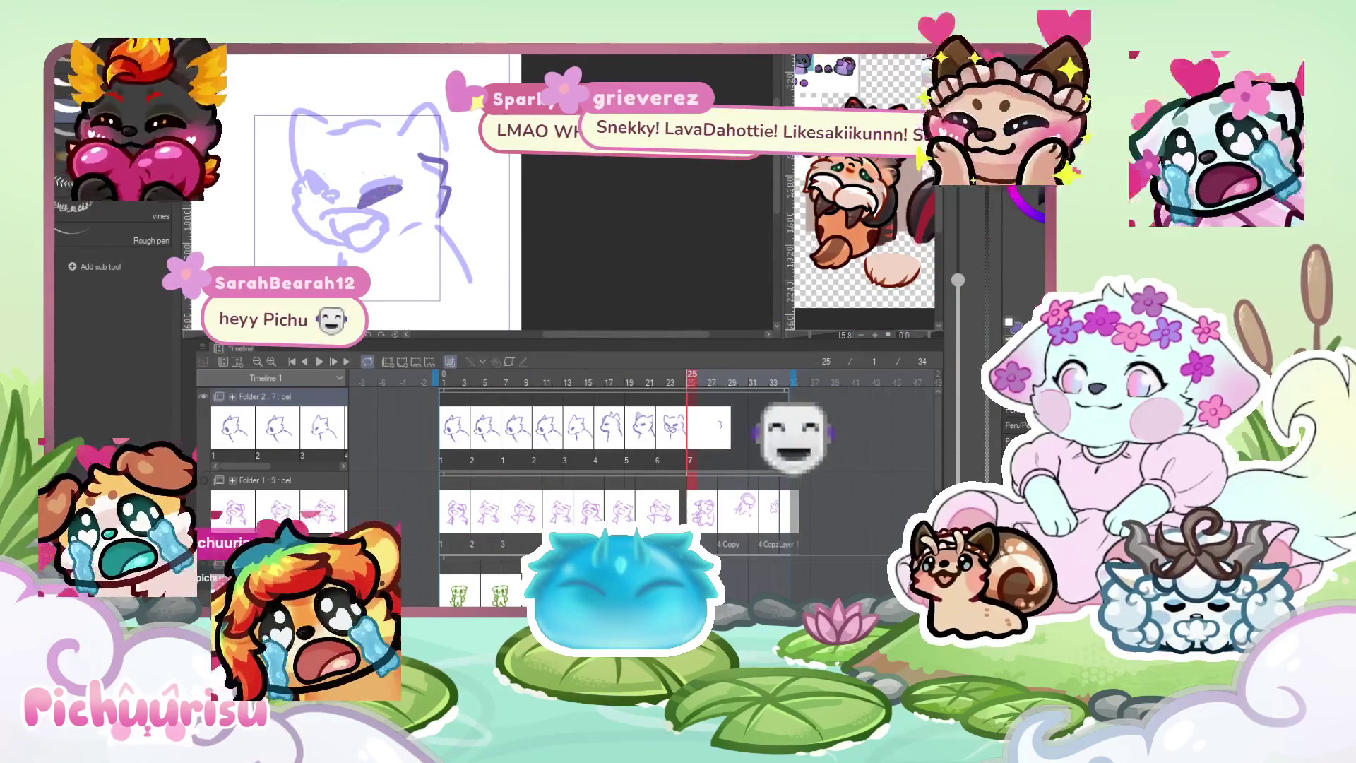
pyautogui.moveTo(302, 176); pyautogui.dragTo(371, 242)
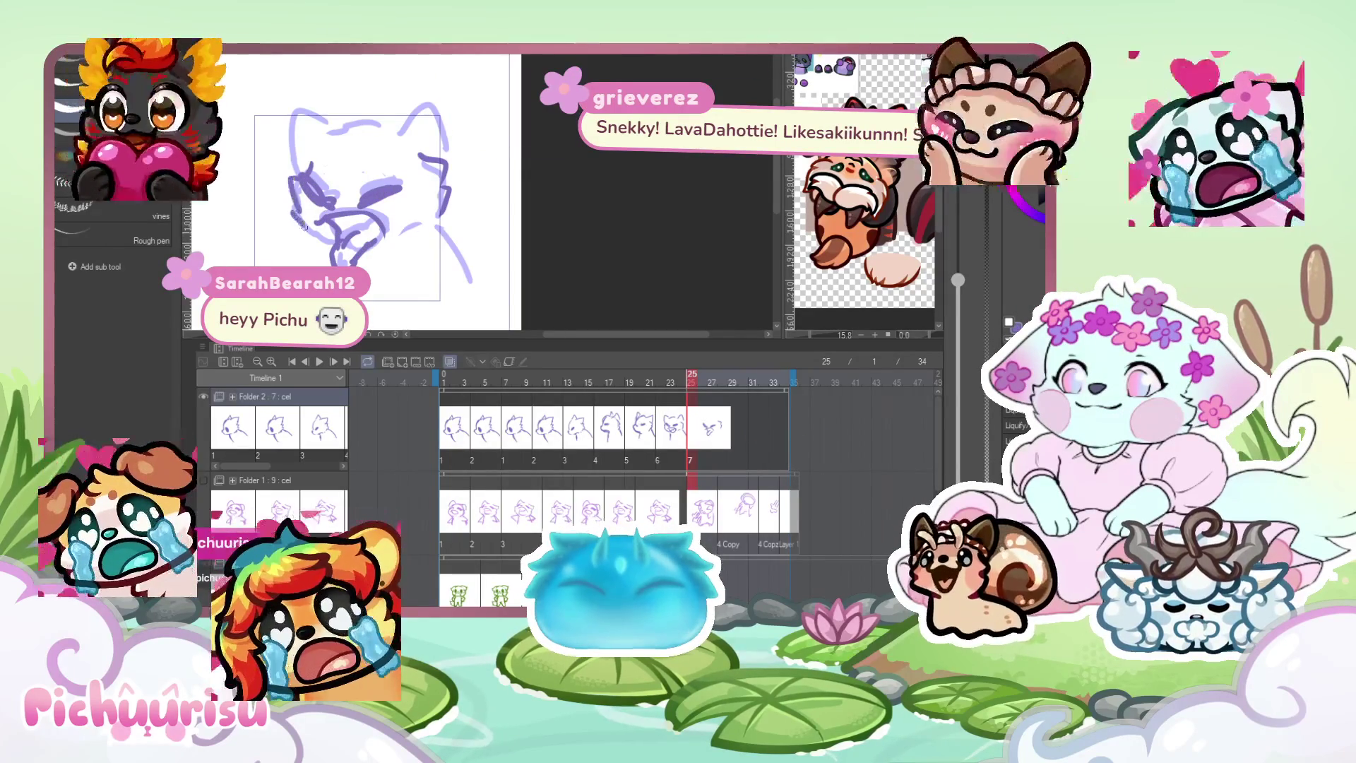
pyautogui.moveTo(304, 166)
pyautogui.mouseDown()
pyautogui.moveTo(336, 104)
pyautogui.moveTo(355, 135)
pyautogui.moveTo(401, 129)
pyautogui.moveTo(448, 146)
pyautogui.mouseUp()
pyautogui.moveTo(441, 237); pyautogui.dragTo(469, 259)
pyautogui.moveTo(349, 283); pyautogui.dragTo(369, 321)
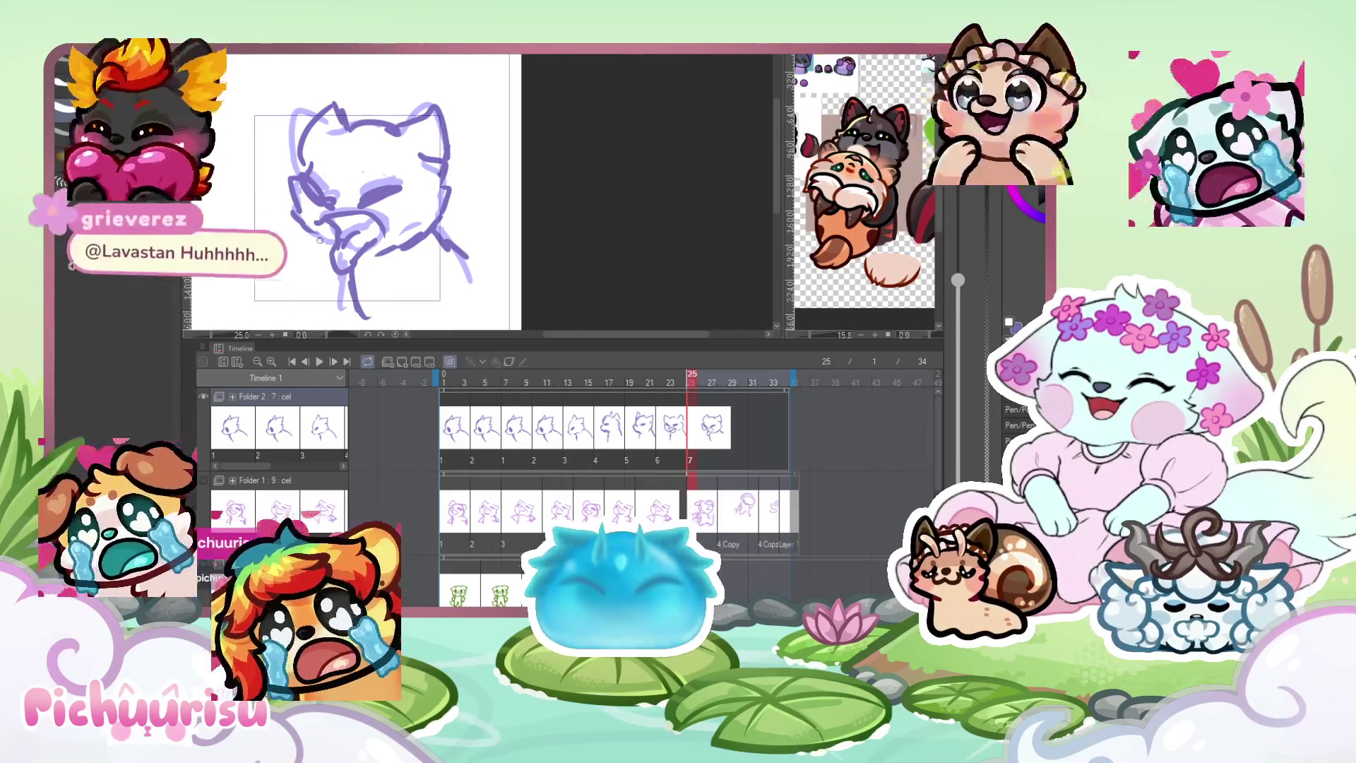
pyautogui.moveTo(352, 263); pyautogui.dragTo(373, 329)
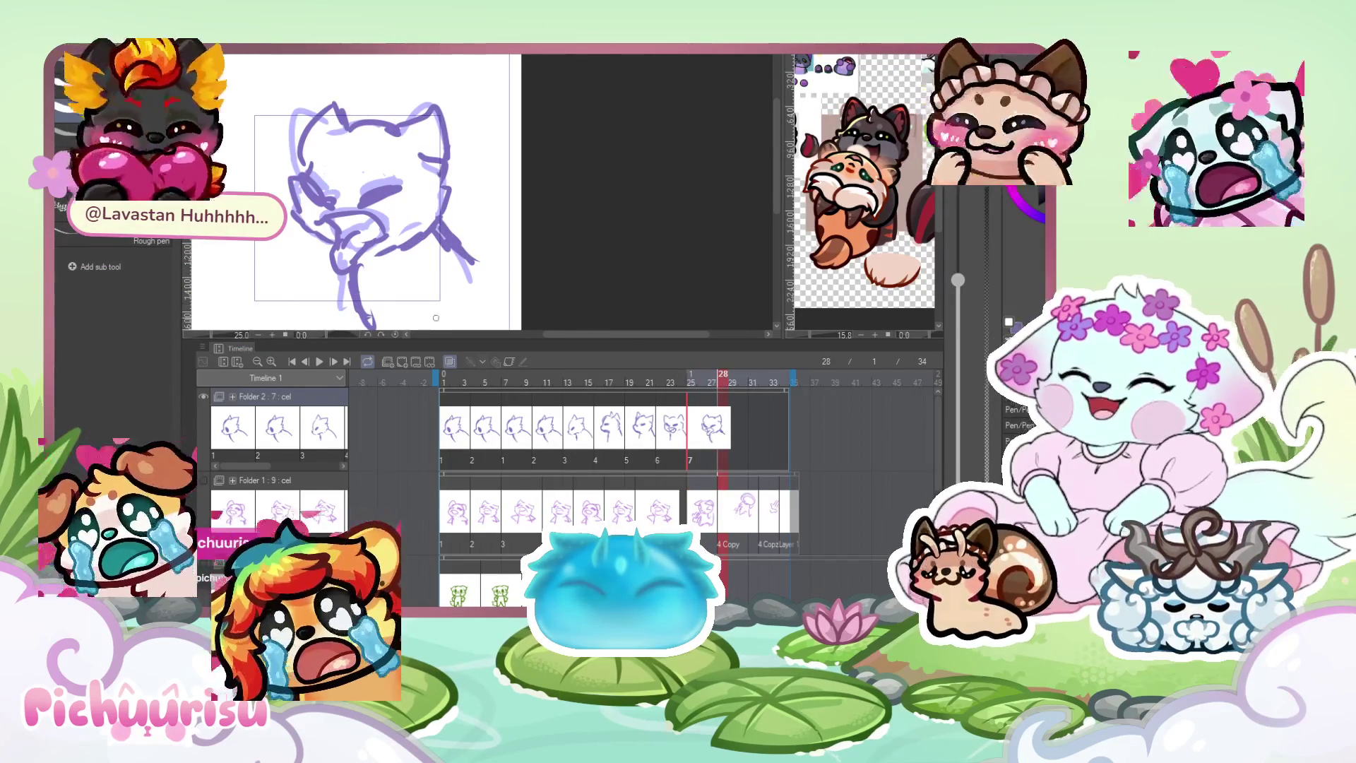
# Add a new eighth cel and start sketching it with a filled eye.
pyautogui.click(401, 368)
pyautogui.moveTo(370, 127); pyautogui.dragTo(351, 146)
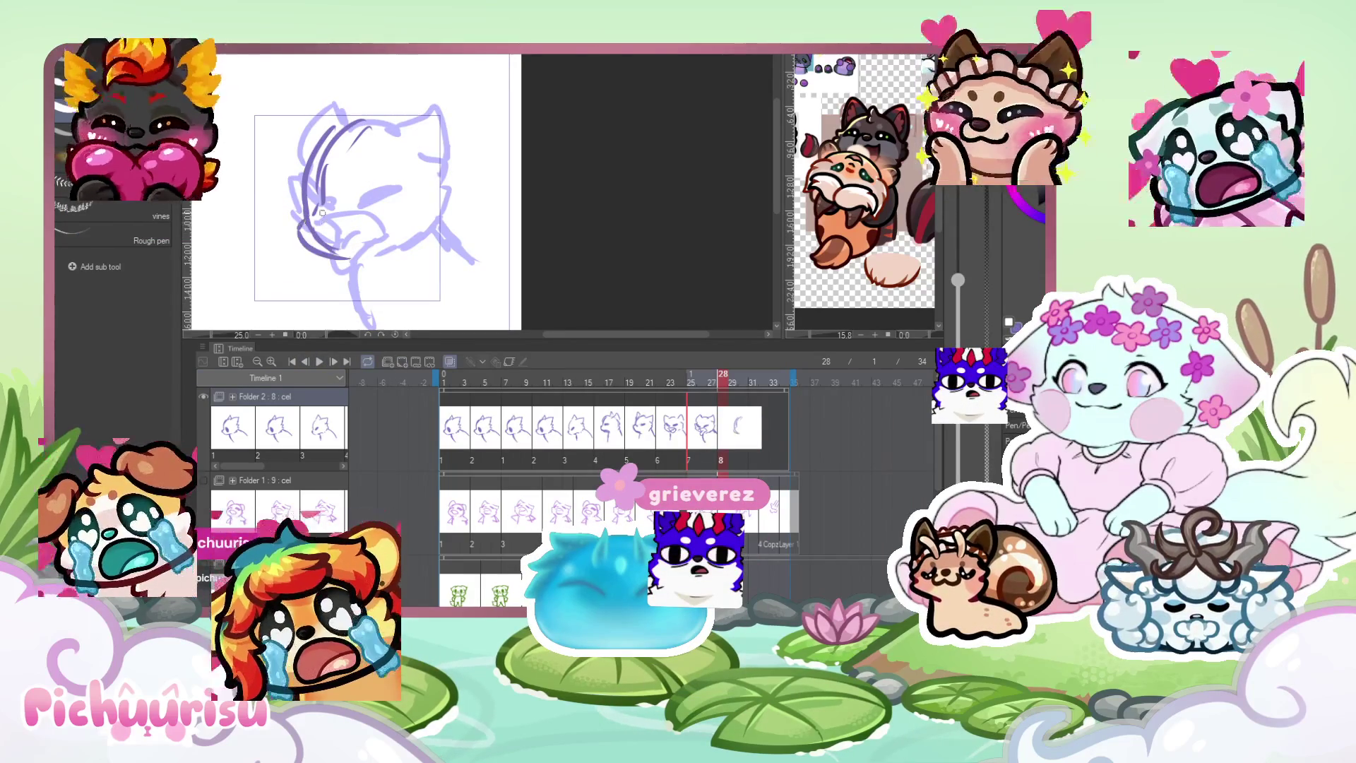
pyautogui.moveTo(322, 216); pyautogui.dragTo(328, 219)
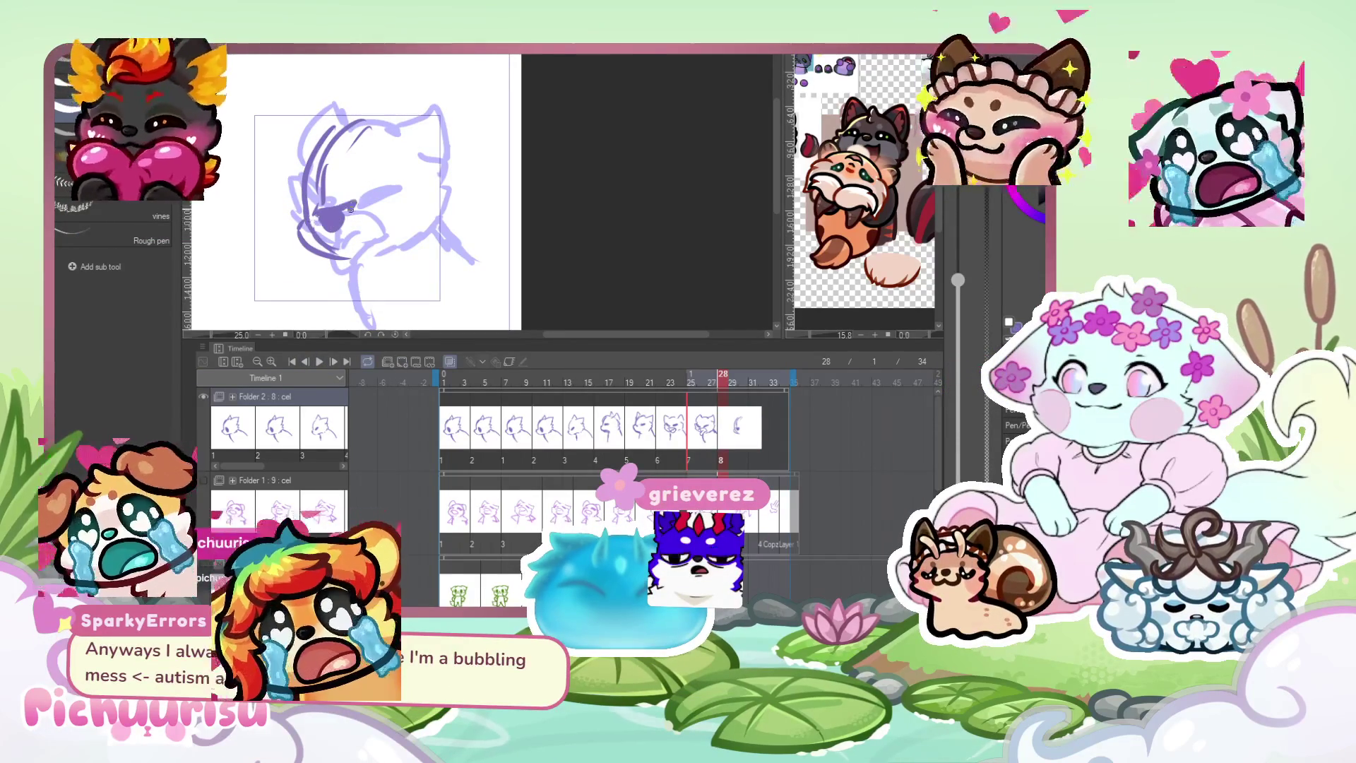
# Preview playback, move the last cel later to about frame 32, and play again.
pyautogui.press('space')
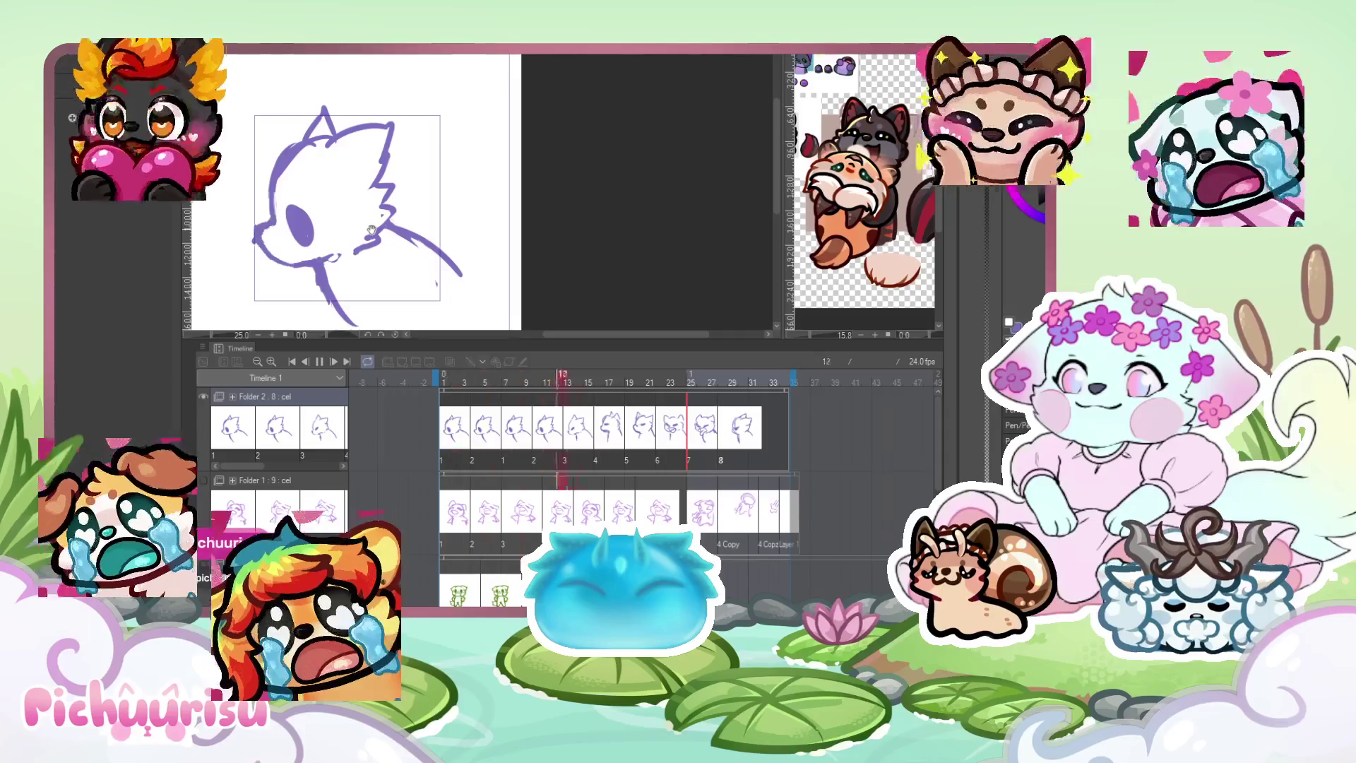
pyautogui.click(322, 363)
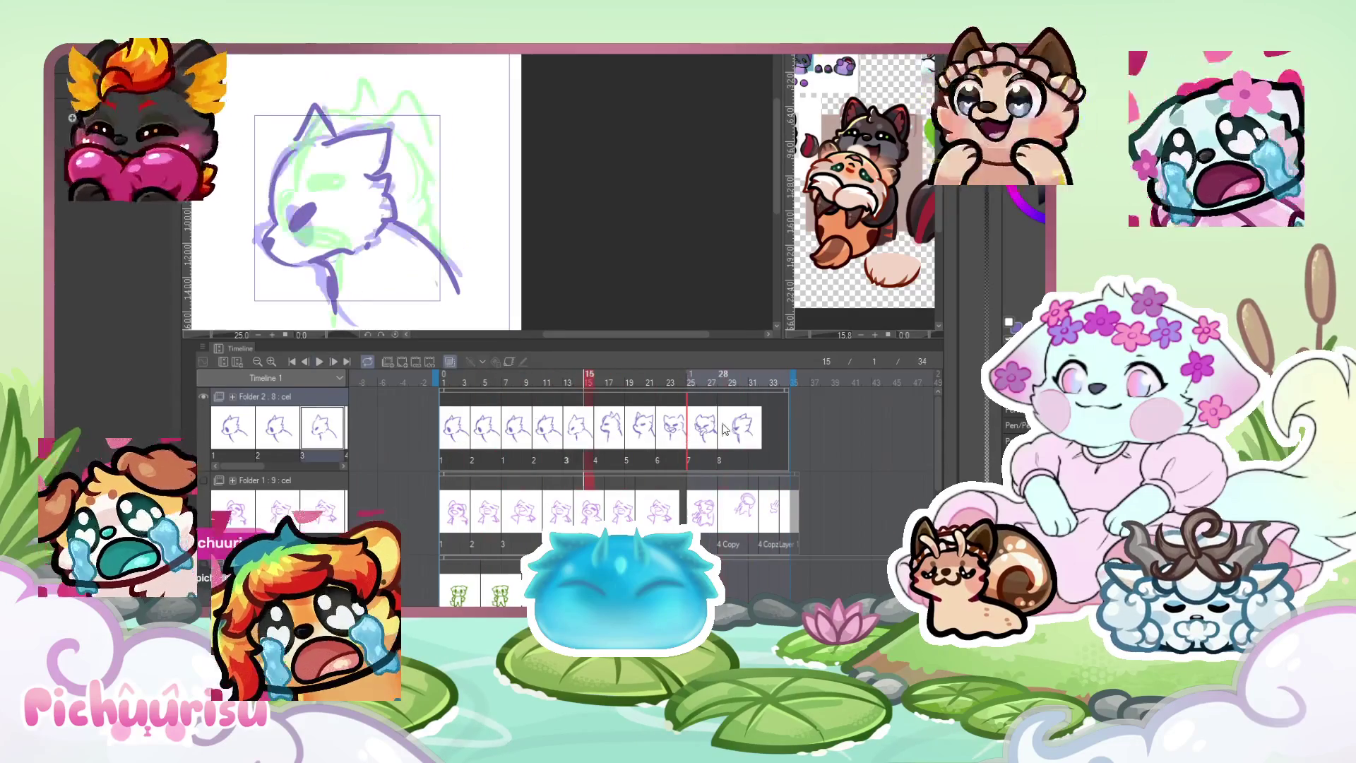
pyautogui.click(721, 427)
pyautogui.moveTo(759, 422); pyautogui.dragTo(760, 422)
pyautogui.click(701, 380)
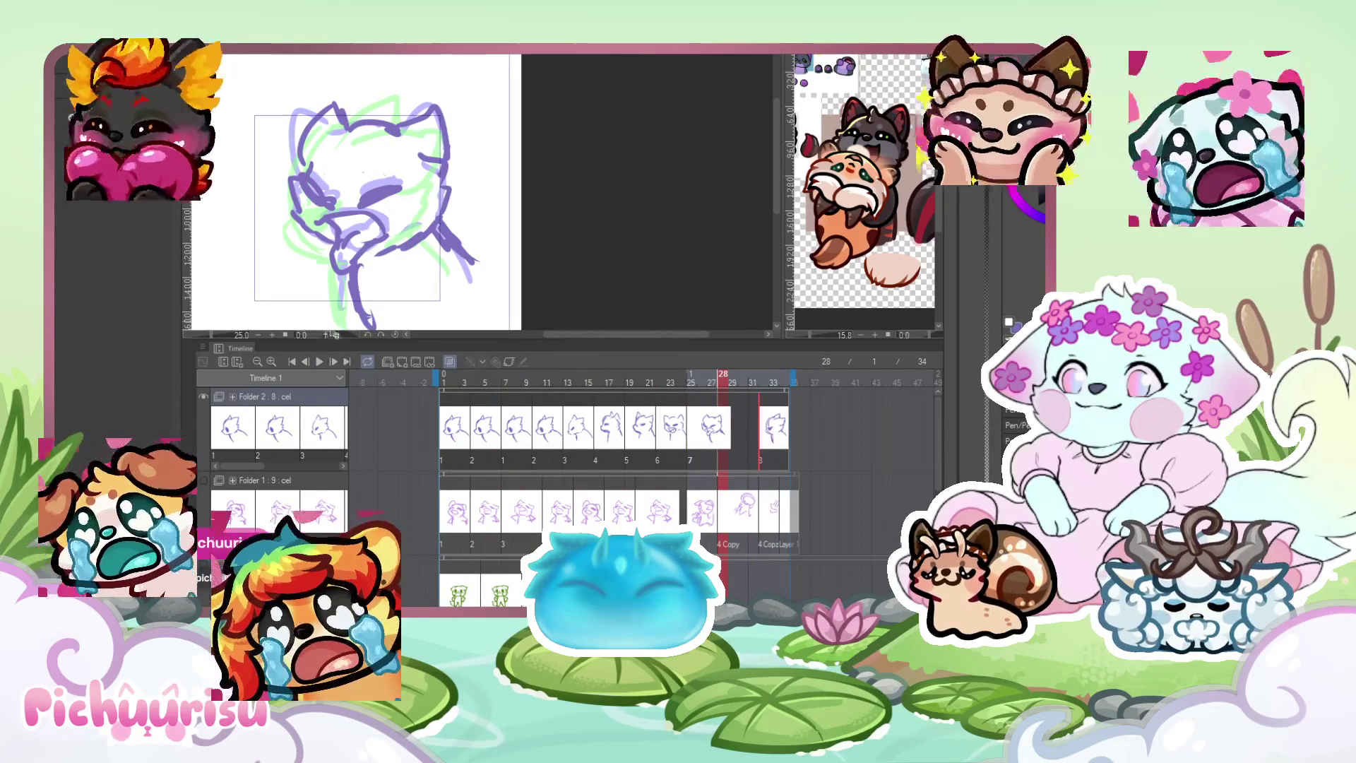
pyautogui.click(318, 365)
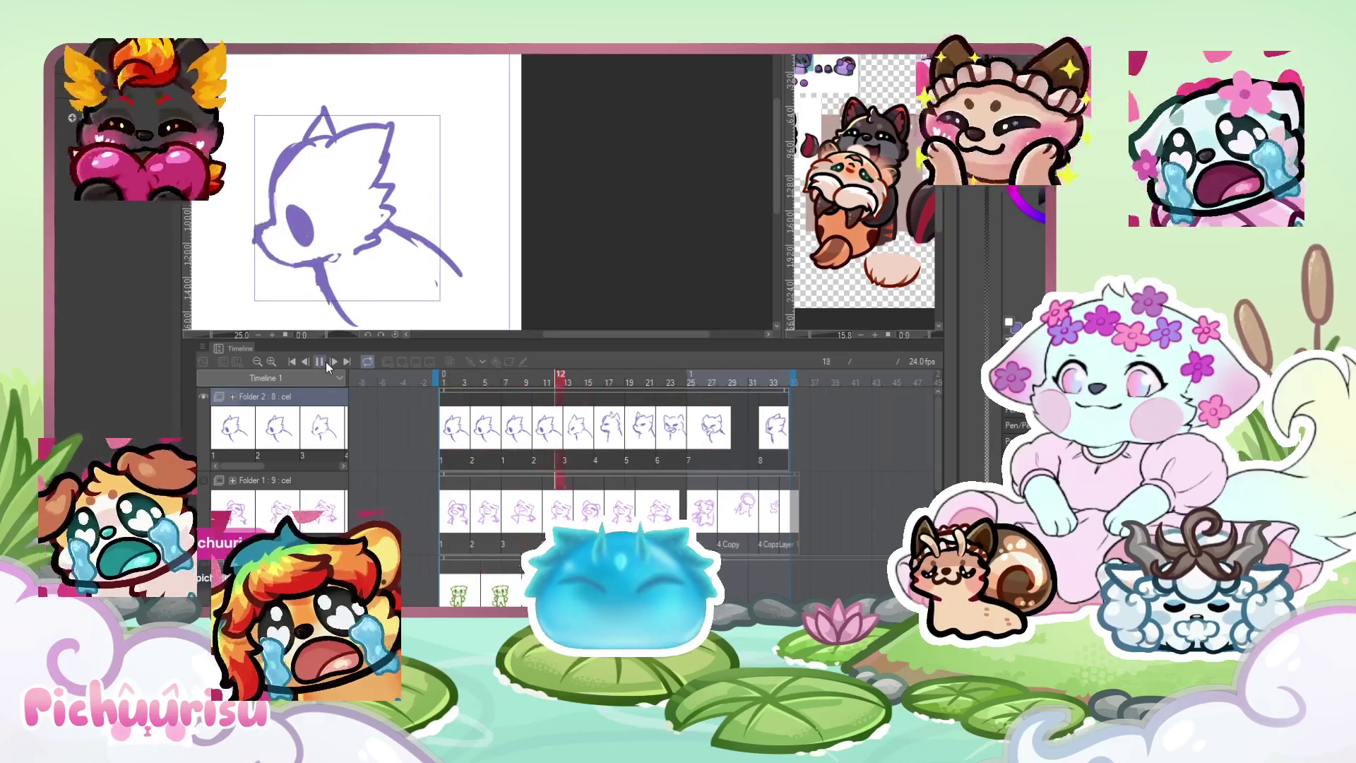
# Duplicate the Folder 2 animation track as Folder 2 Copy and go to the frame-20 drawing.
pyautogui.click(324, 362)
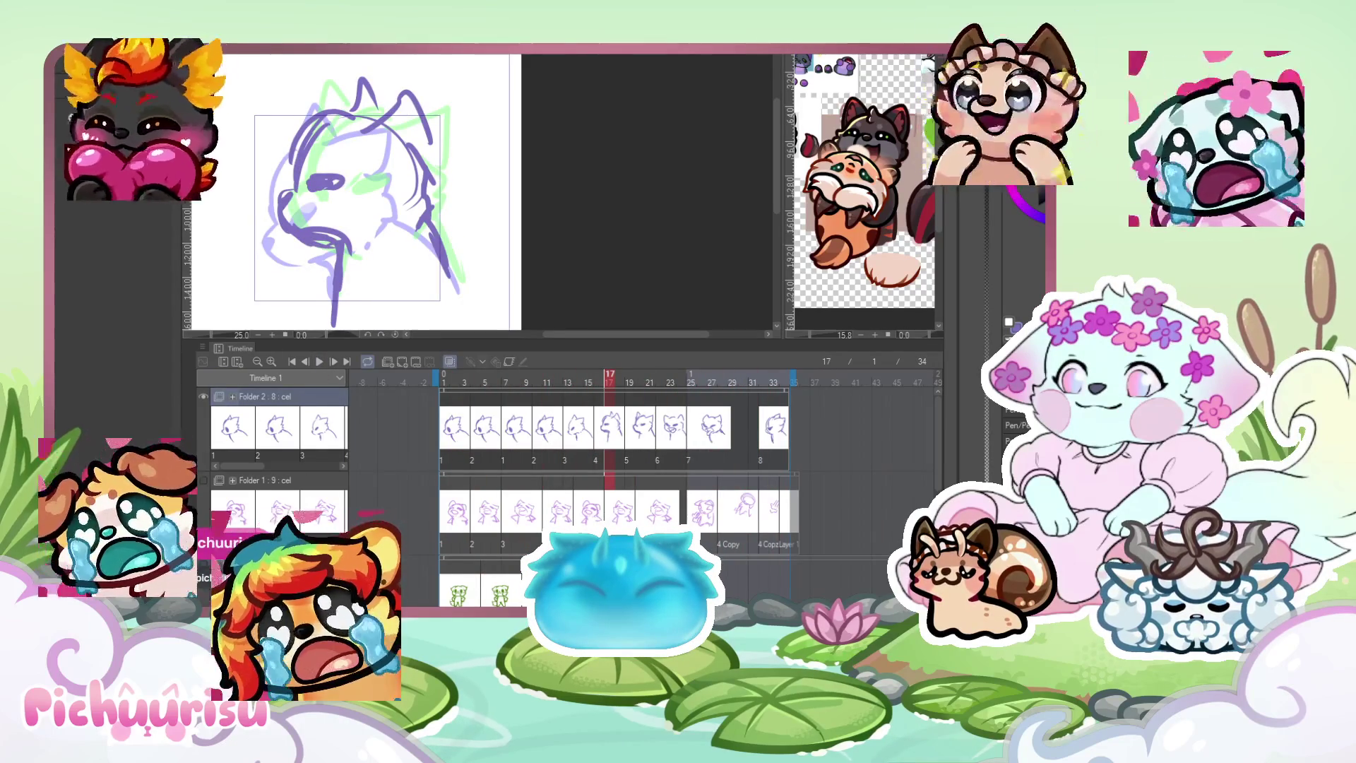
pyautogui.hotkey('ctrl', 'c')
pyautogui.hotkey('ctrl', 'v')
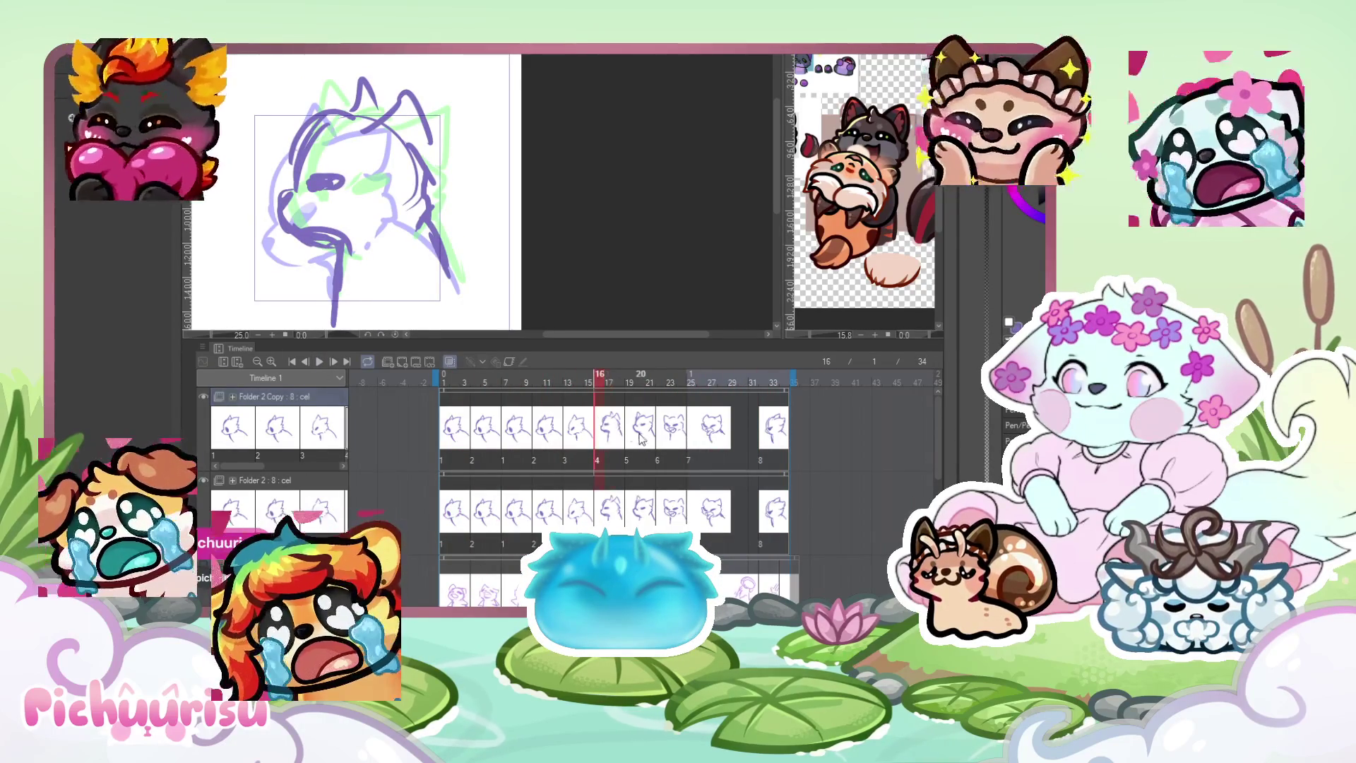
pyautogui.click(645, 430)
pyautogui.click(320, 362)
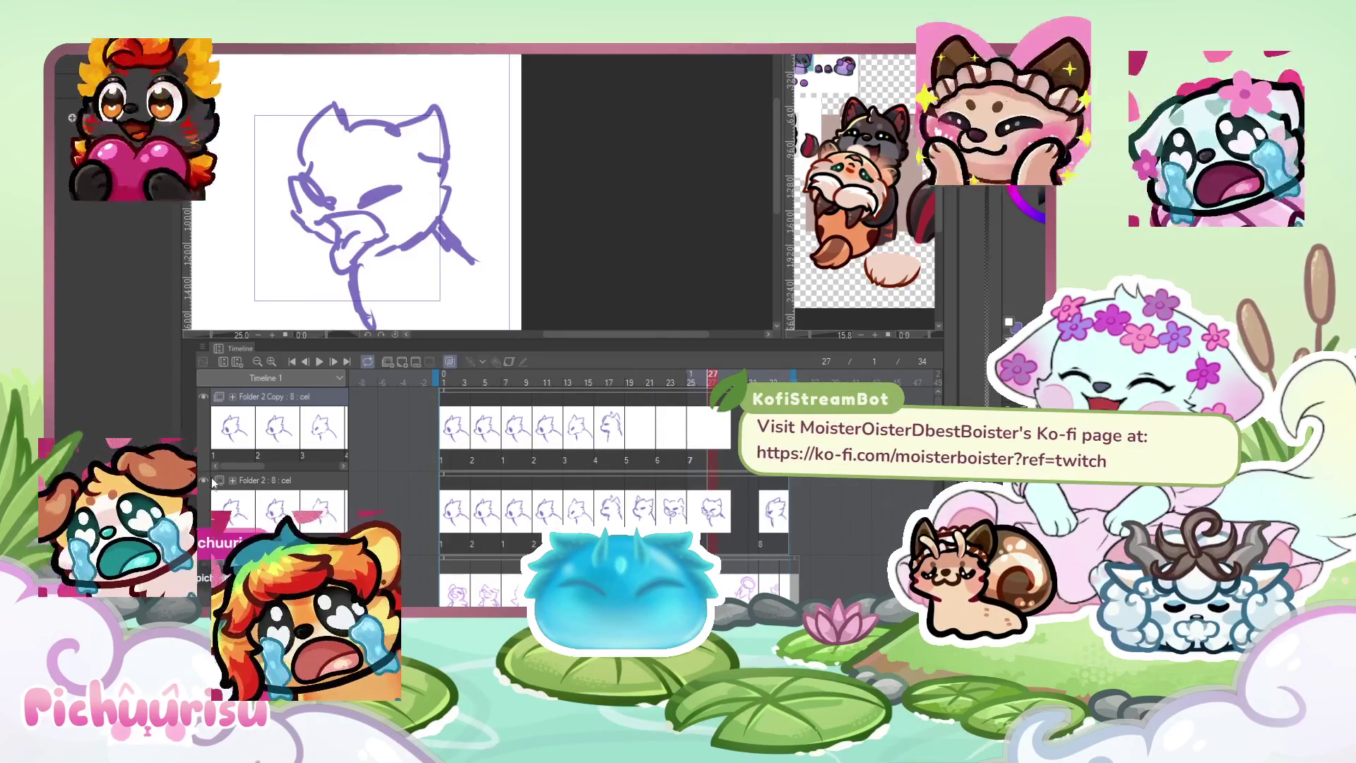
pyautogui.click(645, 434)
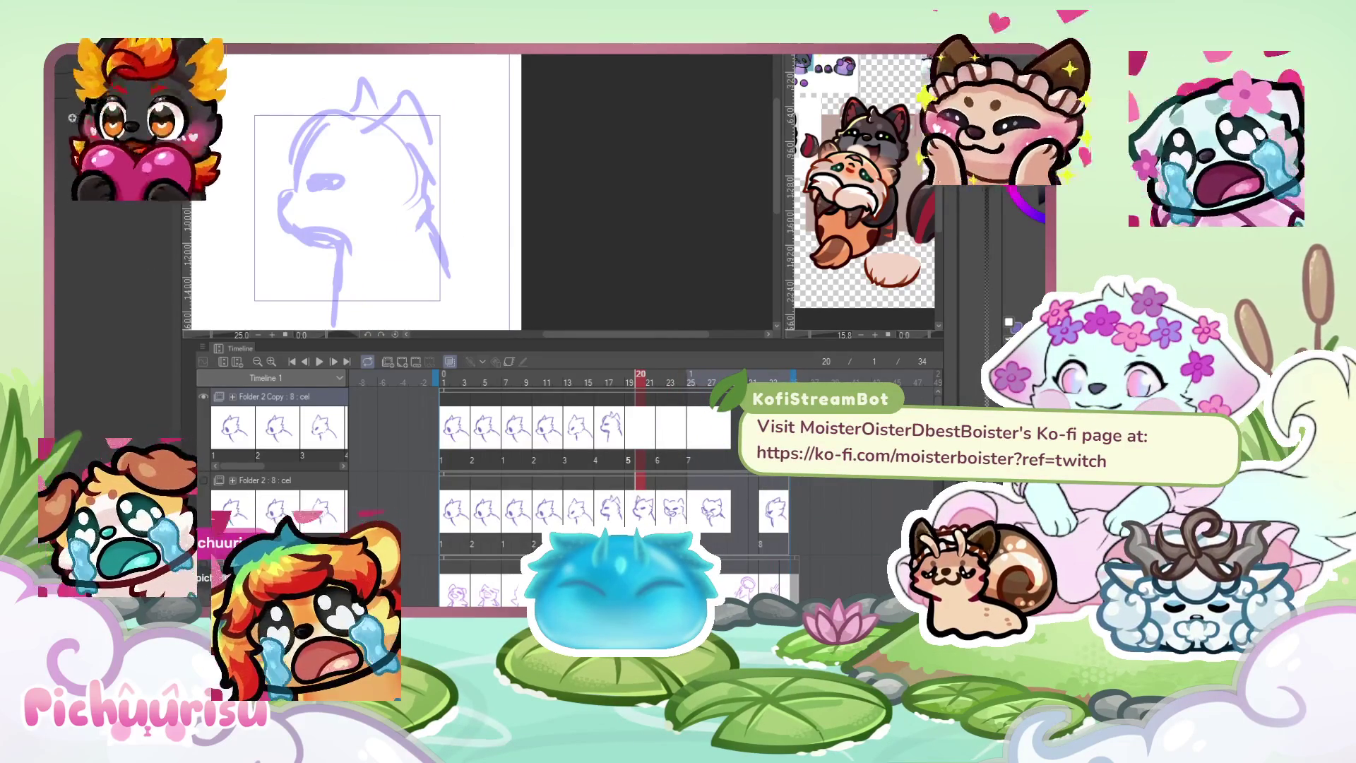
# With the Rough pen, draw the eye line and redraw the muzzle and head top on frame 20.
pyautogui.press('p')
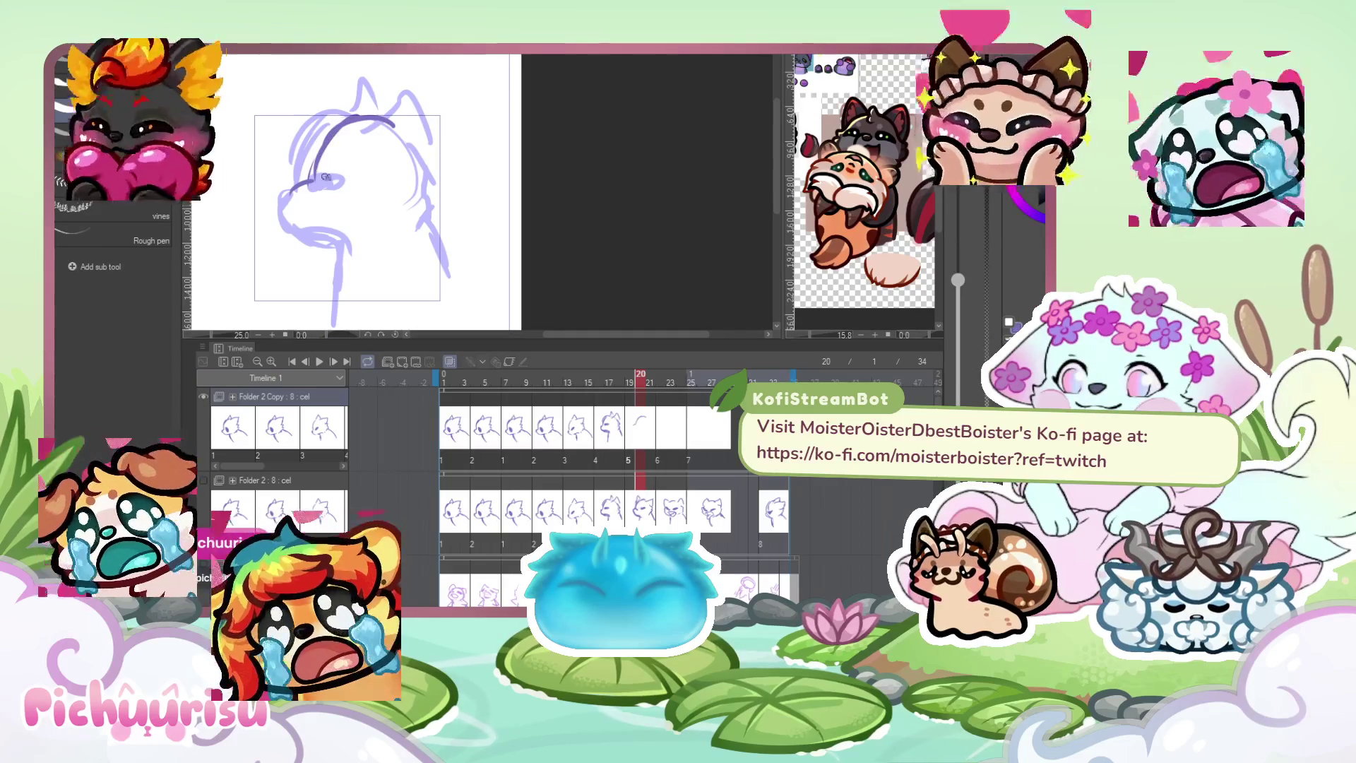
pyautogui.moveTo(328, 177); pyautogui.dragTo(361, 159)
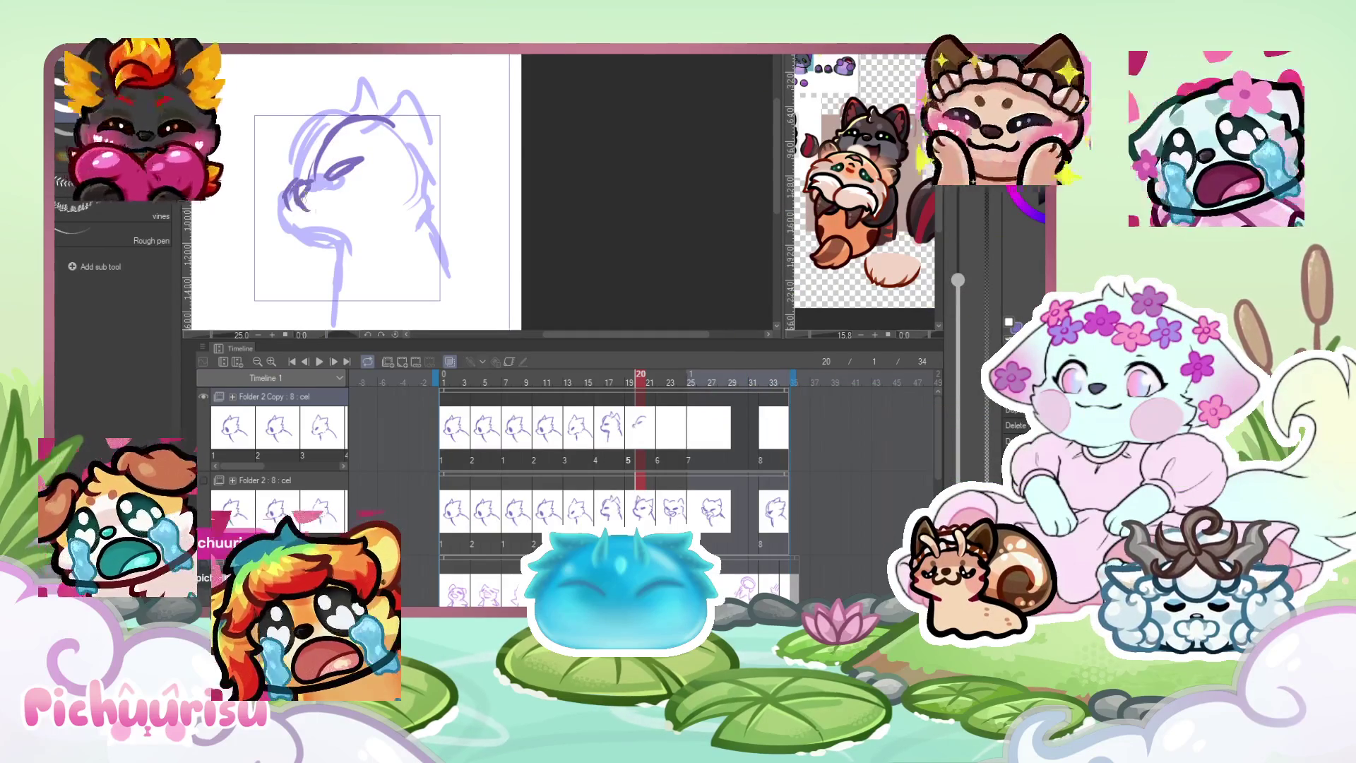
pyautogui.moveTo(305, 205); pyautogui.dragTo(353, 210)
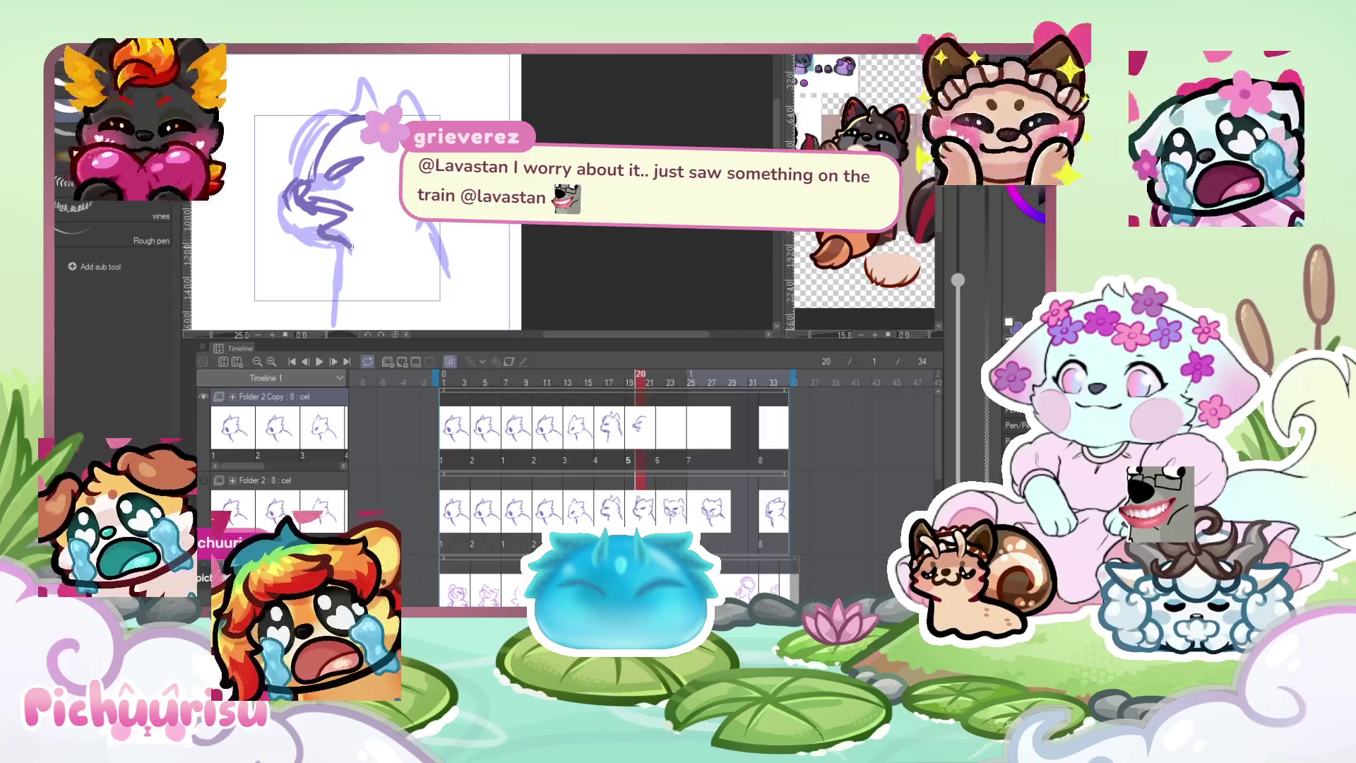
pyautogui.scroll(-1, 298, 162)
pyautogui.scroll(1, 304, 226)
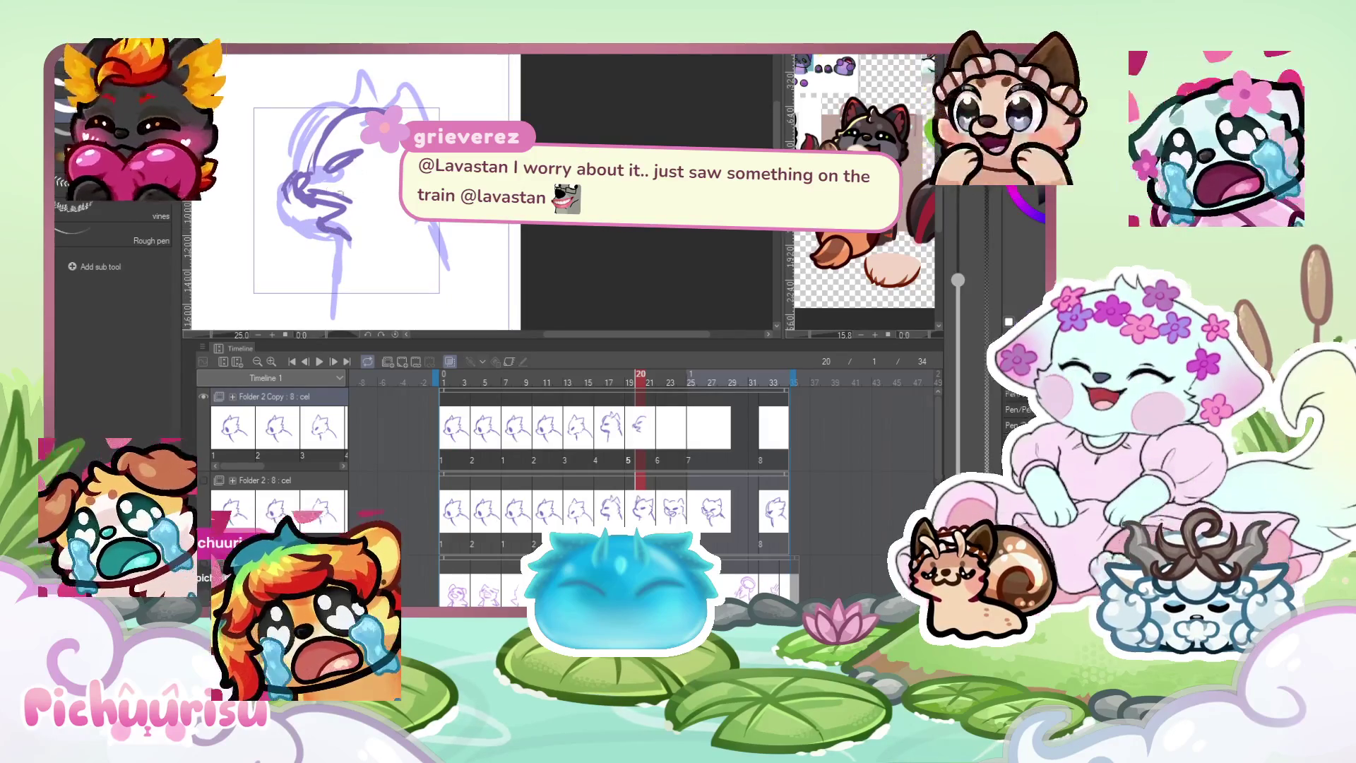
pyautogui.hotkey('ctrl', 'z')
pyautogui.hotkey('ctrl', 'z')
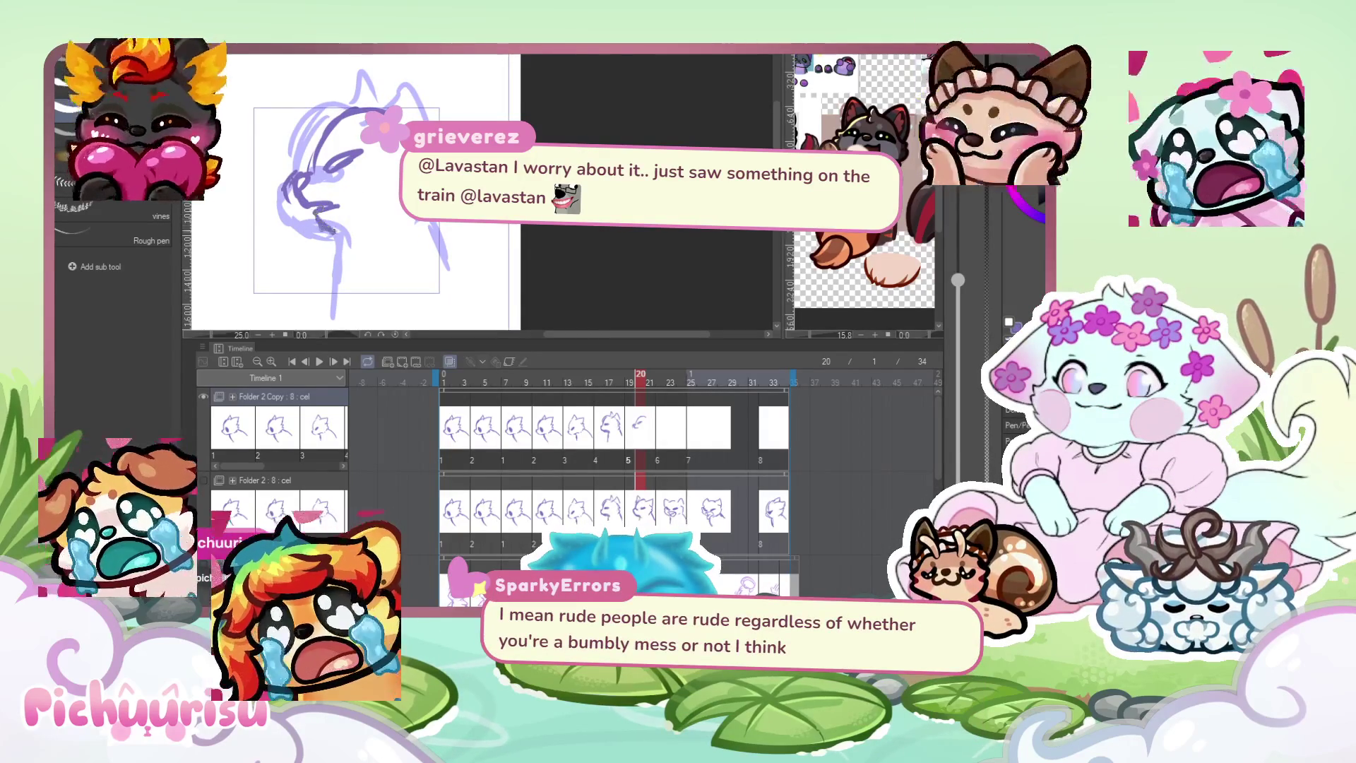
pyautogui.moveTo(319, 220); pyautogui.dragTo(350, 243)
# Redraw both ears, the neck lines and the eye, undoing a stray curved stroke.
pyautogui.moveTo(326, 164)
pyautogui.mouseDown()
pyautogui.moveTo(385, 116)
pyautogui.moveTo(440, 148)
pyautogui.mouseUp()
pyautogui.moveTo(358, 105); pyautogui.dragTo(403, 103)
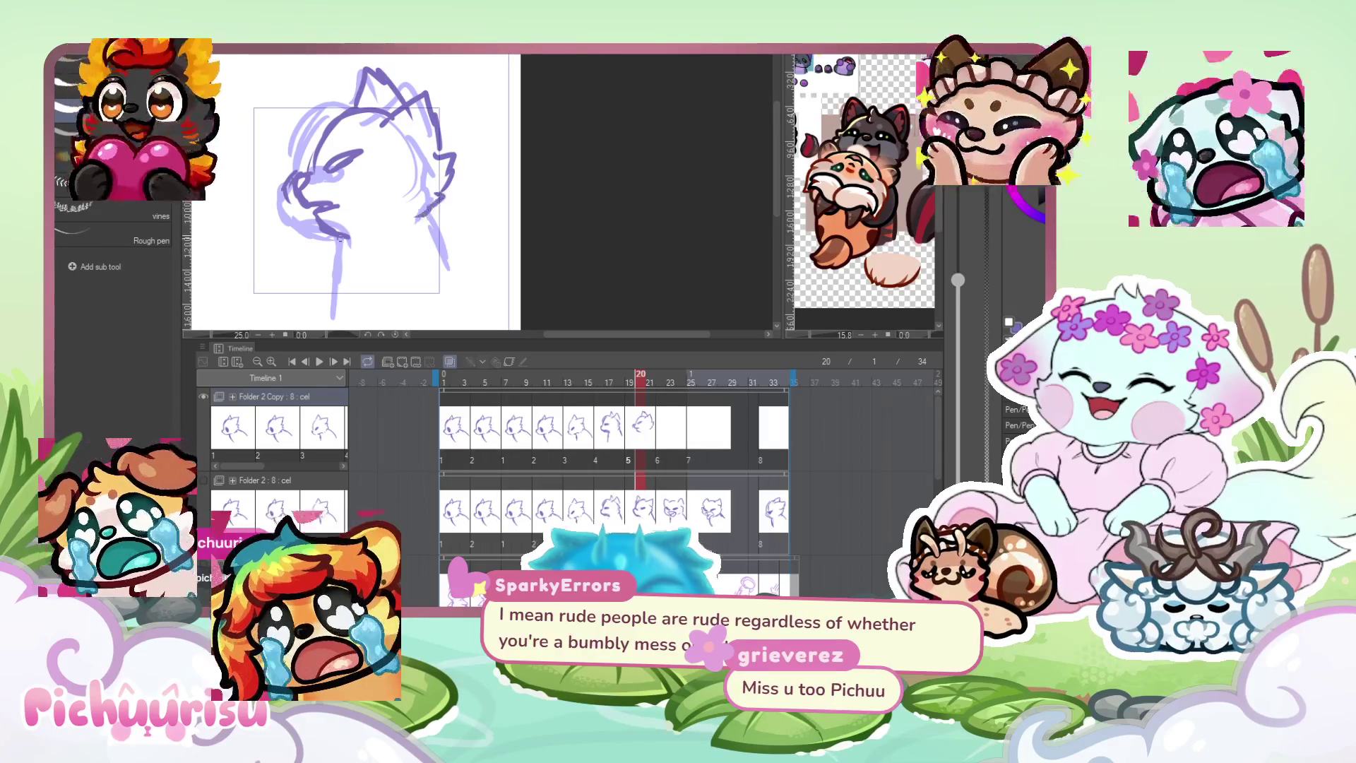
pyautogui.moveTo(353, 241); pyautogui.dragTo(338, 314)
pyautogui.moveTo(428, 212); pyautogui.dragTo(452, 263)
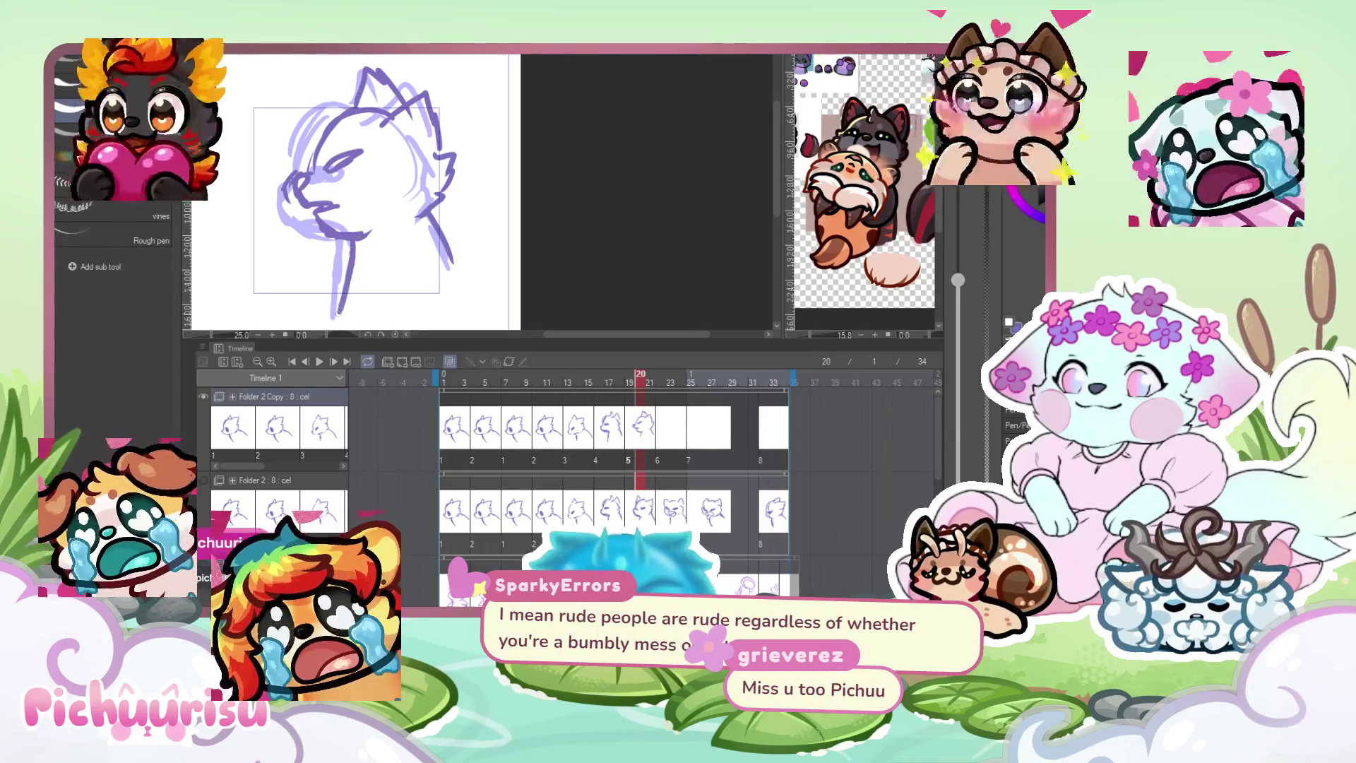
pyautogui.moveTo(340, 168); pyautogui.dragTo(362, 156)
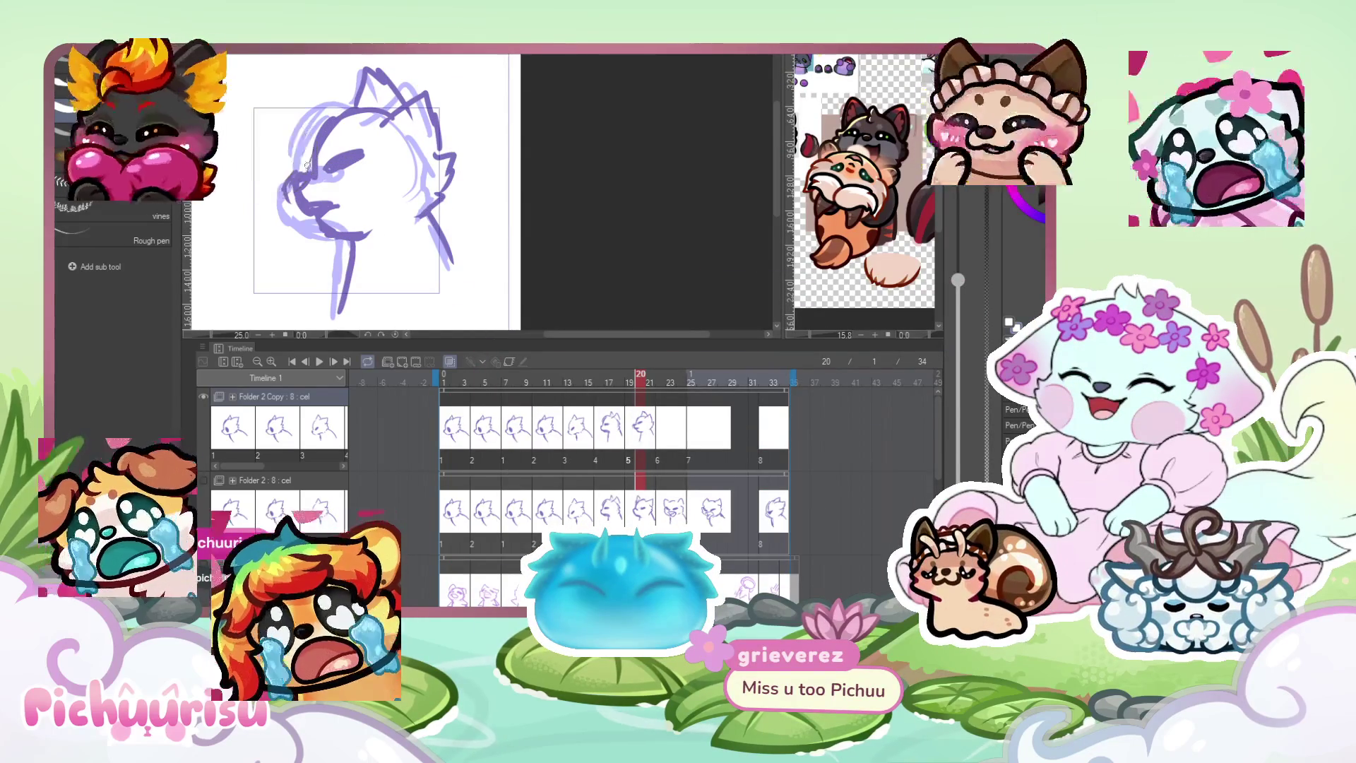
pyautogui.moveTo(350, 166); pyautogui.dragTo(342, 247)
pyautogui.hotkey('ctrl', 'z')
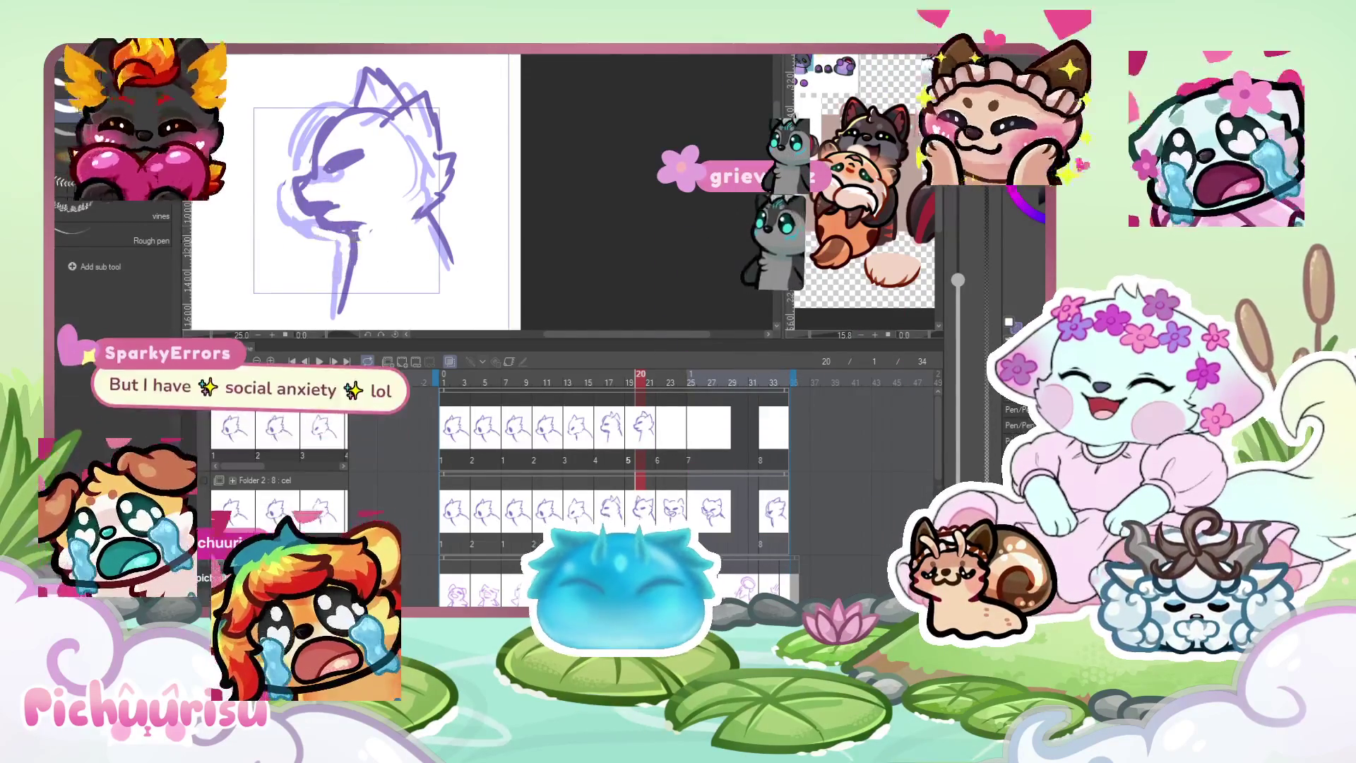
# On frame 24, draw the left side of the head plus the chin and mouth.
pyautogui.scroll(-1, 408, 208)
pyautogui.scroll(-1, 407, 208)
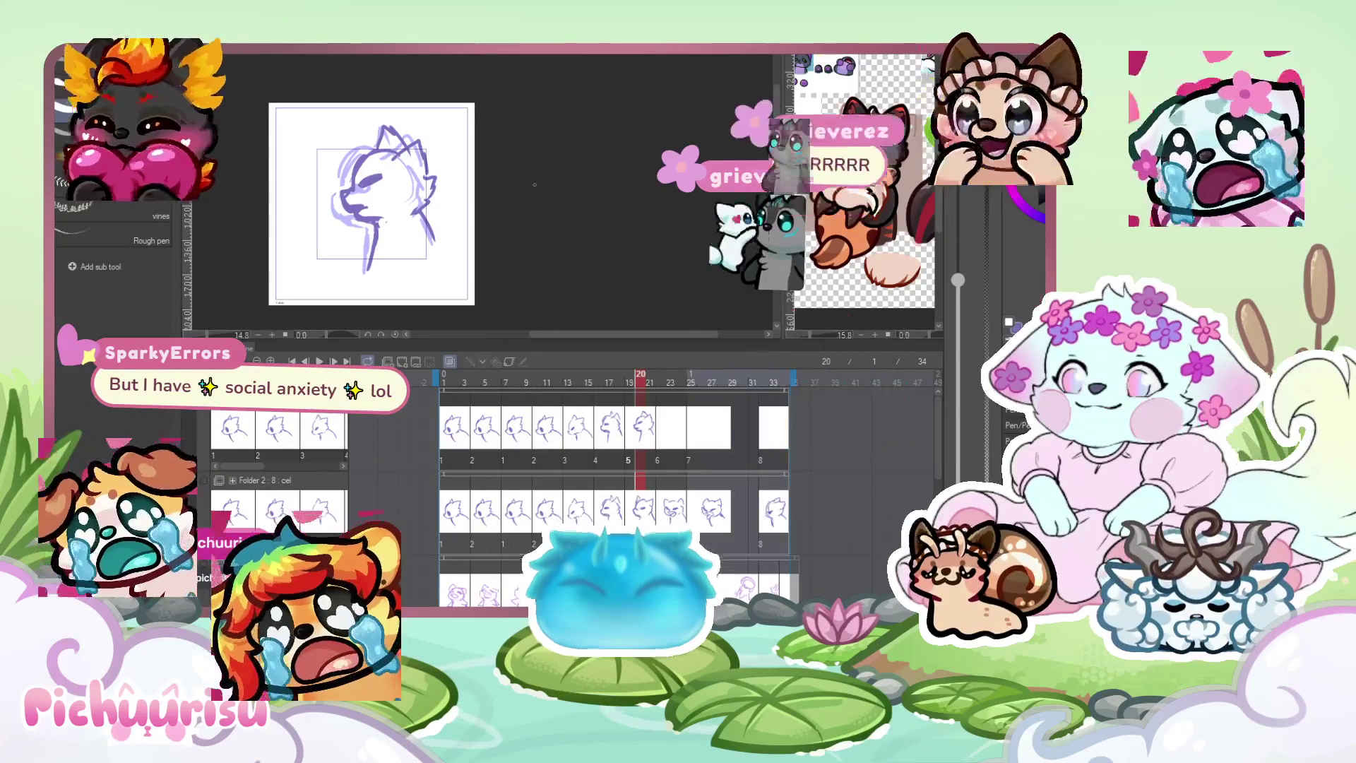
pyautogui.click(678, 440)
pyautogui.scroll(1, 395, 142)
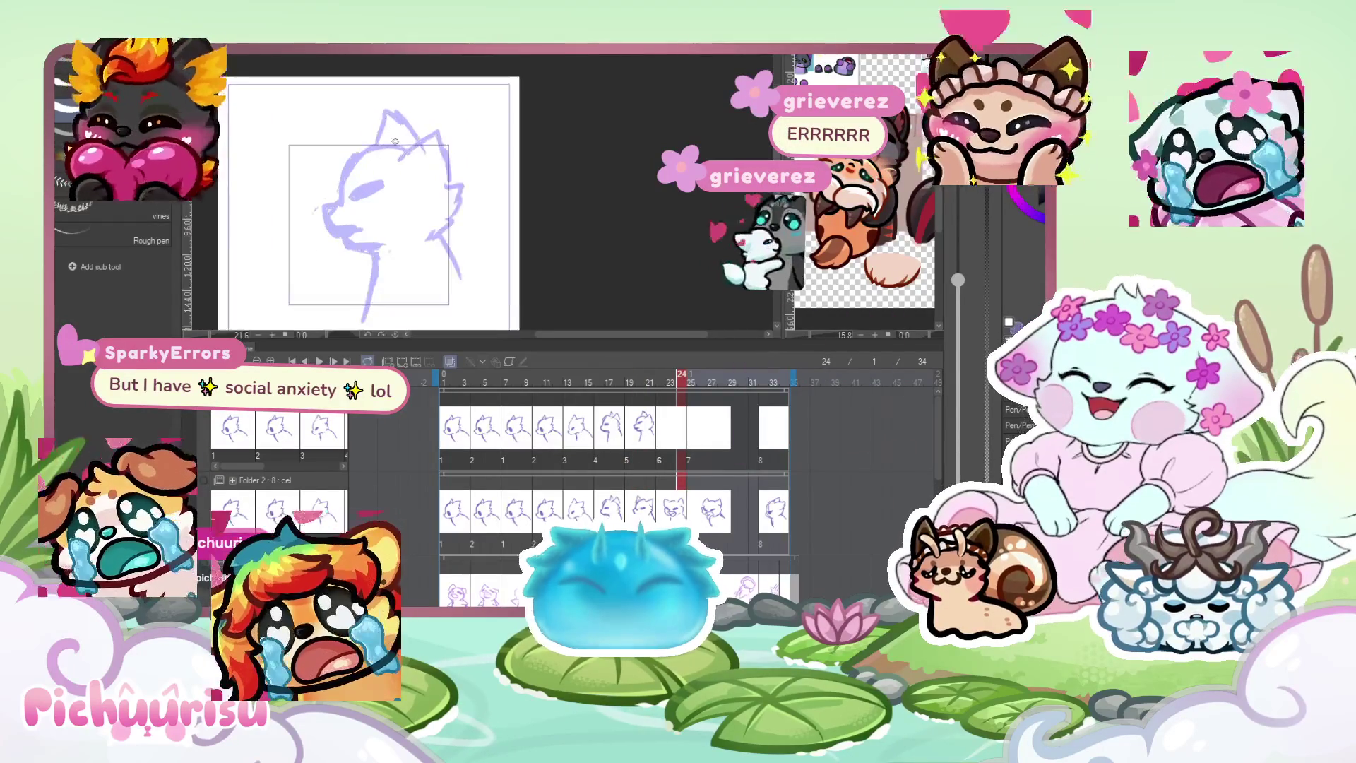
pyautogui.moveTo(378, 148)
pyautogui.mouseDown()
pyautogui.moveTo(344, 205)
pyautogui.moveTo(389, 189)
pyautogui.moveTo(325, 239)
pyautogui.mouseUp()
pyautogui.scroll(1, 331, 210)
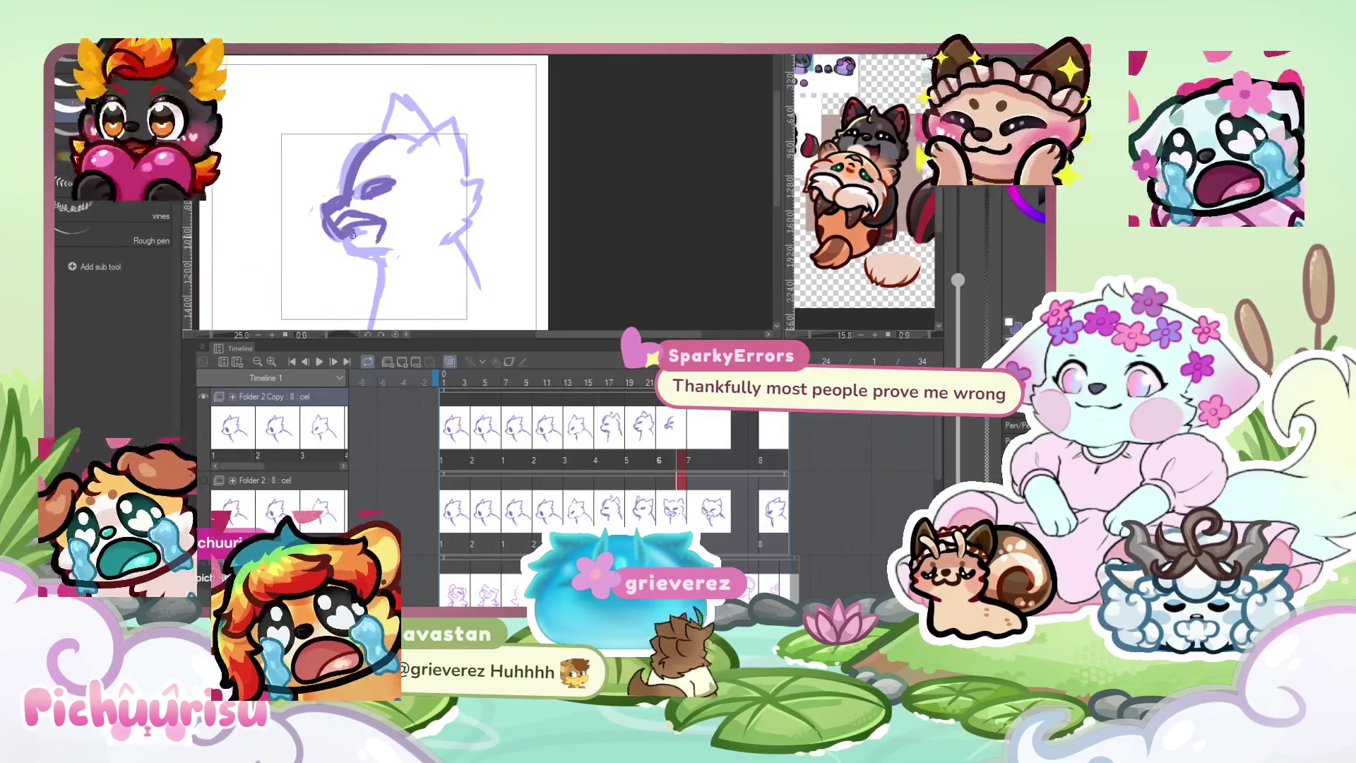
pyautogui.moveTo(361, 247); pyautogui.dragTo(384, 272)
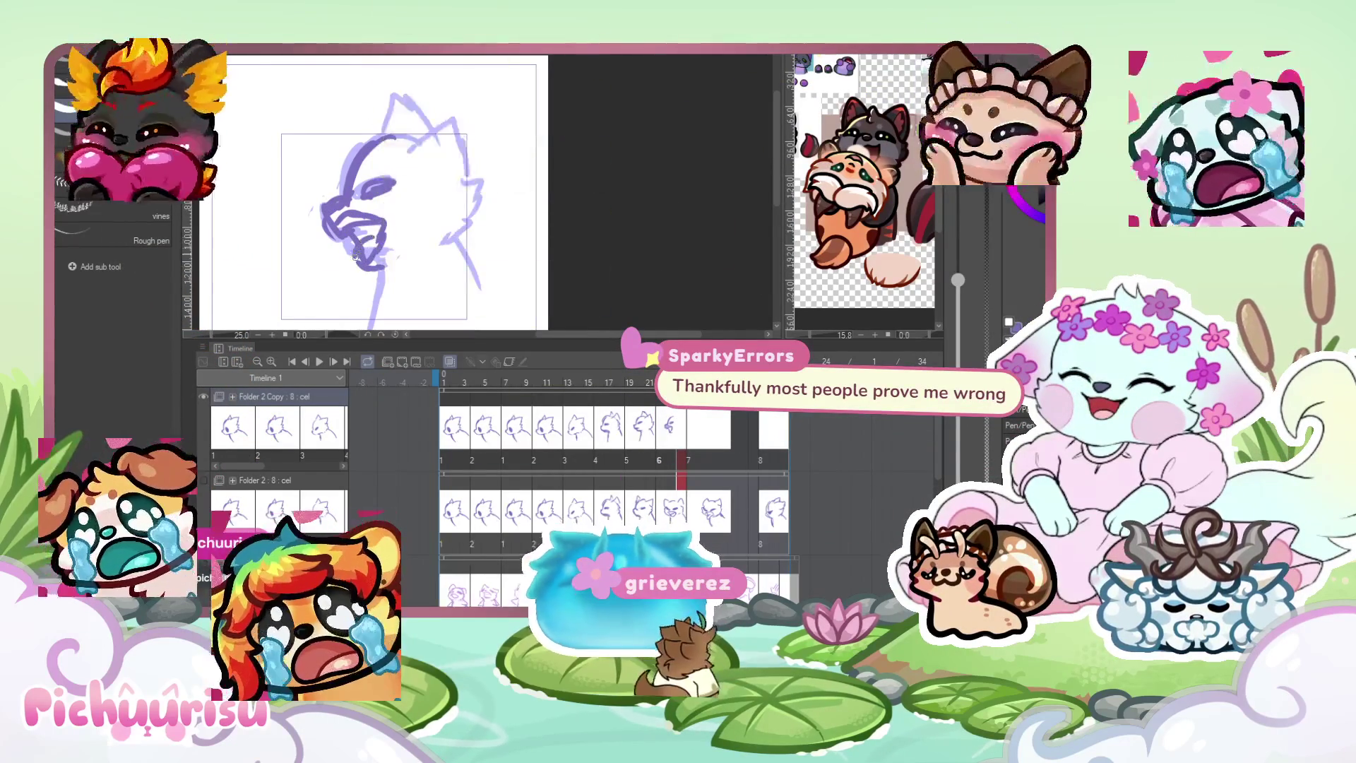
# Add the top of the head, both ears, the eye and a right-side cheek stroke.
pyautogui.scroll(-2, 363, 232)
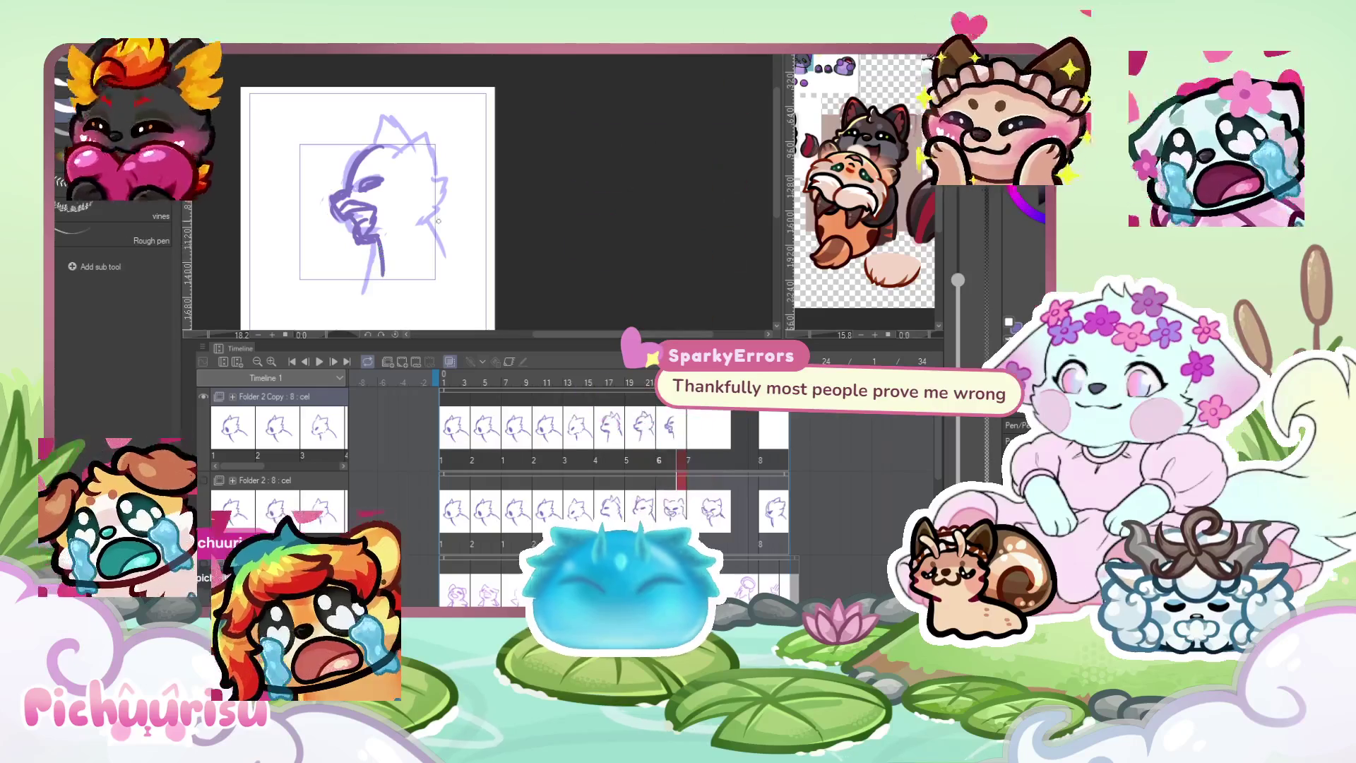
pyautogui.moveTo(391, 158)
pyautogui.mouseDown()
pyautogui.moveTo(430, 129)
pyautogui.moveTo(445, 157)
pyautogui.mouseUp()
pyautogui.moveTo(364, 150); pyautogui.dragTo(380, 108)
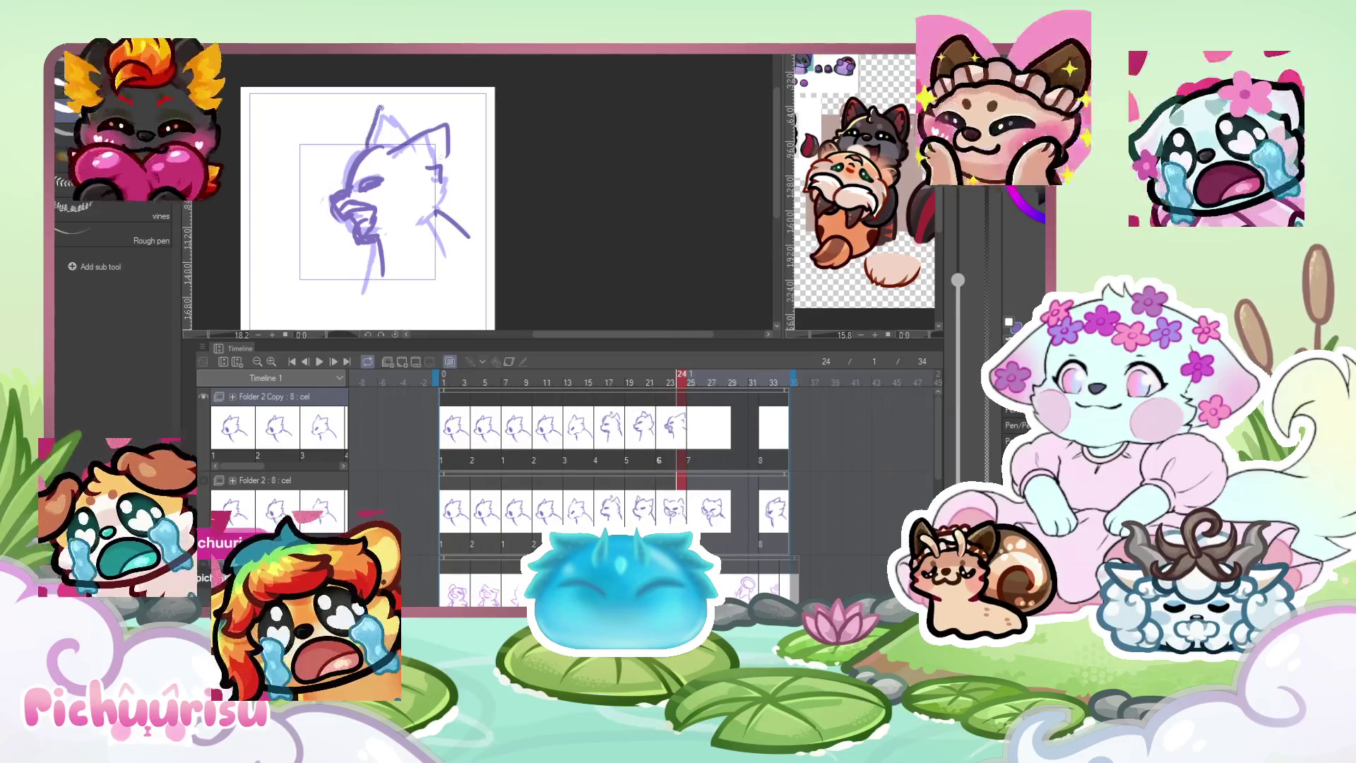
pyautogui.scroll(3, 370, 163)
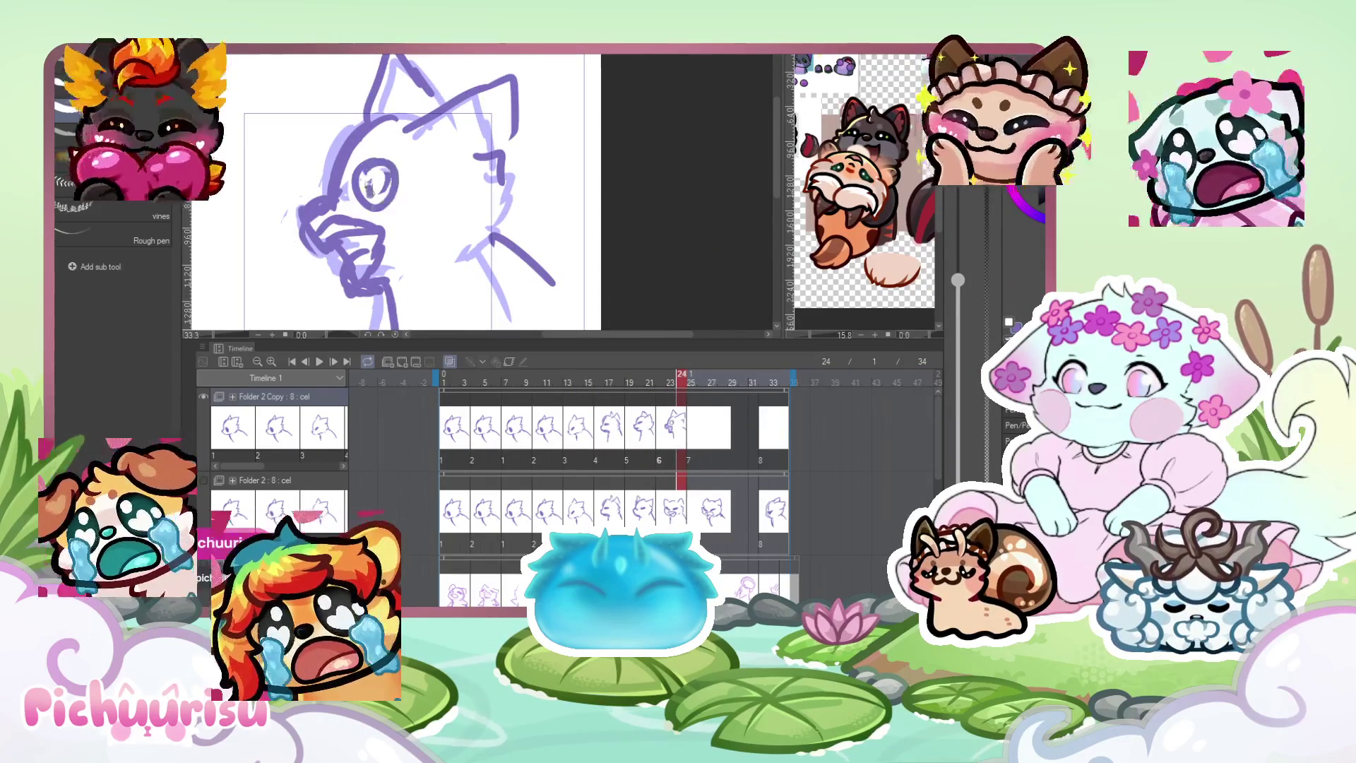
pyautogui.scroll(-3, 371, 192)
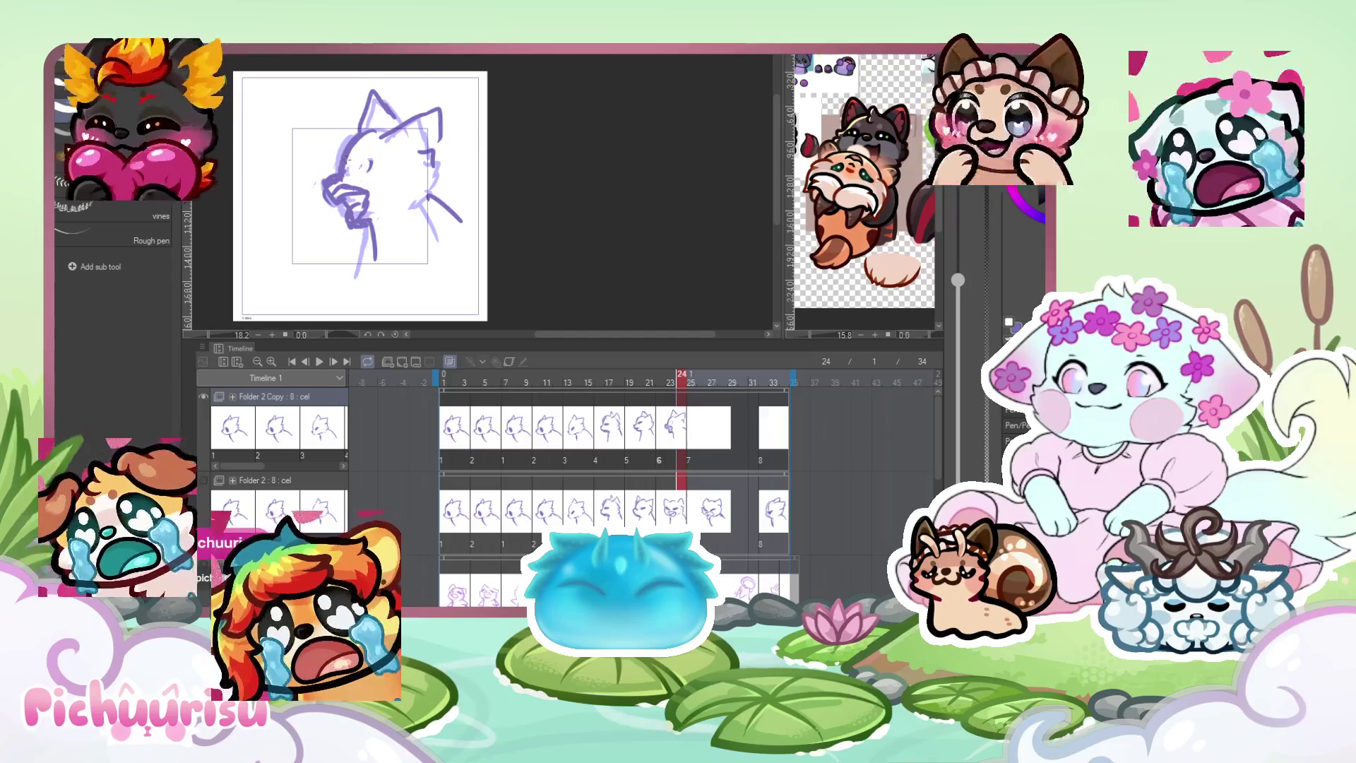
pyautogui.moveTo(353, 169); pyautogui.dragTo(373, 166)
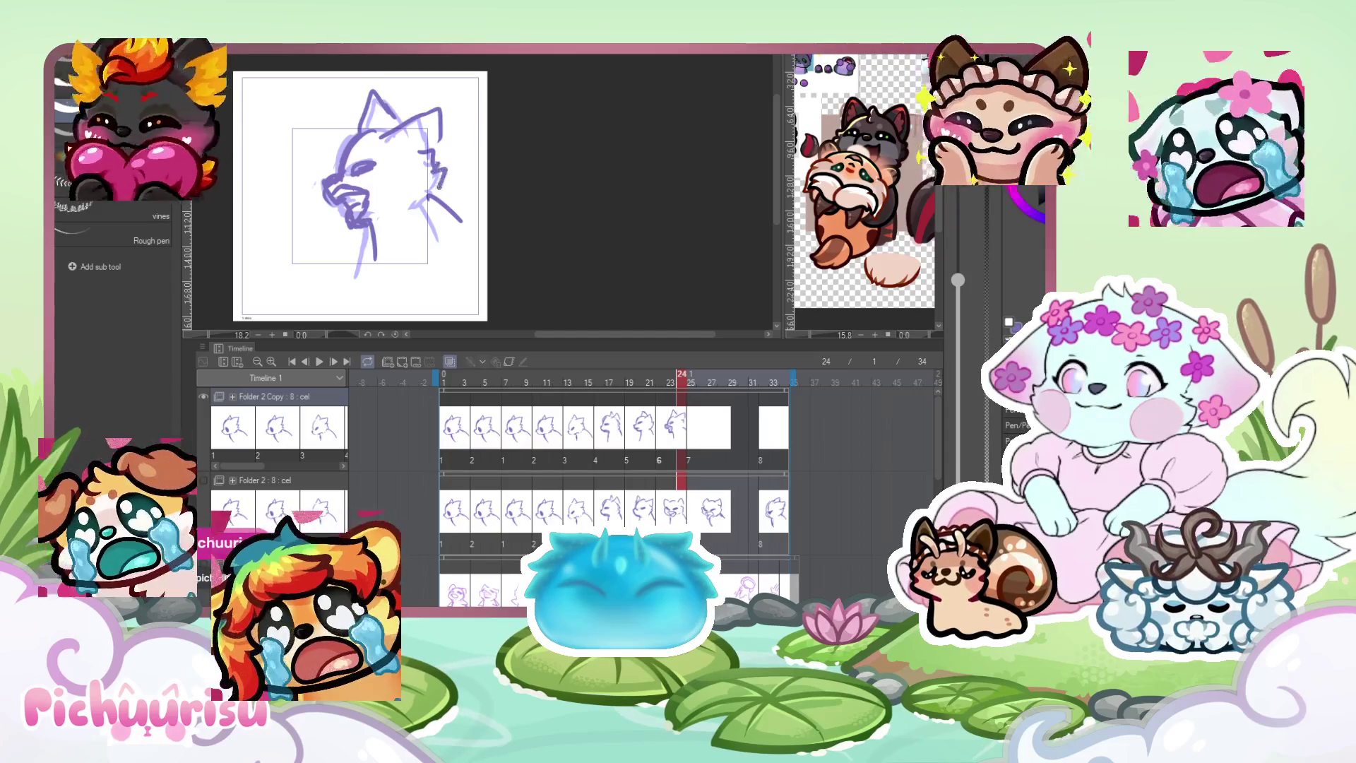
pyautogui.moveTo(424, 202); pyautogui.dragTo(453, 213)
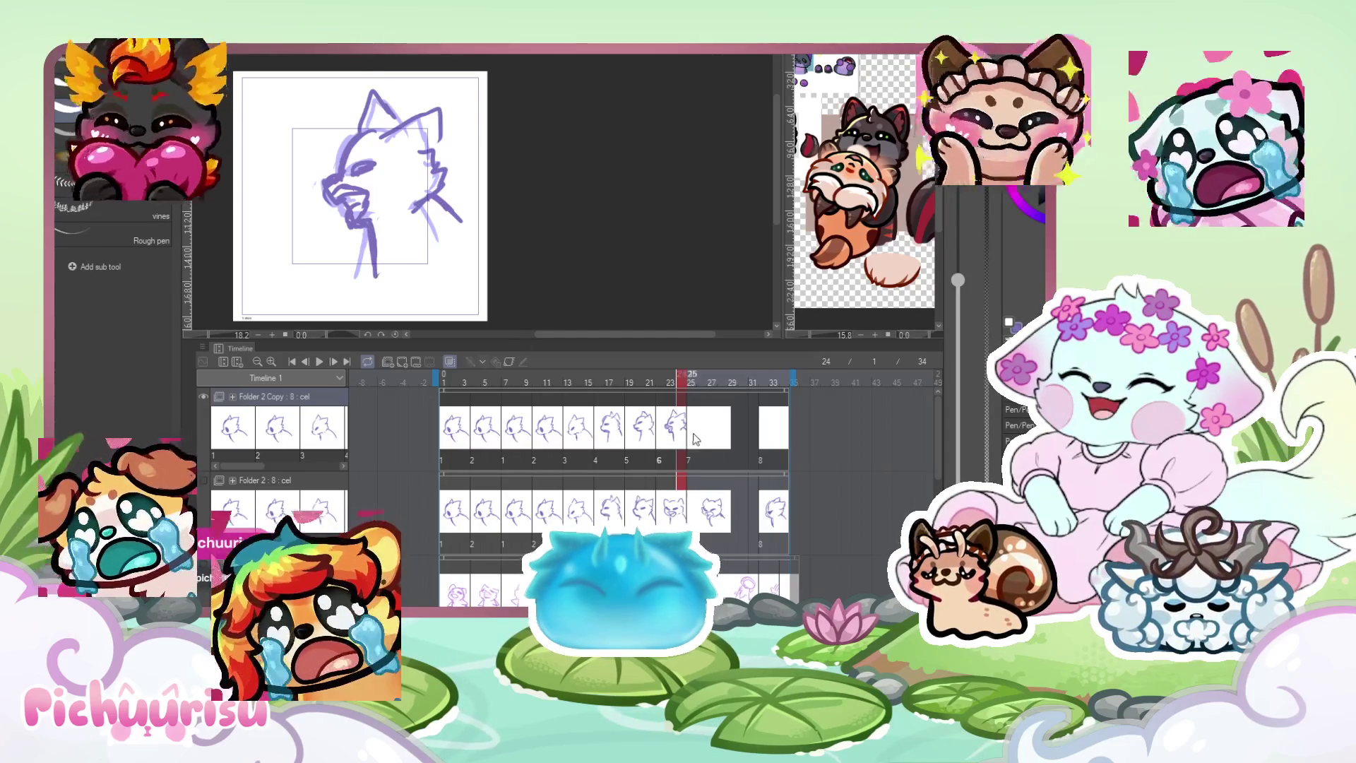
# Step to frame 25 and begin sketching its drawing.
pyautogui.press('Right')
pyautogui.moveTo(354, 130)
pyautogui.mouseDown()
pyautogui.moveTo(339, 206)
pyautogui.moveTo(376, 210)
pyautogui.moveTo(349, 243)
pyautogui.moveTo(400, 212)
pyautogui.moveTo(382, 151)
pyautogui.mouseUp()
pyautogui.scroll(1, 342, 210)
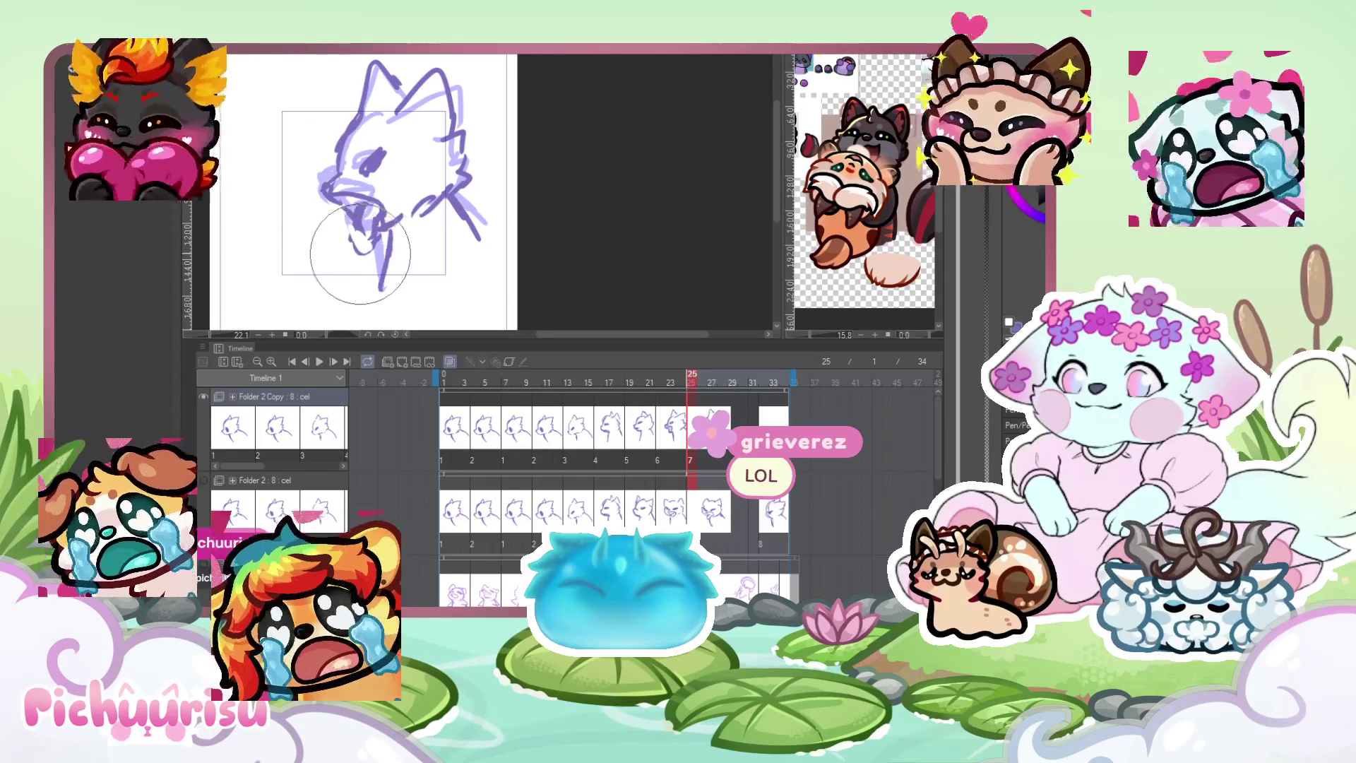
# Sketch the first head strokes on the empty frame-32 cel, then play the animation.
pyautogui.scroll(-2, 387, 162)
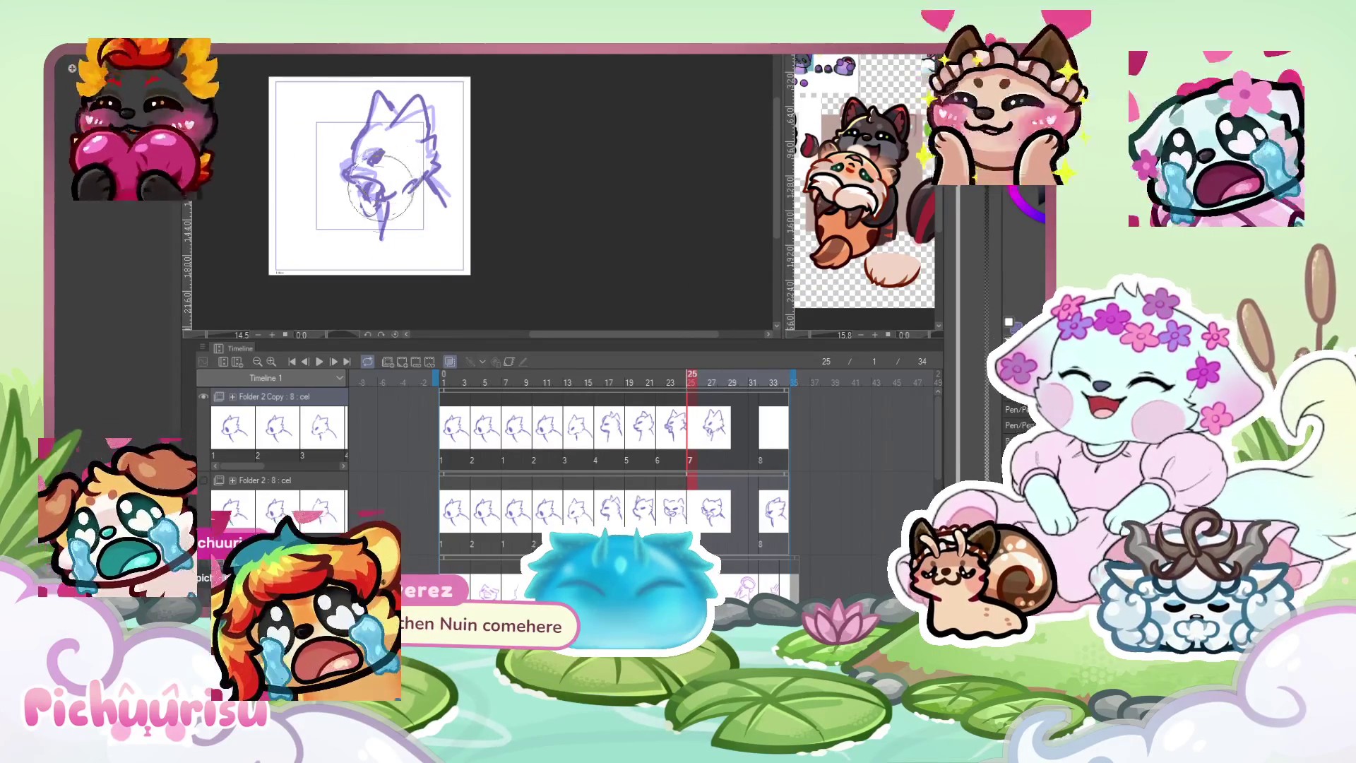
pyautogui.click(772, 441)
pyautogui.scroll(1, 487, 183)
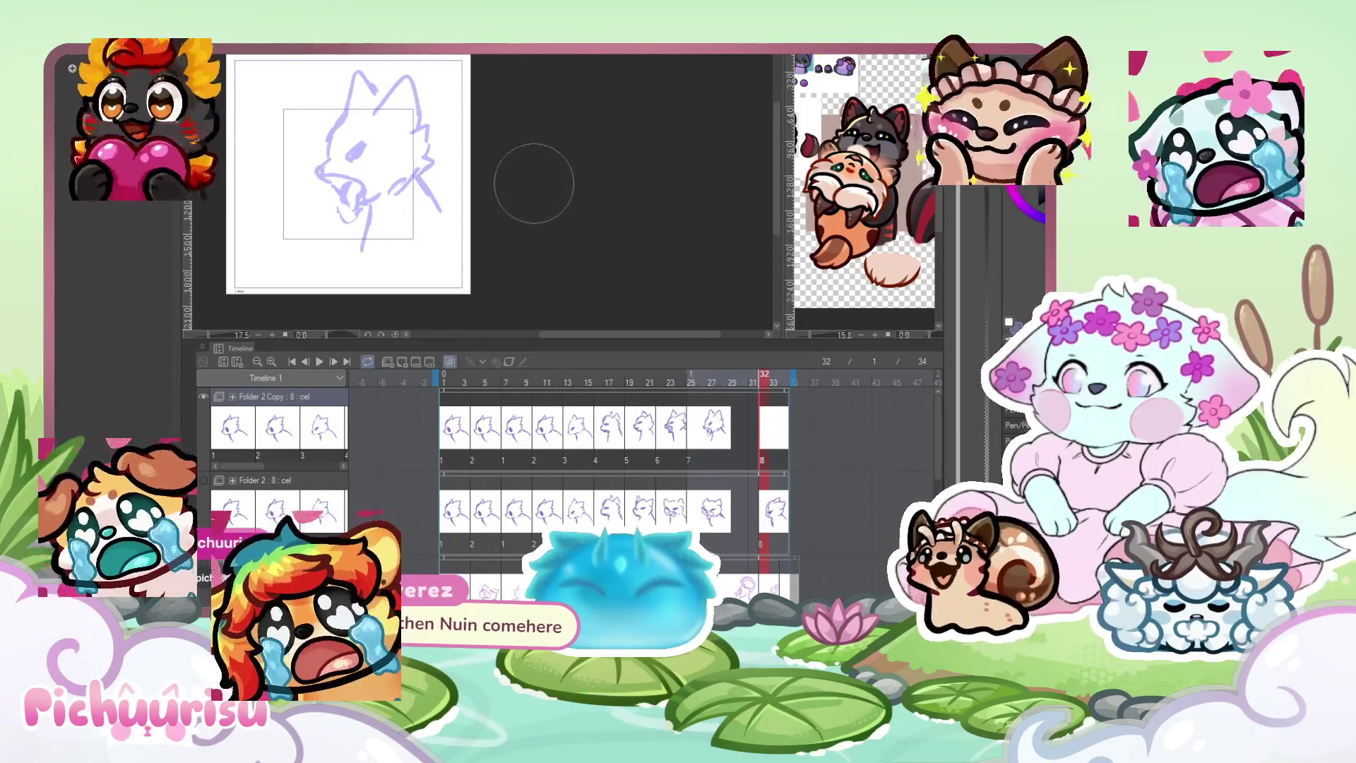
pyautogui.moveTo(330, 159); pyautogui.dragTo(317, 177)
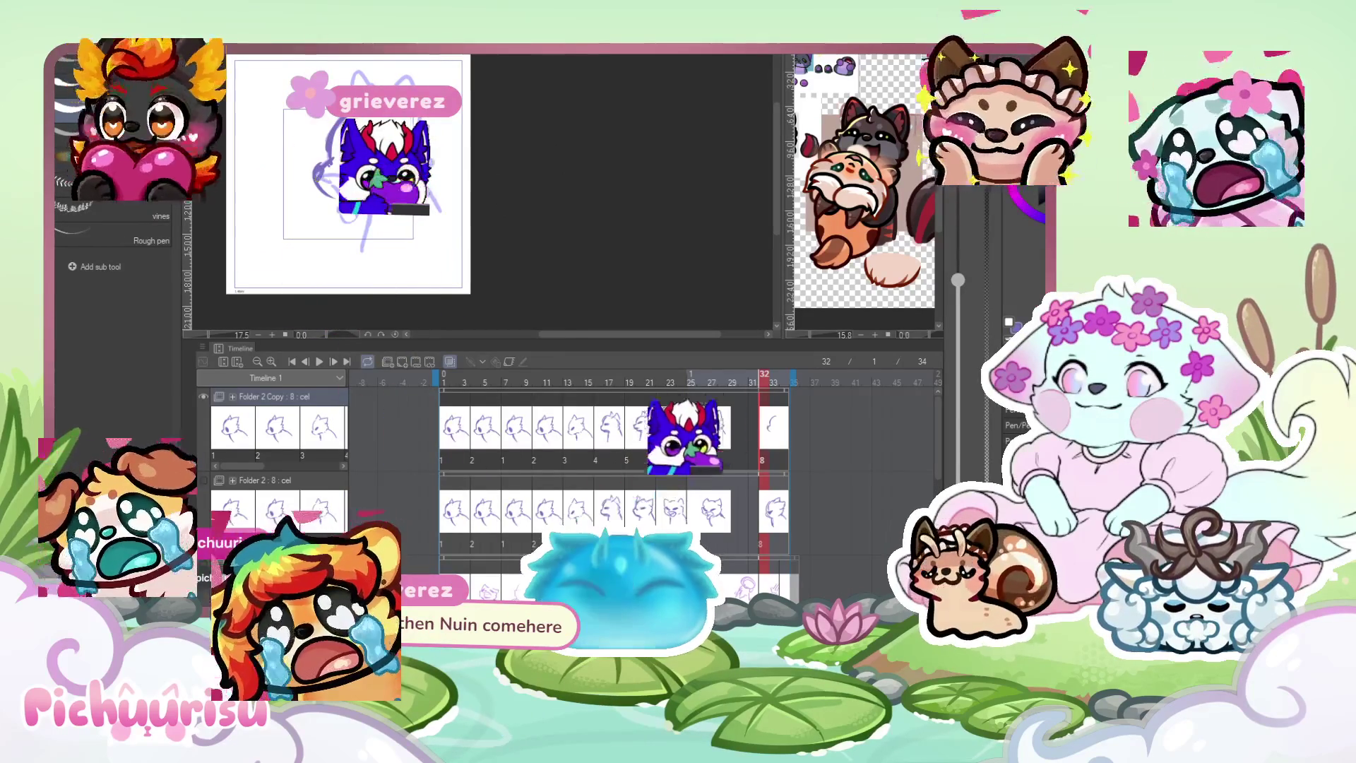
pyautogui.moveTo(374, 76); pyautogui.dragTo(395, 84)
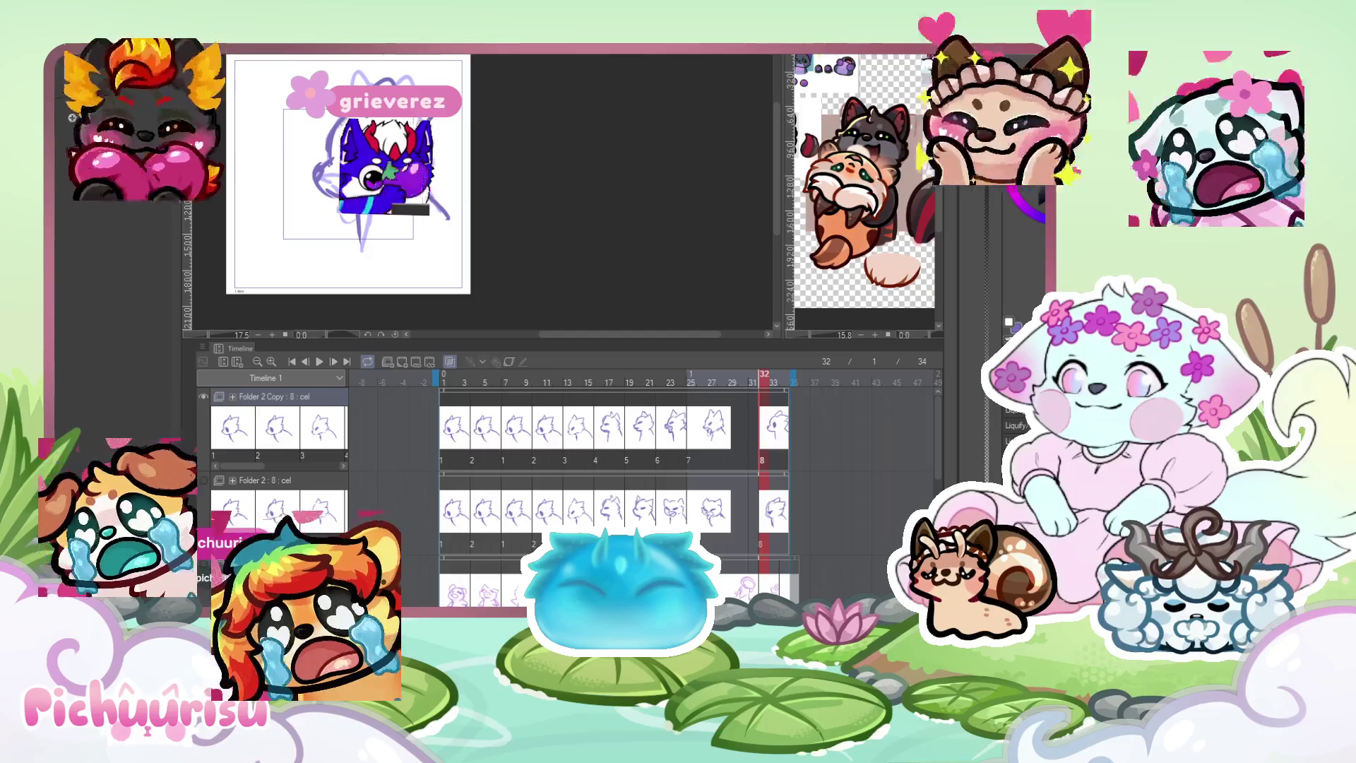
pyautogui.click(320, 361)
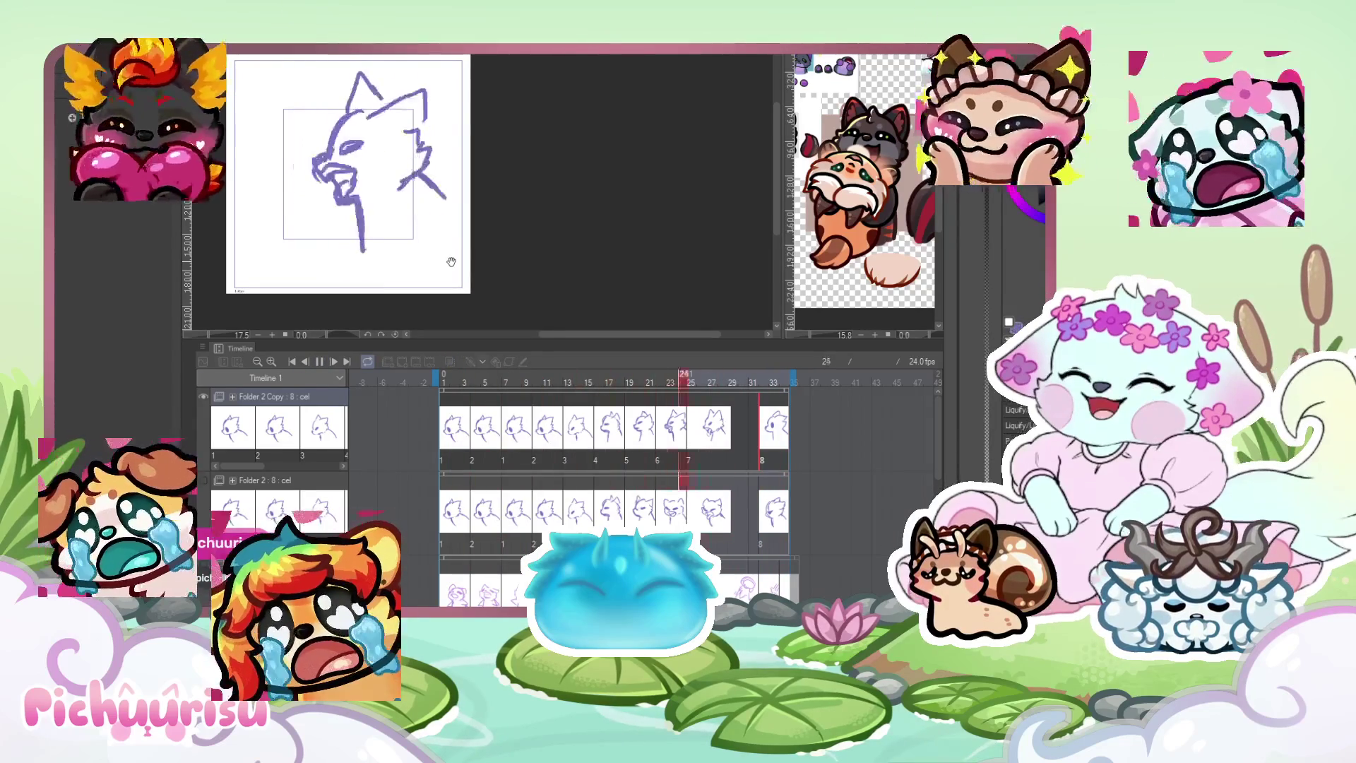
# Toggle Folder 2 and Folder 2 Copy visibility back and forth to compare the two animations.
pyautogui.scroll(-2, 452, 262)
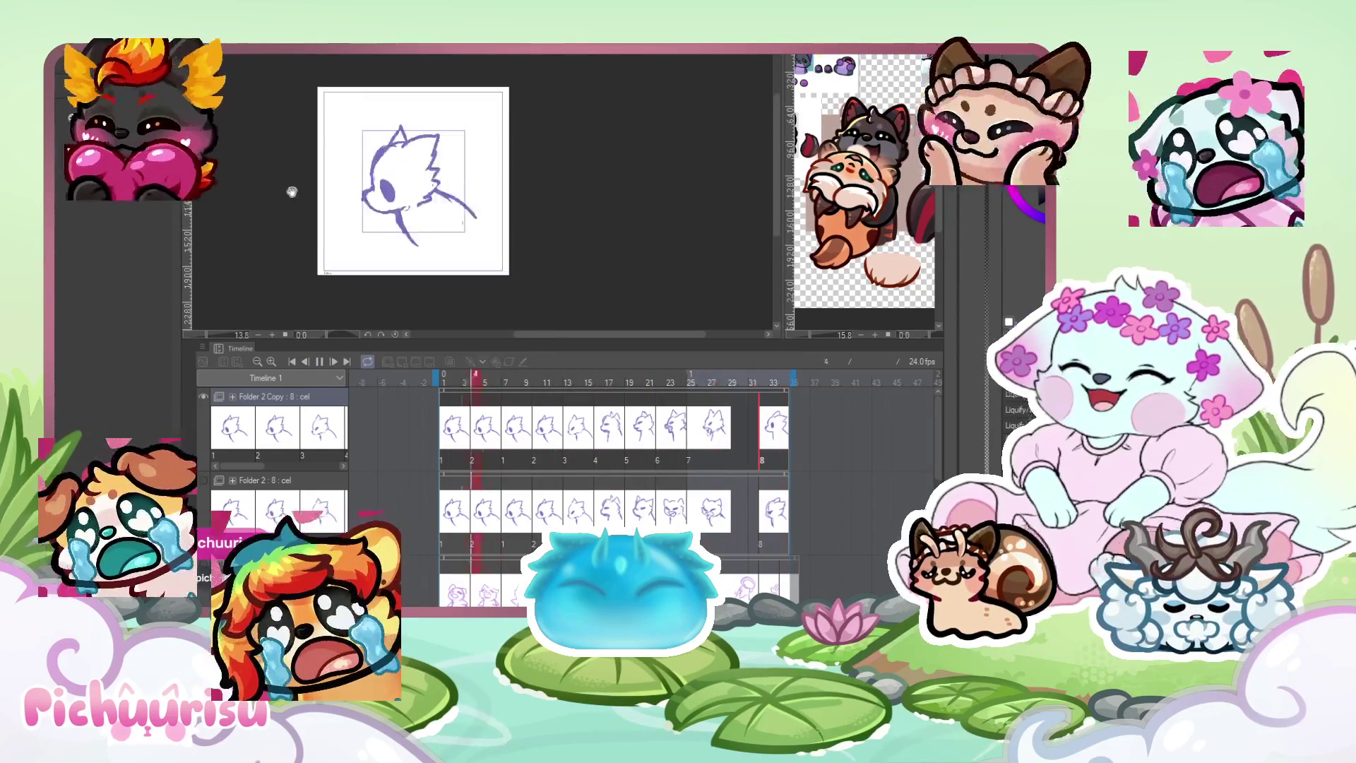
pyautogui.scroll(1, 315, 187)
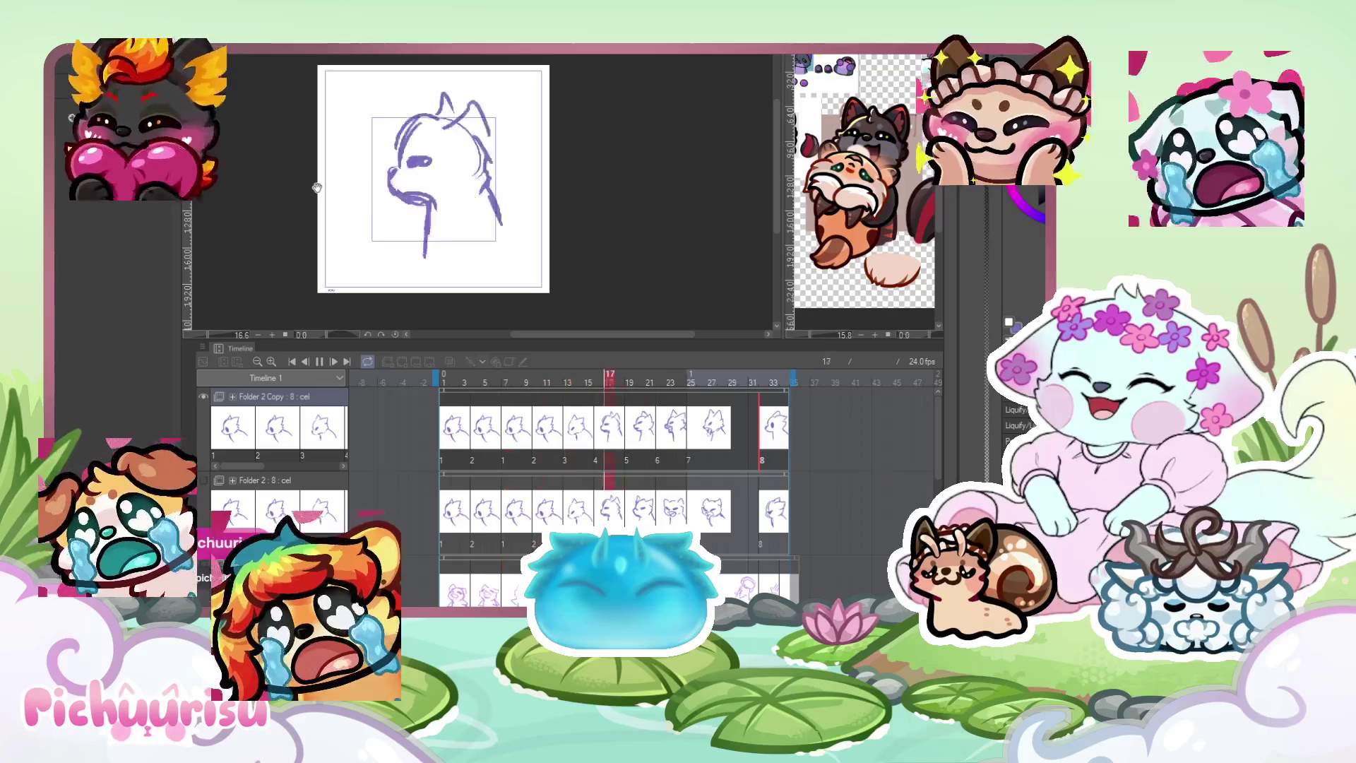
pyautogui.click(203, 396)
pyautogui.click(207, 479)
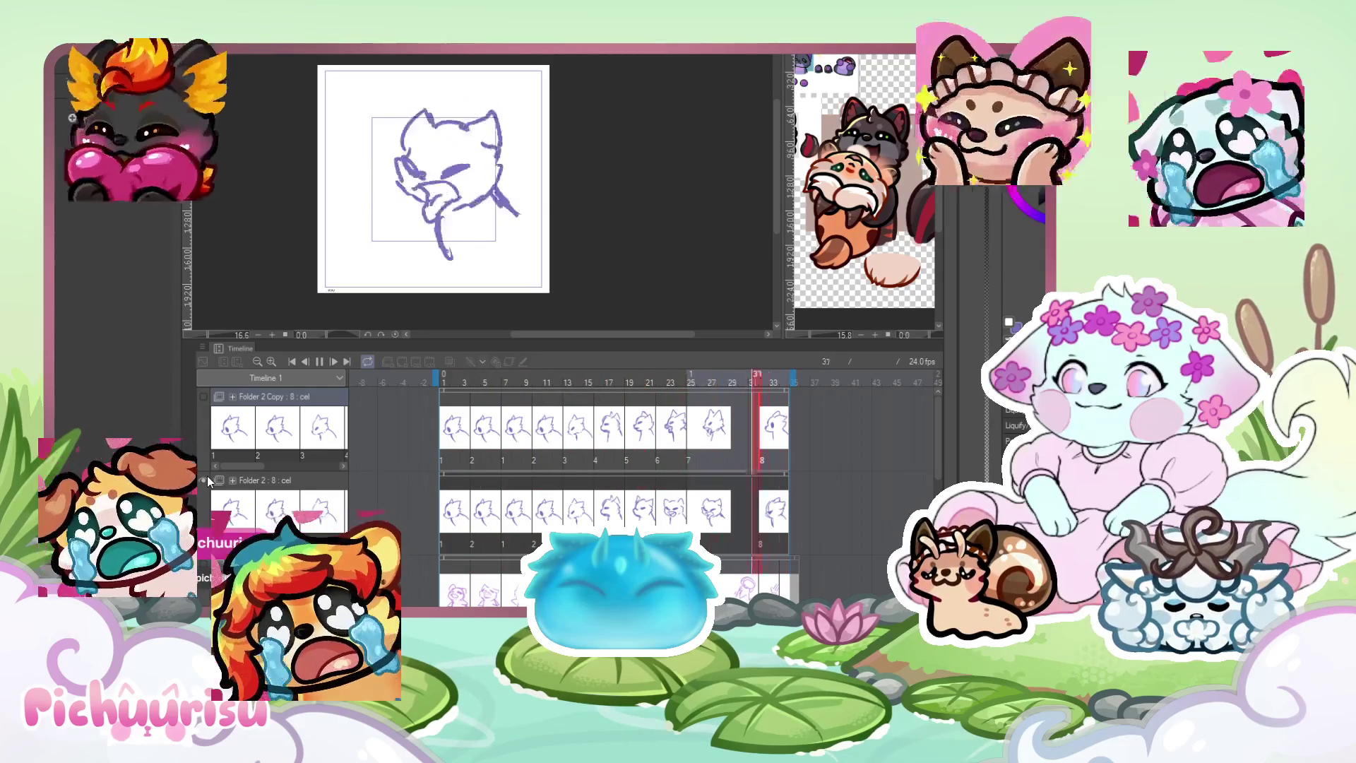
pyautogui.click(204, 396)
pyautogui.click(204, 481)
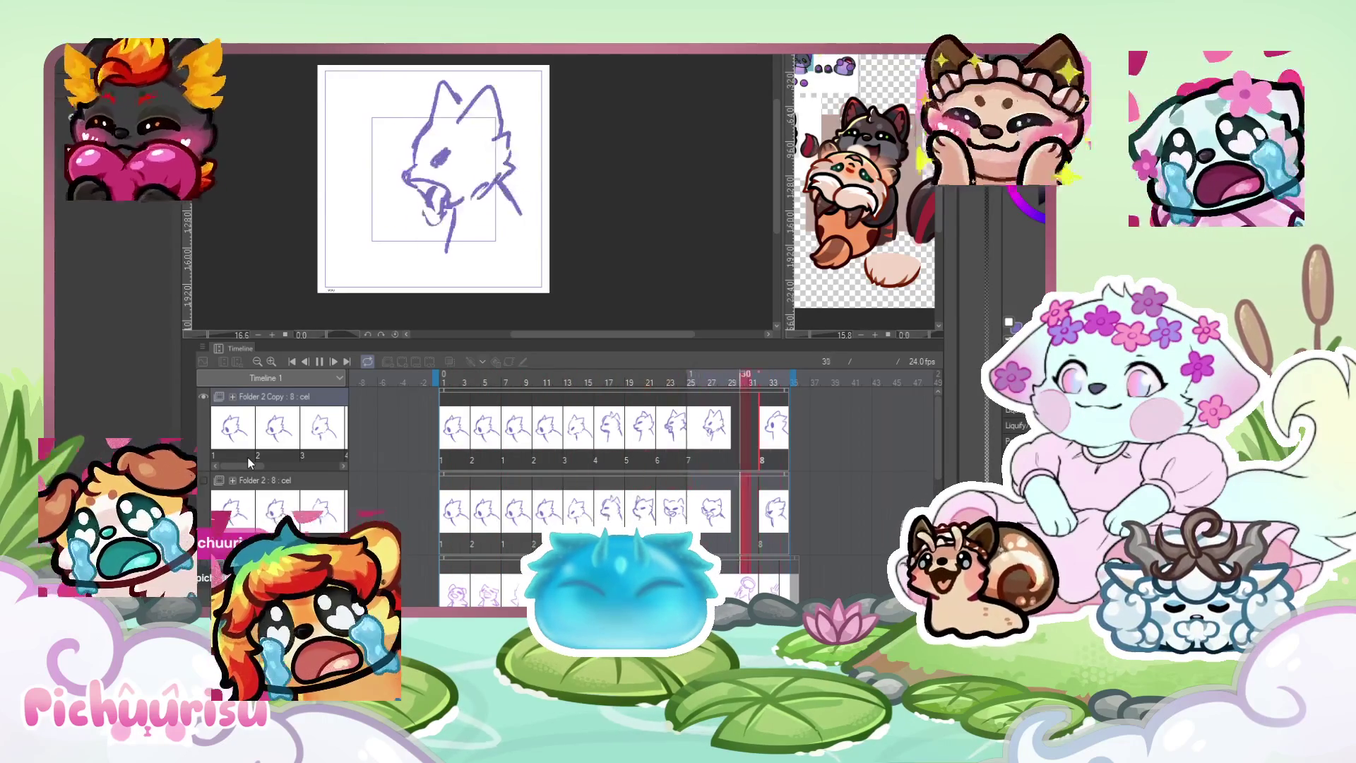
pyautogui.click(202, 396)
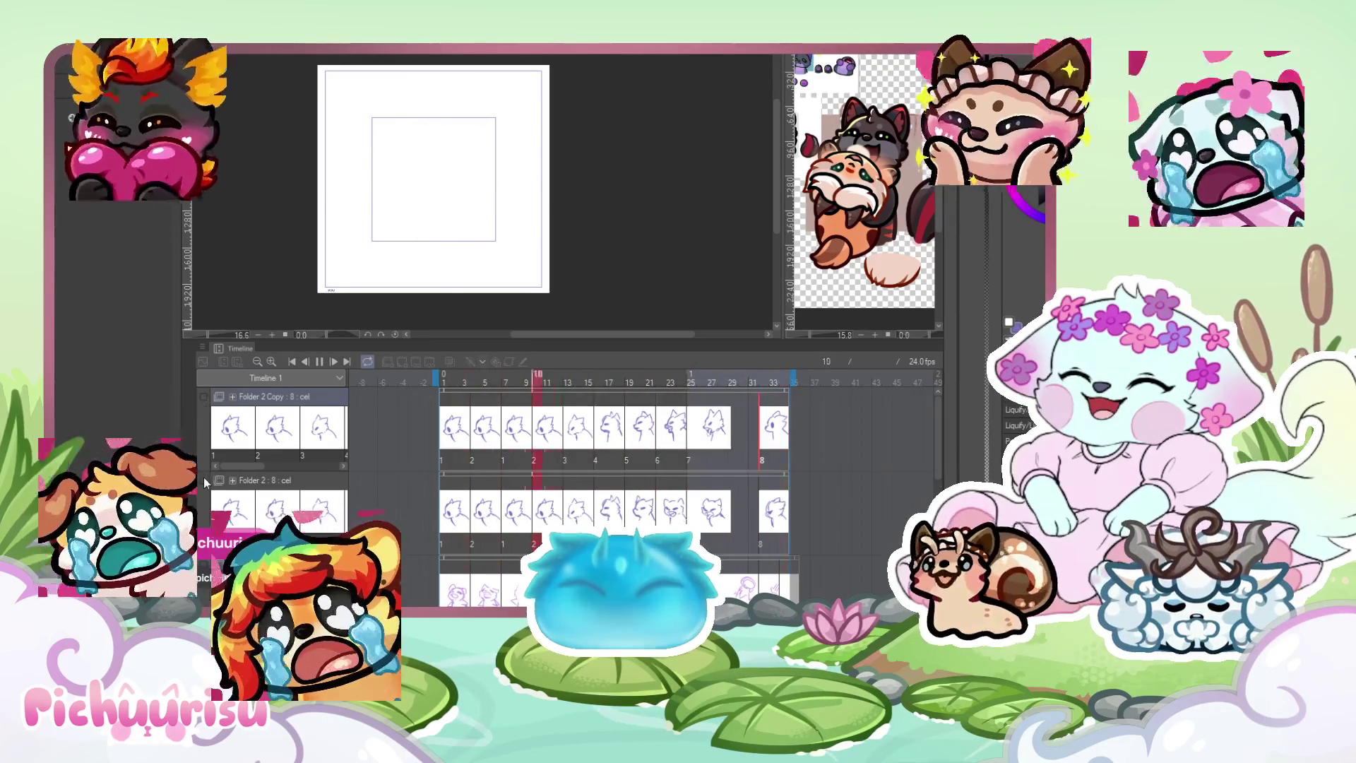
pyautogui.click(203, 480)
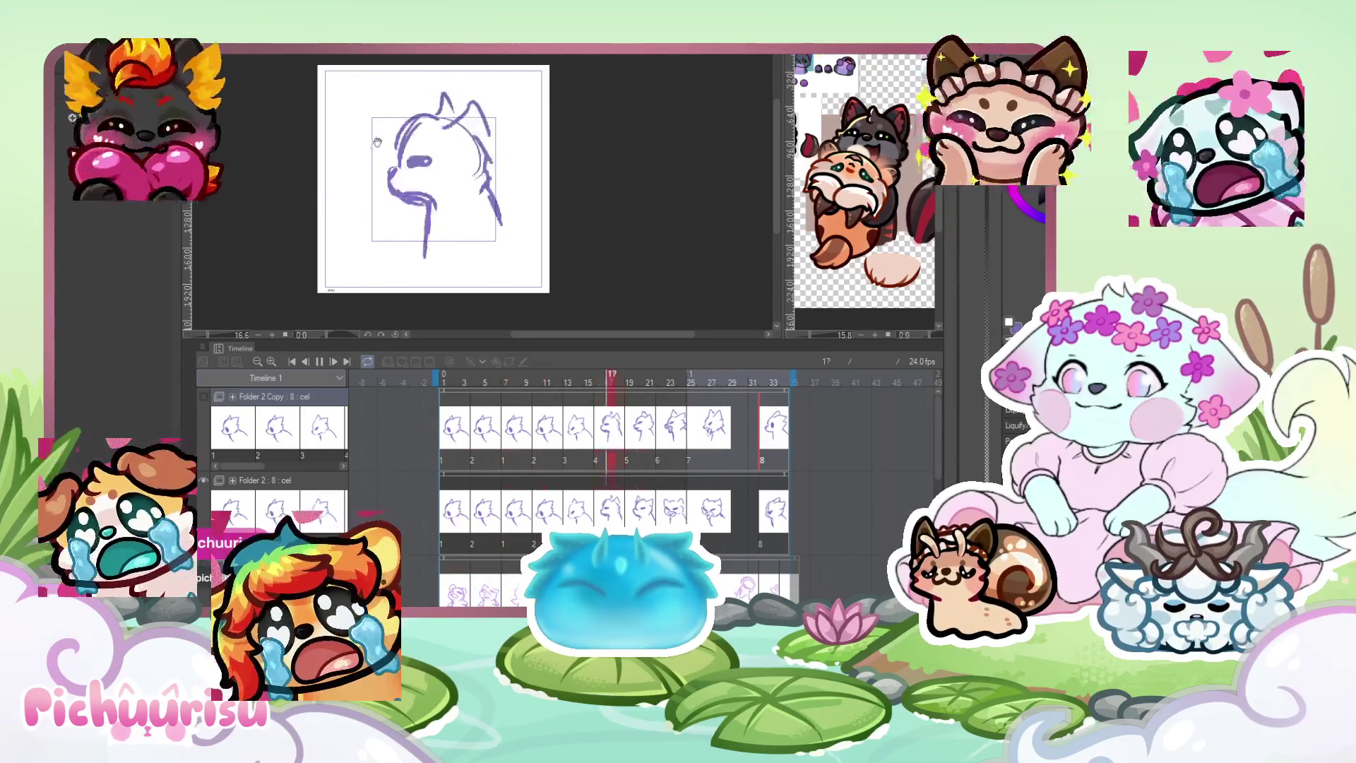
pyautogui.click(202, 397)
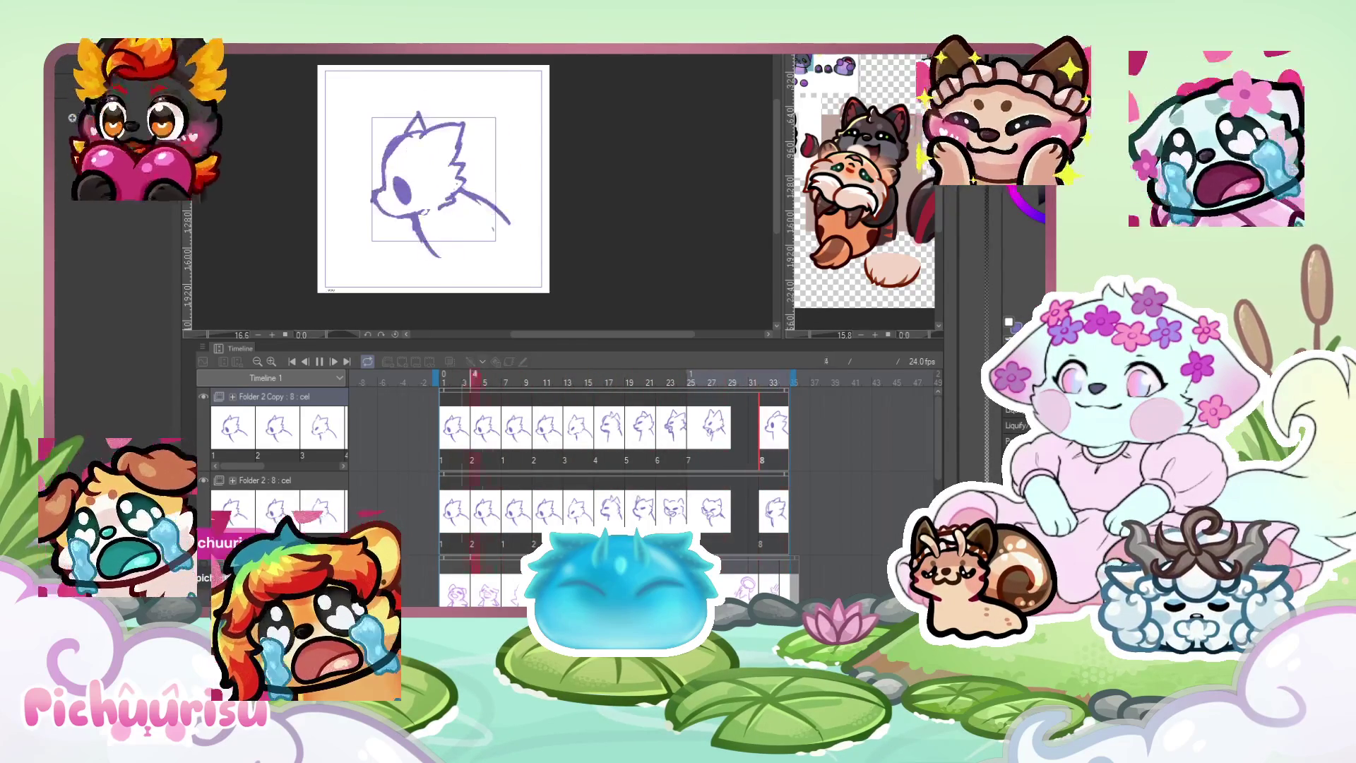
# Hide the original Folder 2 and end the playback range at frame 12.
pyautogui.press('space')
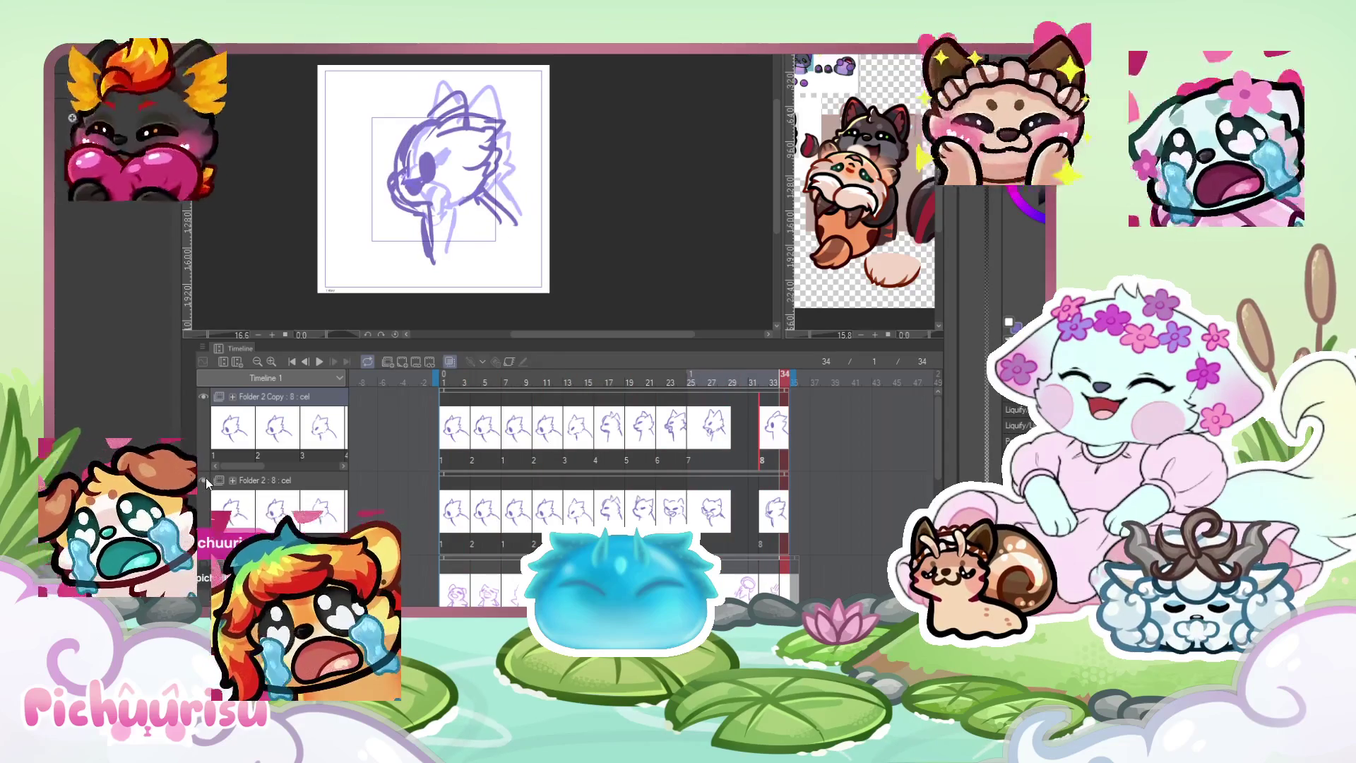
pyautogui.click(203, 480)
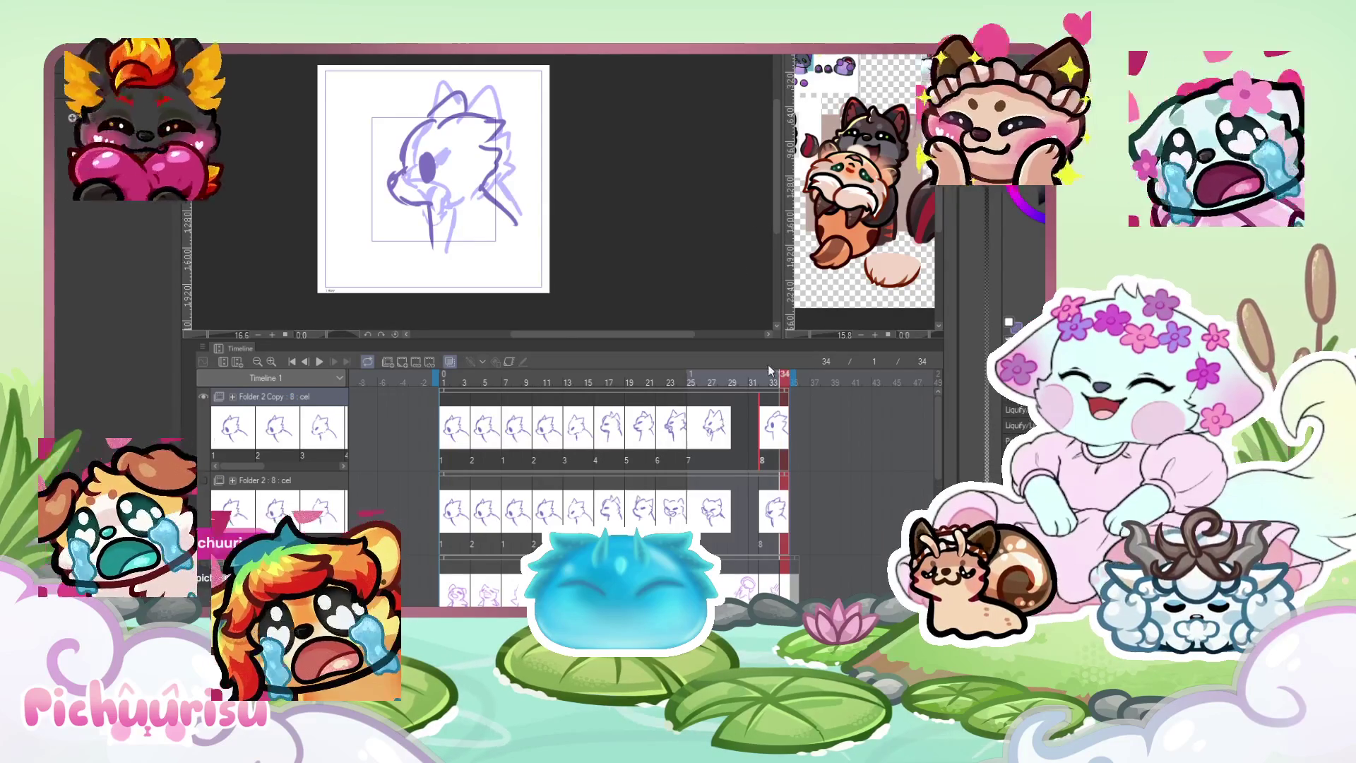
pyautogui.click(566, 383)
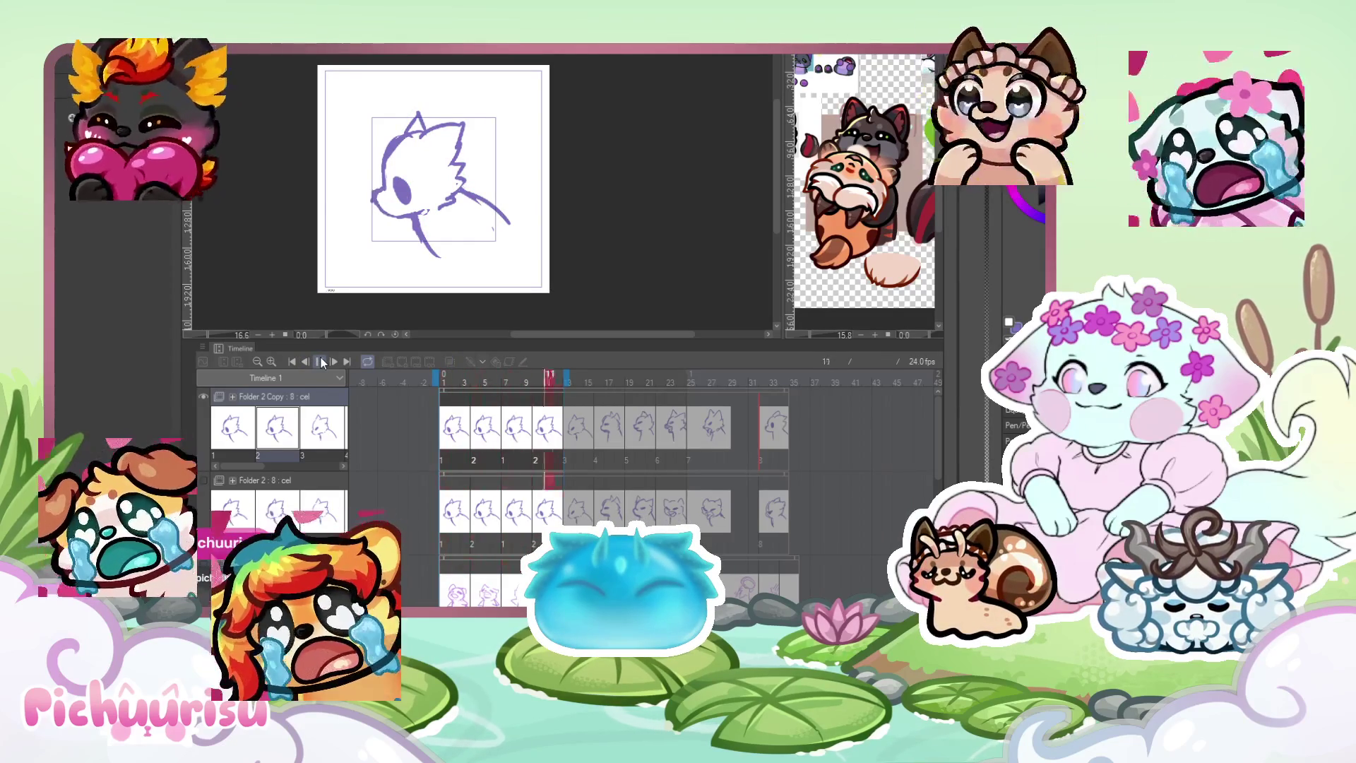
pyautogui.click(322, 363)
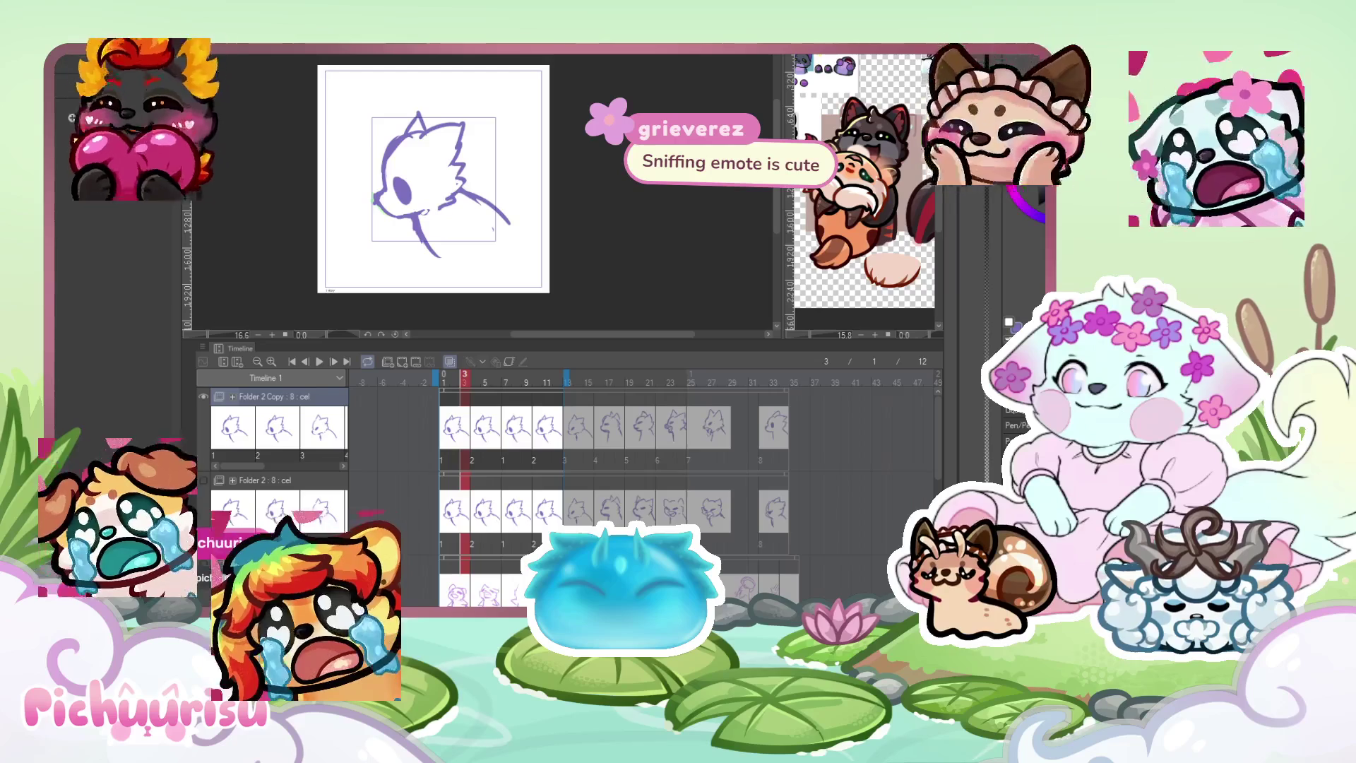
pyautogui.scroll(1, 599, 448)
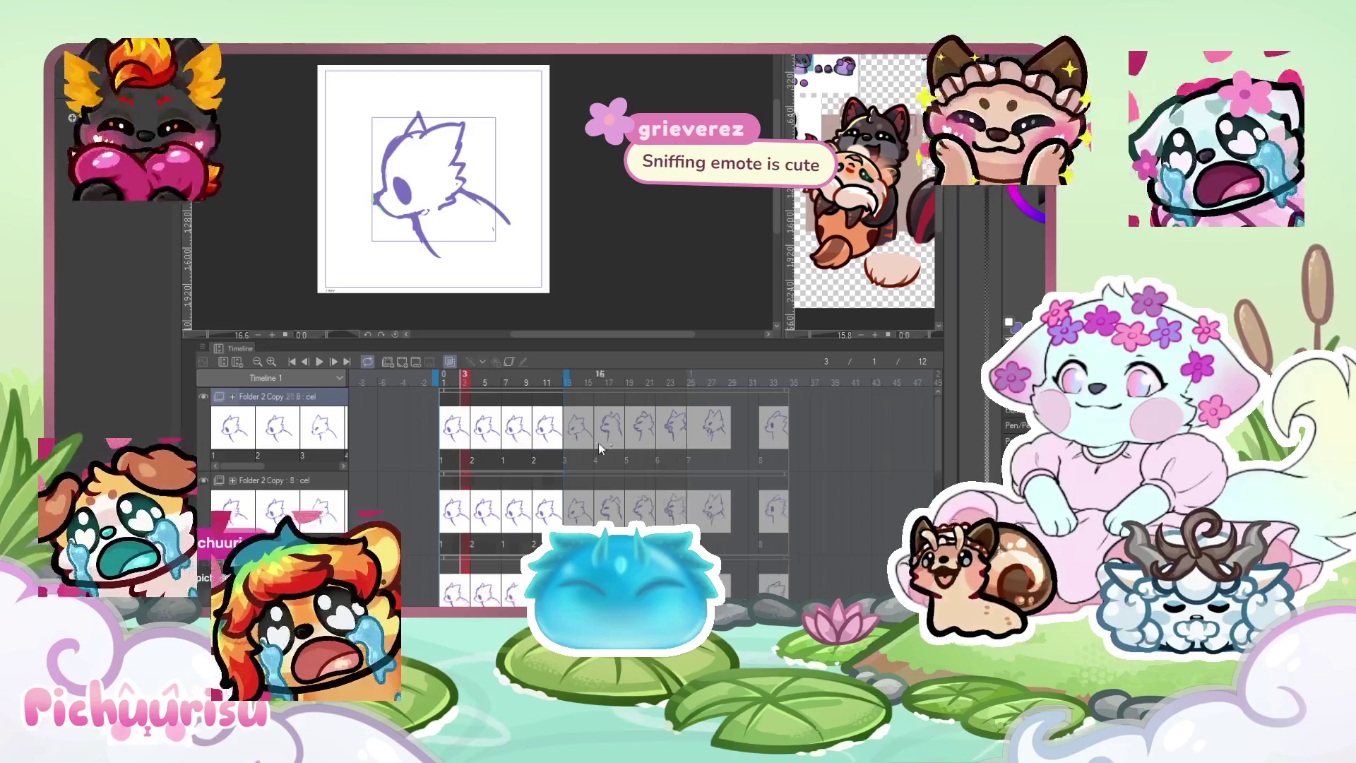
# Extend playback to 24 frames and add new cel 1a at frame 13.
pyautogui.click(696, 378)
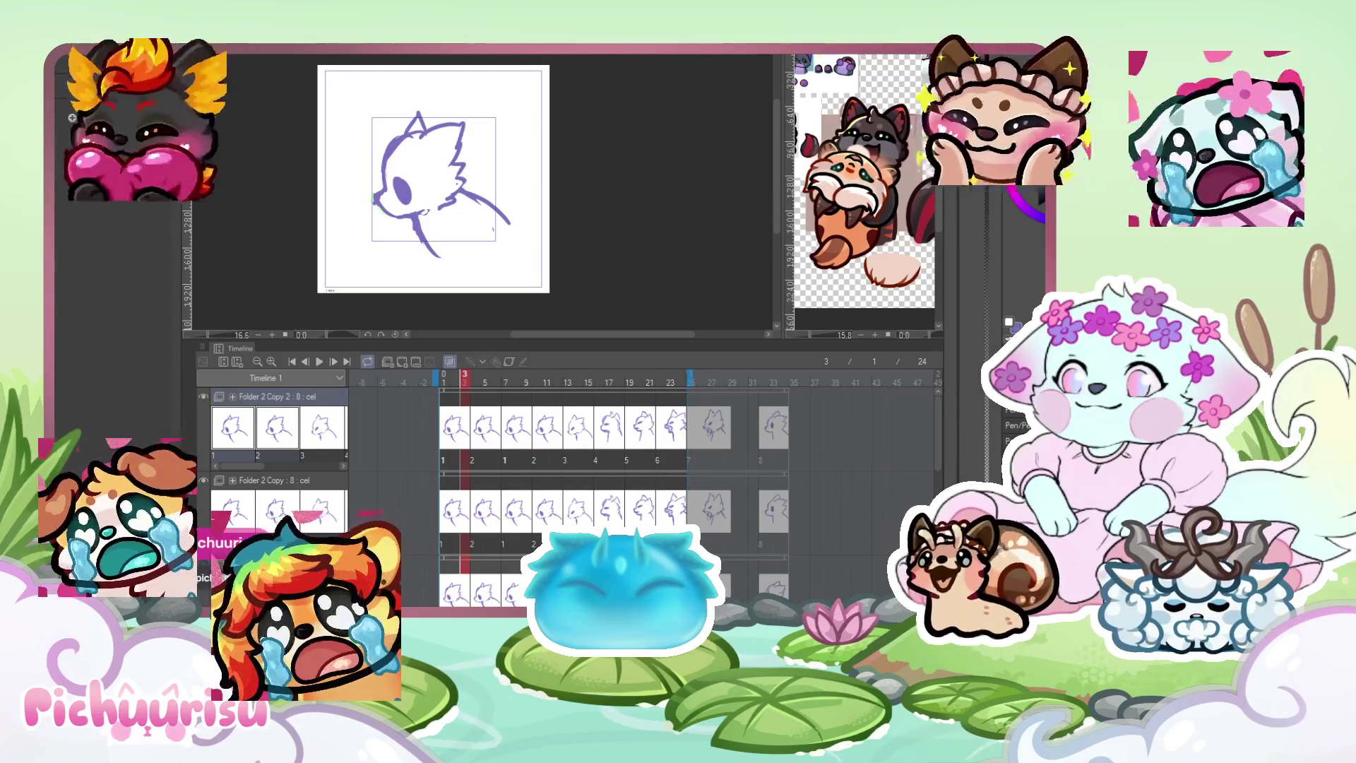
pyautogui.hotkey('ctrl', 'shift', 'alt', 'n')
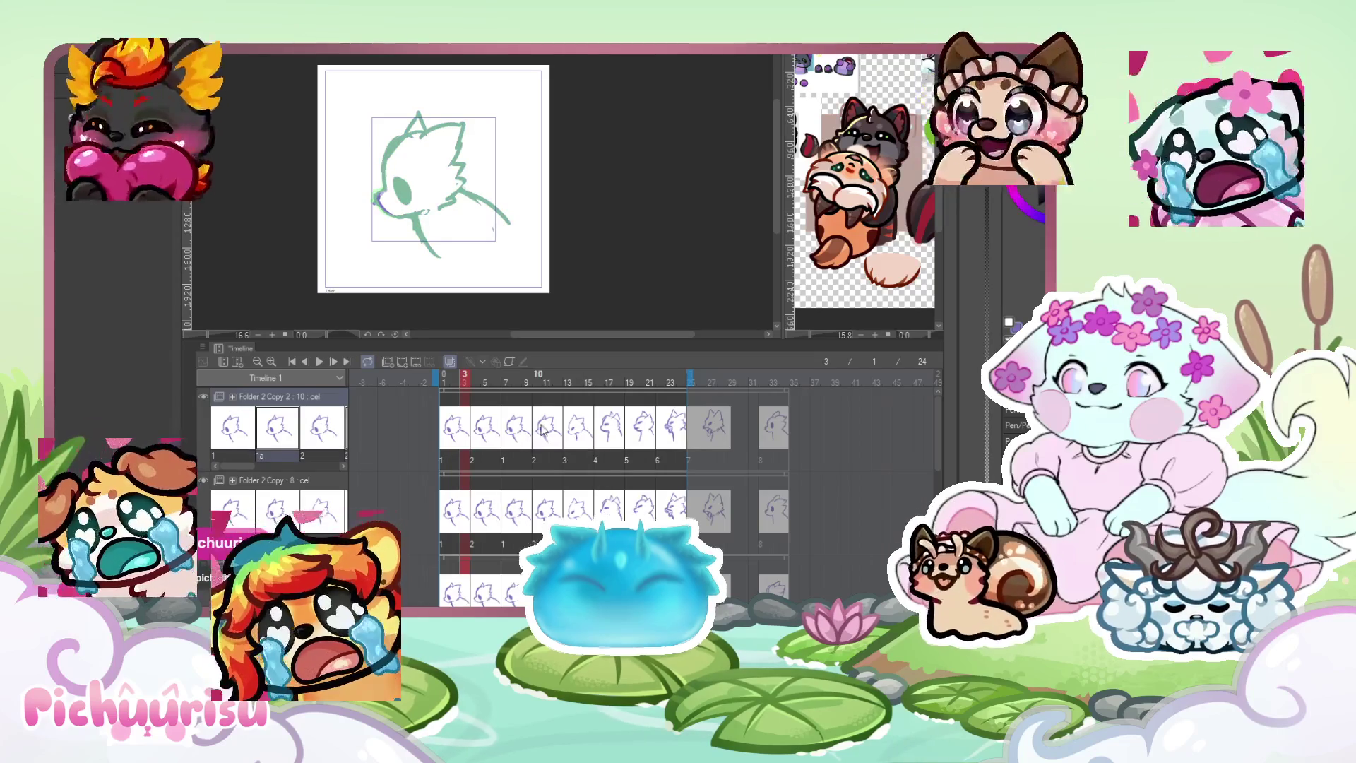
pyautogui.click(538, 429)
pyautogui.click(568, 426)
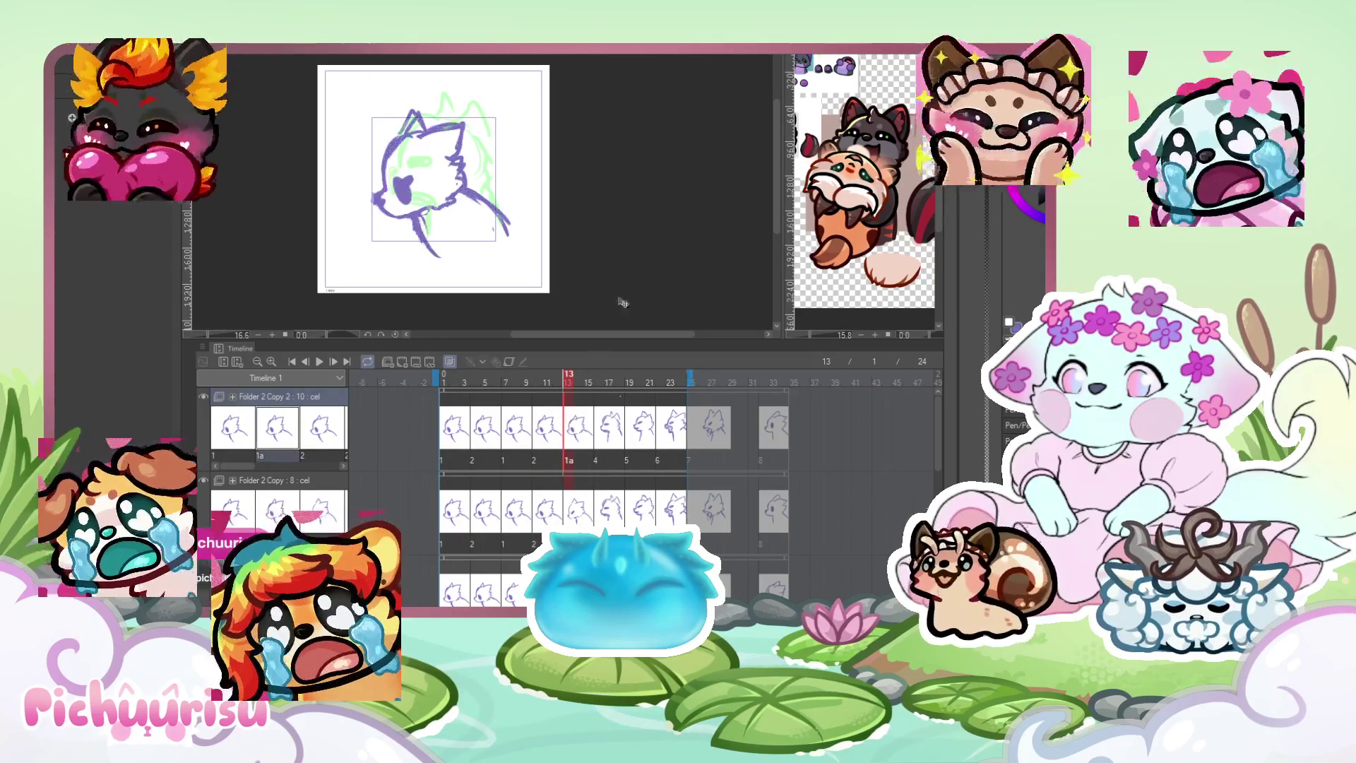
# Assign cels 2a, 1a and 2a to frames 16, 19 and 22, and hide the older layer.
pyautogui.click(598, 441)
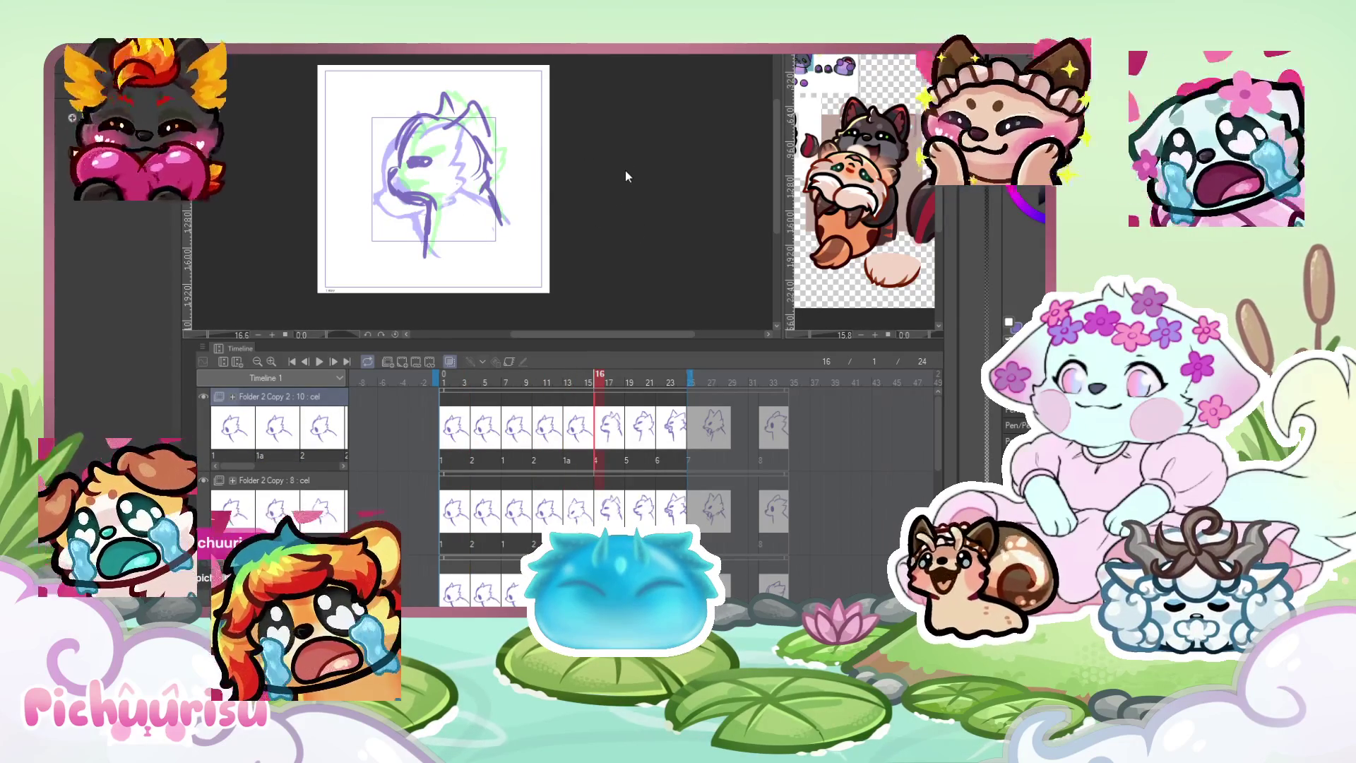
pyautogui.hotkey('ctrl', 'z')
pyautogui.click(626, 426)
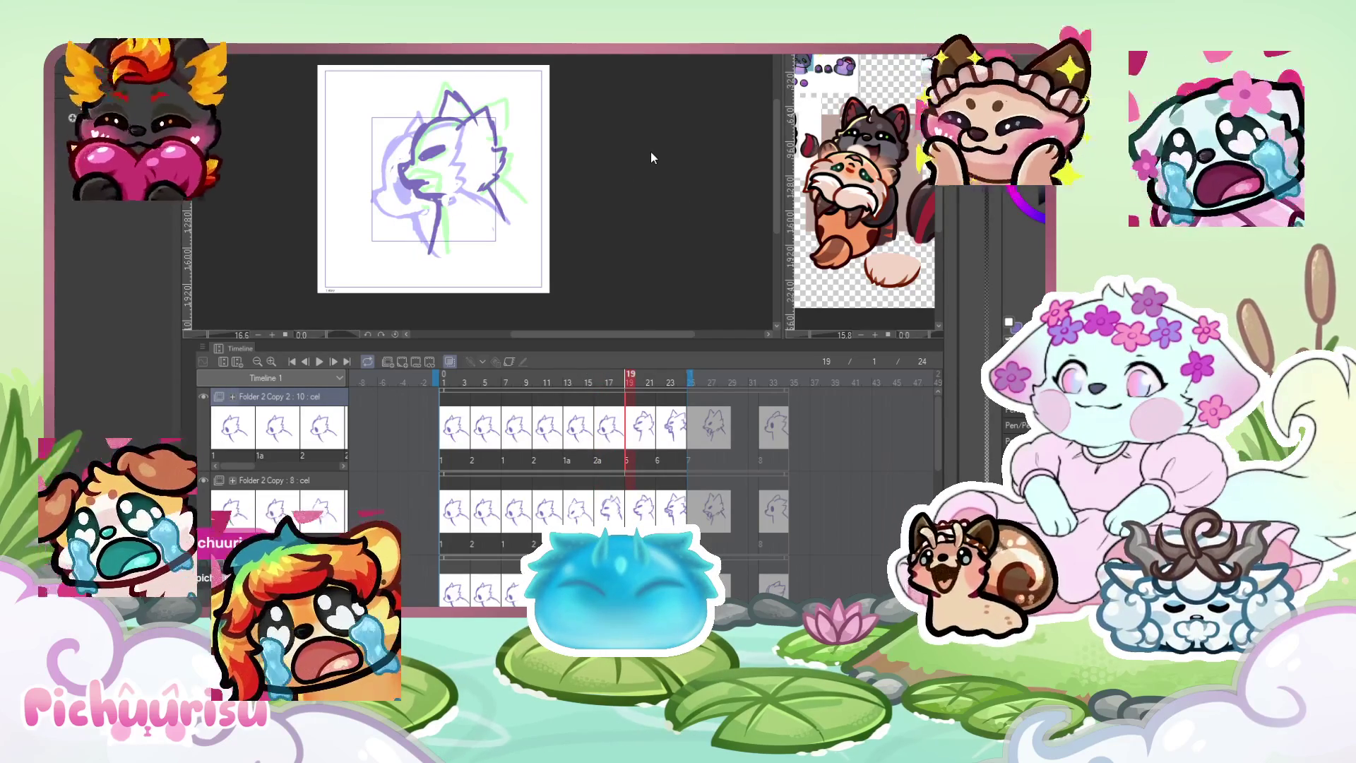
pyautogui.click(278, 427)
pyautogui.click(664, 427)
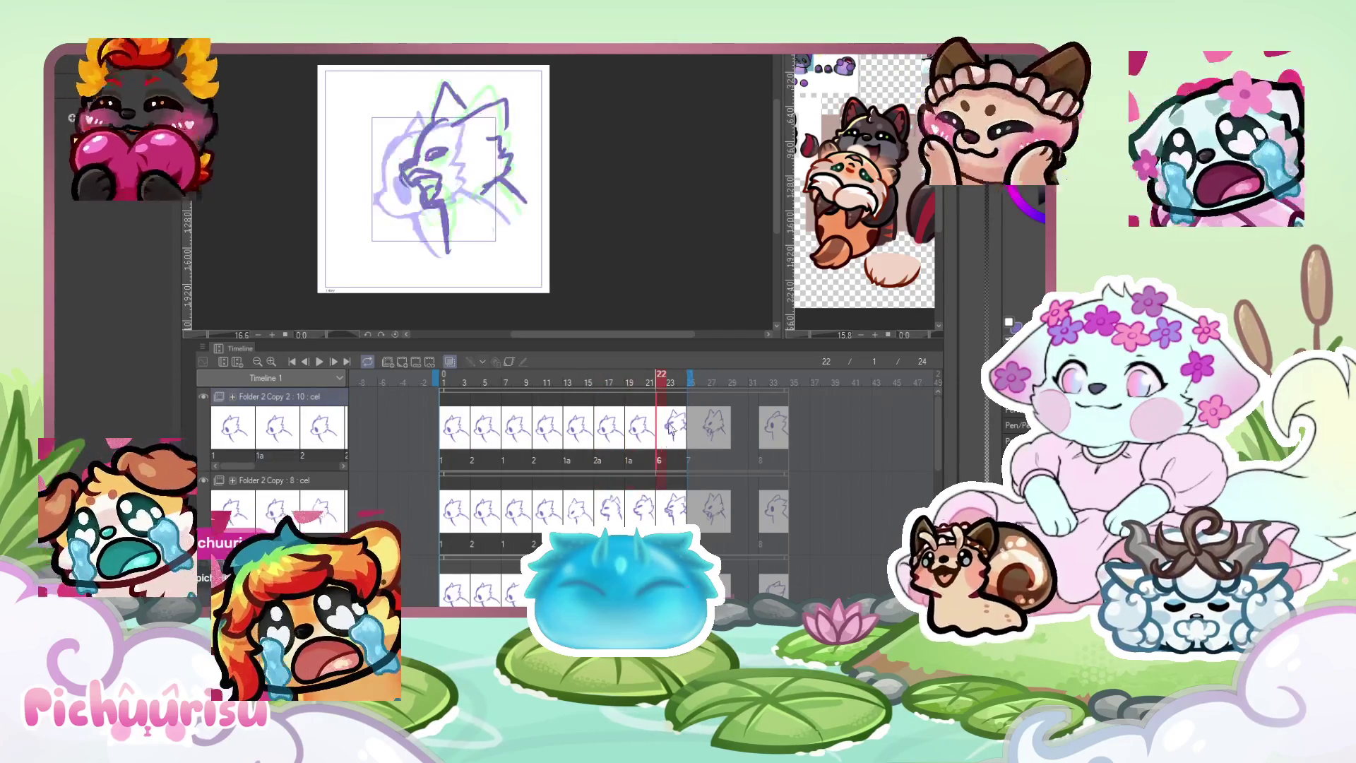
pyautogui.click(344, 427)
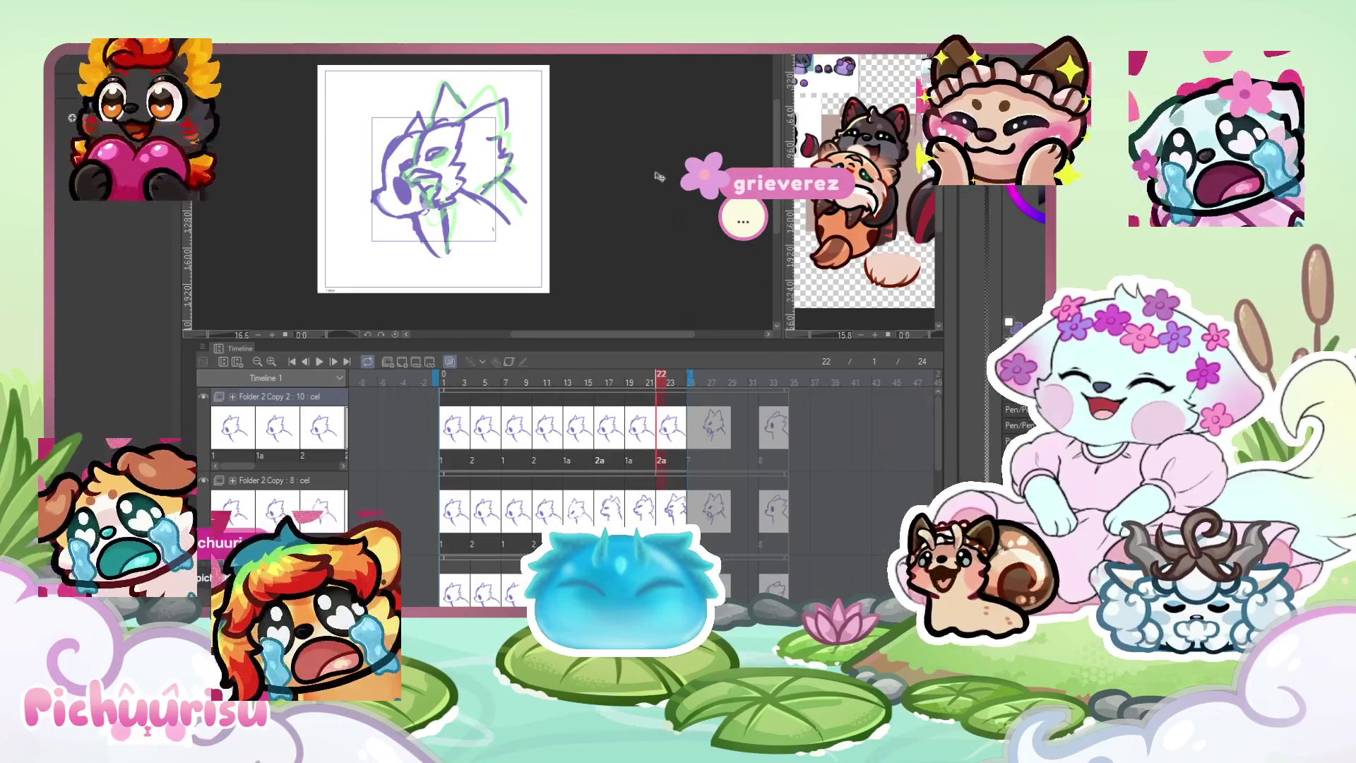
pyautogui.click(203, 480)
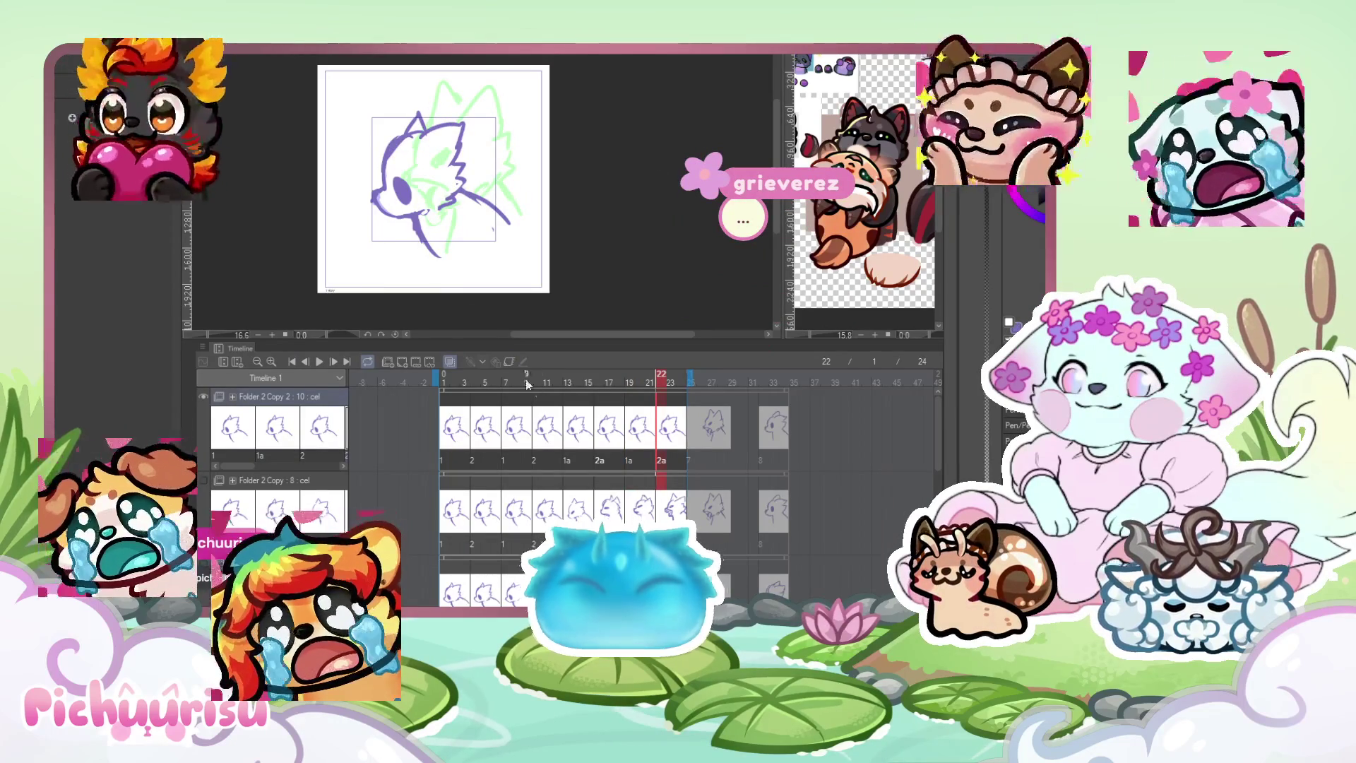
pyautogui.click(577, 427)
pyautogui.scroll(1, 512, 208)
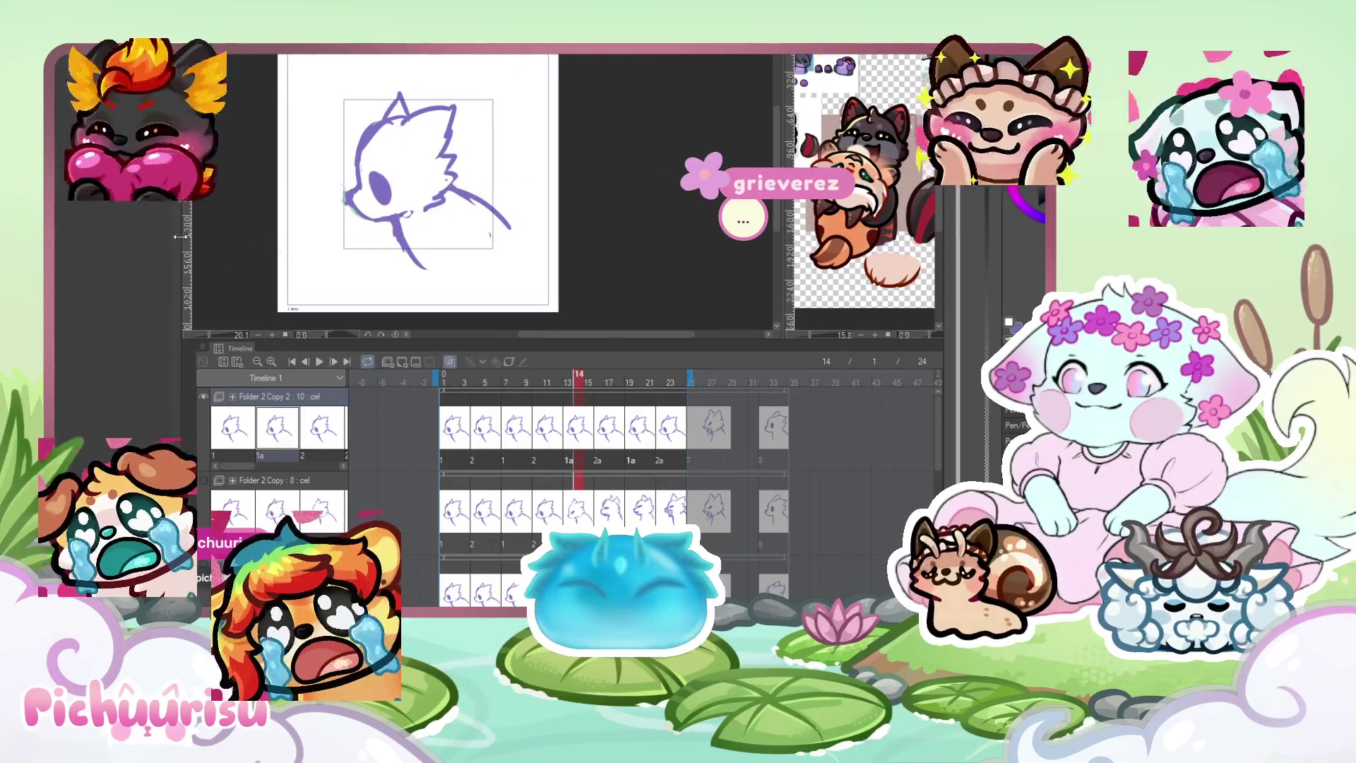
pyautogui.scroll(1, 304, 162)
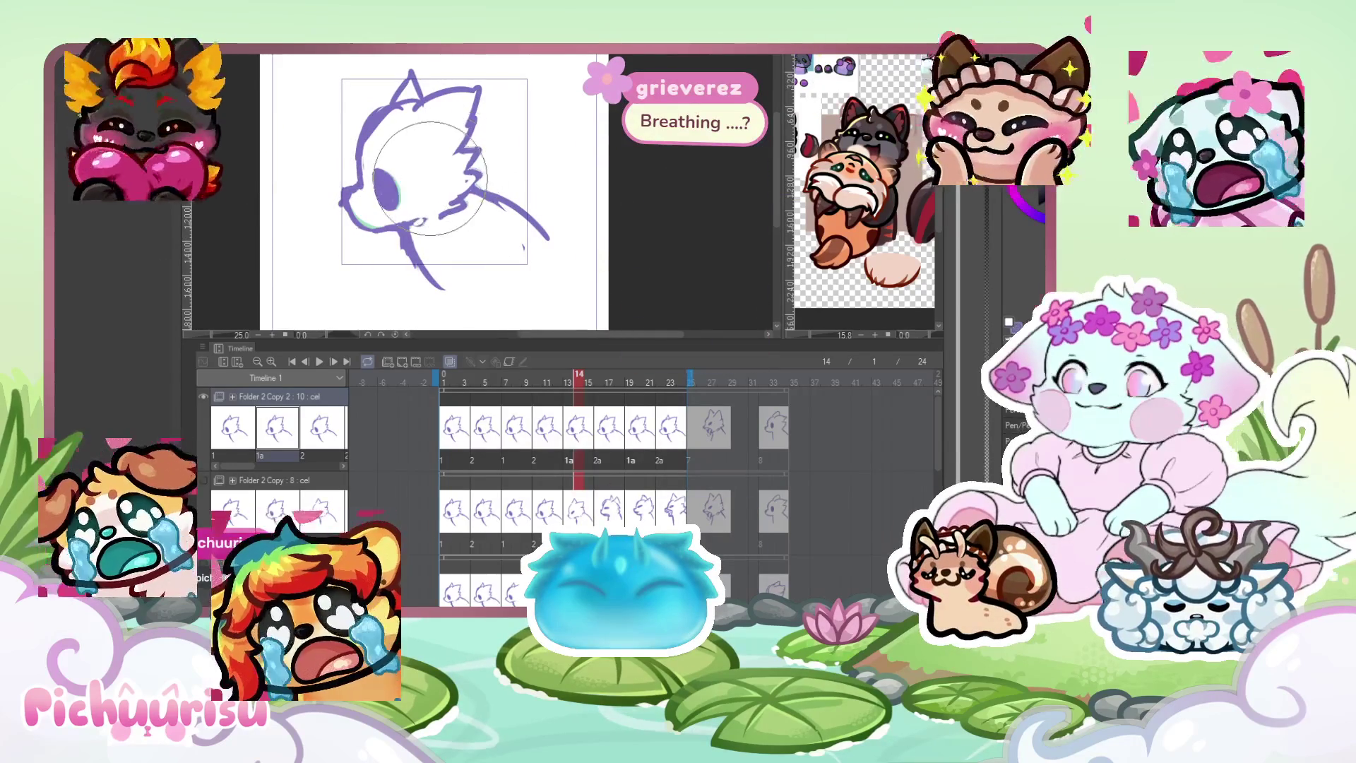
pyautogui.click(608, 440)
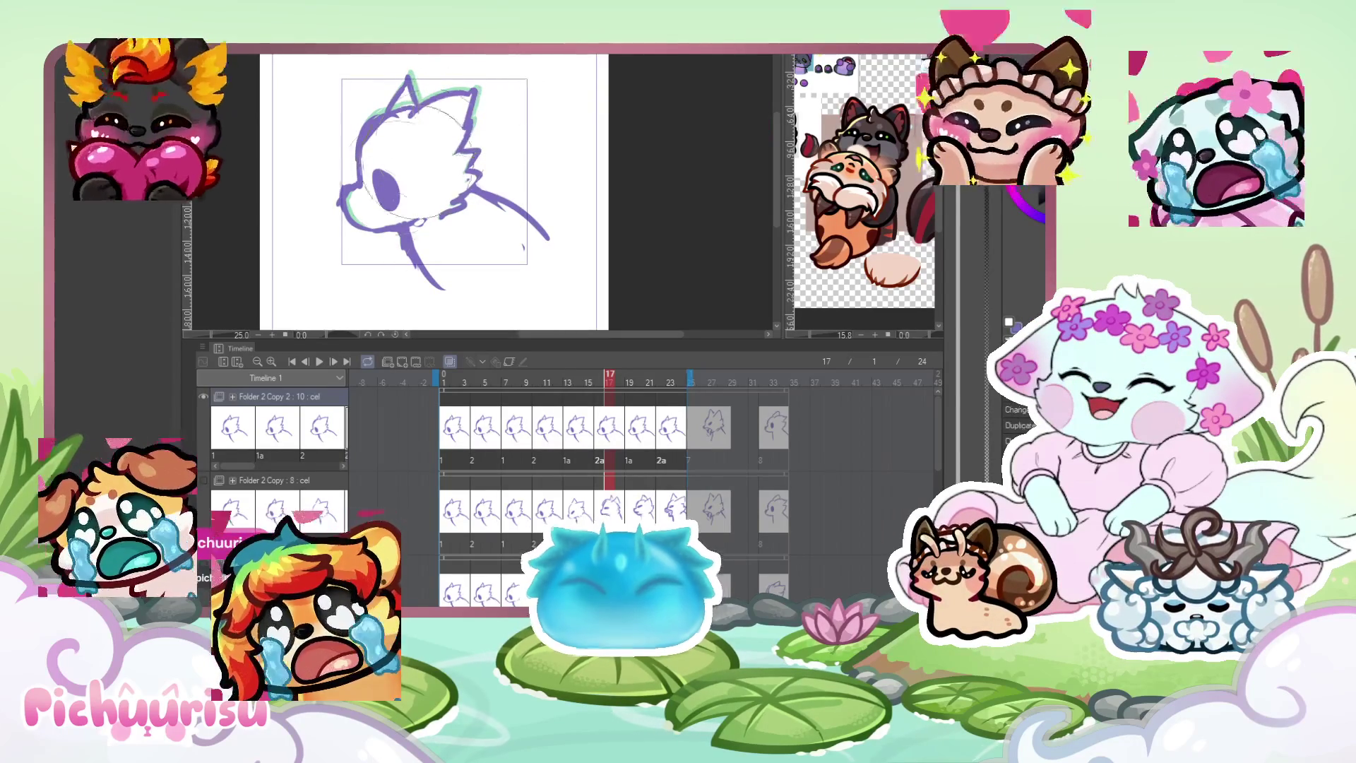
pyautogui.click(320, 362)
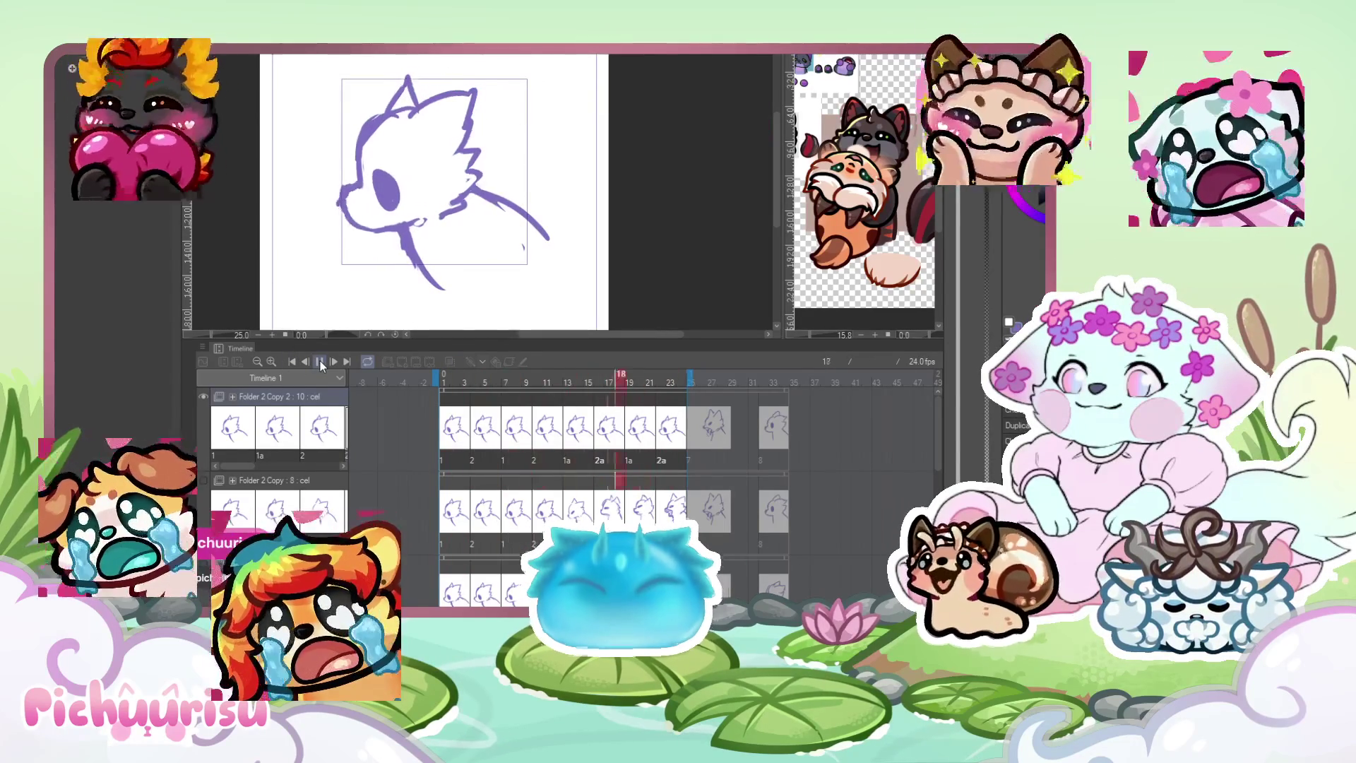
pyautogui.click(572, 434)
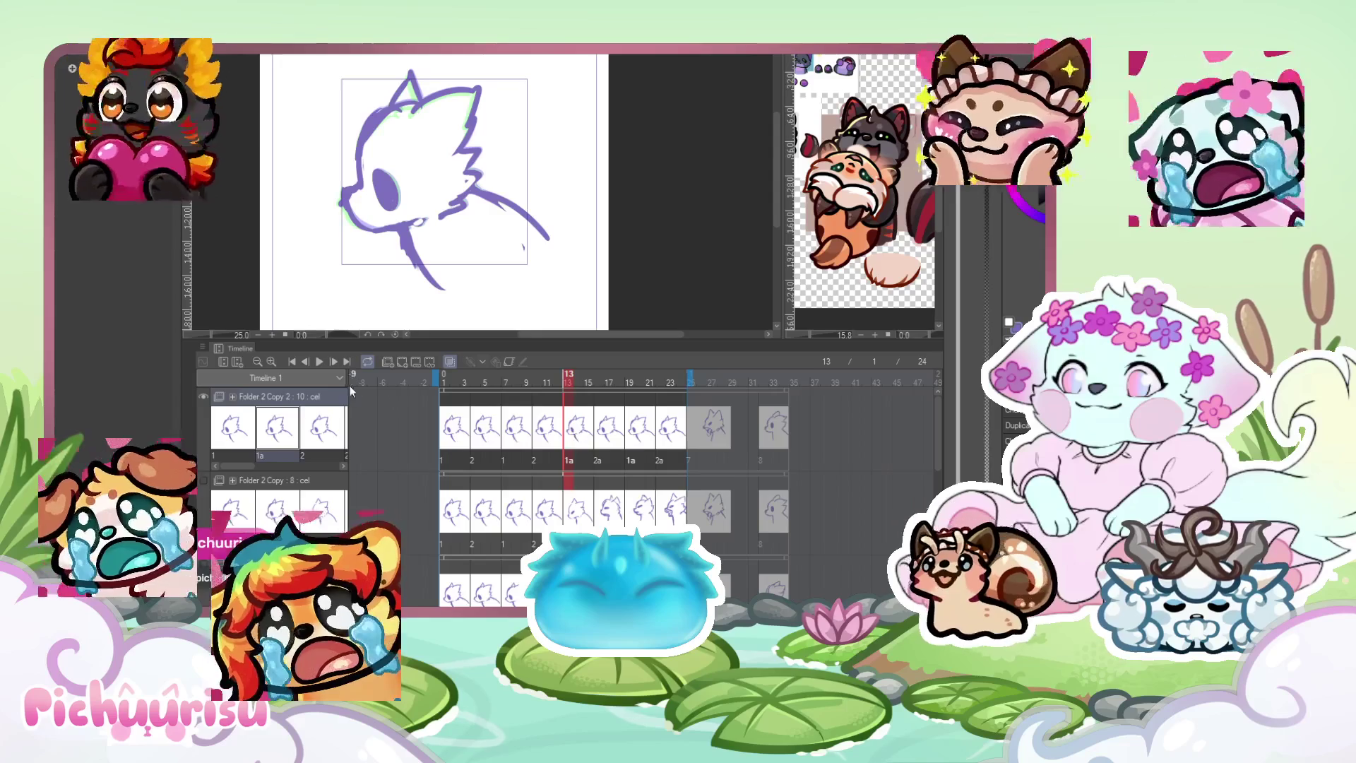
pyautogui.click(321, 363)
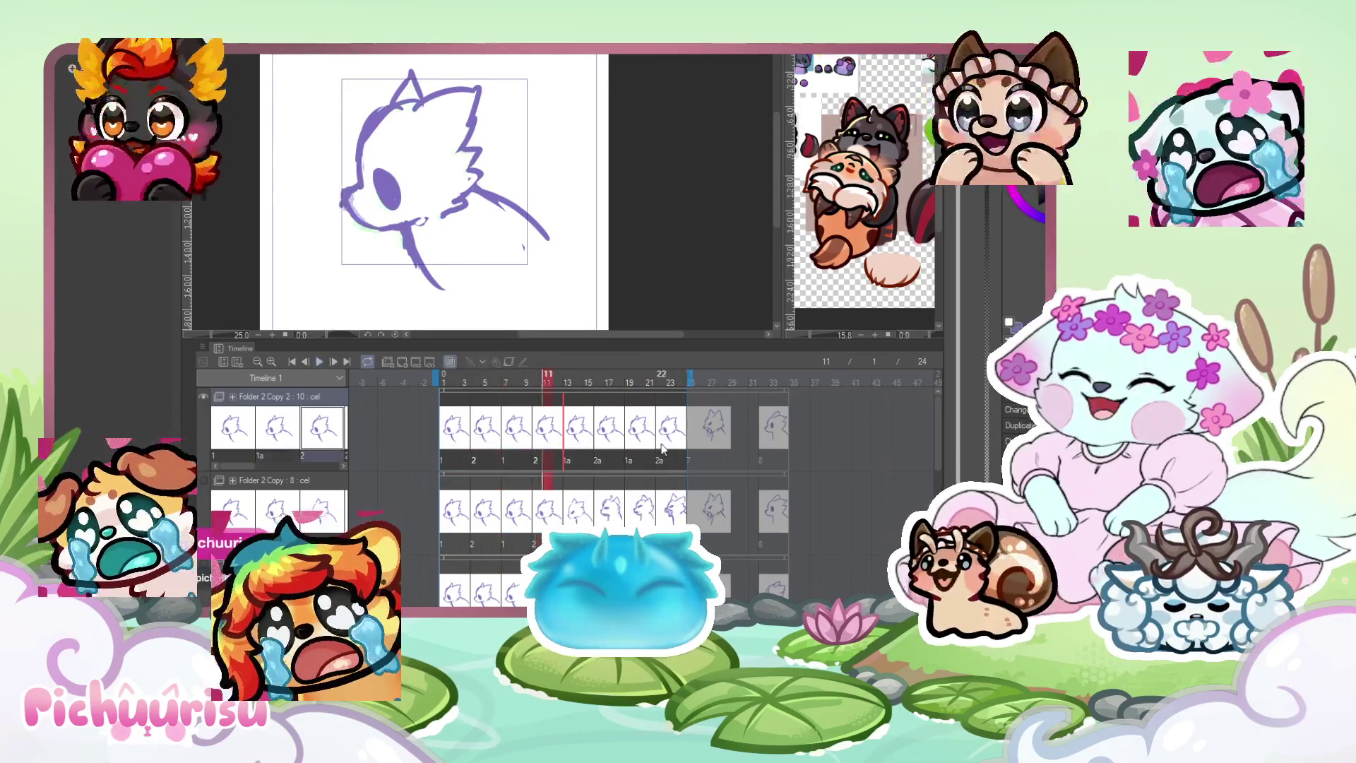
pyautogui.click(607, 438)
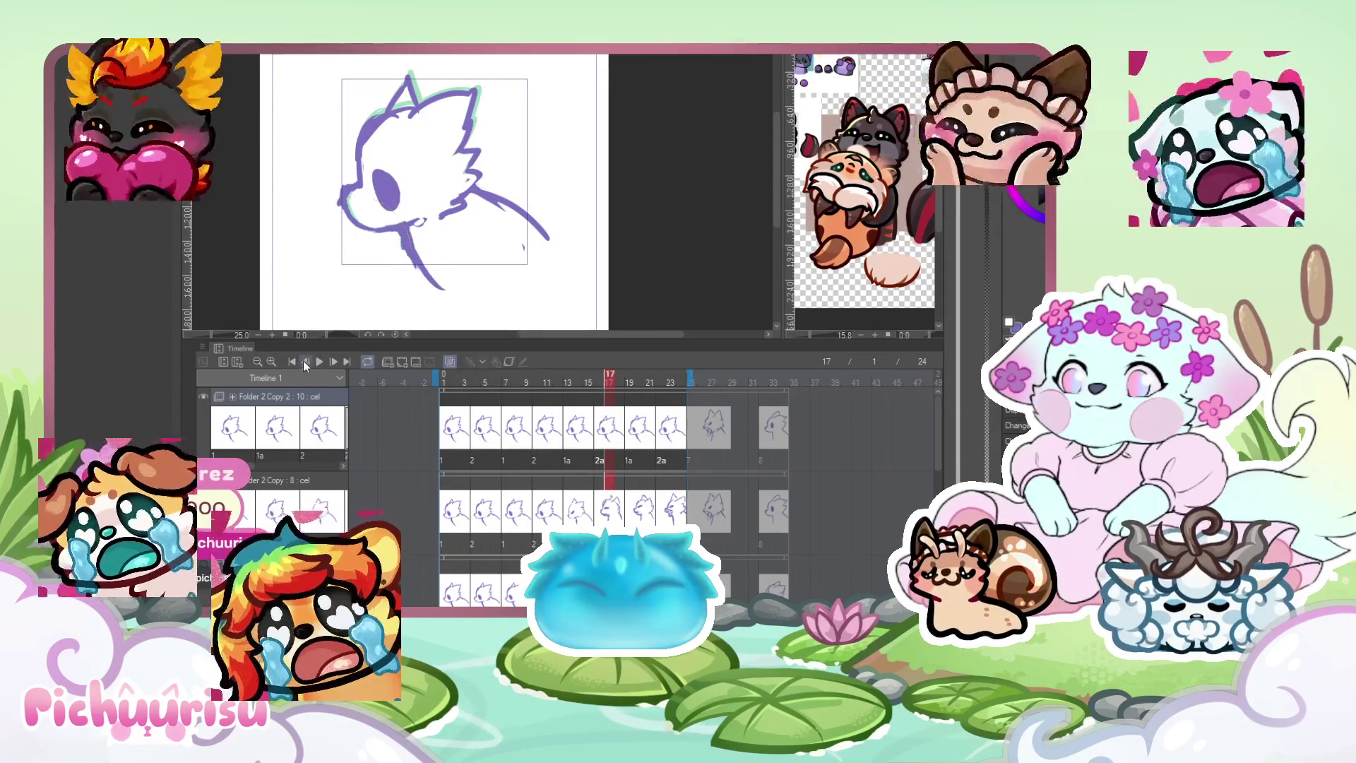
pyautogui.click(322, 362)
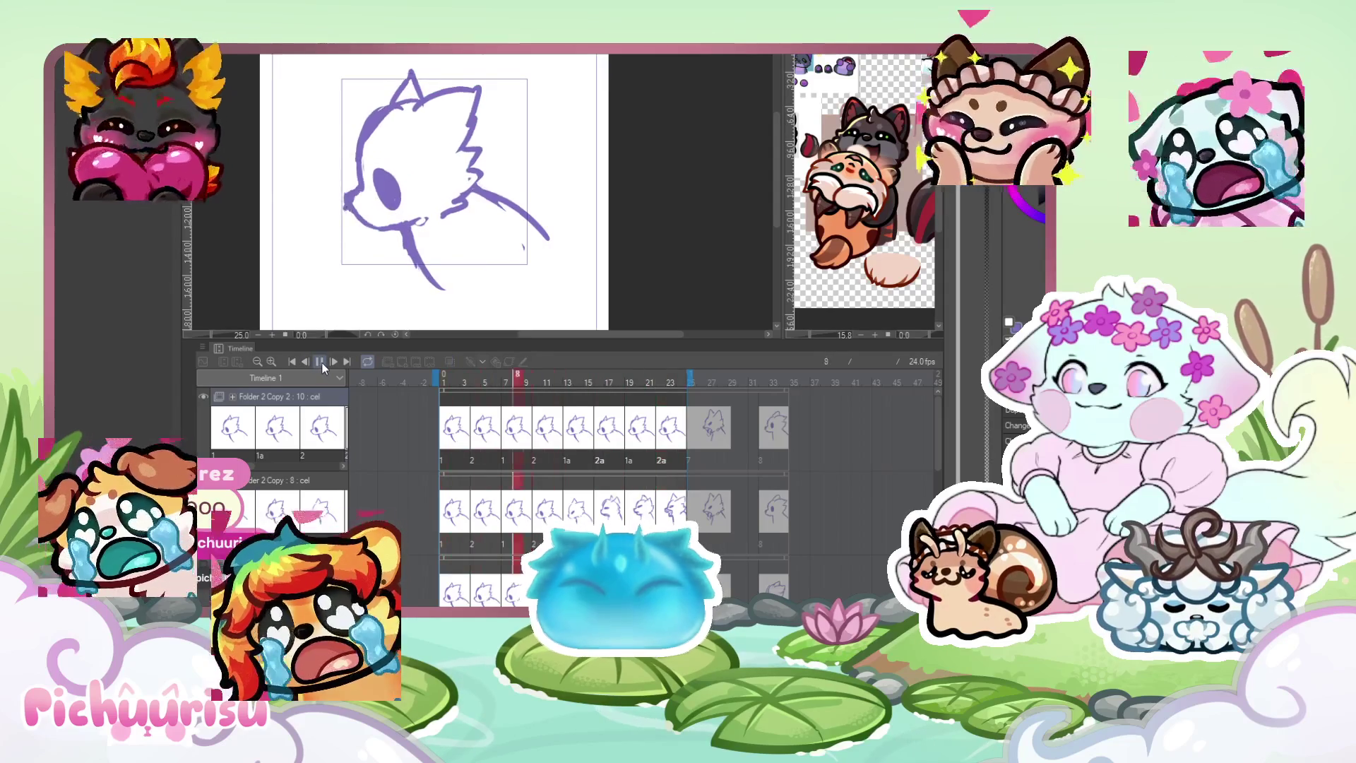
pyautogui.scroll(-4, 464, 186)
pyautogui.scroll(2, 464, 187)
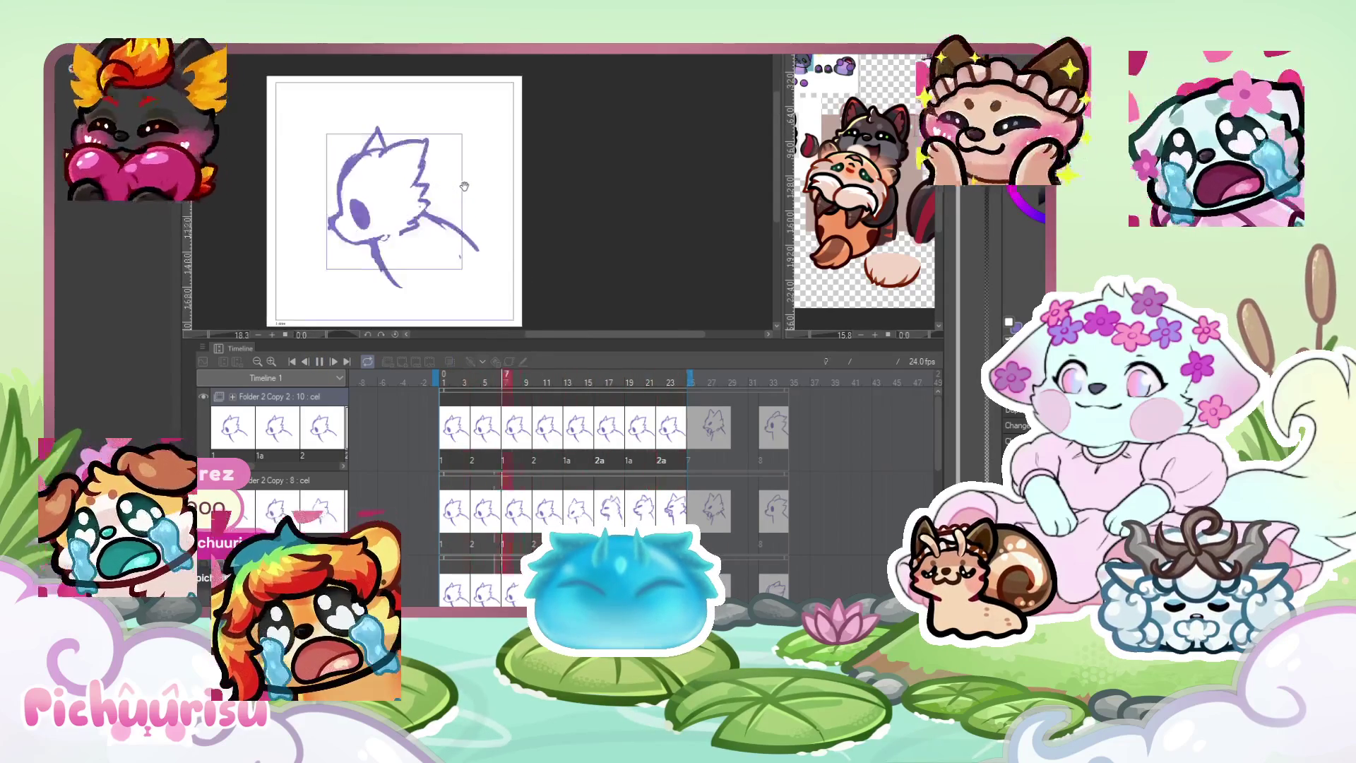
pyautogui.scroll(1, 464, 187)
pyautogui.click(319, 361)
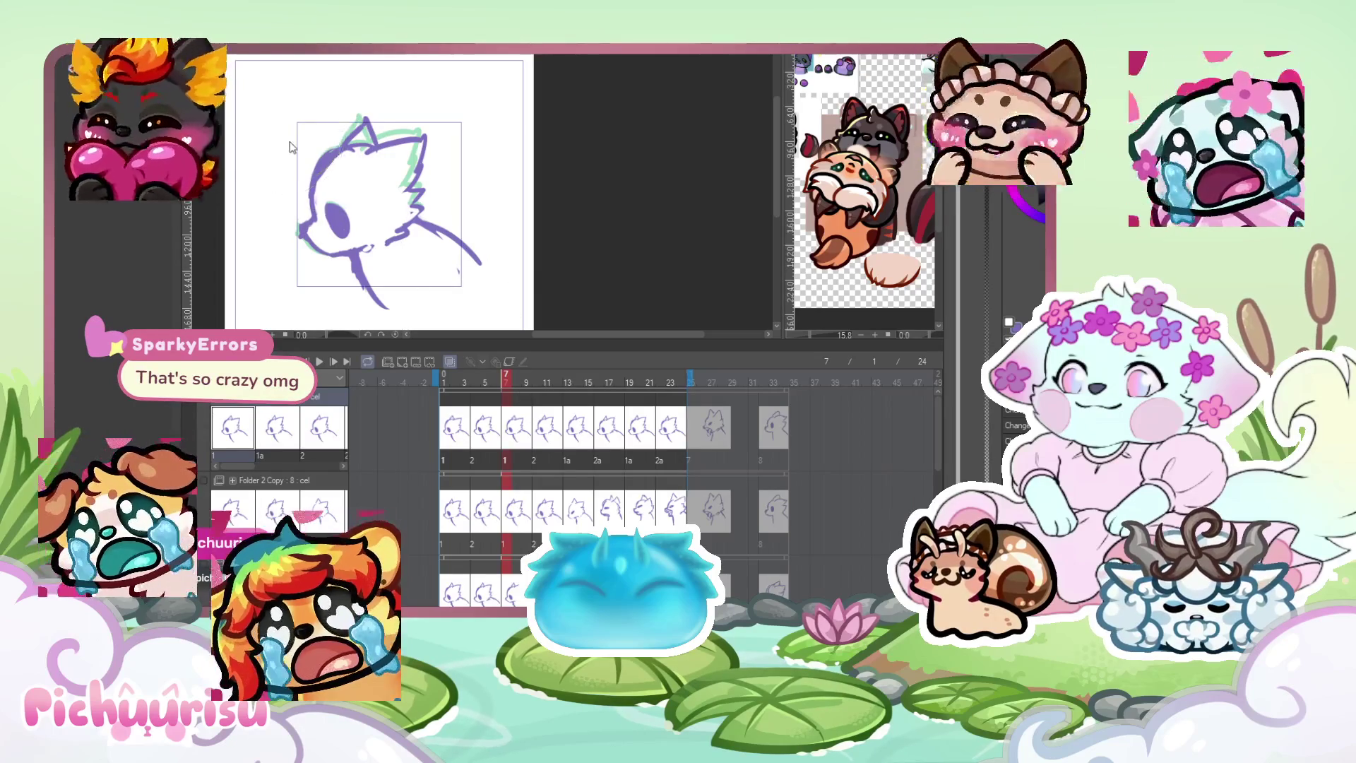
pyautogui.click(573, 446)
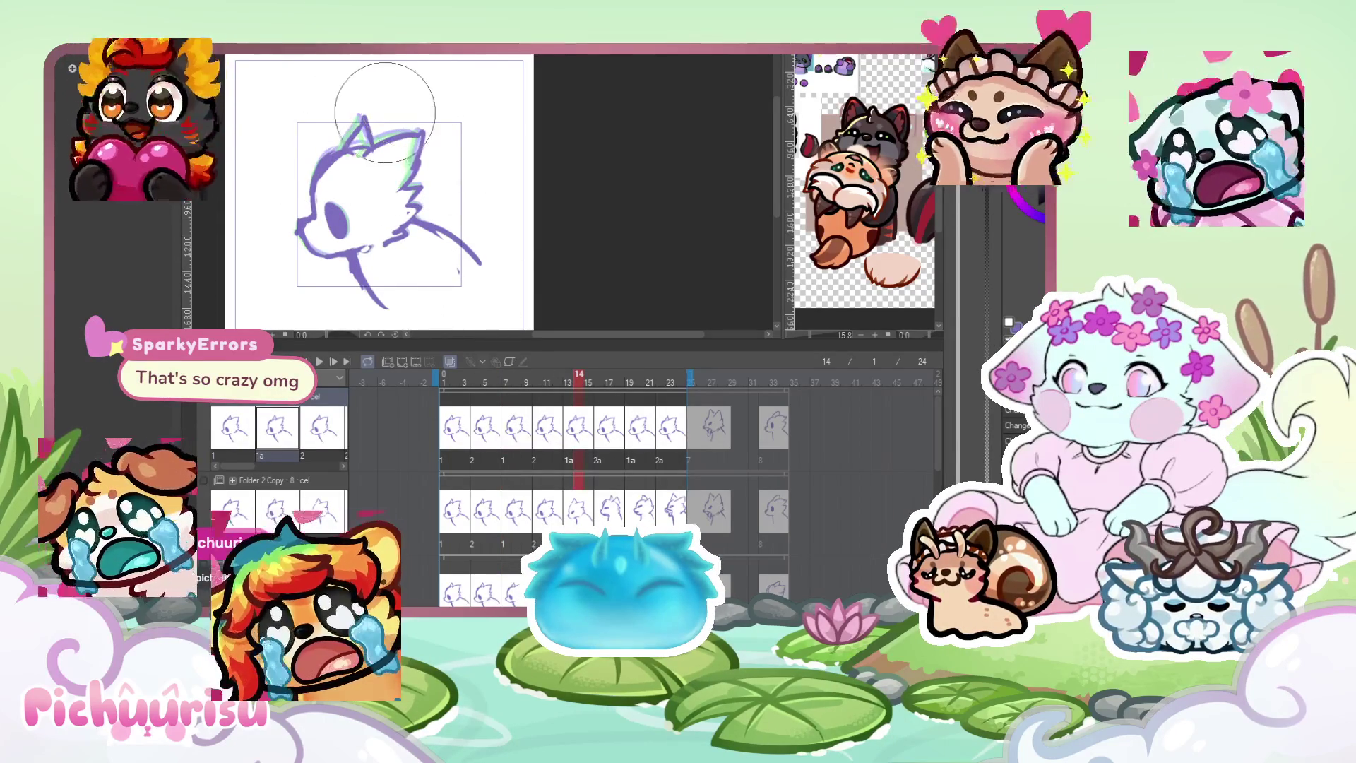
pyautogui.press('Right')
pyautogui.press('Right')
pyautogui.press('Right')
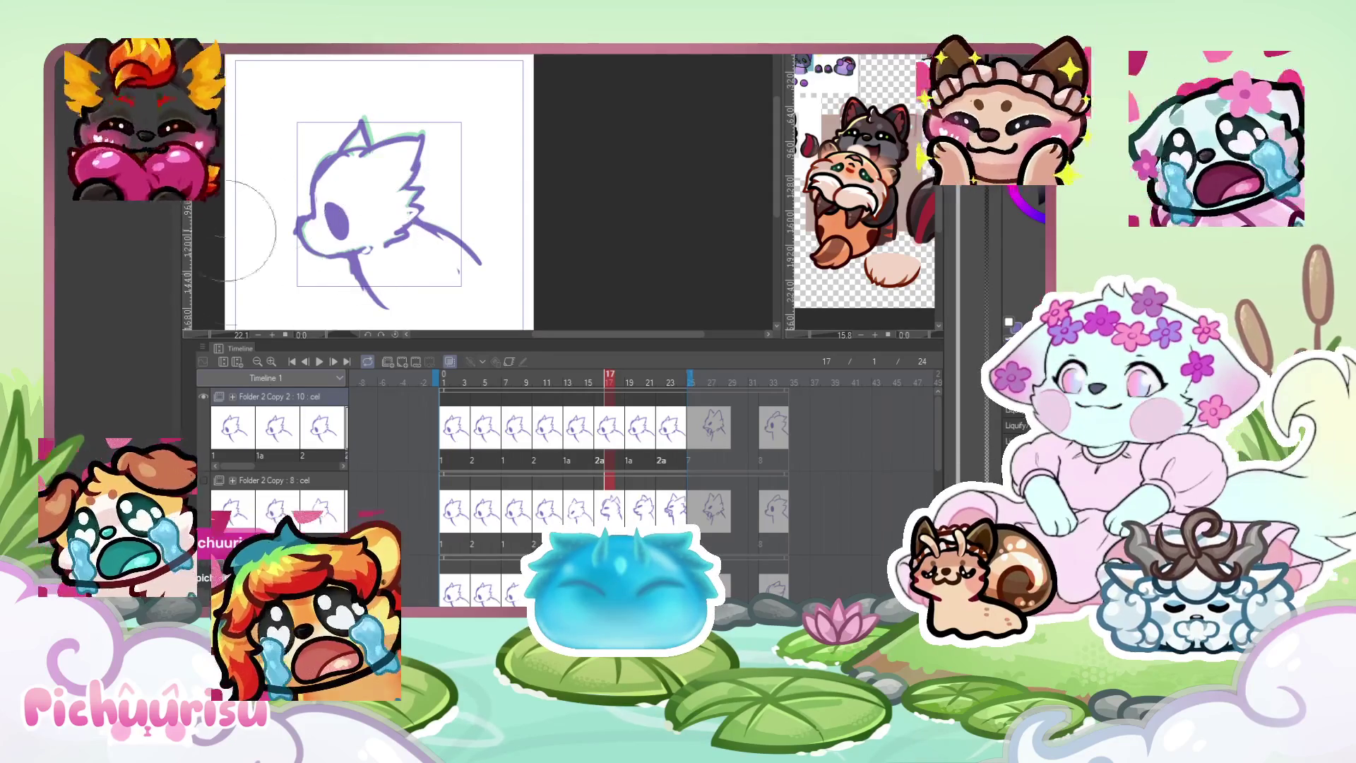
pyautogui.click(321, 362)
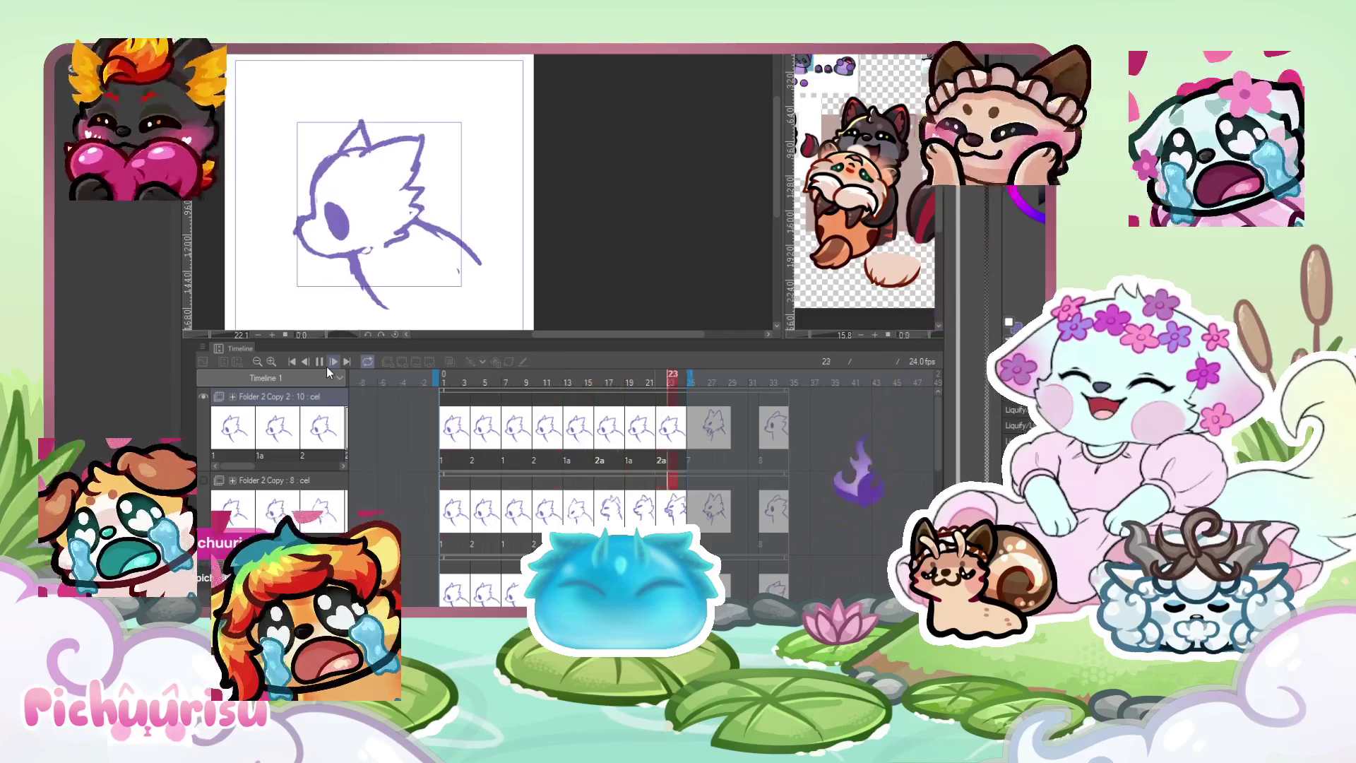
pyautogui.click(443, 440)
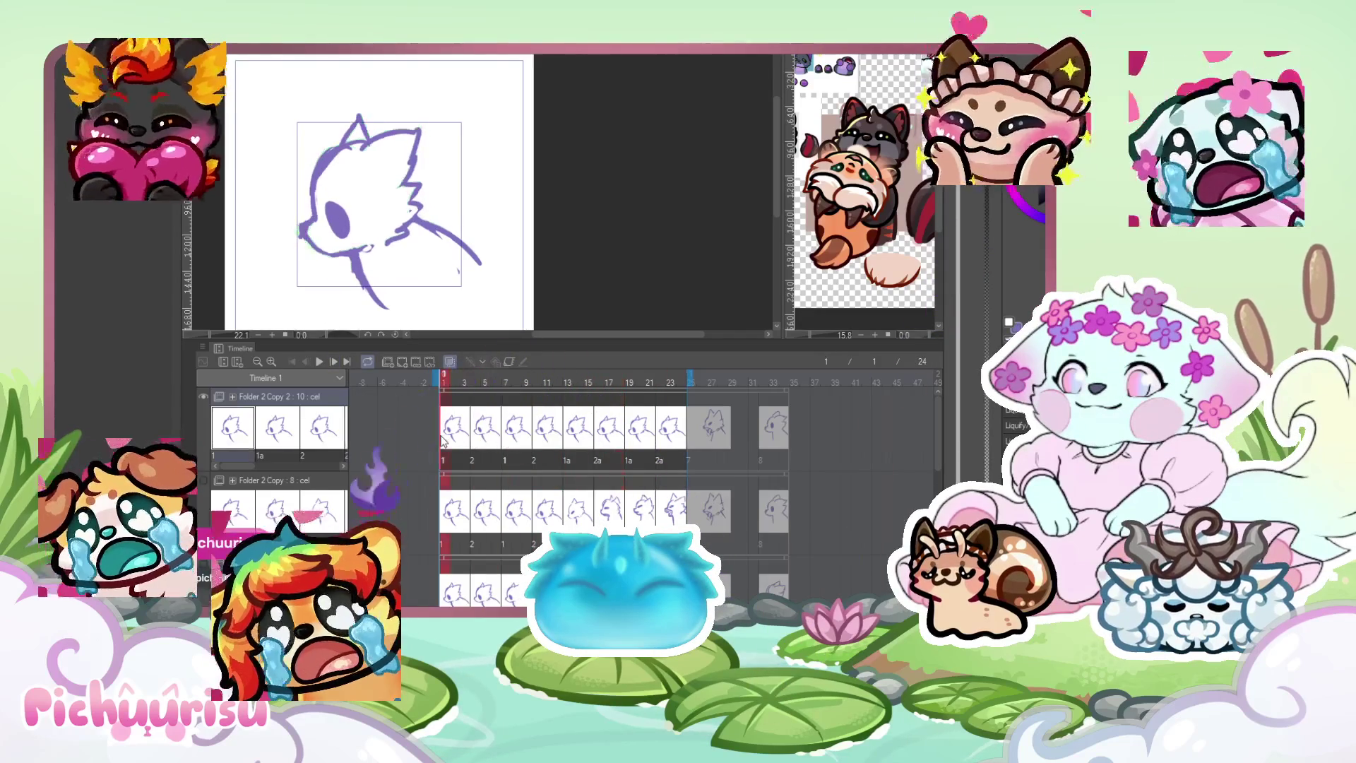
# Transform and realign the drawing on the current cel, then play back to review.
pyautogui.hotkey('ctrl', 't')
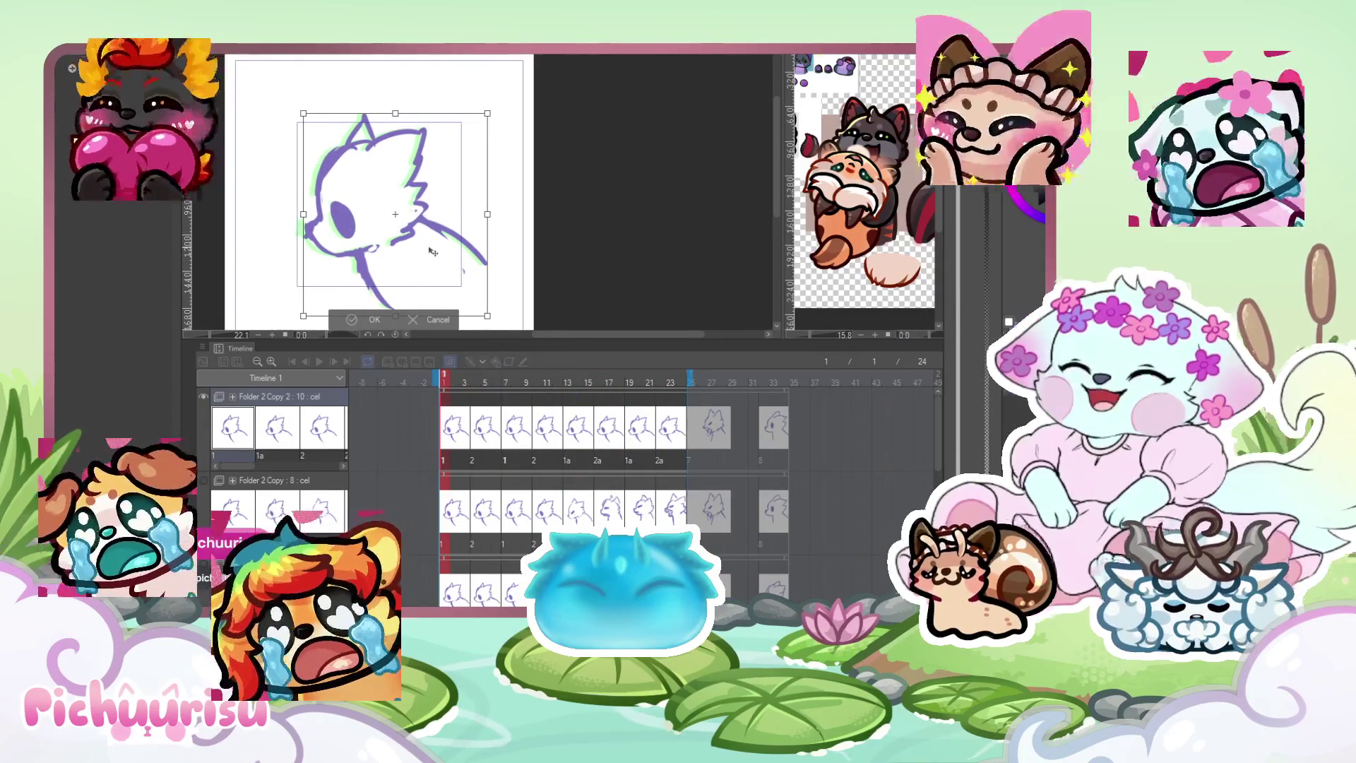
pyautogui.click(484, 387)
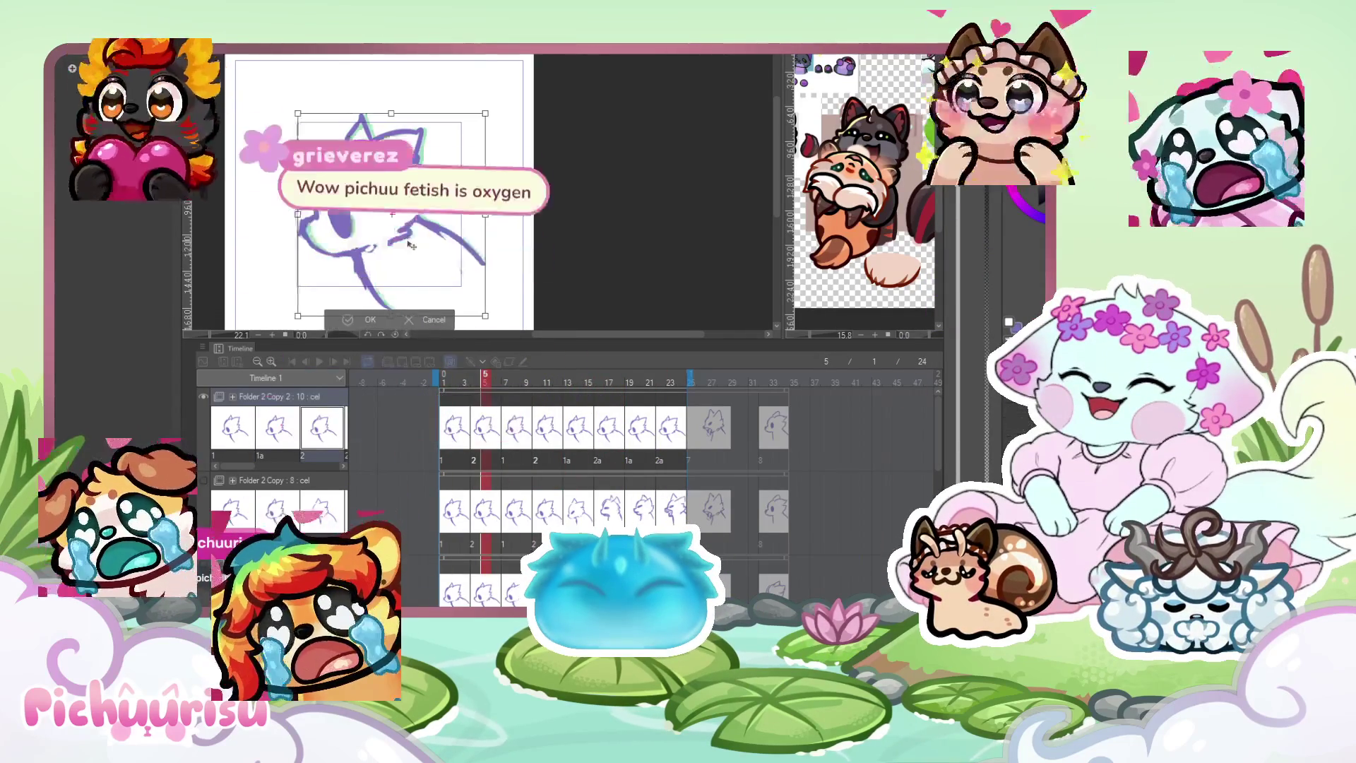
pyautogui.click(373, 319)
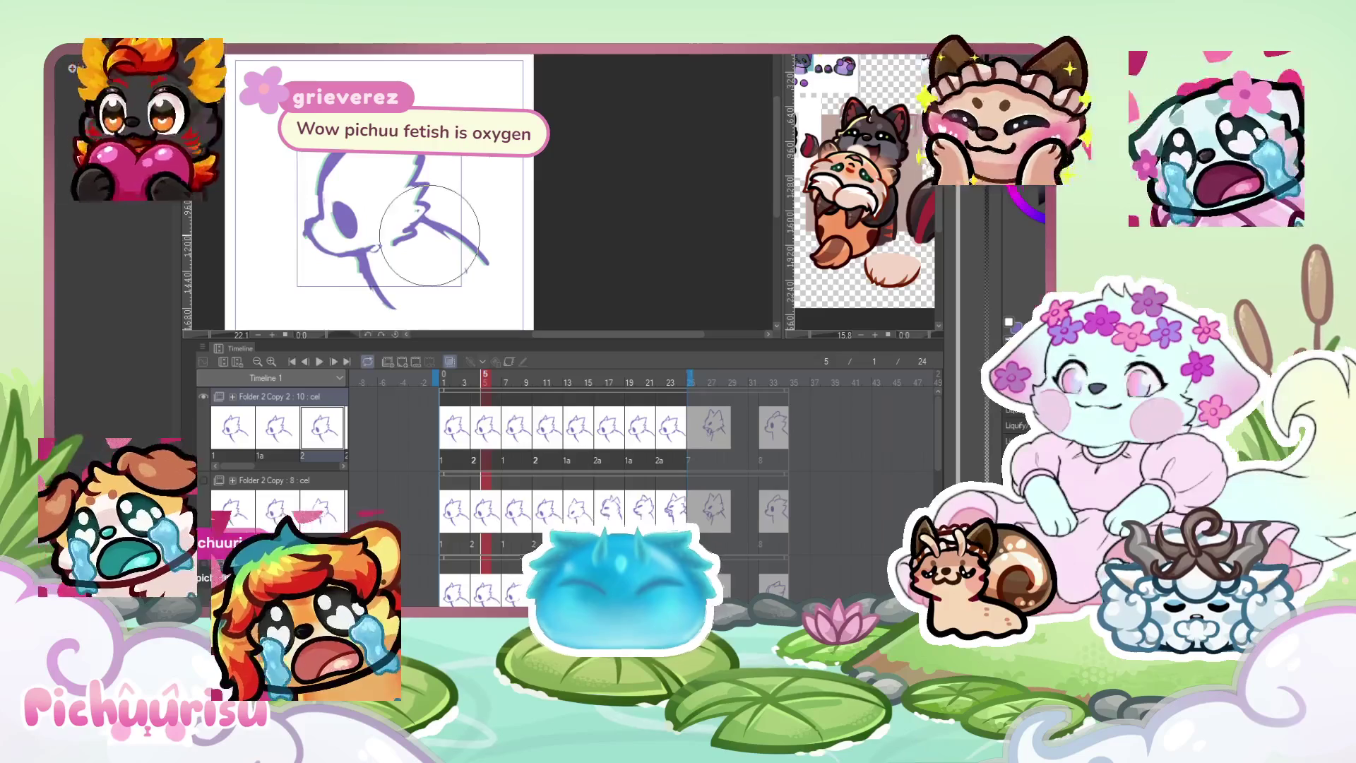
pyautogui.click(320, 361)
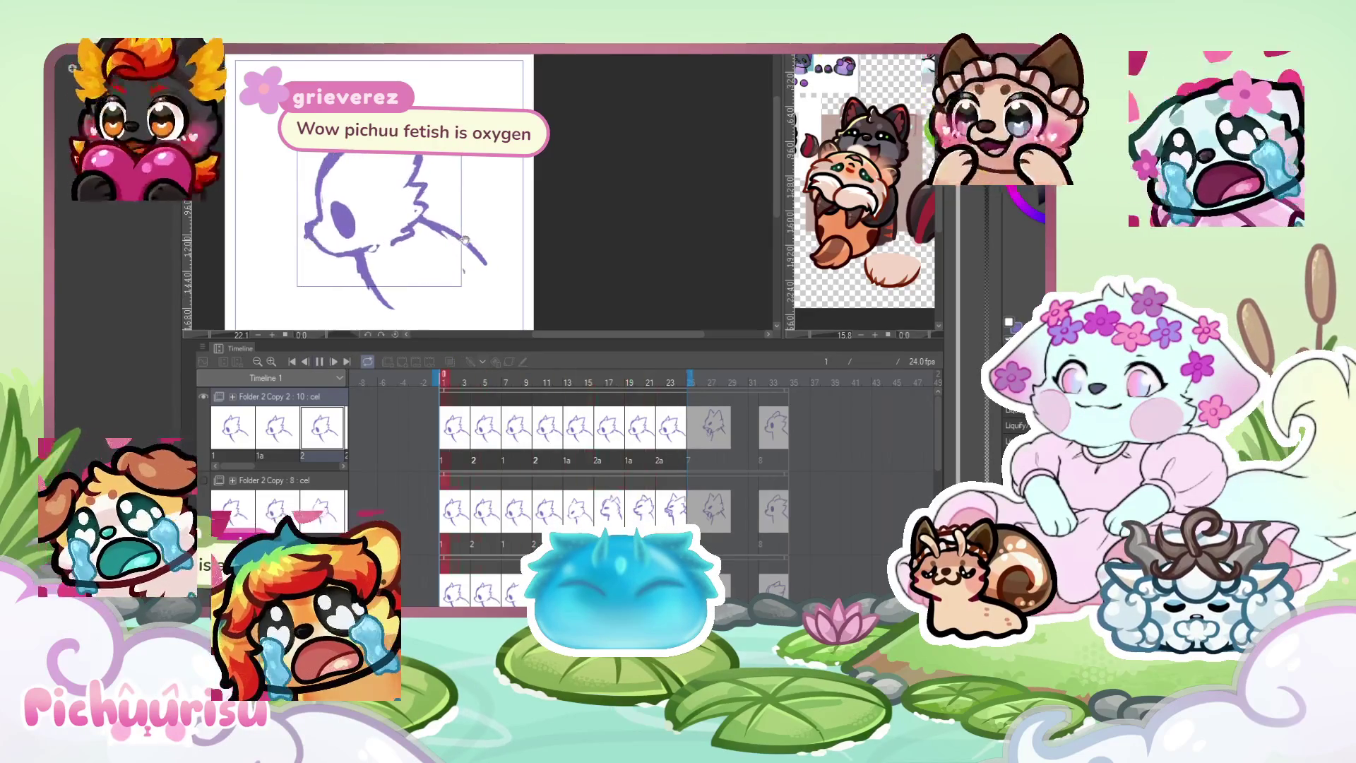
pyautogui.scroll(-3, 465, 240)
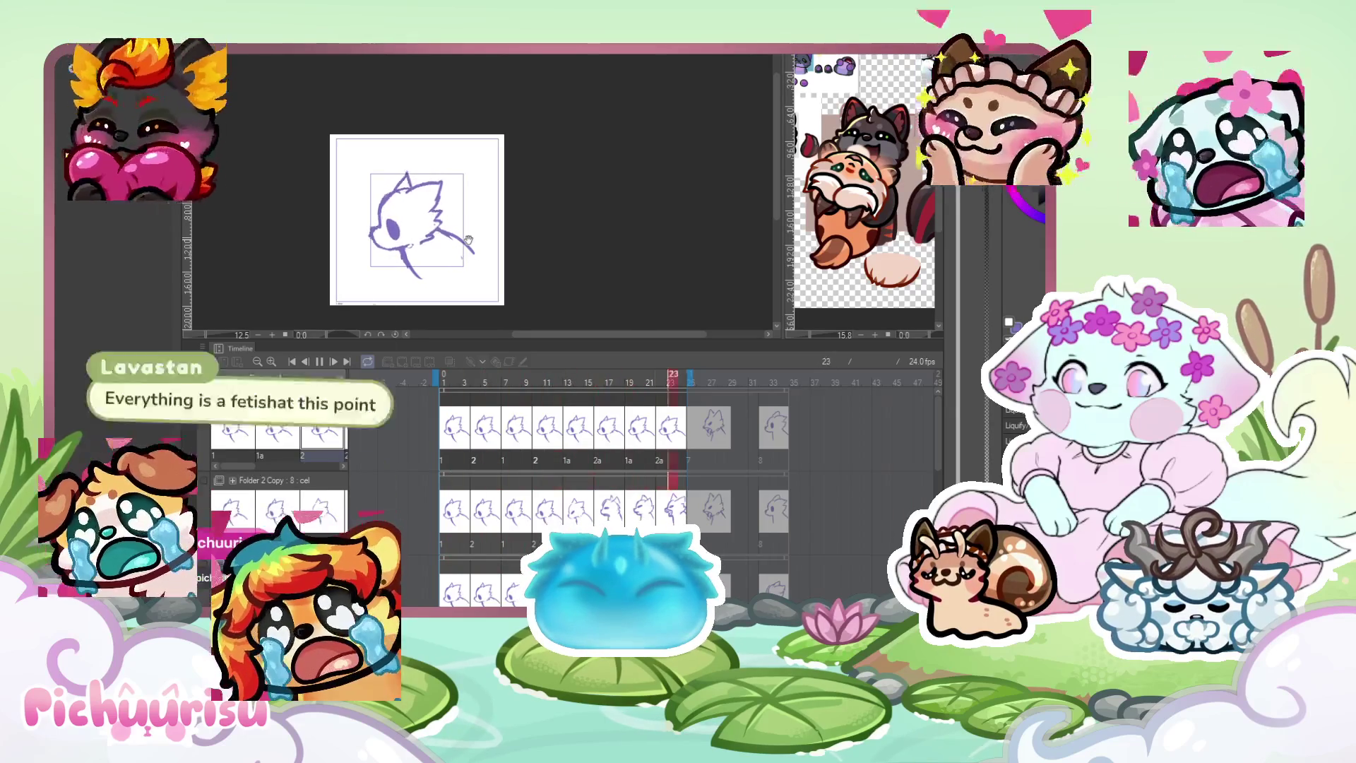
pyautogui.scroll(2, 468, 240)
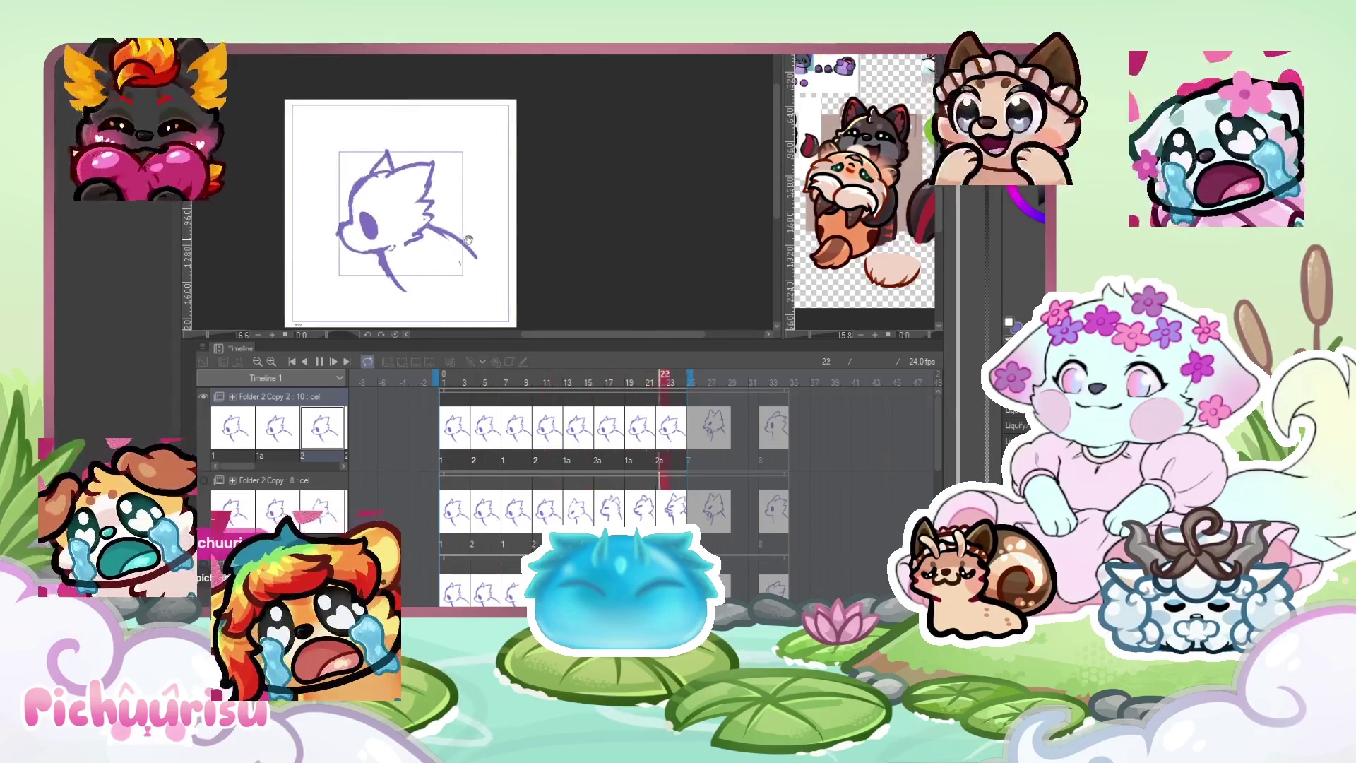
# Redraw the lower body line on the frame-13 cel 1a and on frame 17.
pyautogui.click(508, 435)
pyautogui.click(573, 429)
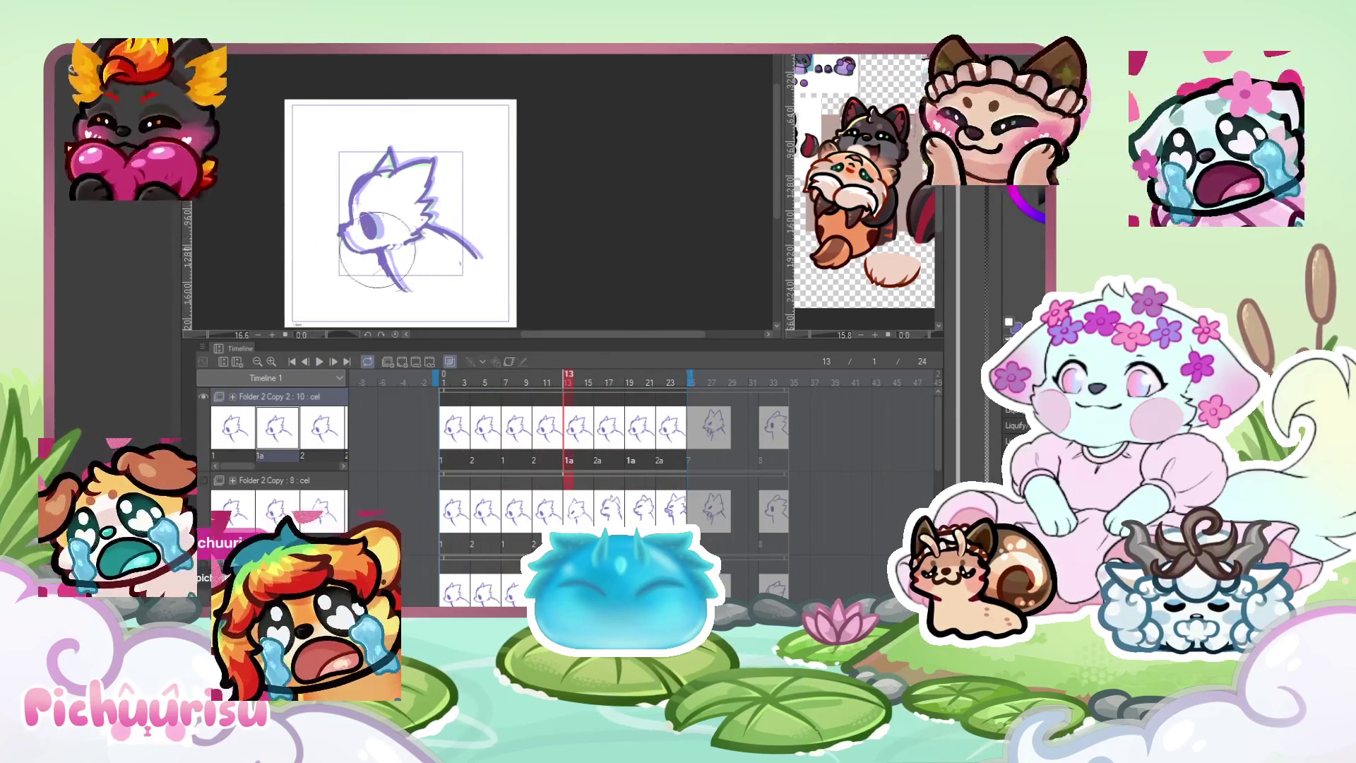
pyautogui.moveTo(358, 286); pyautogui.dragTo(438, 284)
pyautogui.click(319, 361)
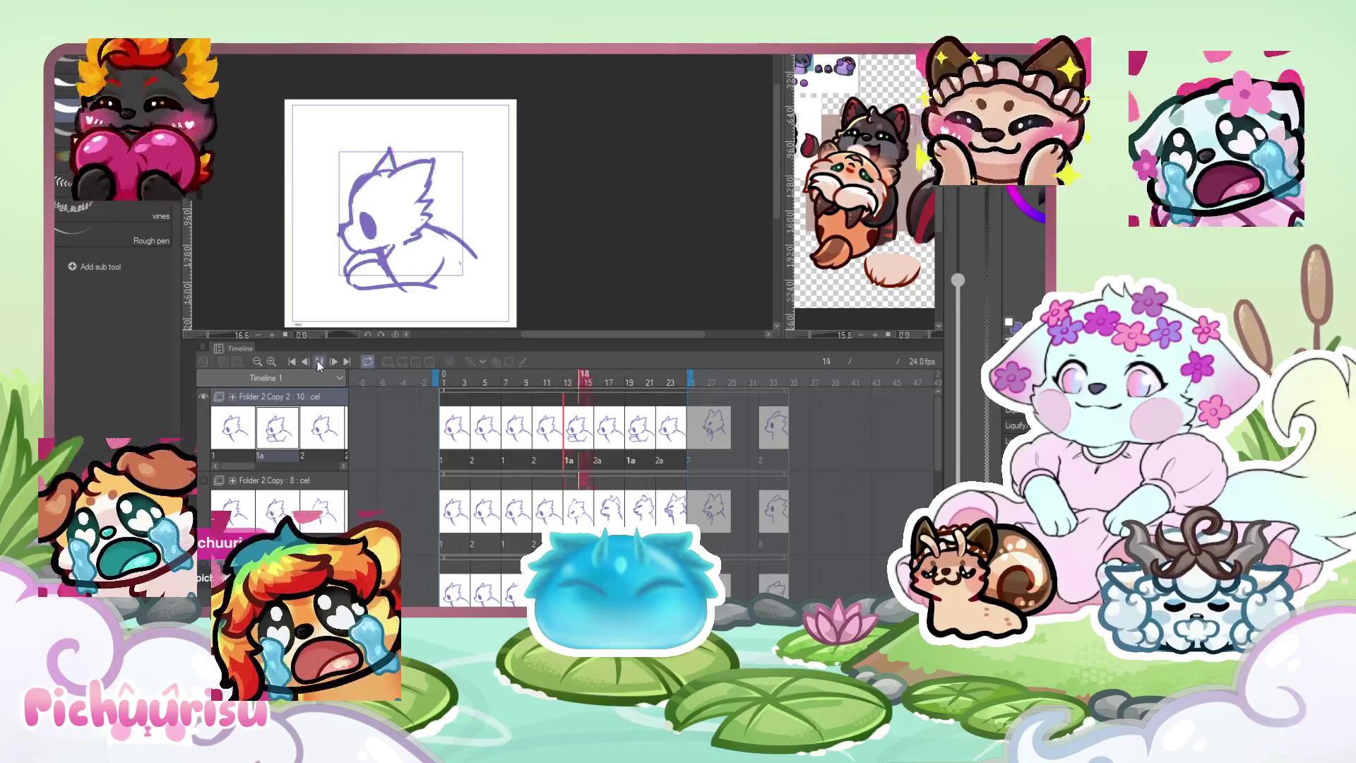
pyautogui.press('space')
pyautogui.moveTo(346, 255); pyautogui.dragTo(432, 287)
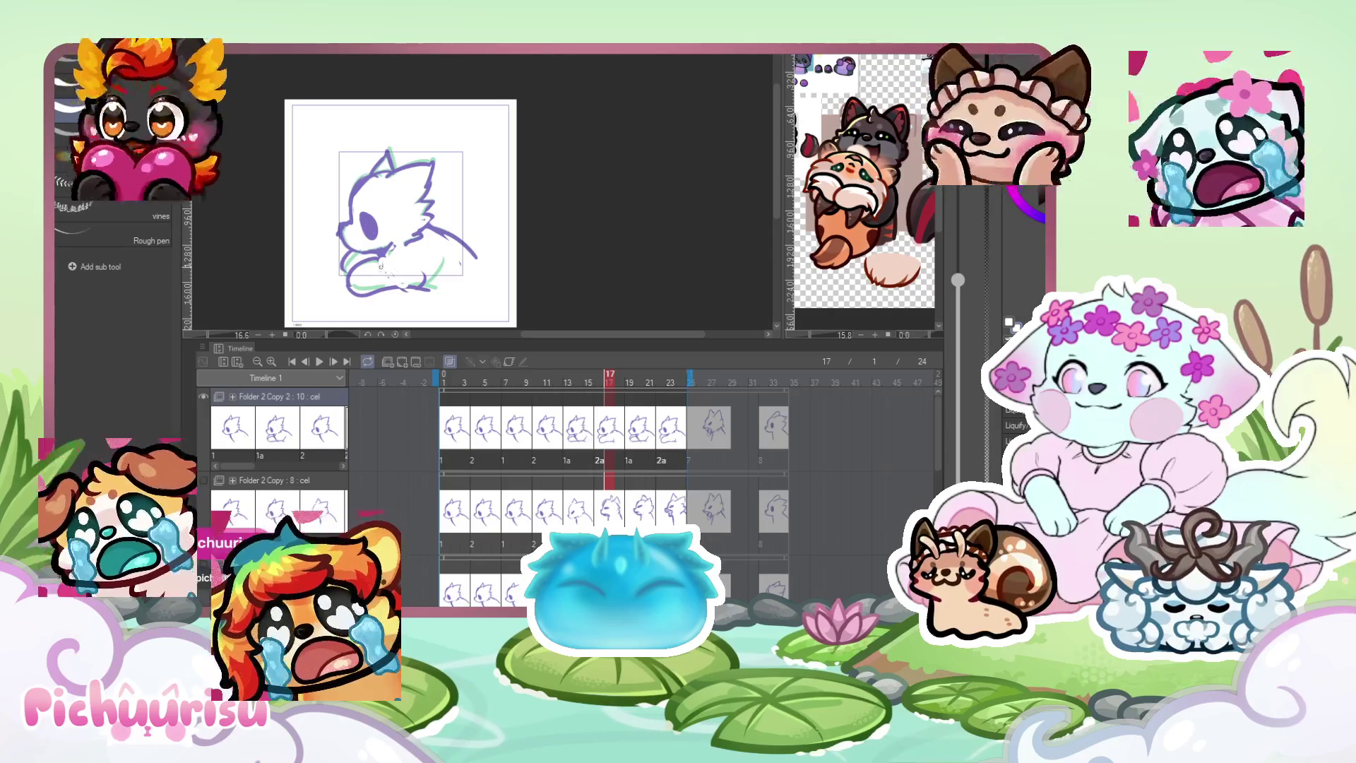
# Play the animation from frames 20 and 16 to review the 1a and 2a cels.
pyautogui.click(639, 430)
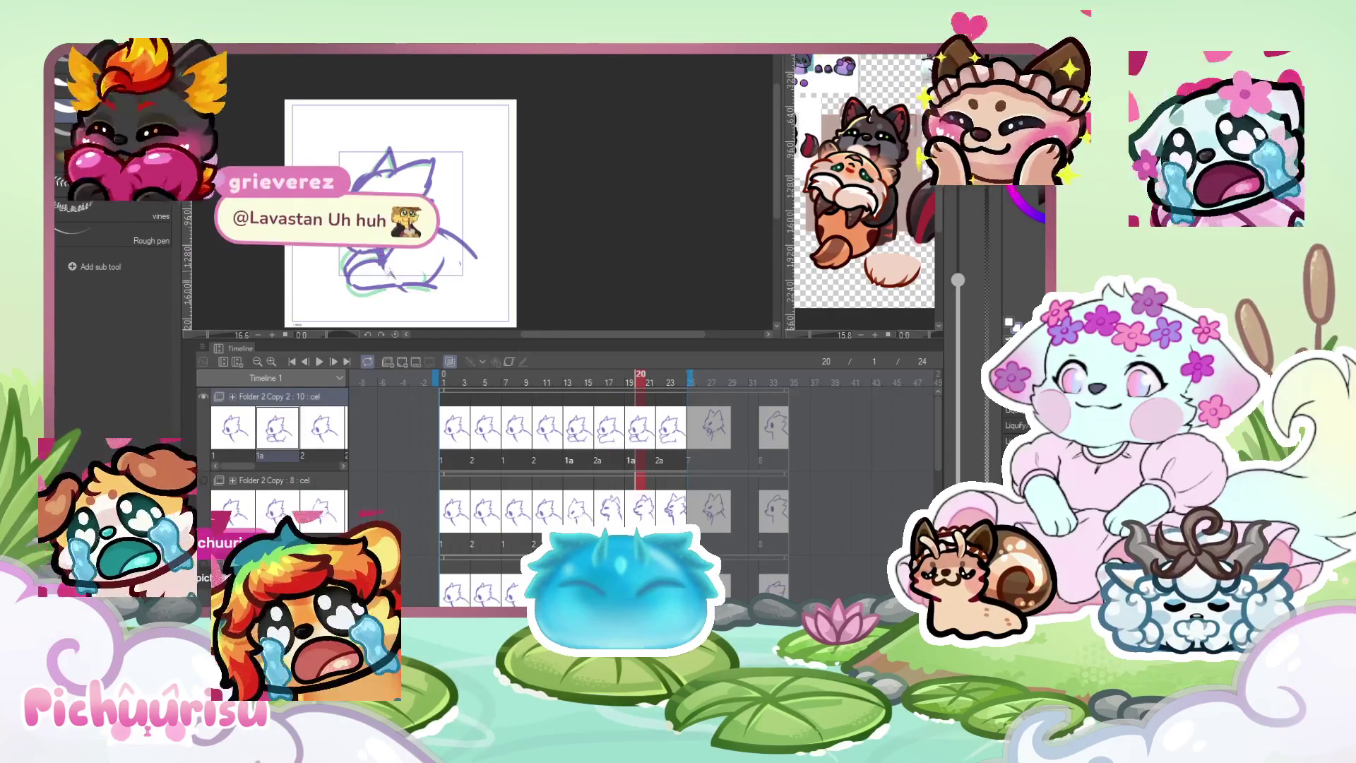
pyautogui.click(319, 362)
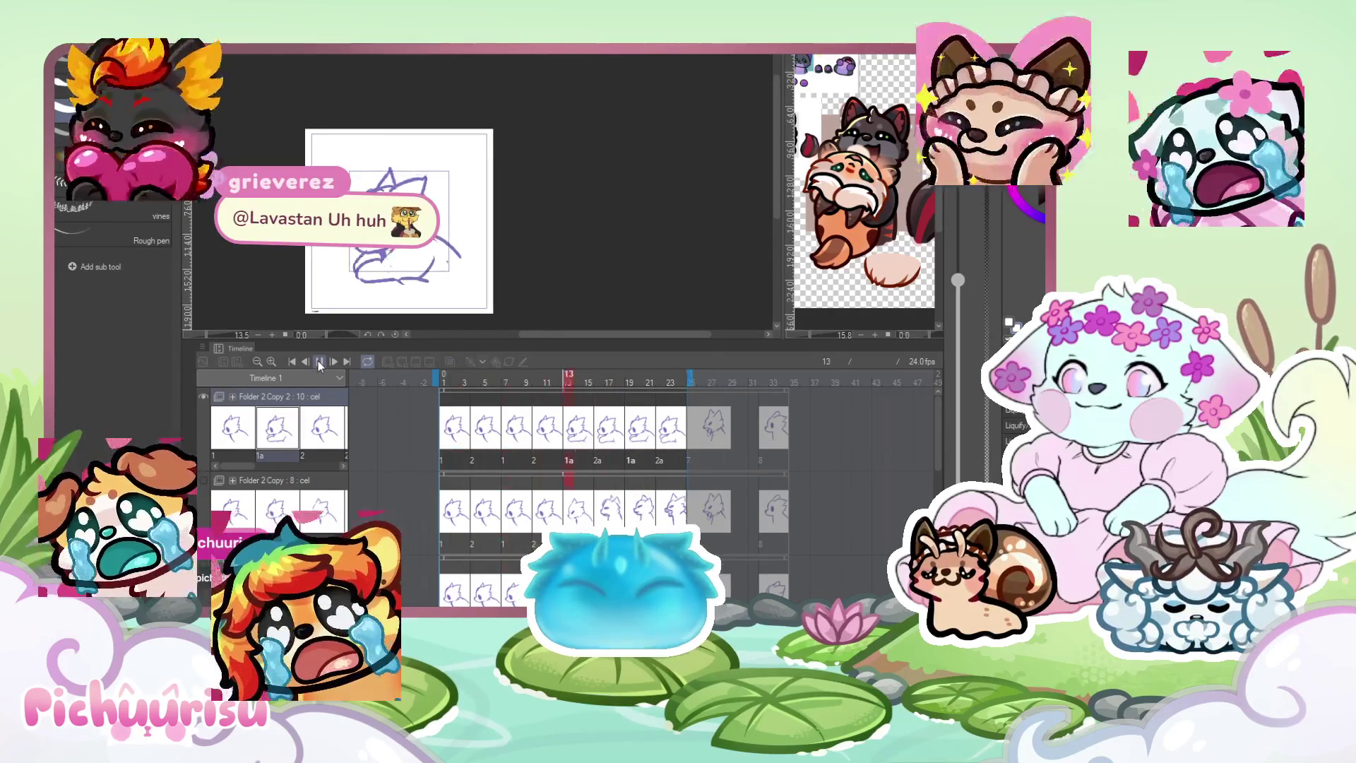
pyautogui.click(320, 362)
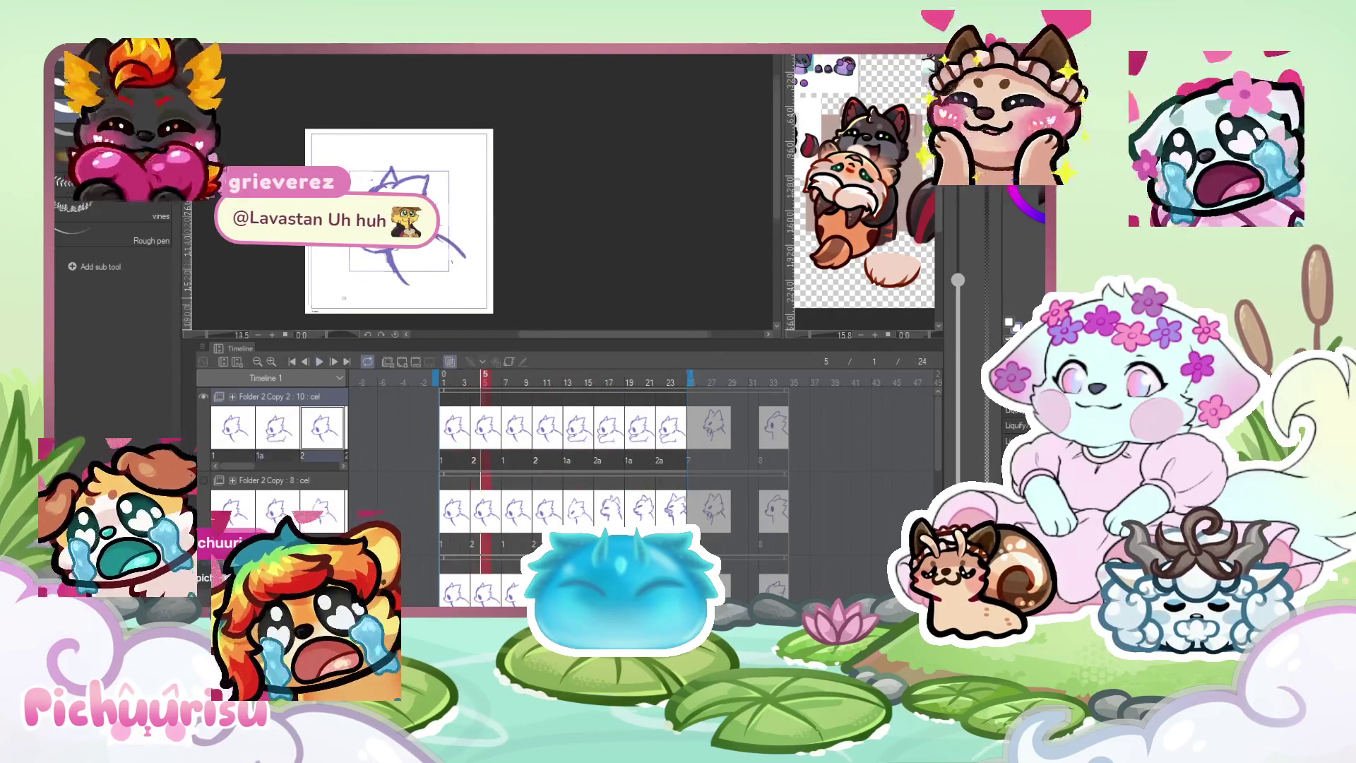
pyautogui.scroll(1, 364, 277)
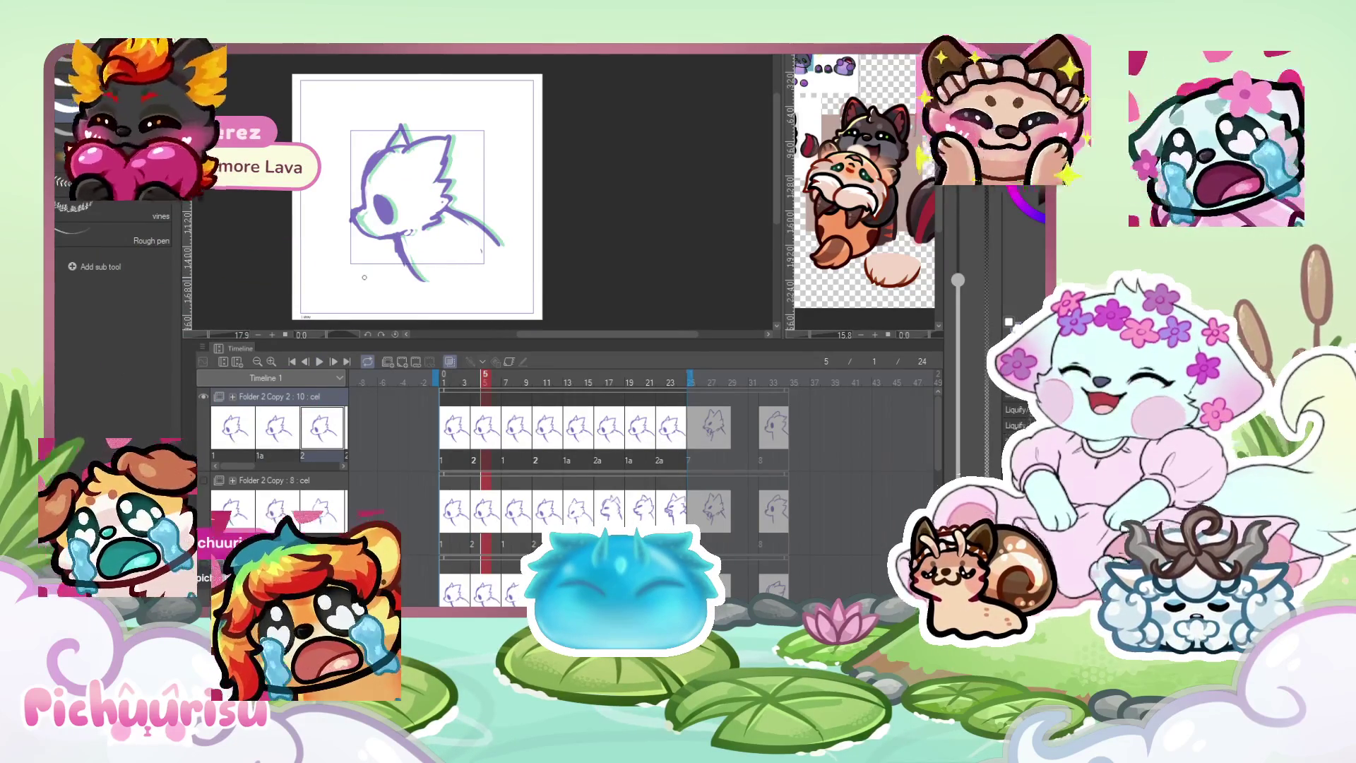
pyautogui.click(600, 434)
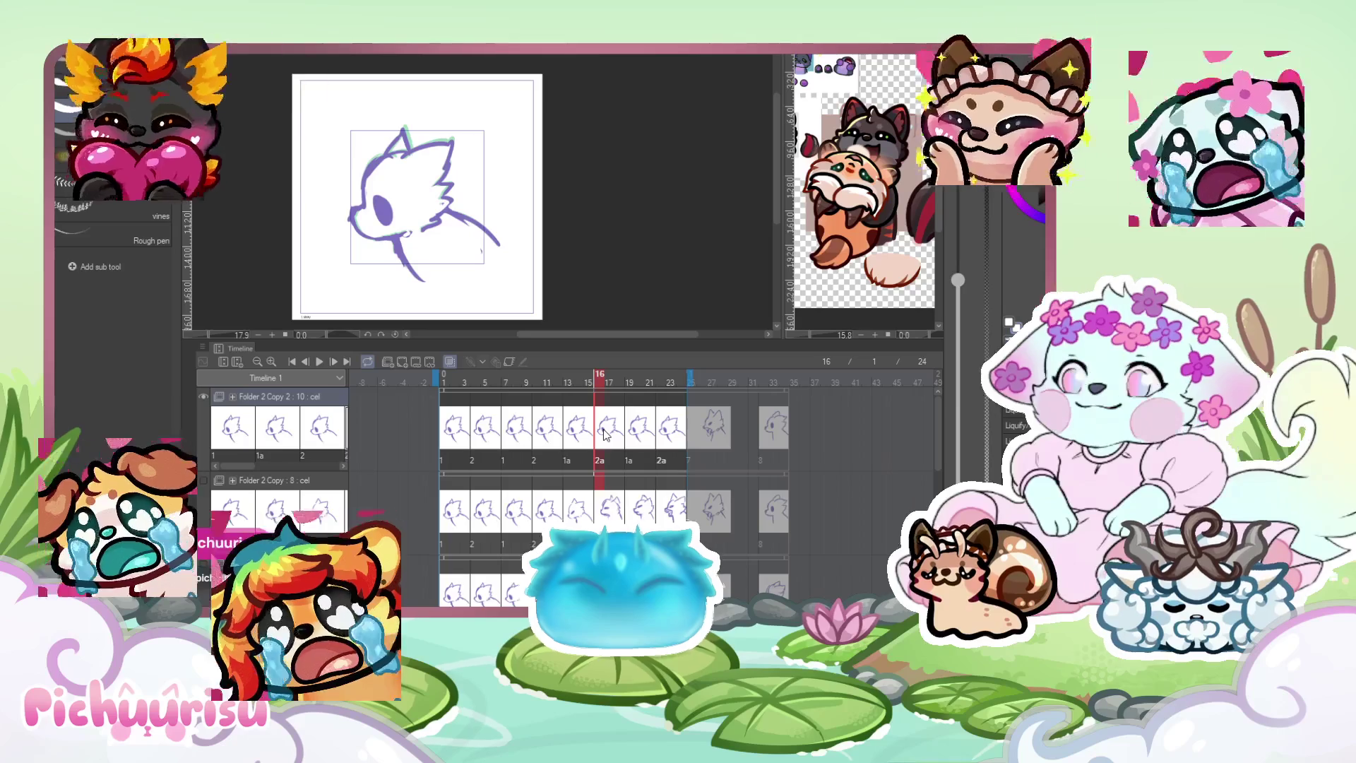
pyautogui.click(320, 362)
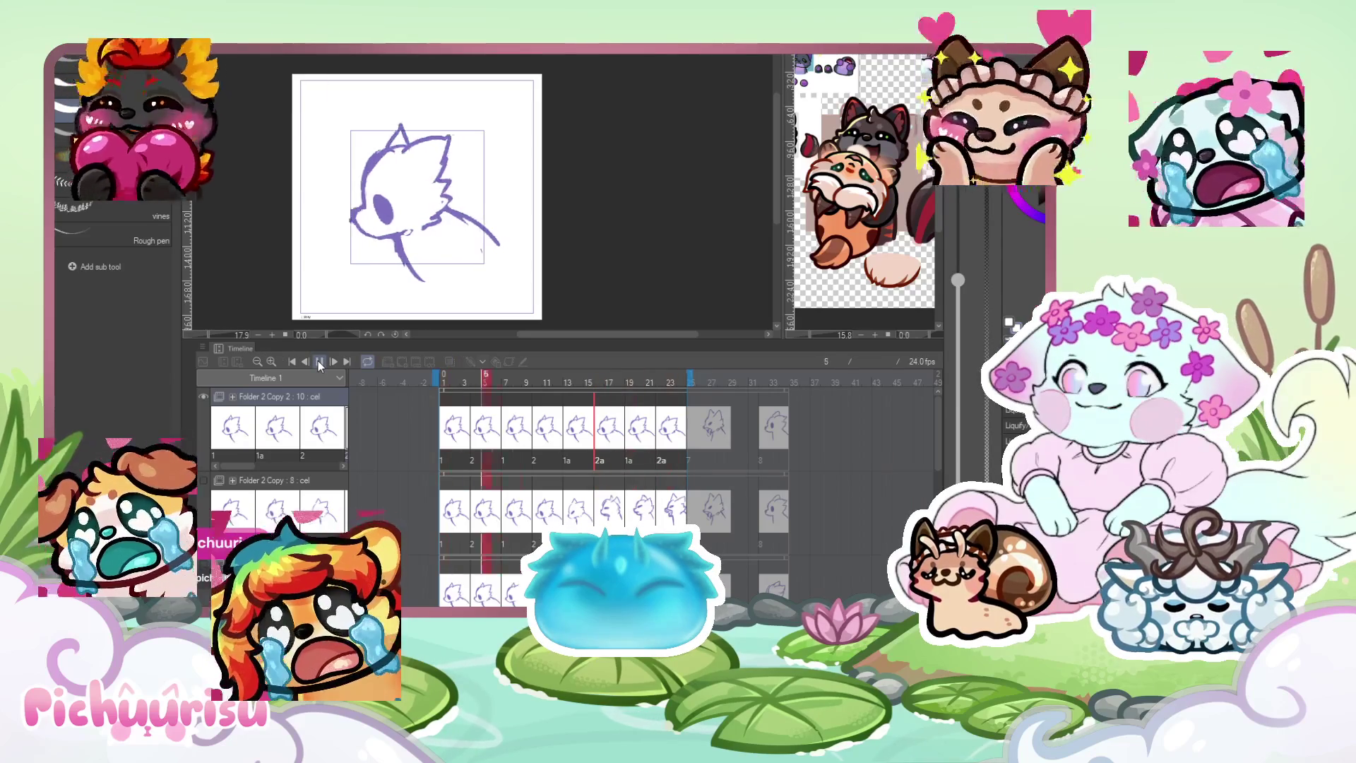
pyautogui.click(320, 361)
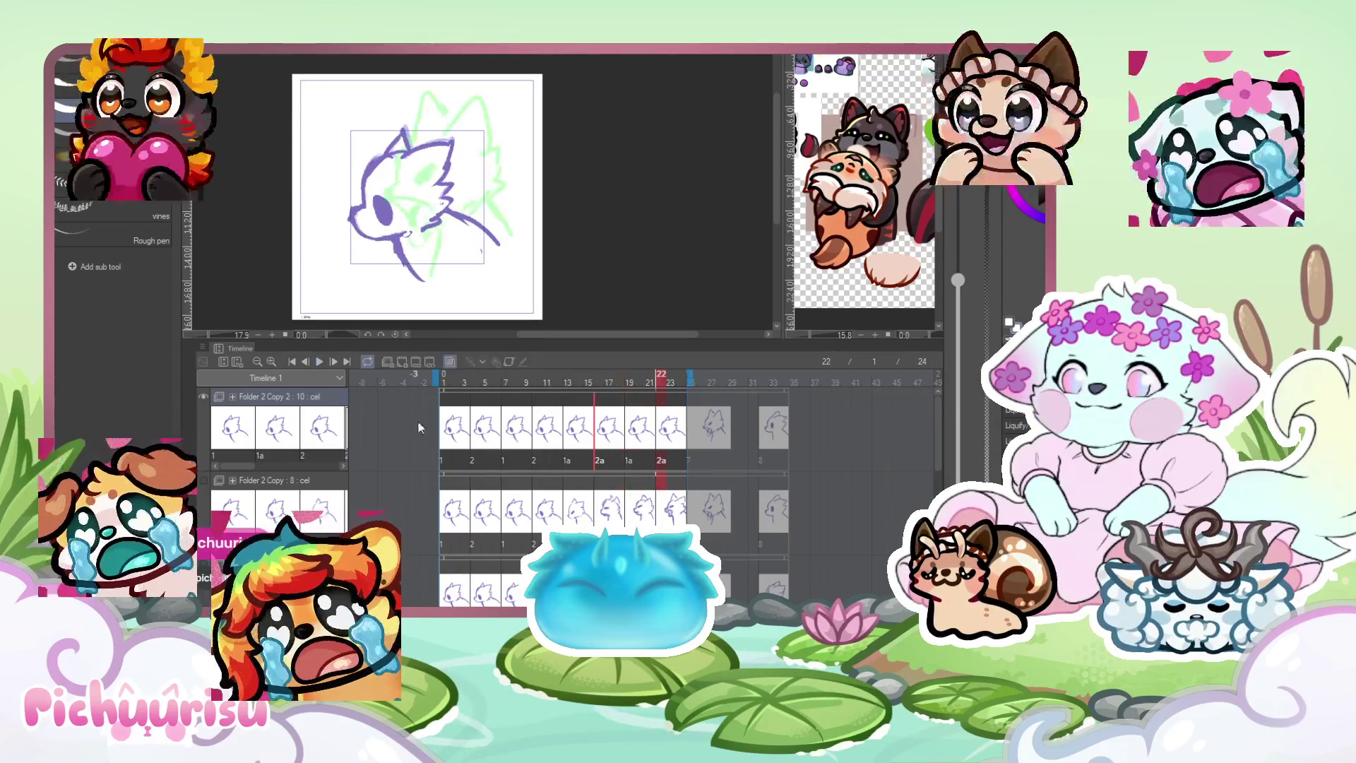
# Nudge the drawings on the frame-2 and frame-4 cels with Free Transform.
pyautogui.click(452, 436)
pyautogui.scroll(3, 430, 240)
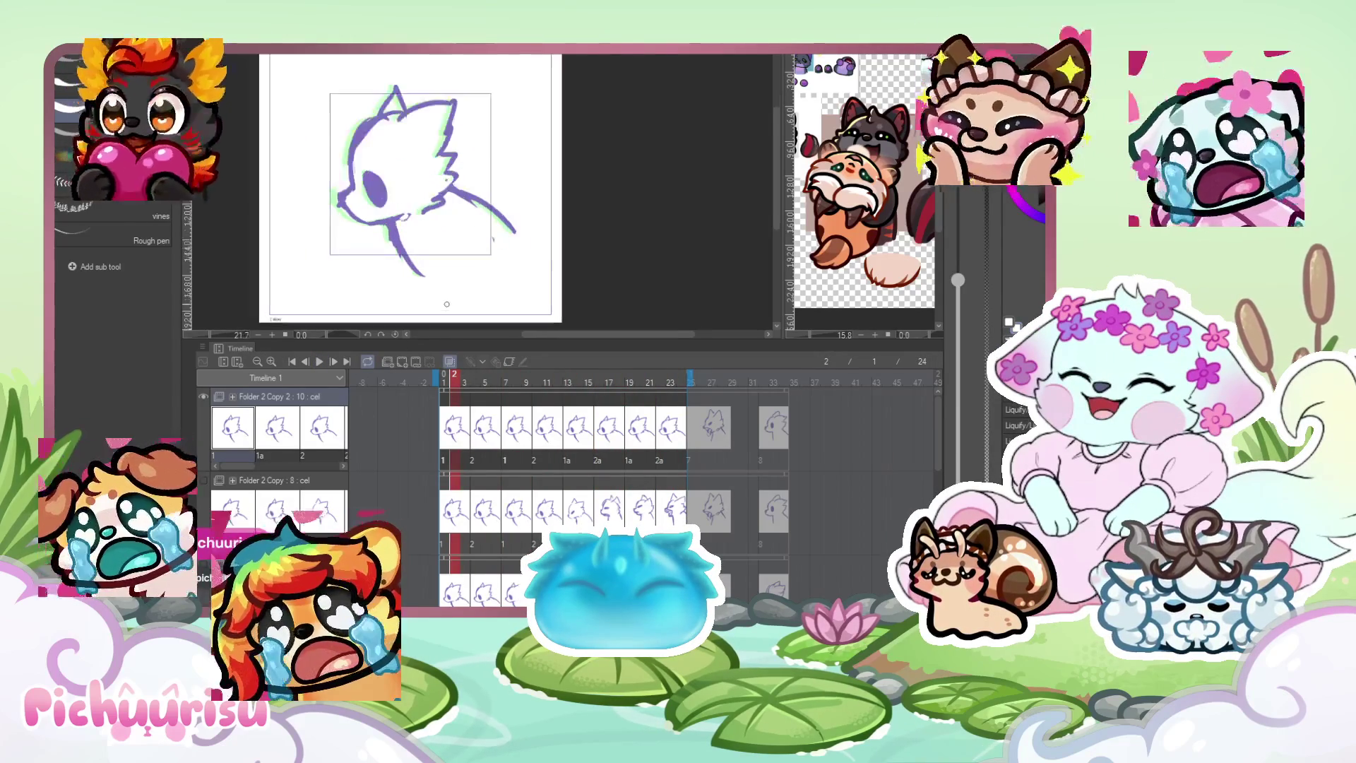
pyautogui.hotkey('ctrl', 't')
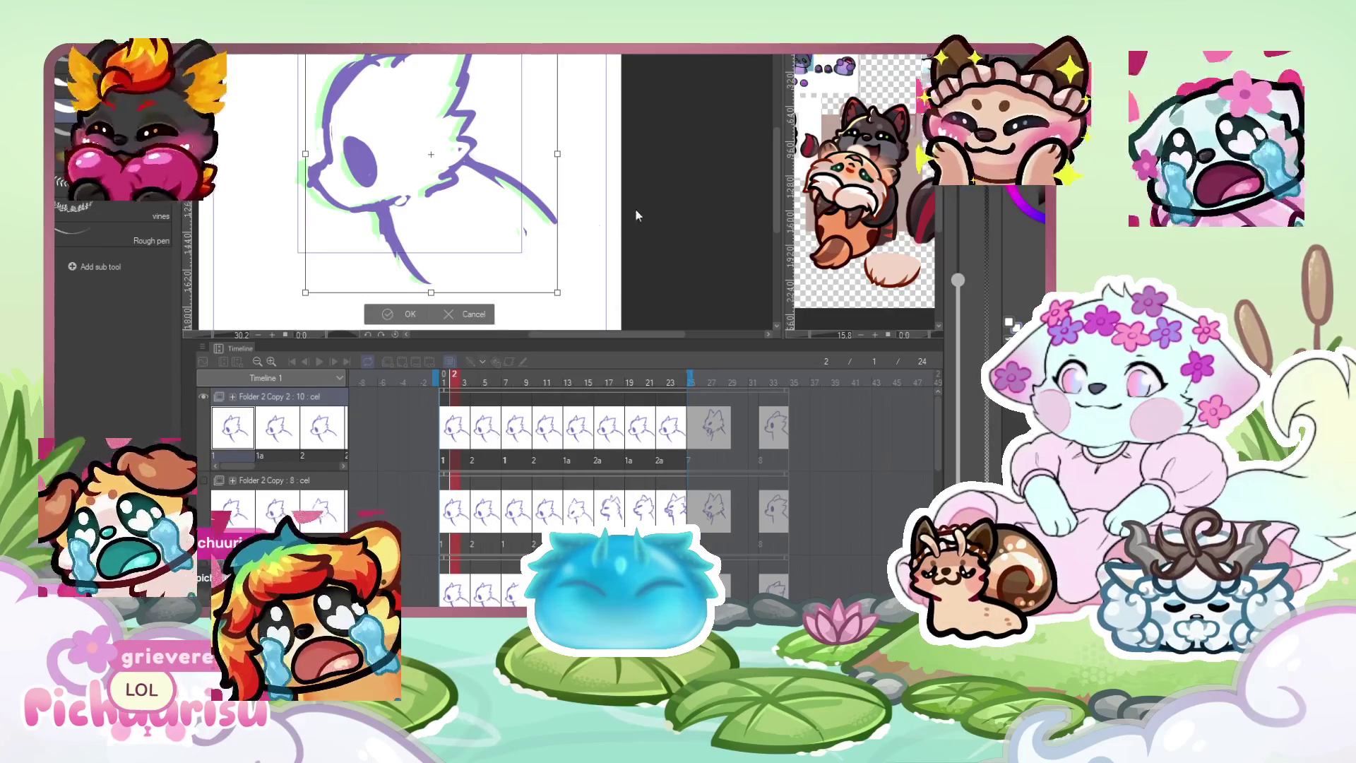
pyautogui.press('Return')
pyautogui.press('Right')
pyautogui.press('Right')
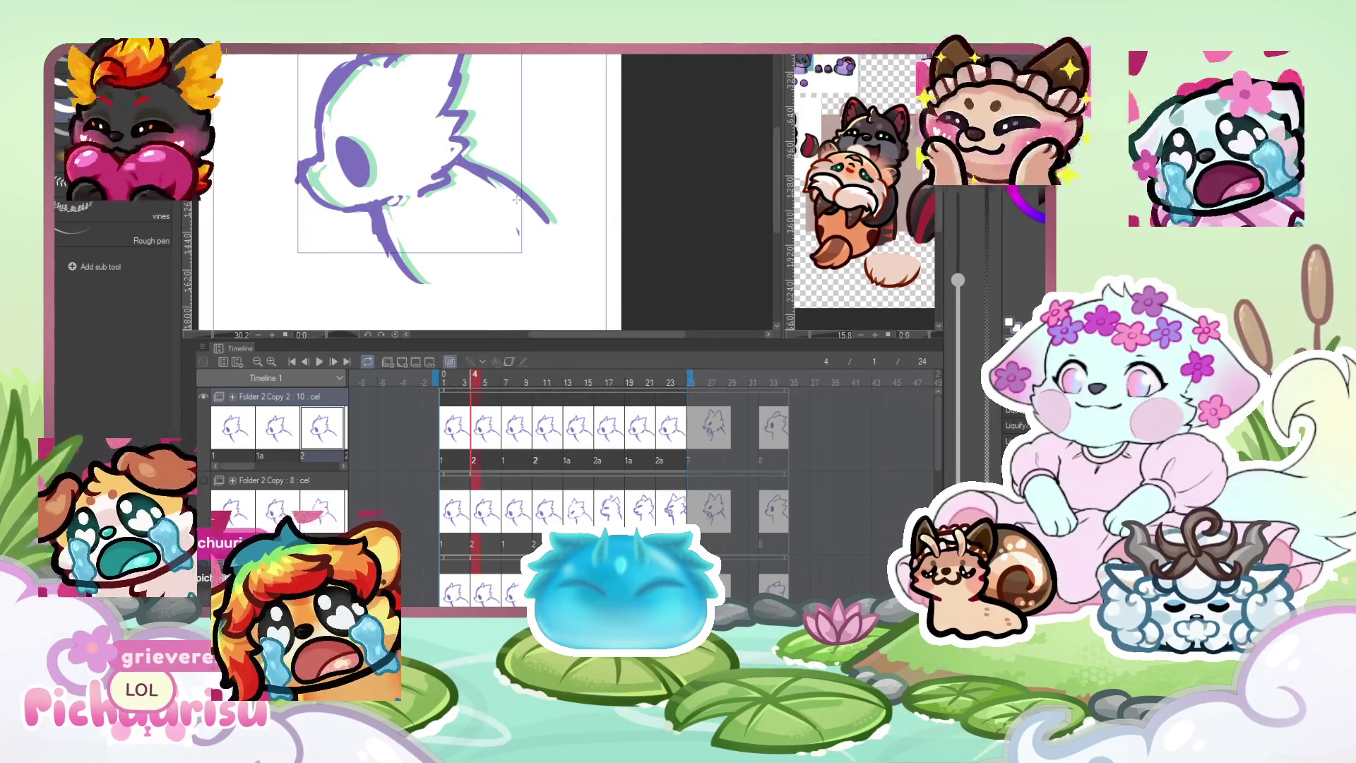
pyautogui.hotkey('ctrl', 't')
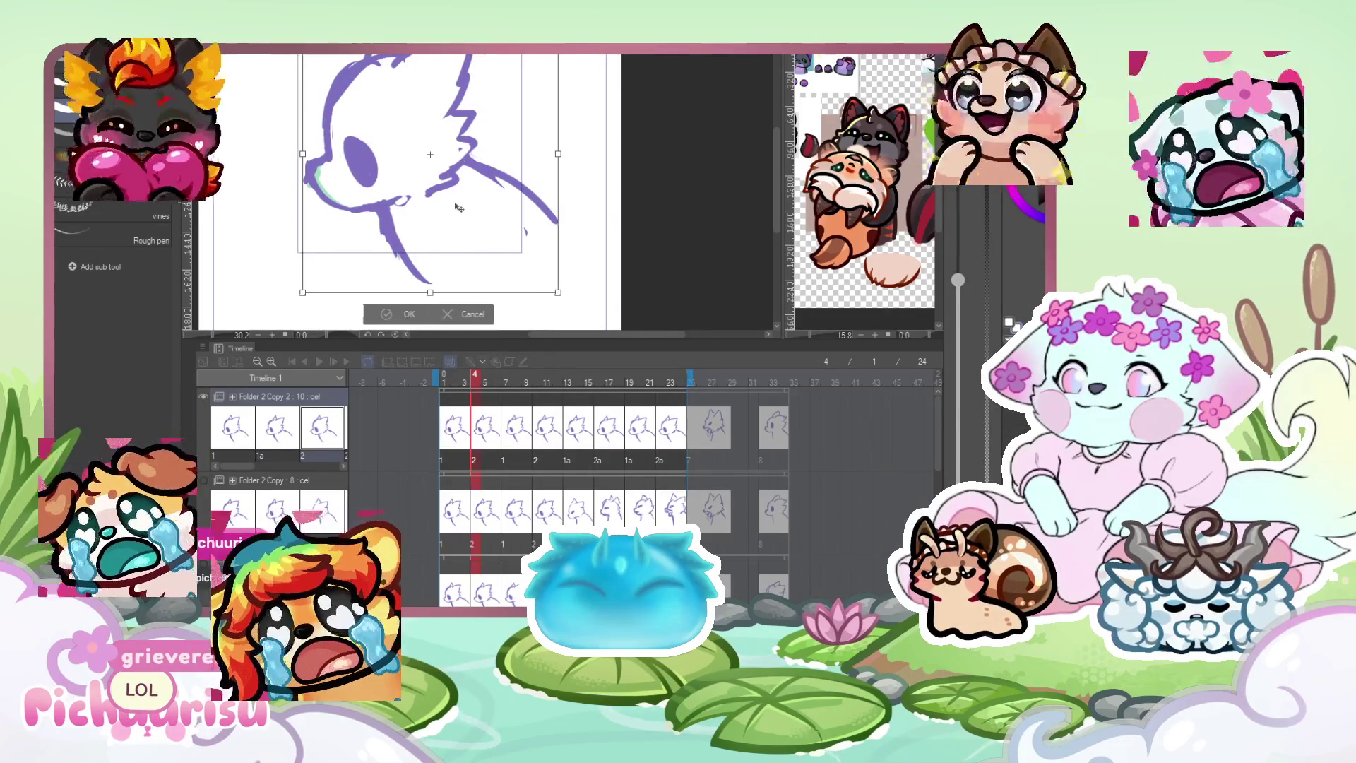
pyautogui.press('Return')
pyautogui.hotkey('ctrl', '0')
# Play back the adjusted head-turn loop, then hide the head-turn animation folder.
pyautogui.click(321, 361)
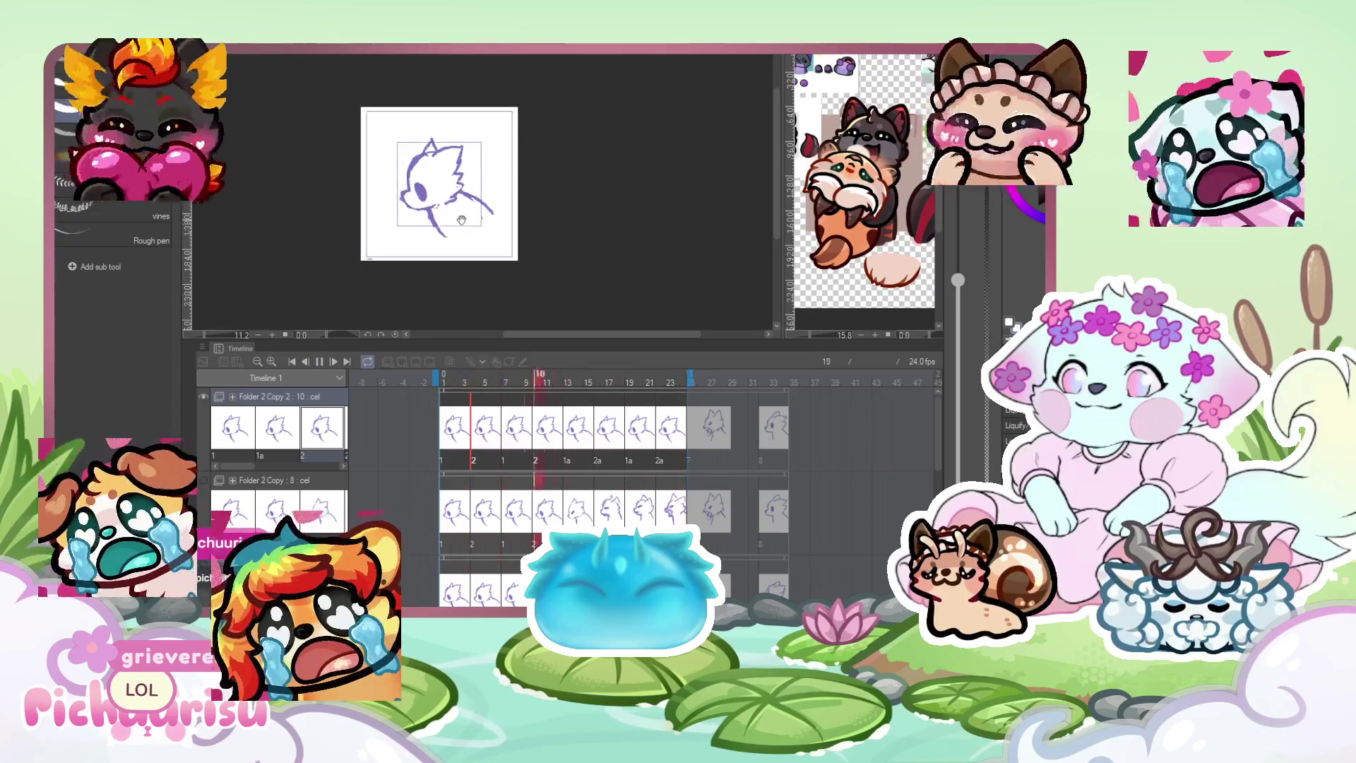
pyautogui.scroll(1, 462, 219)
pyautogui.scroll(1, 463, 212)
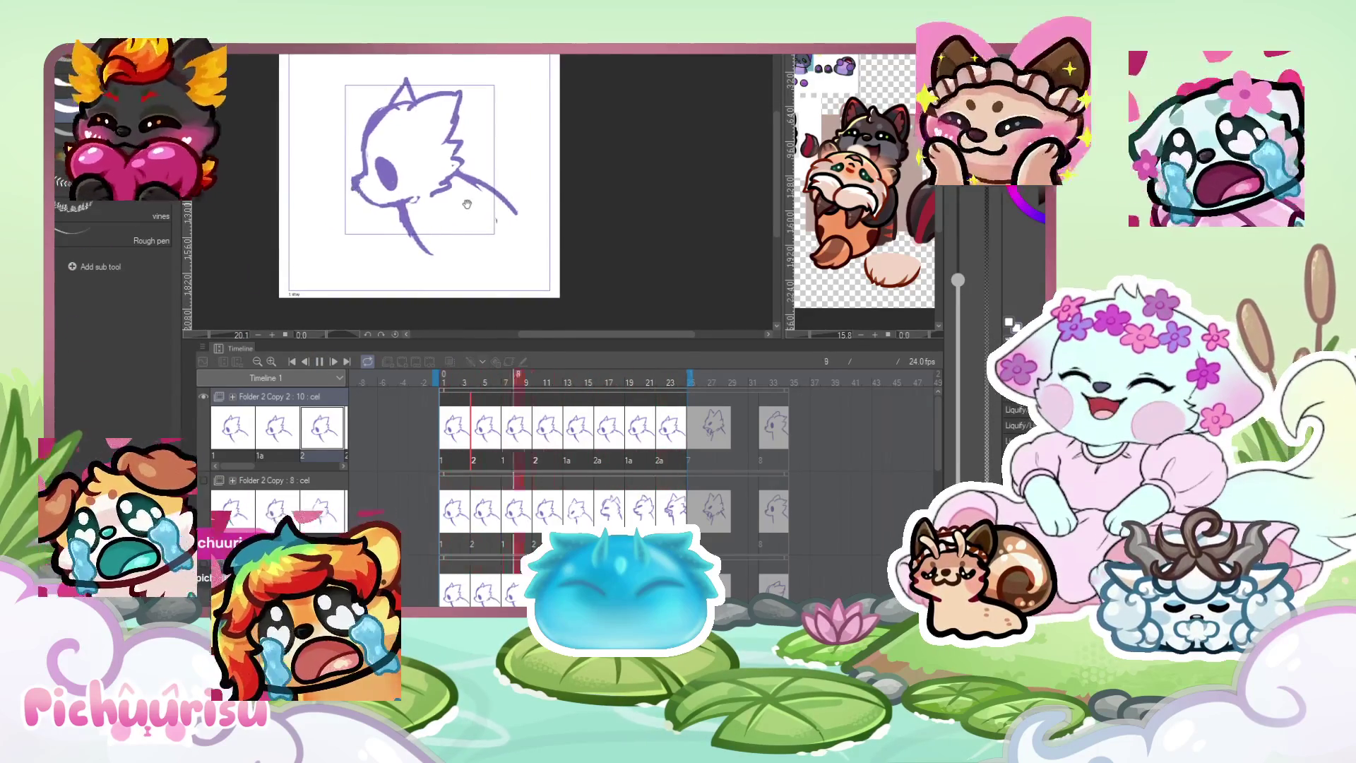
pyautogui.scroll(-1, 467, 204)
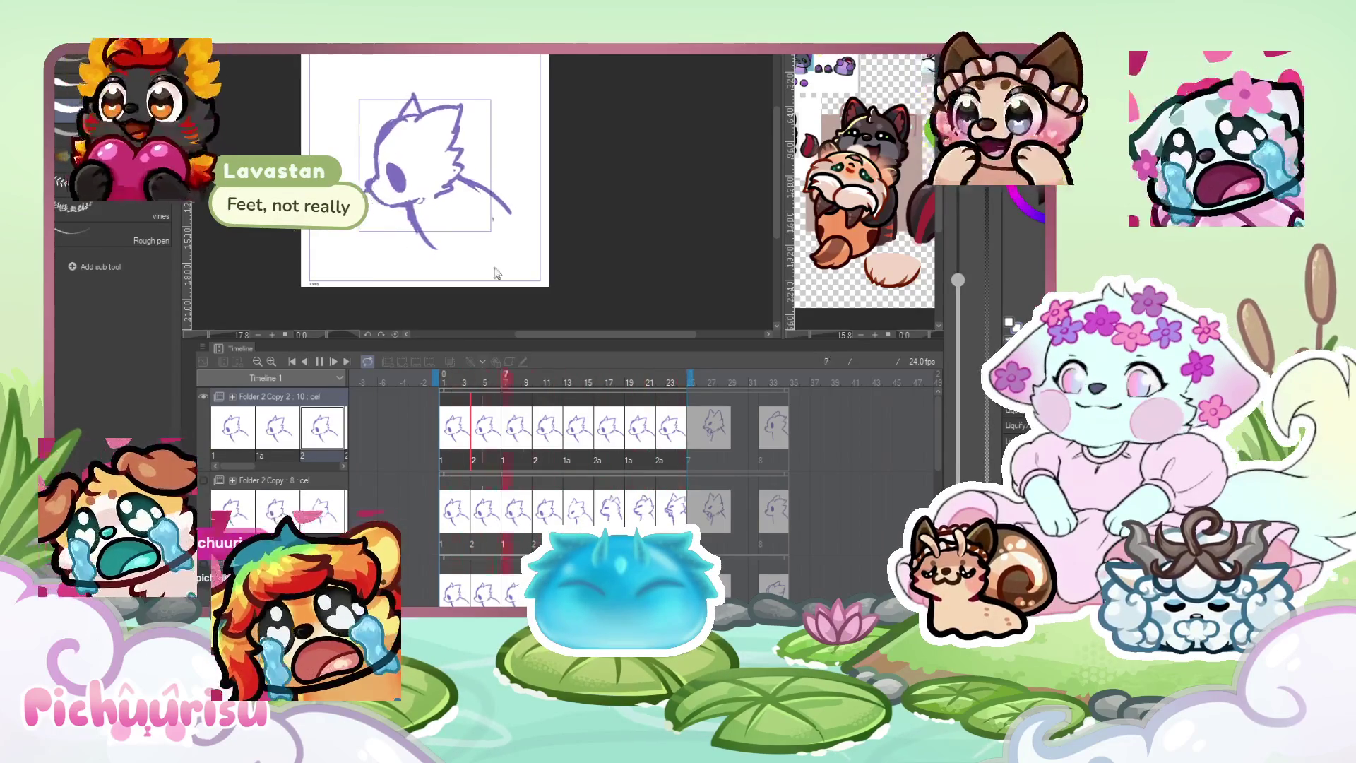
pyautogui.click(321, 361)
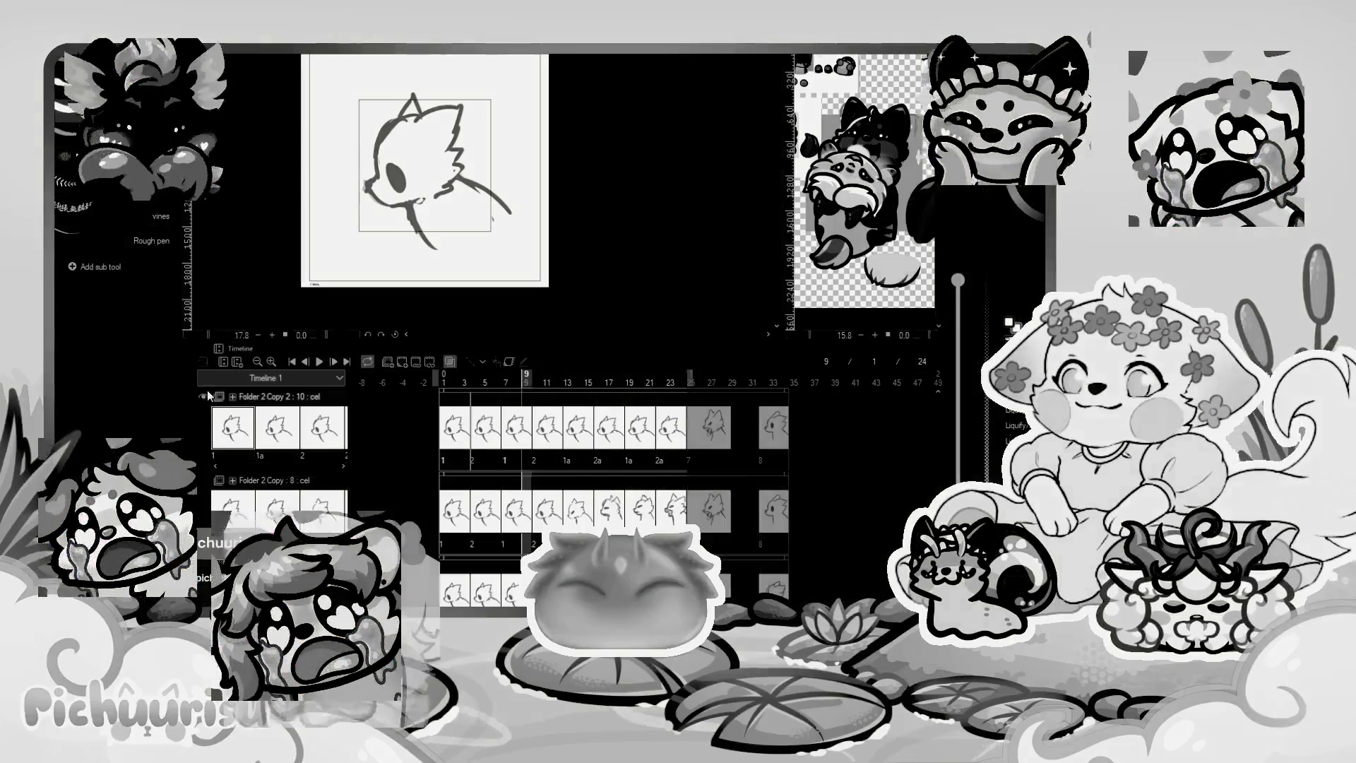
pyautogui.click(204, 396)
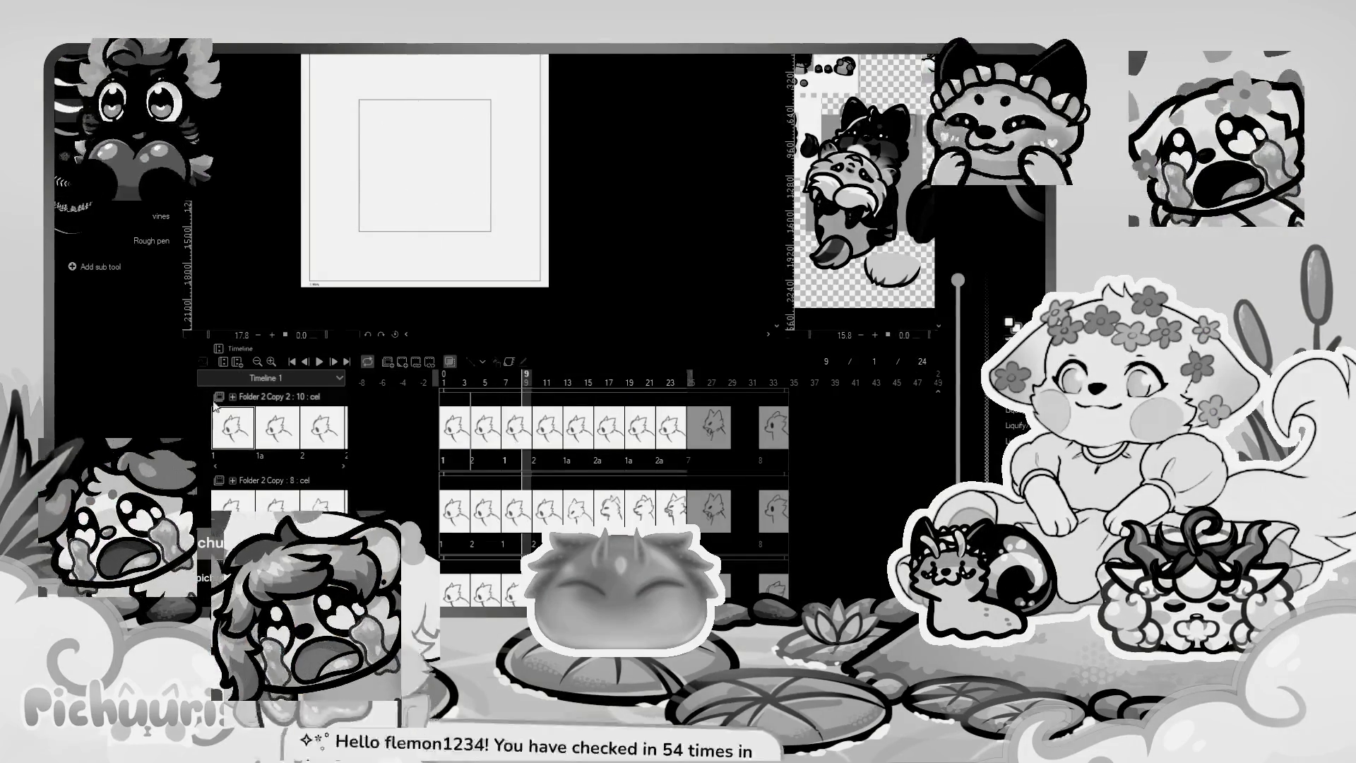
# Create animation folder Folder 3 containing a blank cel 1 at frame 1.
pyautogui.click(389, 363)
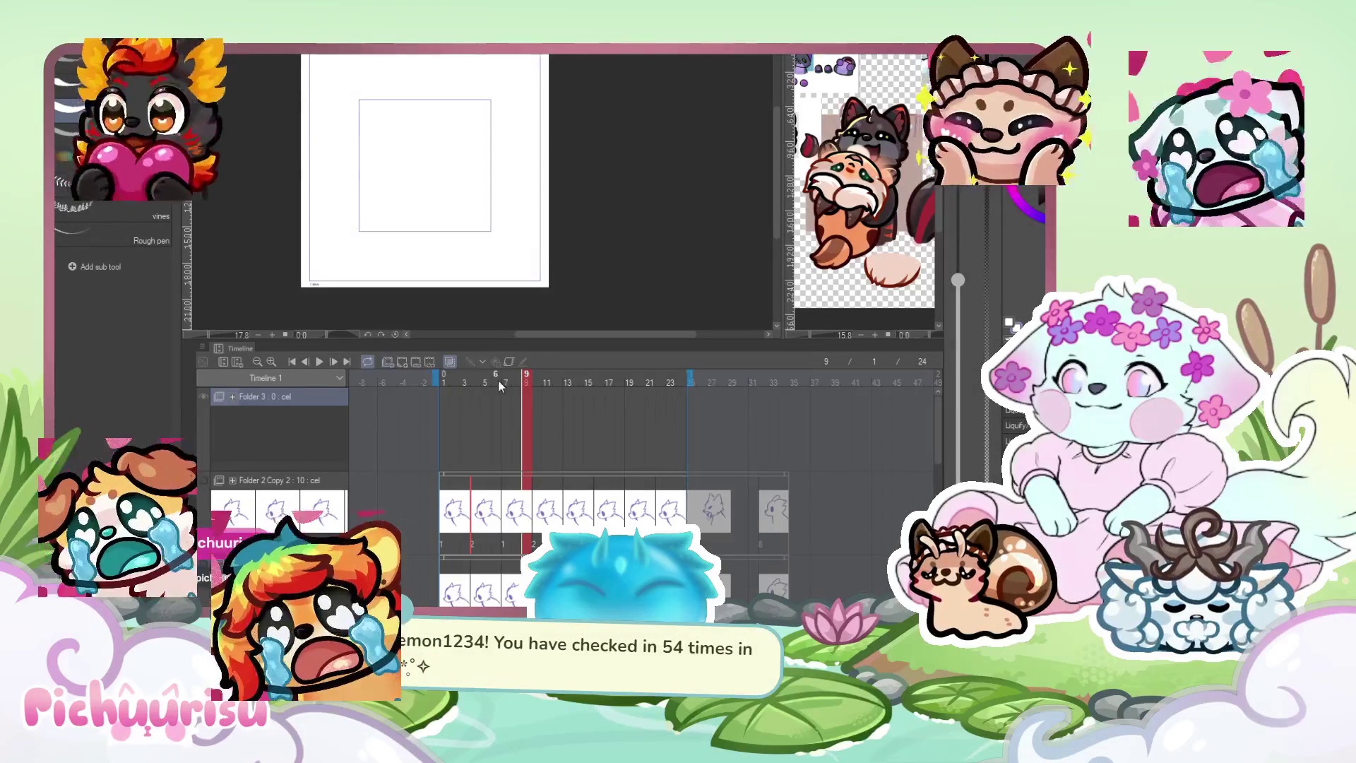
pyautogui.click(400, 363)
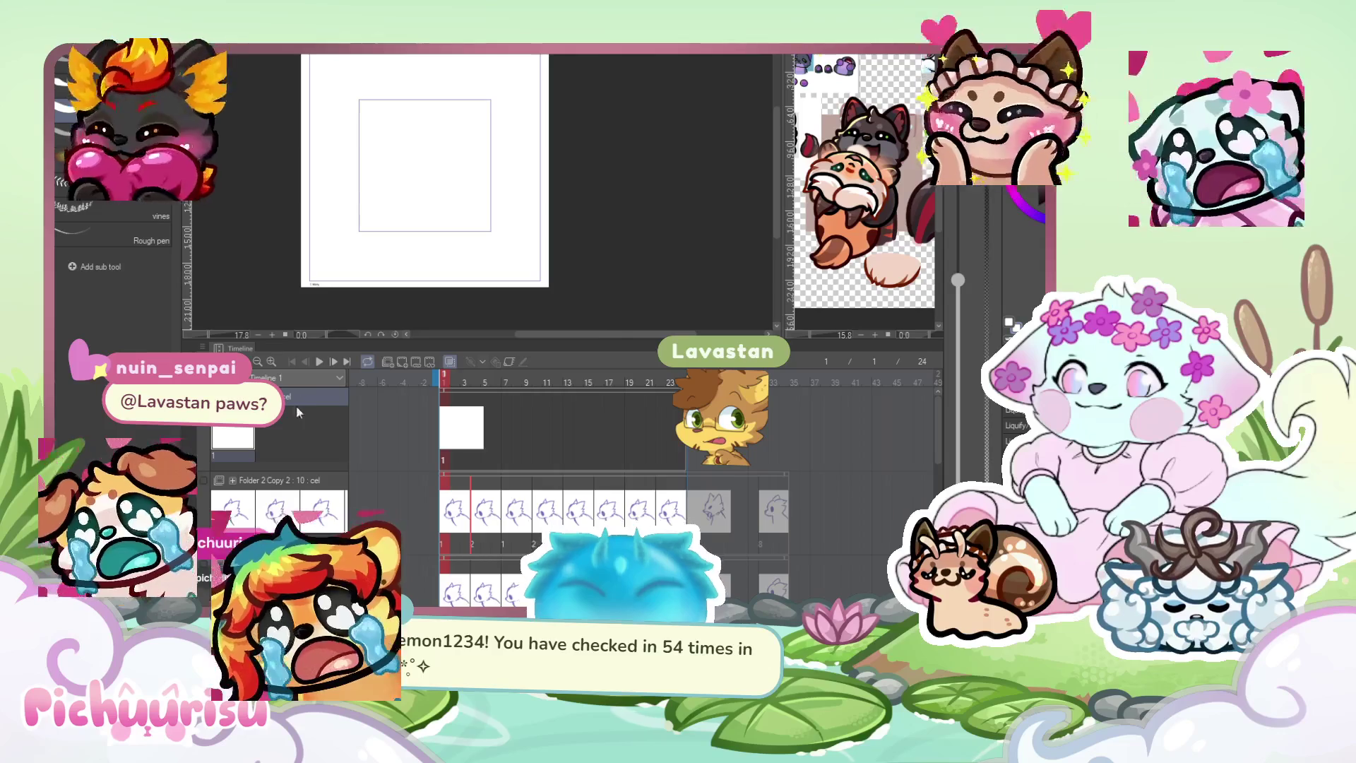
pyautogui.scroll(2, 423, 167)
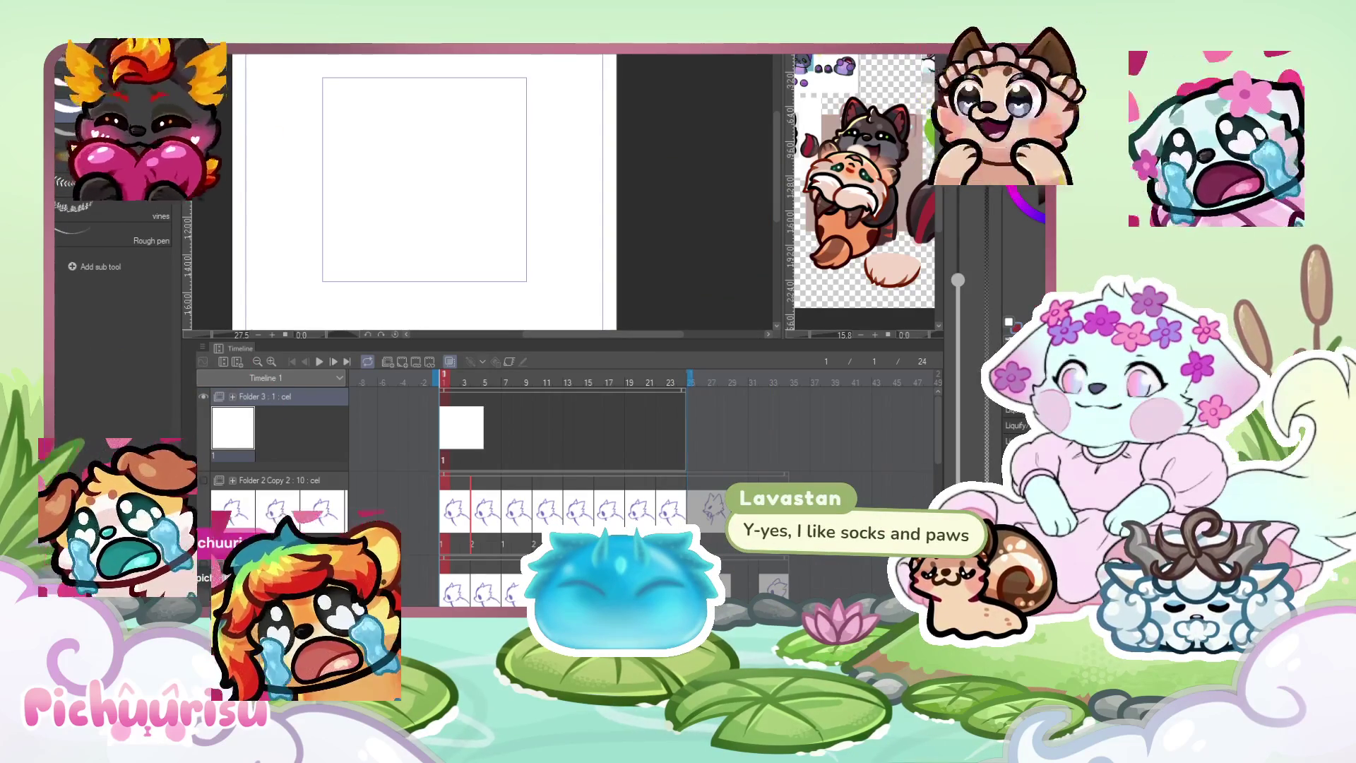
pyautogui.scroll(-2, 495, 104)
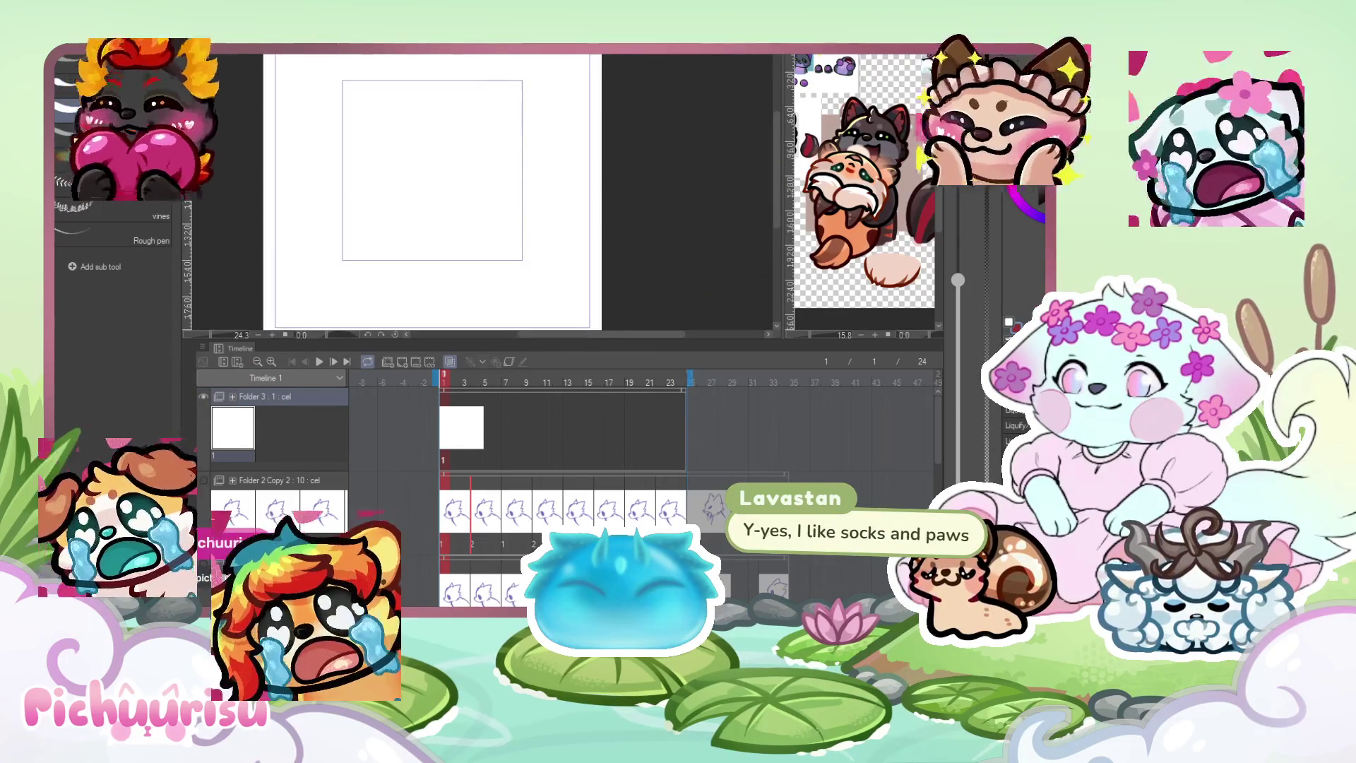
# Sketch a first round head with an ear, then delete the strokes to start over.
pyautogui.moveTo(437, 128); pyautogui.dragTo(466, 154)
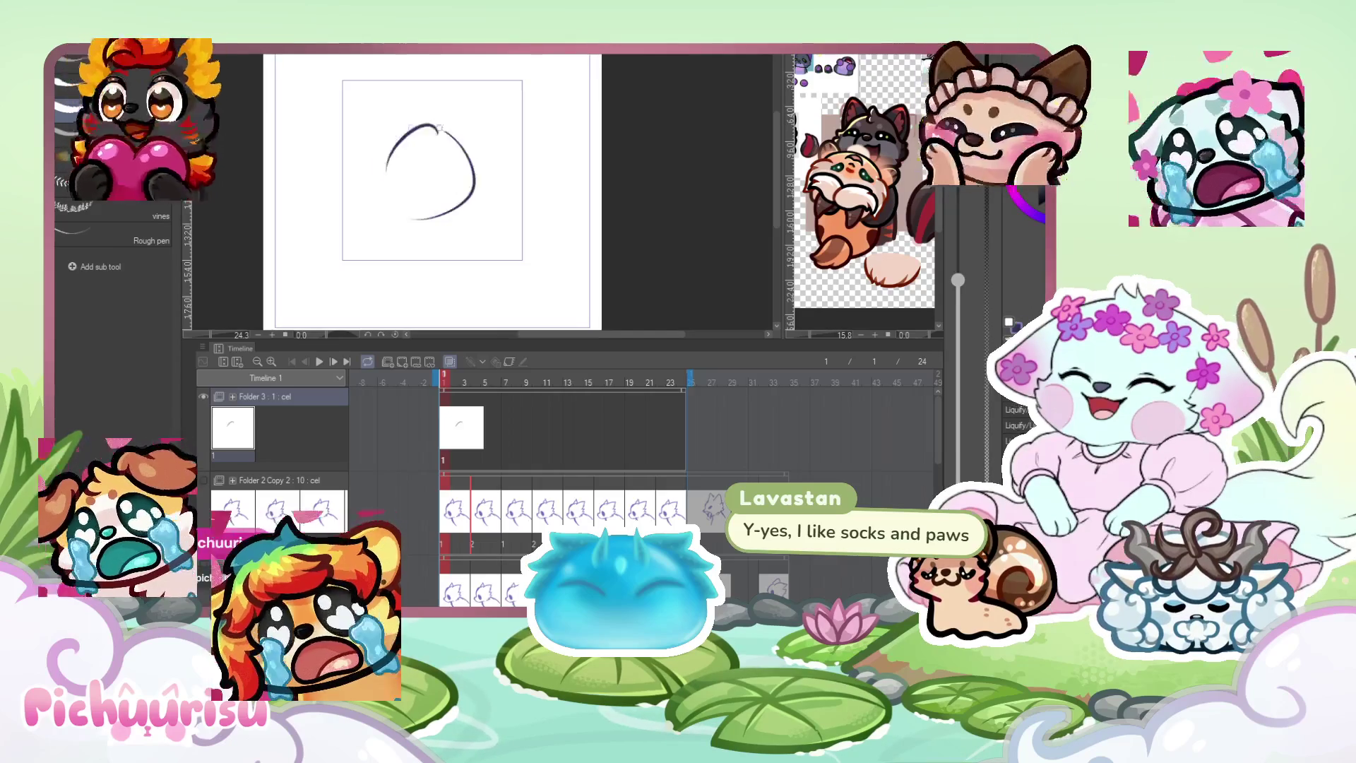
pyautogui.moveTo(395, 123); pyautogui.dragTo(382, 148)
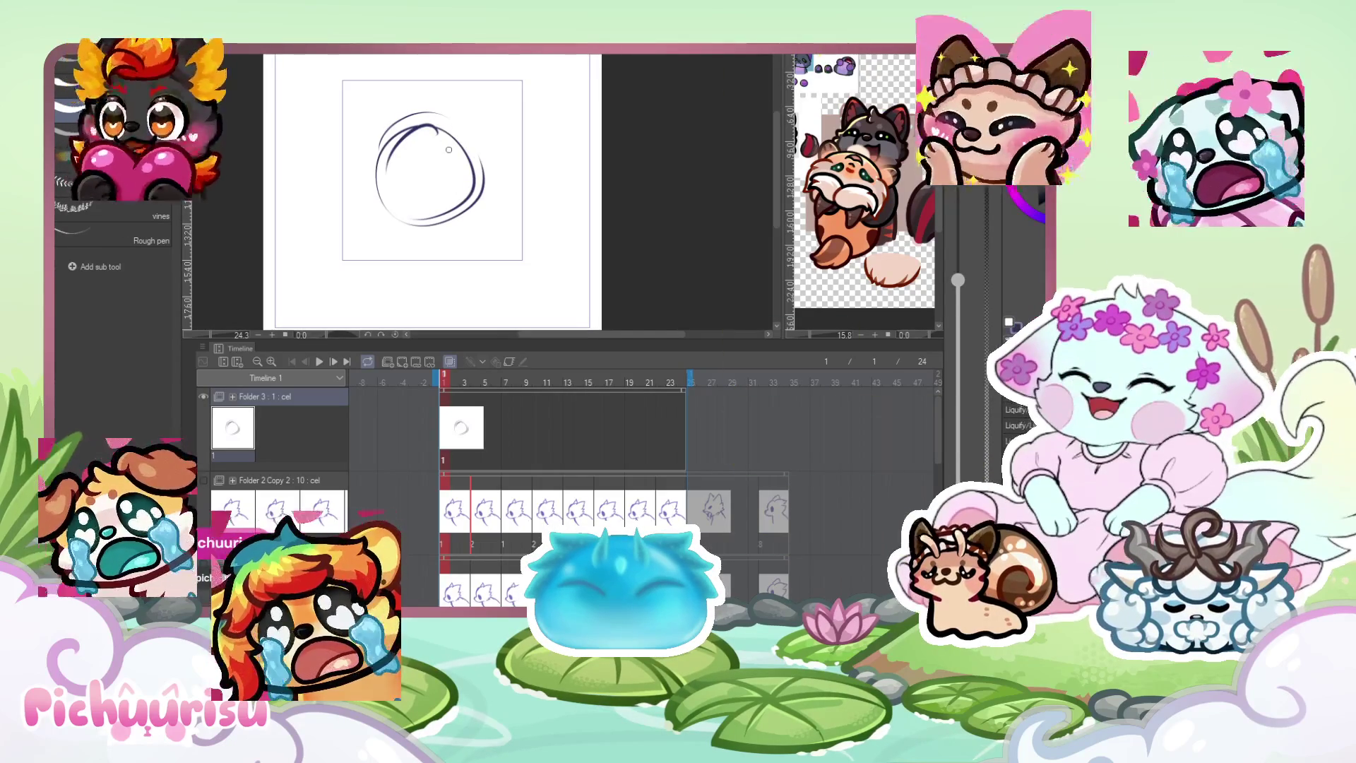
pyautogui.moveTo(427, 117)
pyautogui.mouseDown()
pyautogui.moveTo(487, 127)
pyautogui.moveTo(489, 154)
pyautogui.moveTo(361, 155)
pyautogui.moveTo(374, 179)
pyautogui.mouseUp()
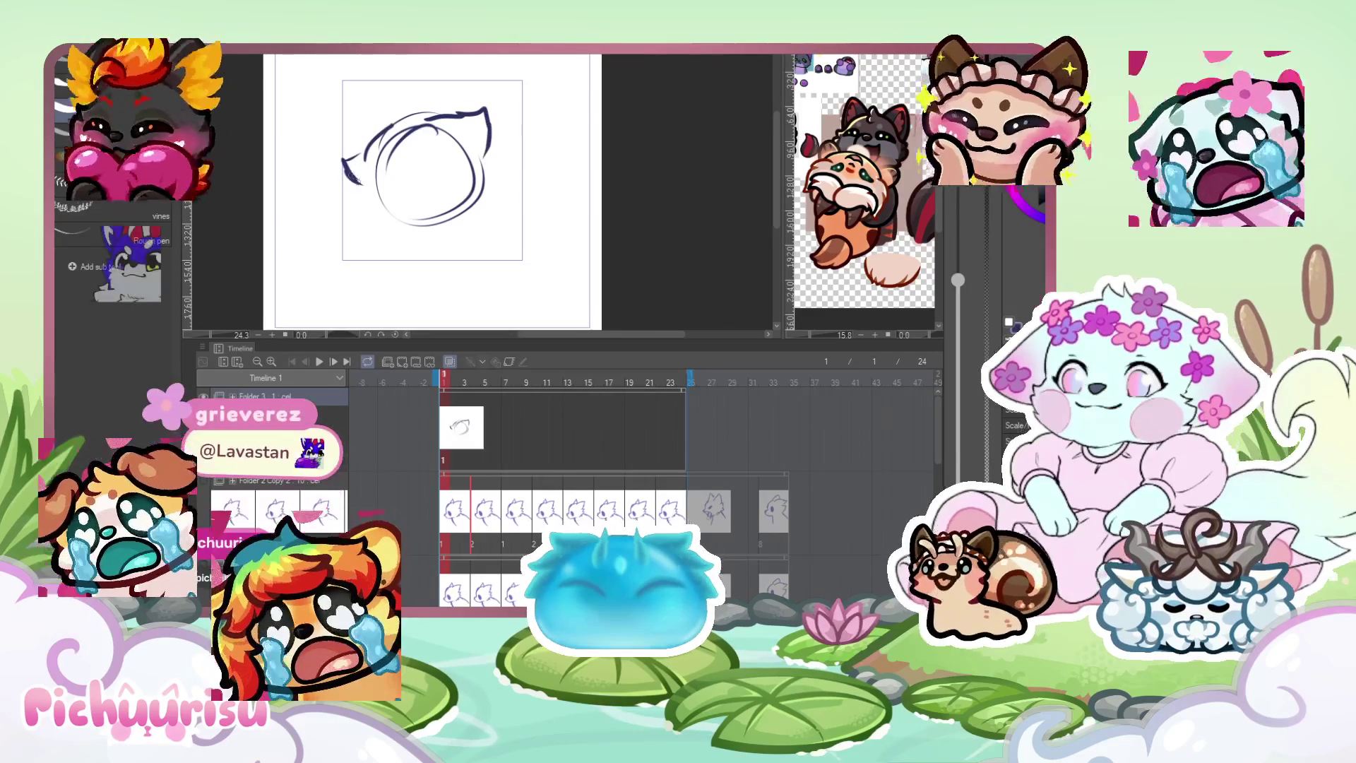
pyautogui.moveTo(488, 154); pyautogui.dragTo(494, 177)
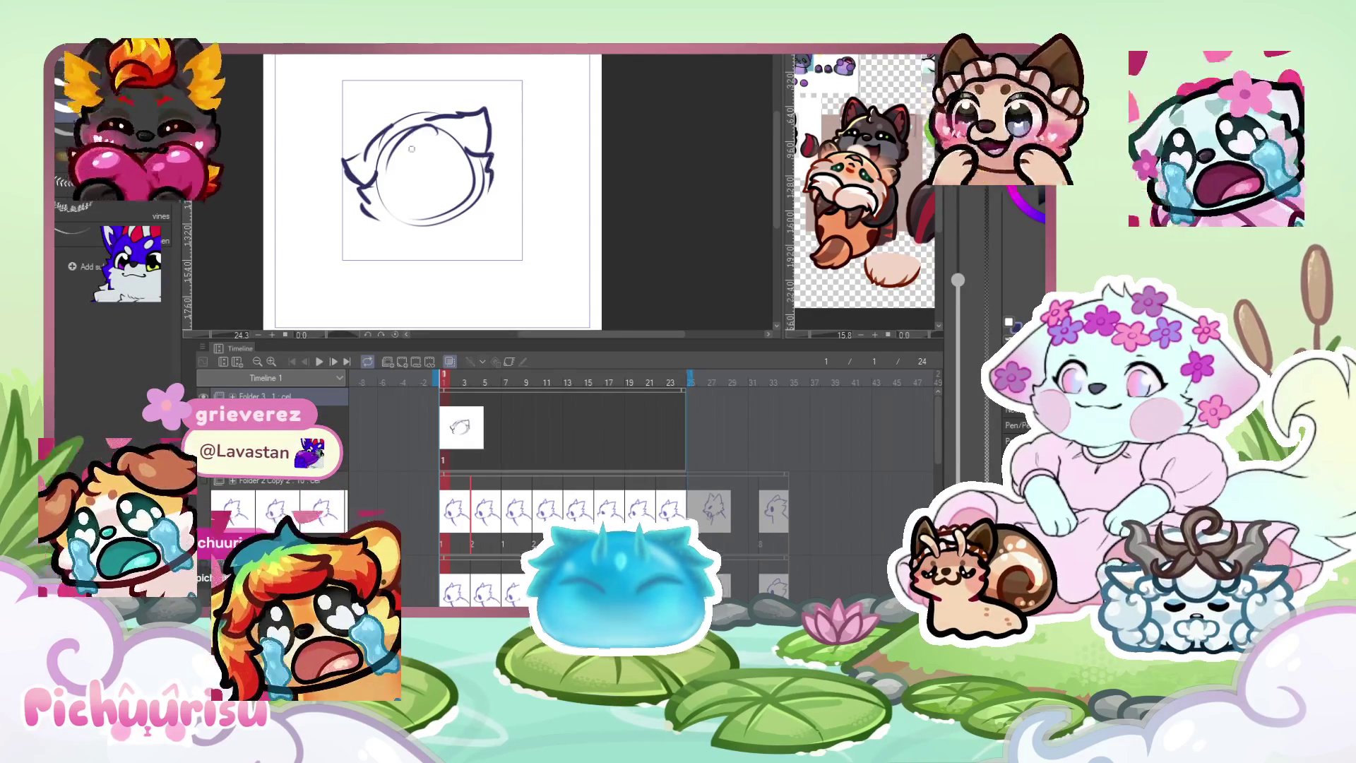
pyautogui.moveTo(407, 135); pyautogui.dragTo(417, 203)
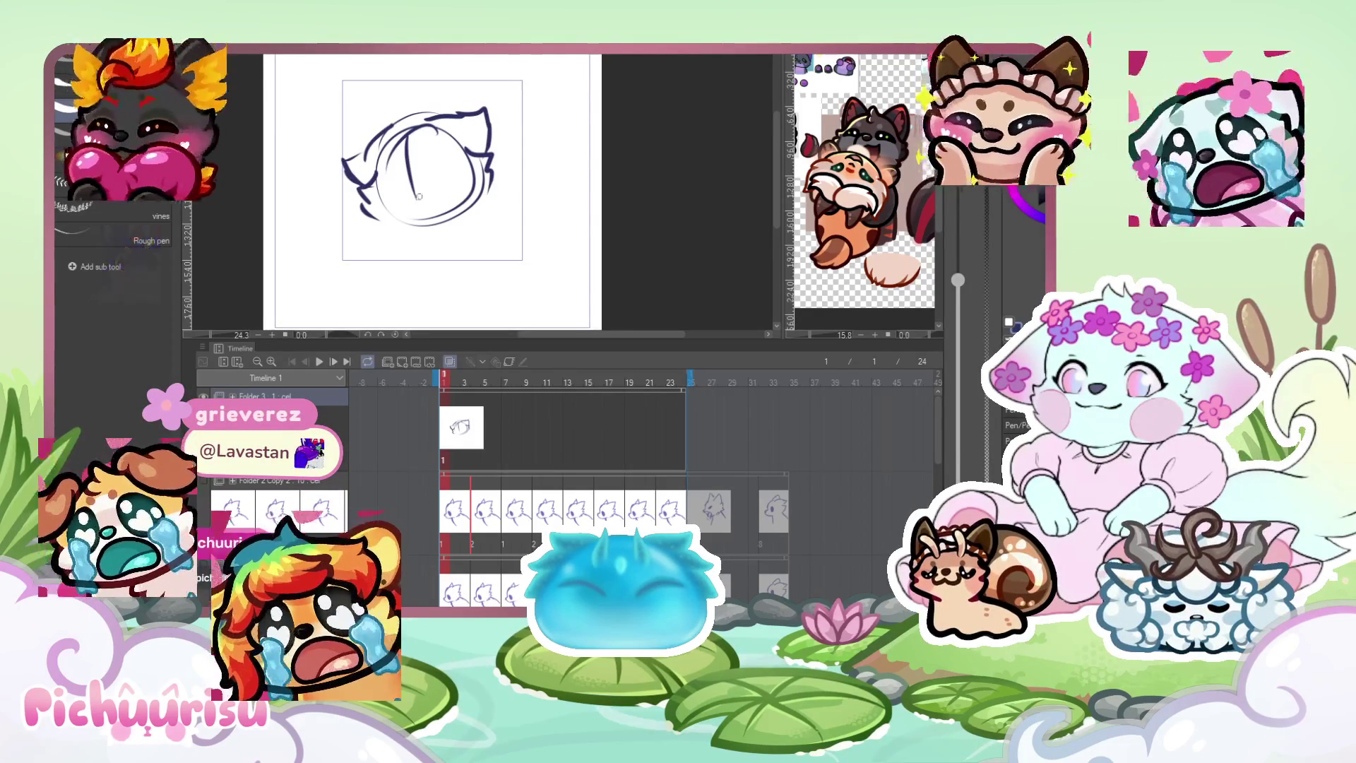
pyautogui.press('Delete')
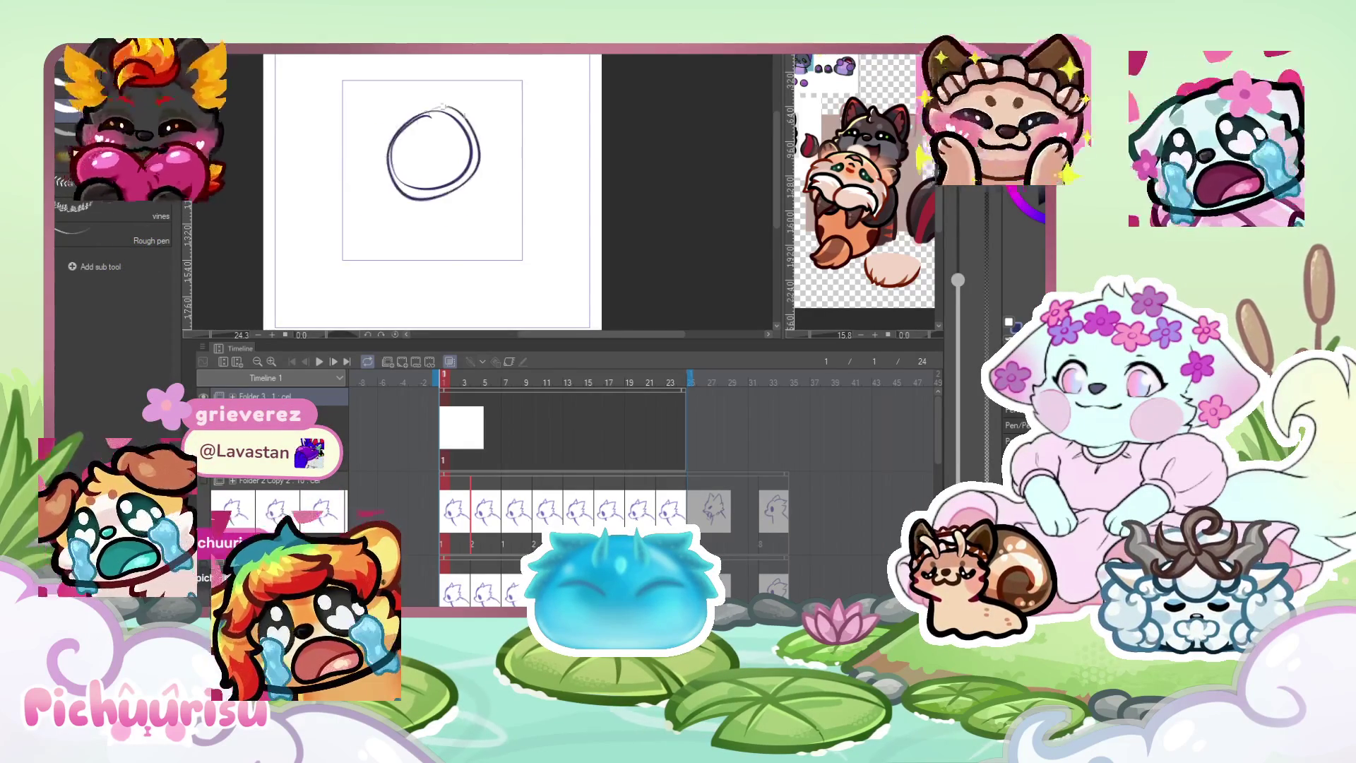
# Redraw the pointed right and left ears and the head's left edge.
pyautogui.moveTo(492, 122); pyautogui.dragTo(482, 144)
pyautogui.moveTo(395, 110); pyautogui.dragTo(355, 137)
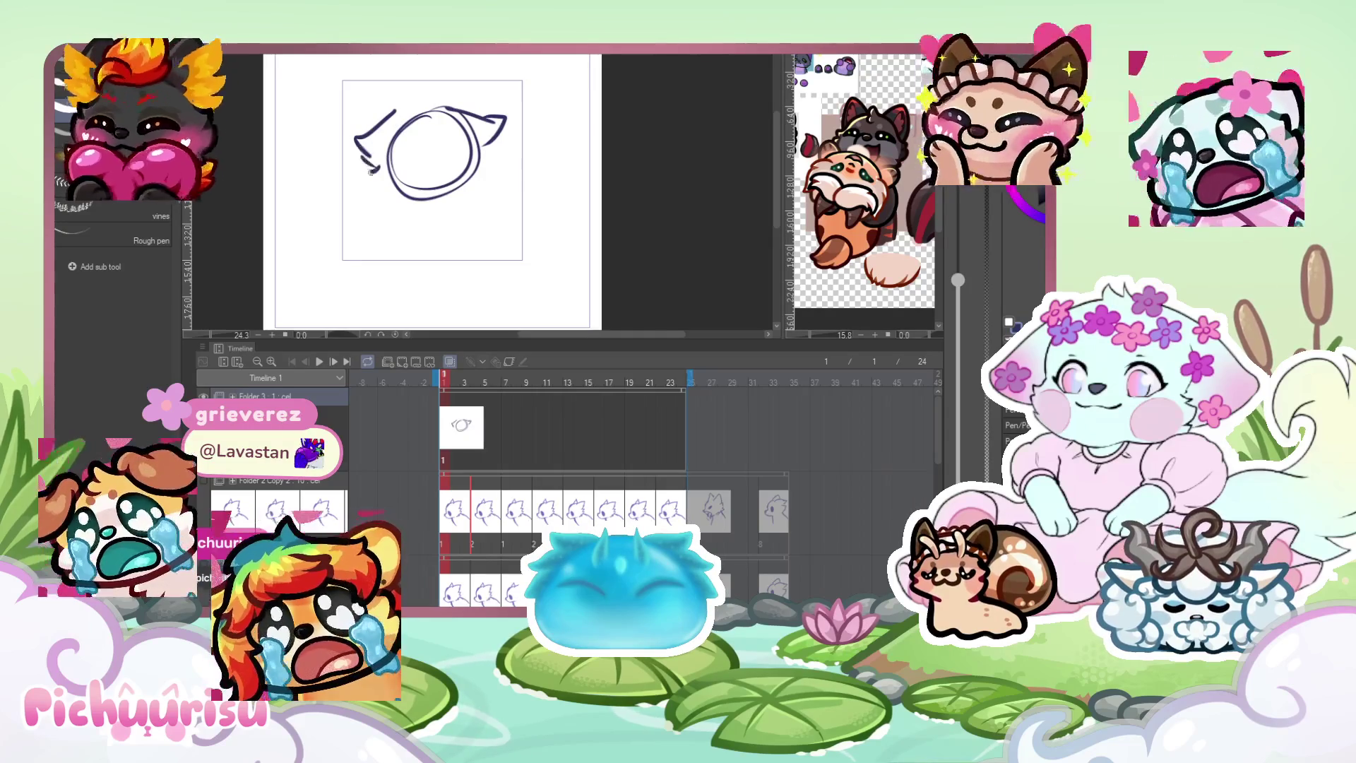
pyautogui.hotkey('ctrl', '+')
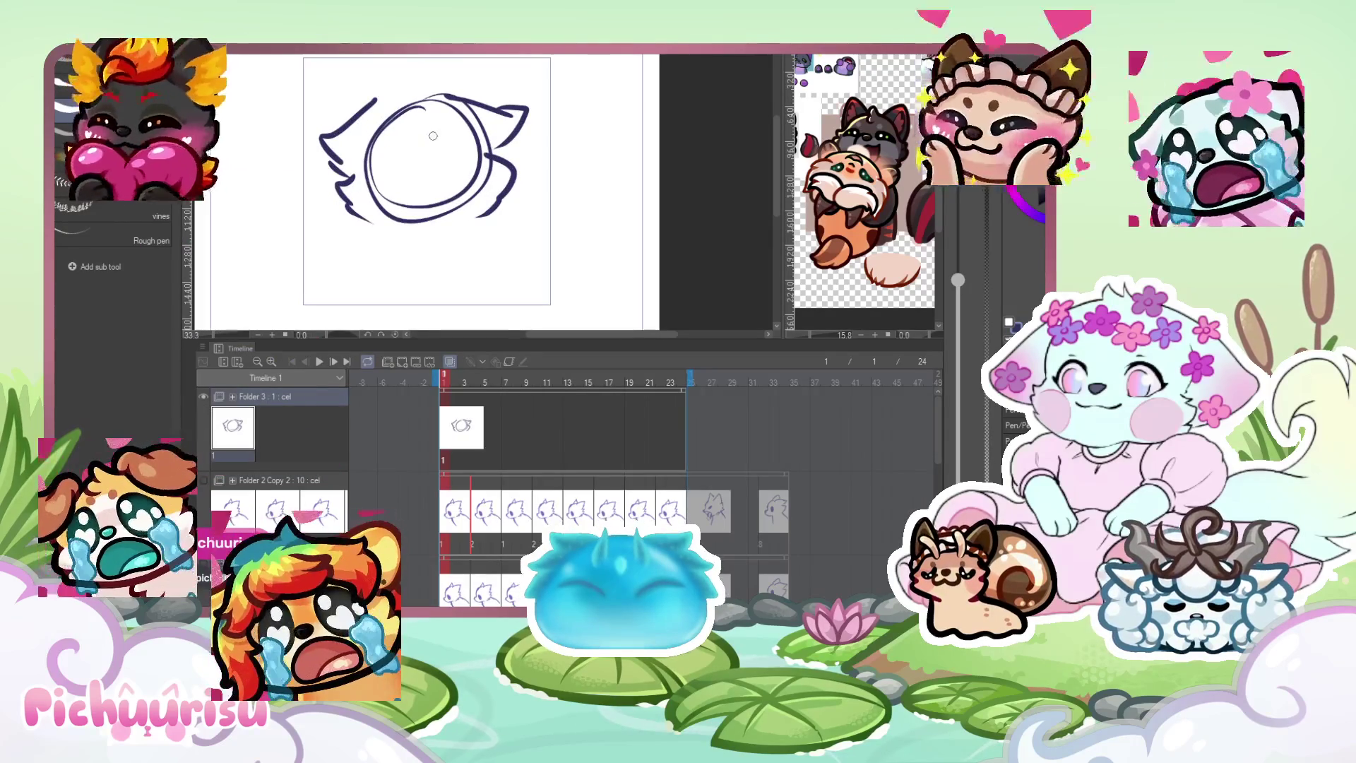
pyautogui.moveTo(376, 143)
pyautogui.mouseDown()
pyautogui.moveTo(360, 167)
pyautogui.moveTo(424, 169)
pyautogui.mouseUp()
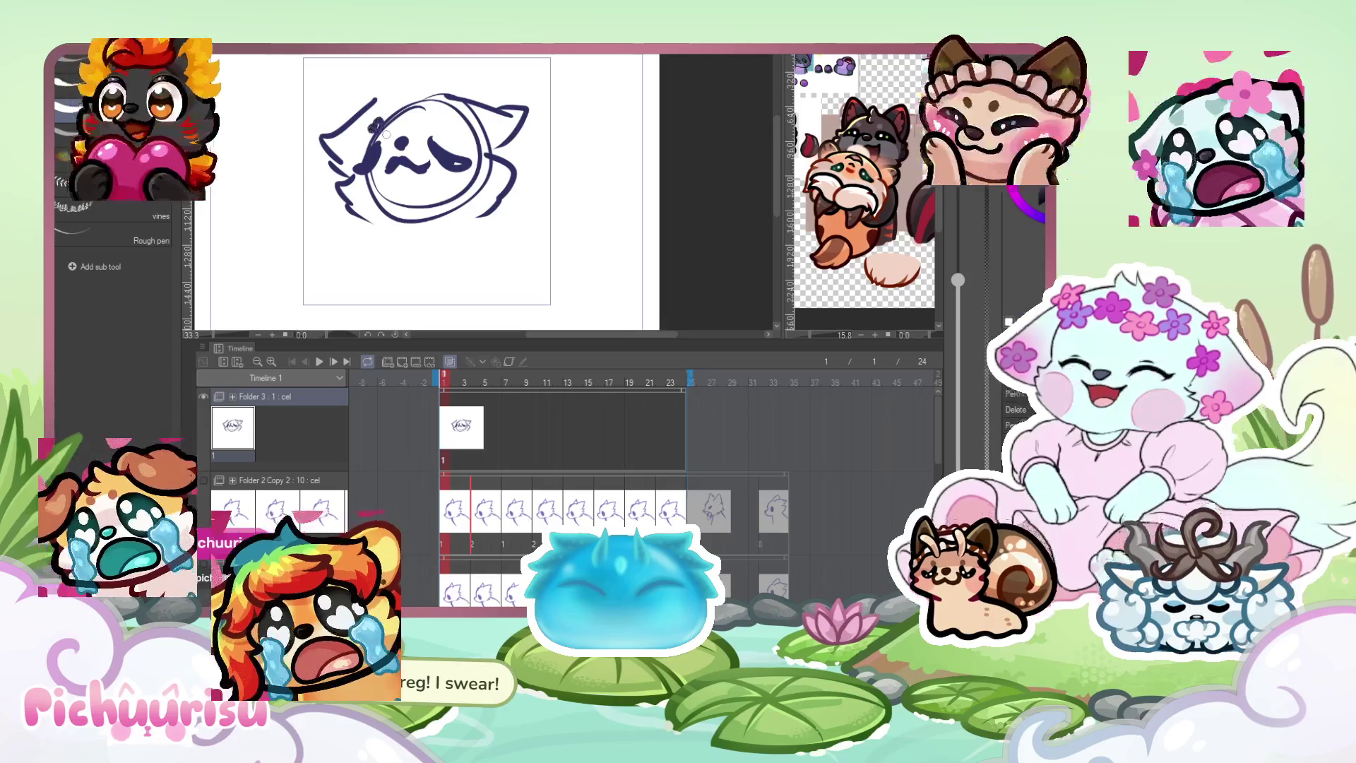
pyautogui.scroll(-2, 381, 124)
pyautogui.scroll(1, 375, 185)
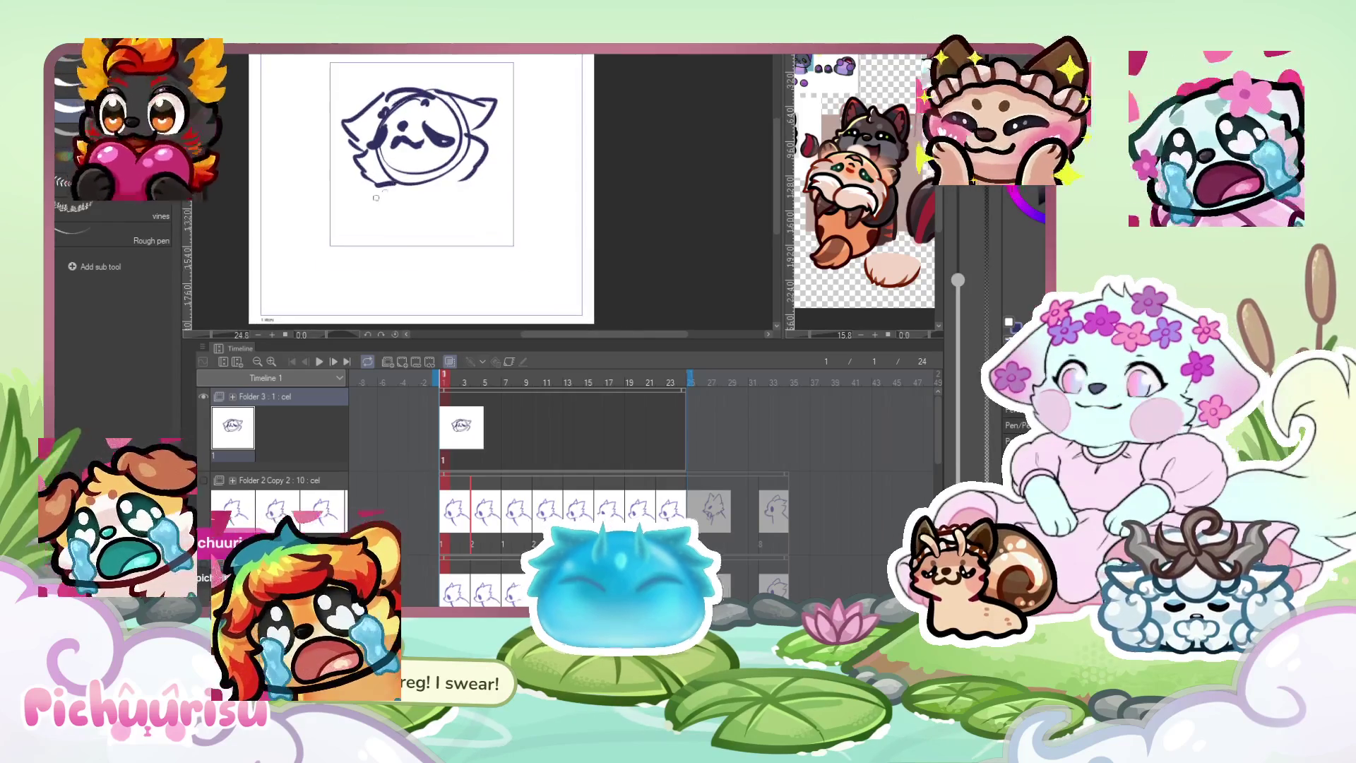
# Add the first body lines at the lower left and right, undoing an unwanted large stroke.
pyautogui.moveTo(384, 190); pyautogui.dragTo(353, 225)
pyautogui.moveTo(486, 161); pyautogui.dragTo(475, 188)
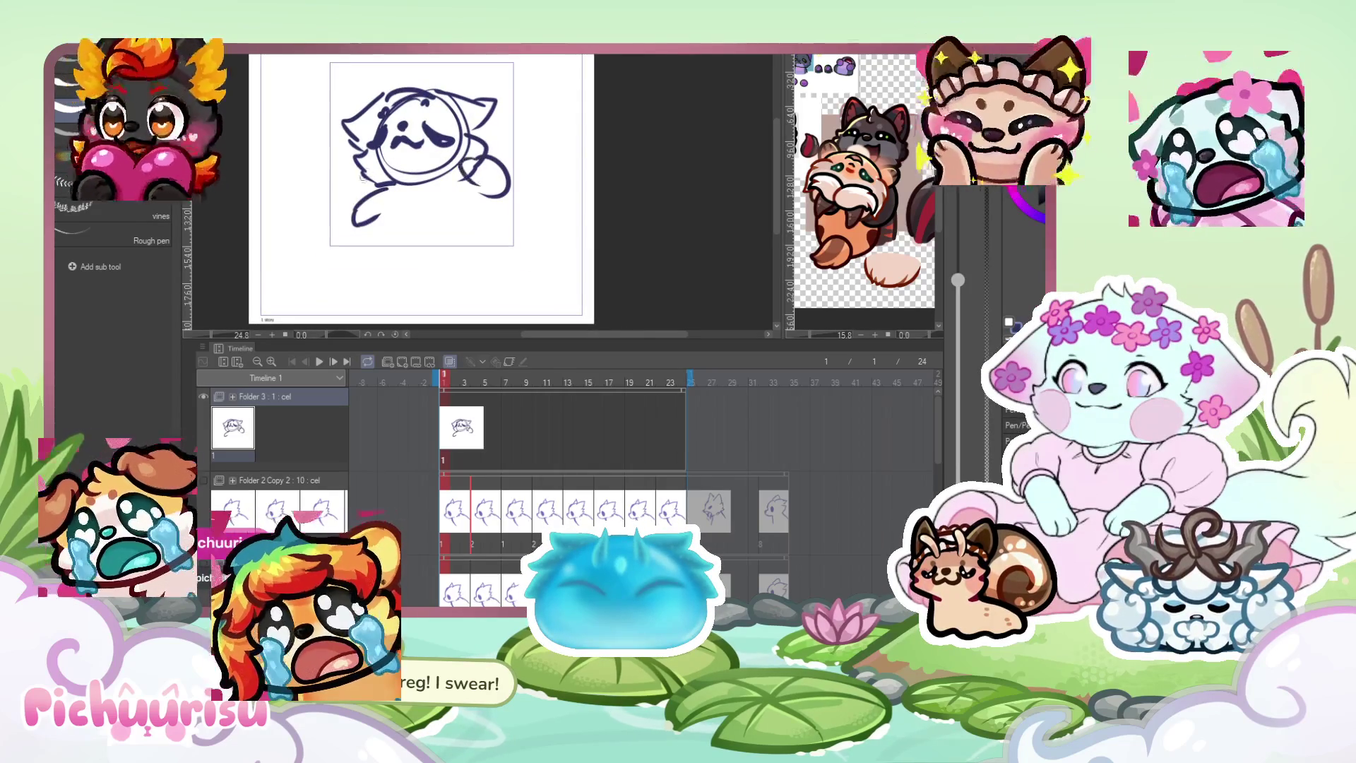
pyautogui.moveTo(368, 172); pyautogui.dragTo(353, 206)
pyautogui.moveTo(395, 163); pyautogui.dragTo(368, 226)
pyautogui.hotkey('ctrl', 'z')
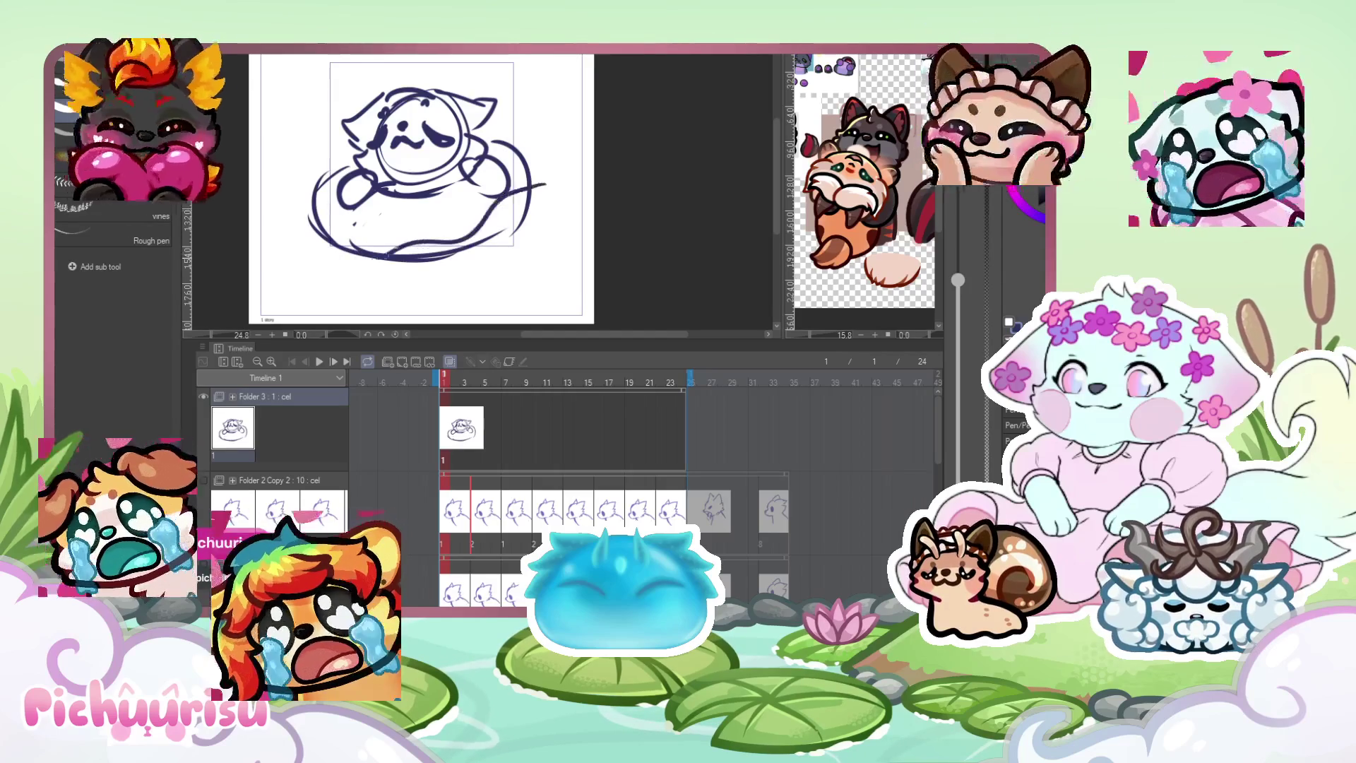
# Add body and water strokes at the right and lower right, undoing a stray large arc.
pyautogui.moveTo(512, 154); pyautogui.dragTo(541, 126)
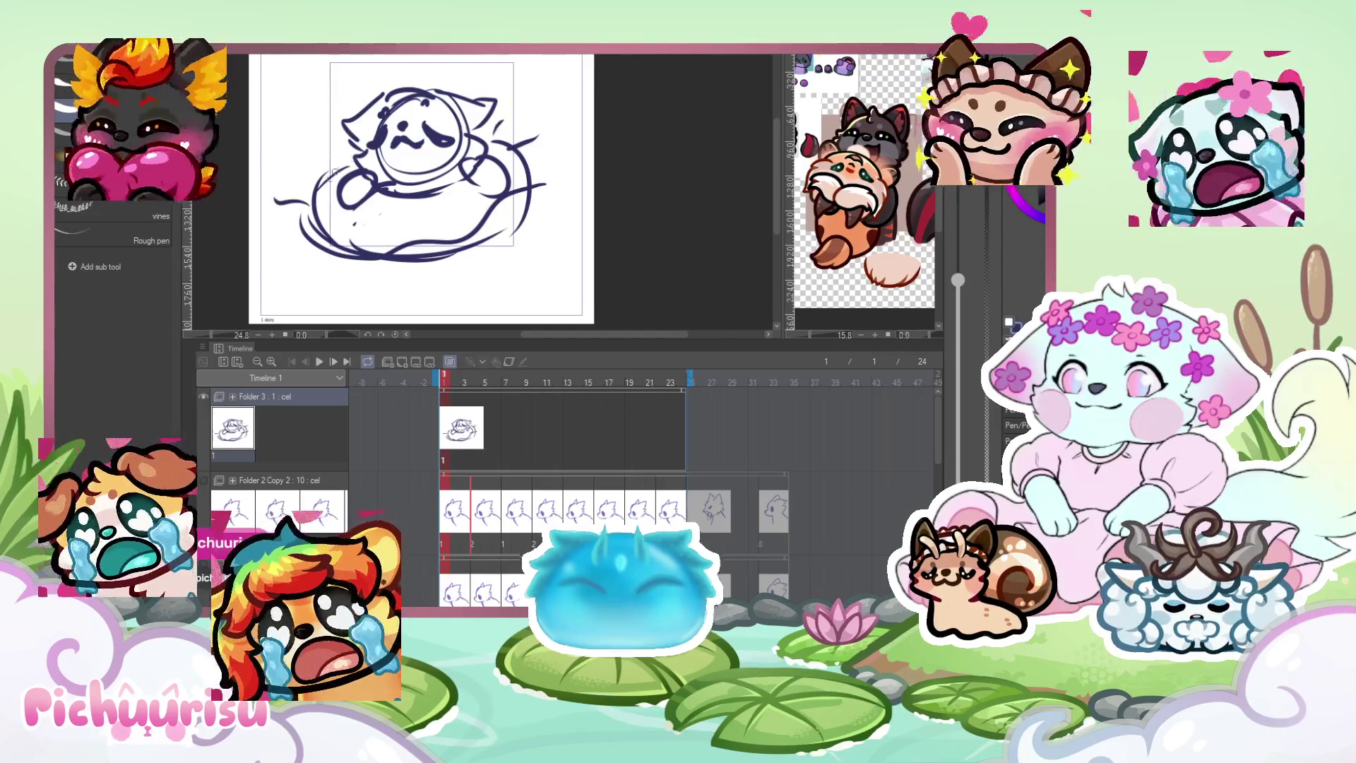
pyautogui.scroll(-2, 327, 113)
pyautogui.scroll(1, 327, 113)
pyautogui.moveTo(337, 83); pyautogui.dragTo(309, 204)
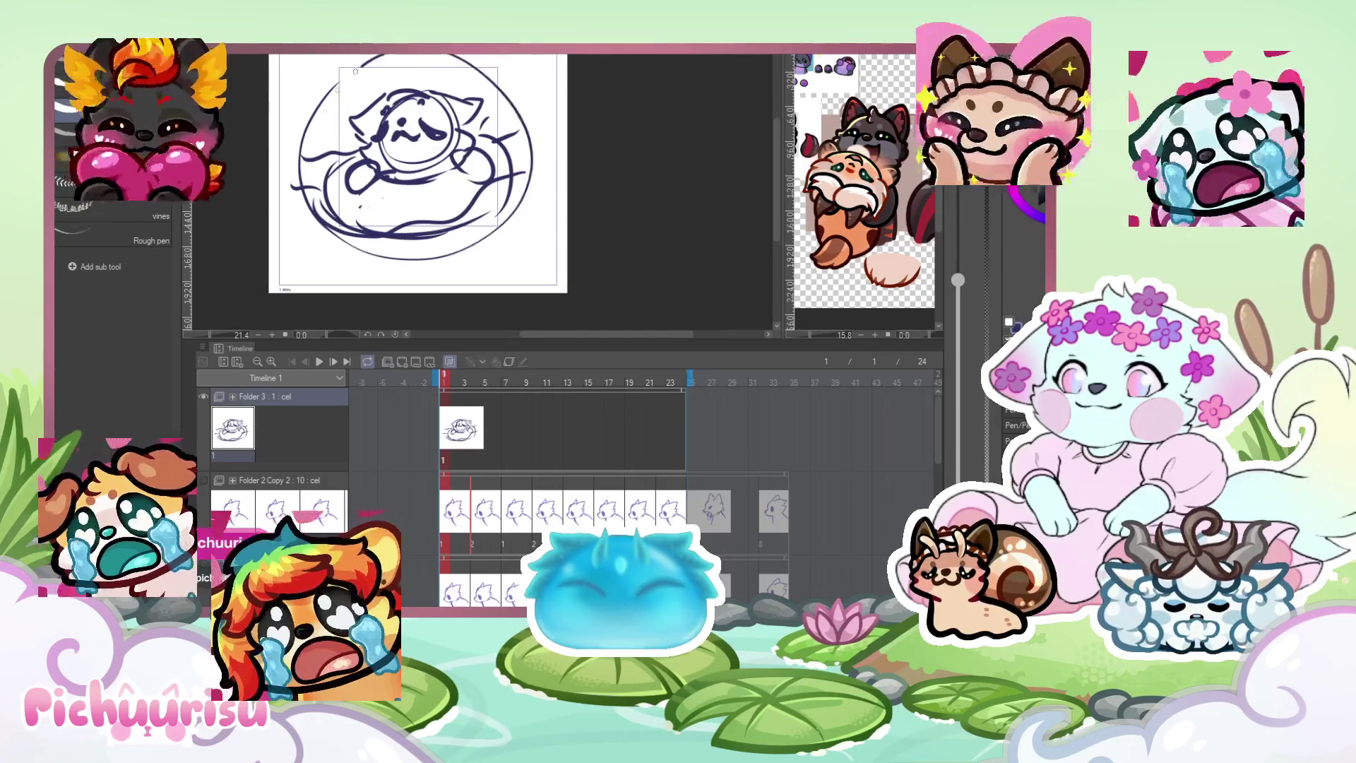
pyautogui.hotkey('ctrl', 'z')
pyautogui.moveTo(430, 214); pyautogui.dragTo(466, 220)
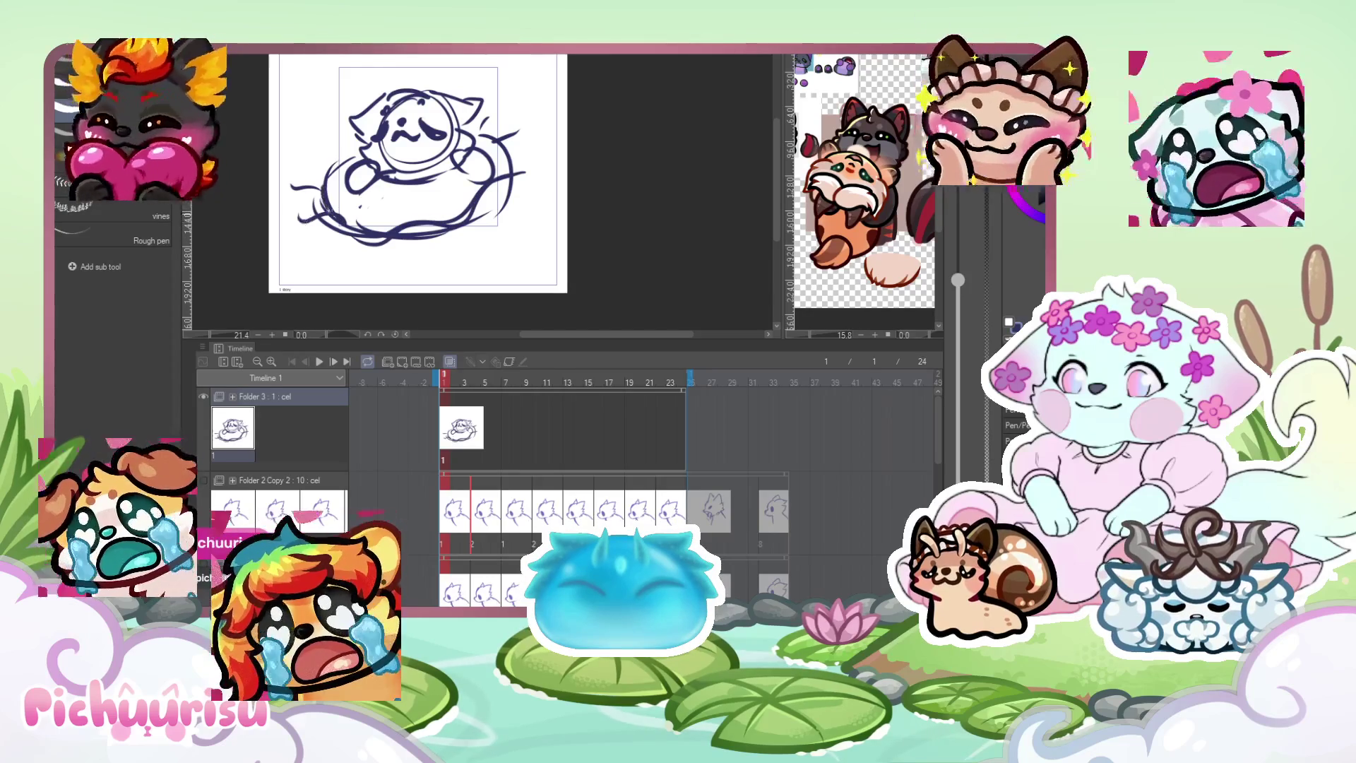
pyautogui.moveTo(482, 125)
pyautogui.mouseDown()
pyautogui.moveTo(502, 201)
pyautogui.moveTo(470, 140)
pyautogui.mouseUp()
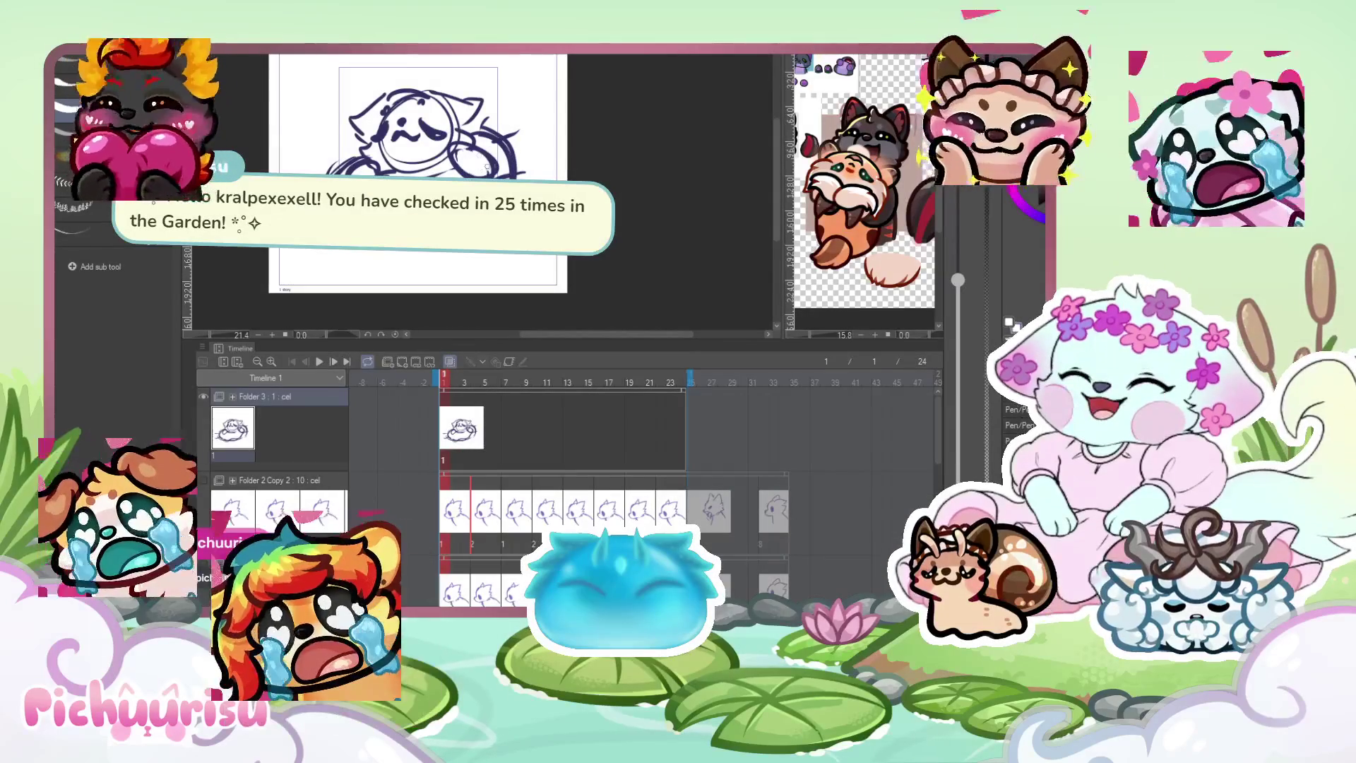
pyautogui.scroll(3, 433, 196)
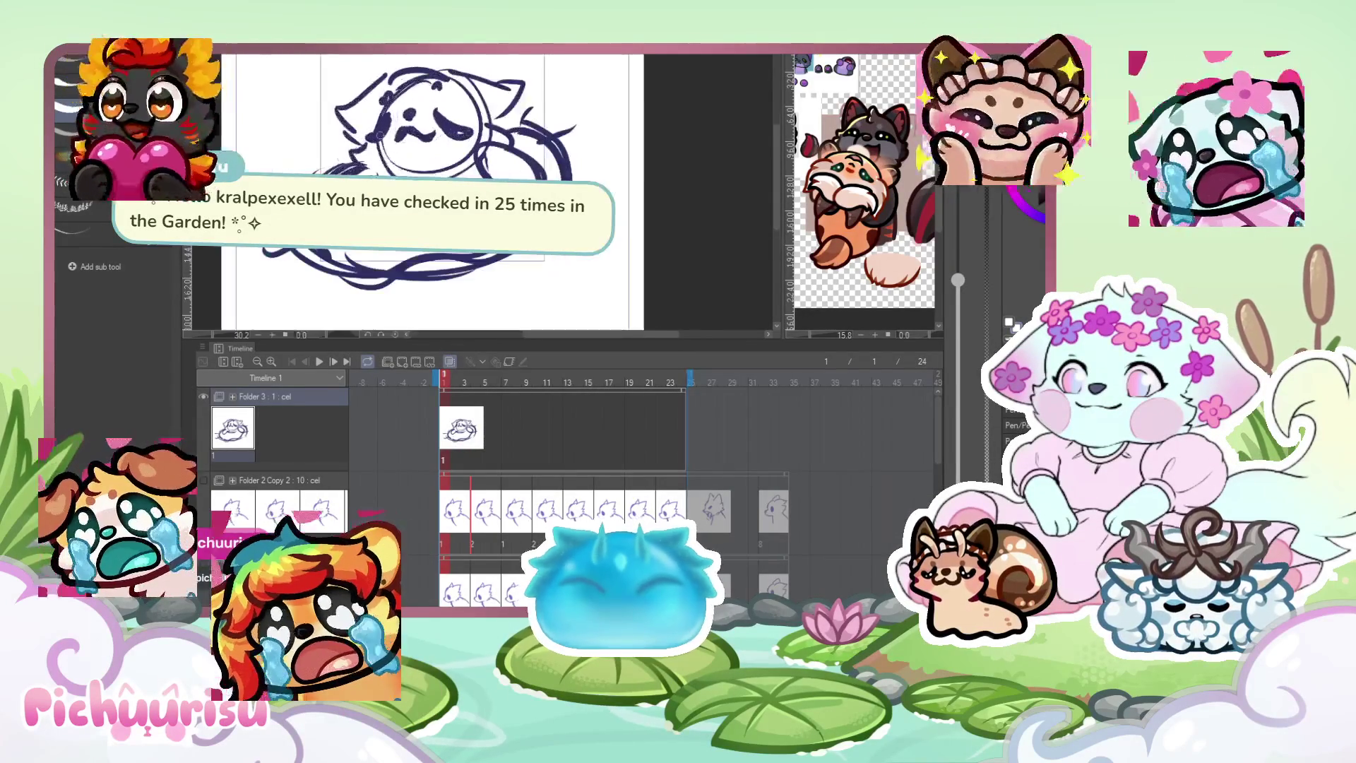
pyautogui.scroll(-2, 387, 158)
# Scale the whole sketch down and shift it up-left, then confirm the transform.
pyautogui.moveTo(362, 152)
pyautogui.mouseDown()
pyautogui.moveTo(344, 110)
pyautogui.moveTo(344, 123)
pyautogui.mouseUp()
pyautogui.press('Return')
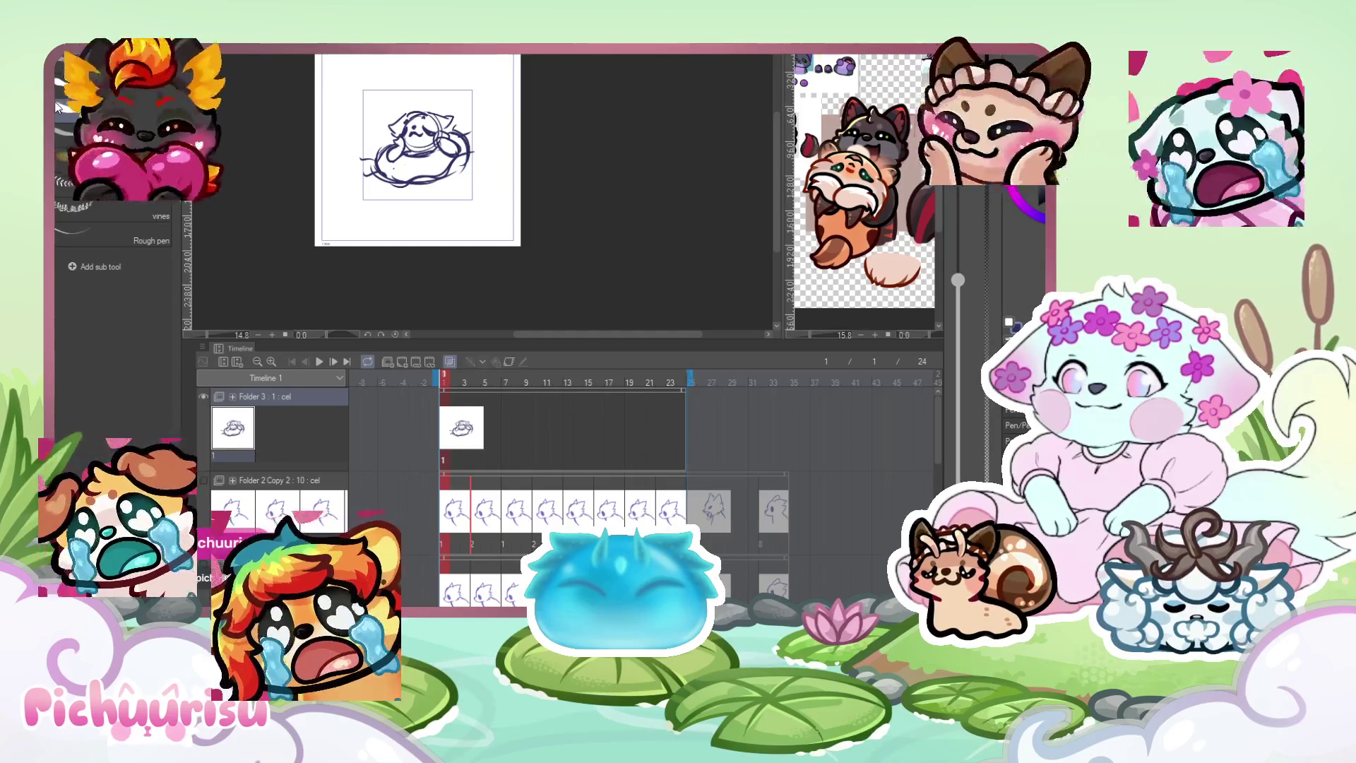
pyautogui.scroll(5, 429, 153)
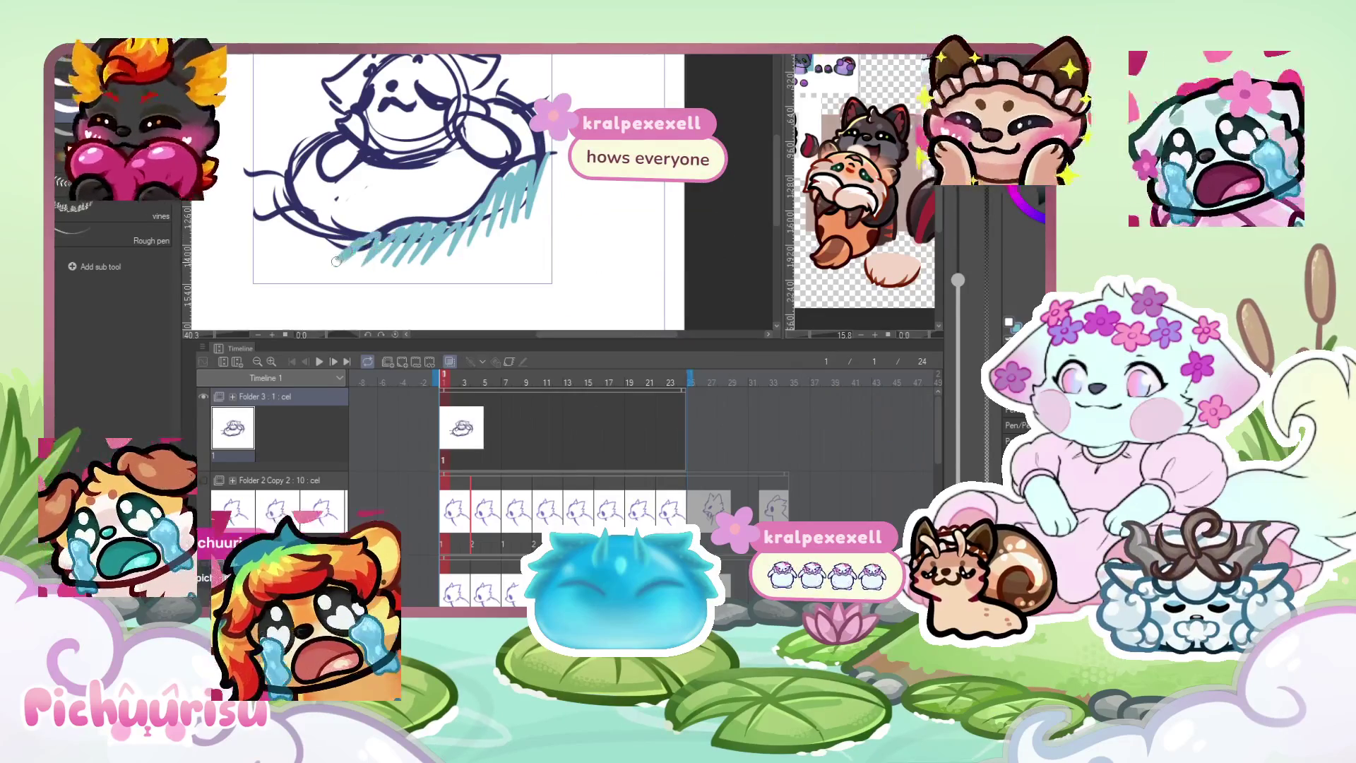
# Draw a curled dark tail at the lower left and redraw the lower body outline, undoing the stray circle.
pyautogui.scroll(-3, 265, 200)
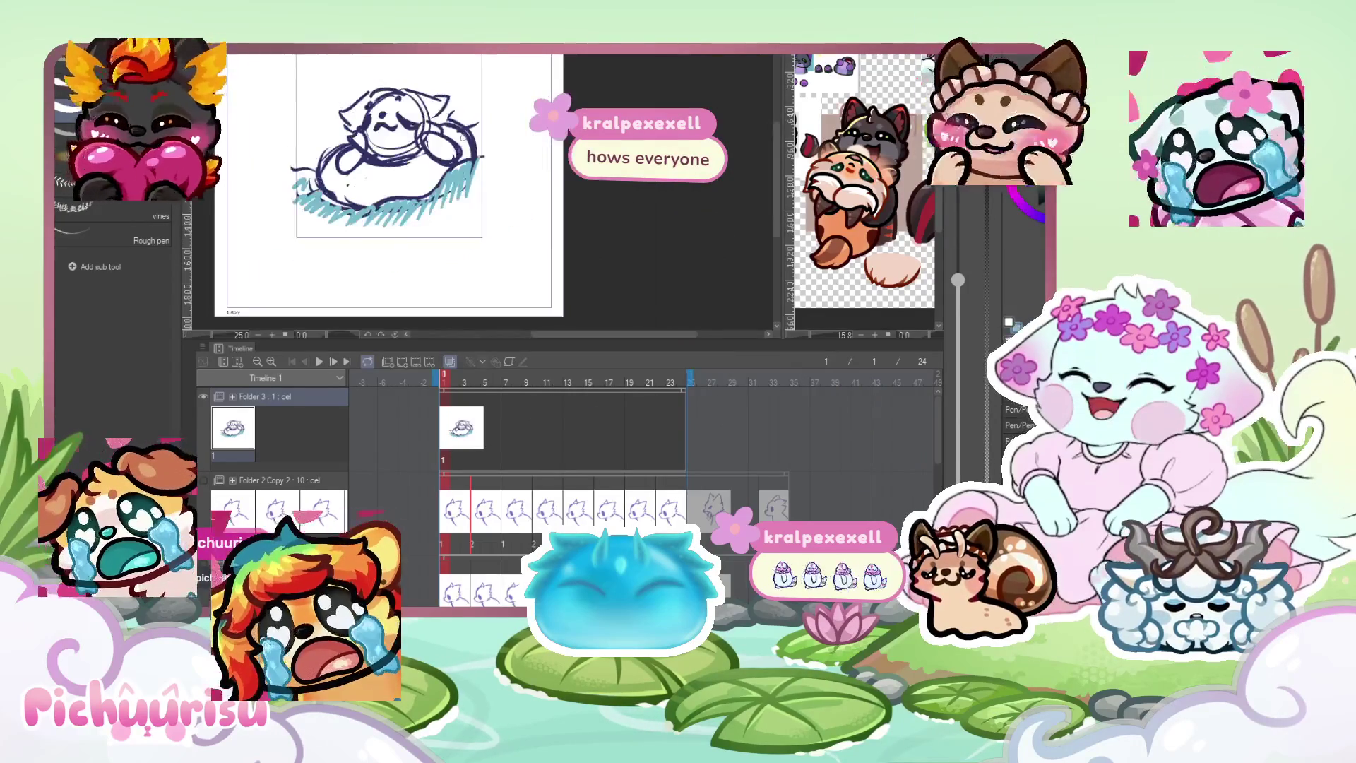
pyautogui.moveTo(360, 176)
pyautogui.mouseDown()
pyautogui.moveTo(372, 198)
pyautogui.moveTo(342, 171)
pyautogui.moveTo(390, 221)
pyautogui.moveTo(472, 224)
pyautogui.mouseUp()
pyautogui.moveTo(488, 173); pyautogui.dragTo(481, 177)
pyautogui.hotkey('ctrl', 'z')
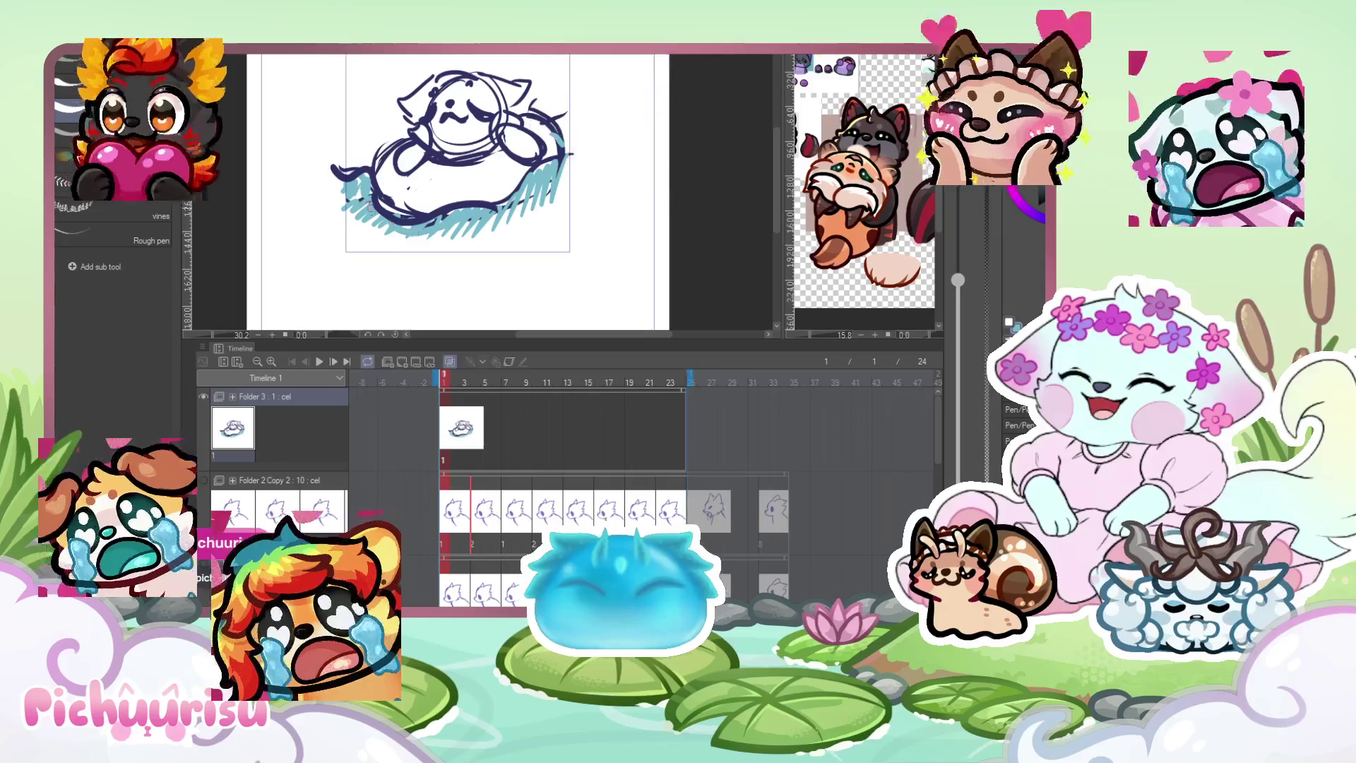
# Lay a long teal water stroke along the bottom and hatch teal water at the lower left.
pyautogui.moveTo(374, 236)
pyautogui.mouseDown()
pyautogui.moveTo(547, 227)
pyautogui.moveTo(556, 192)
pyautogui.moveTo(533, 225)
pyautogui.mouseUp()
pyautogui.moveTo(351, 212); pyautogui.dragTo(359, 197)
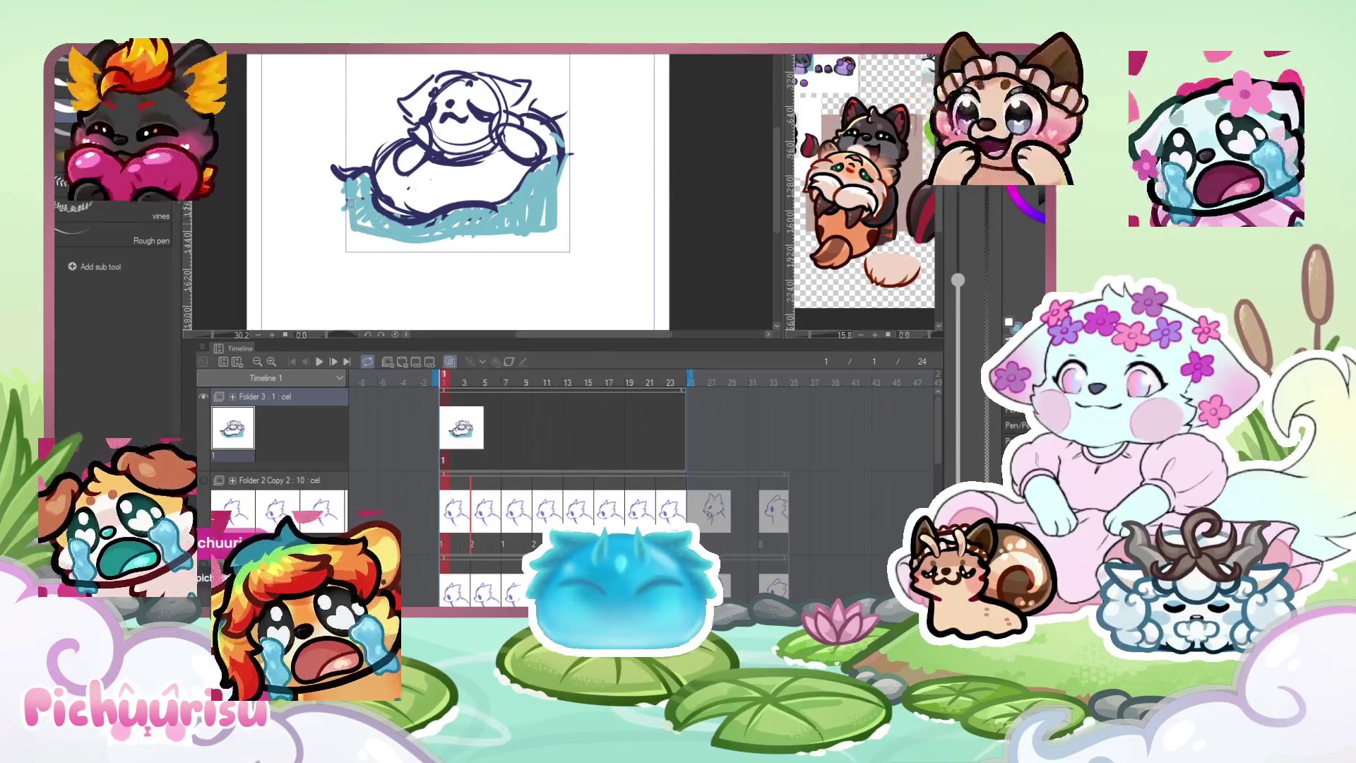
pyautogui.scroll(-1, 418, 165)
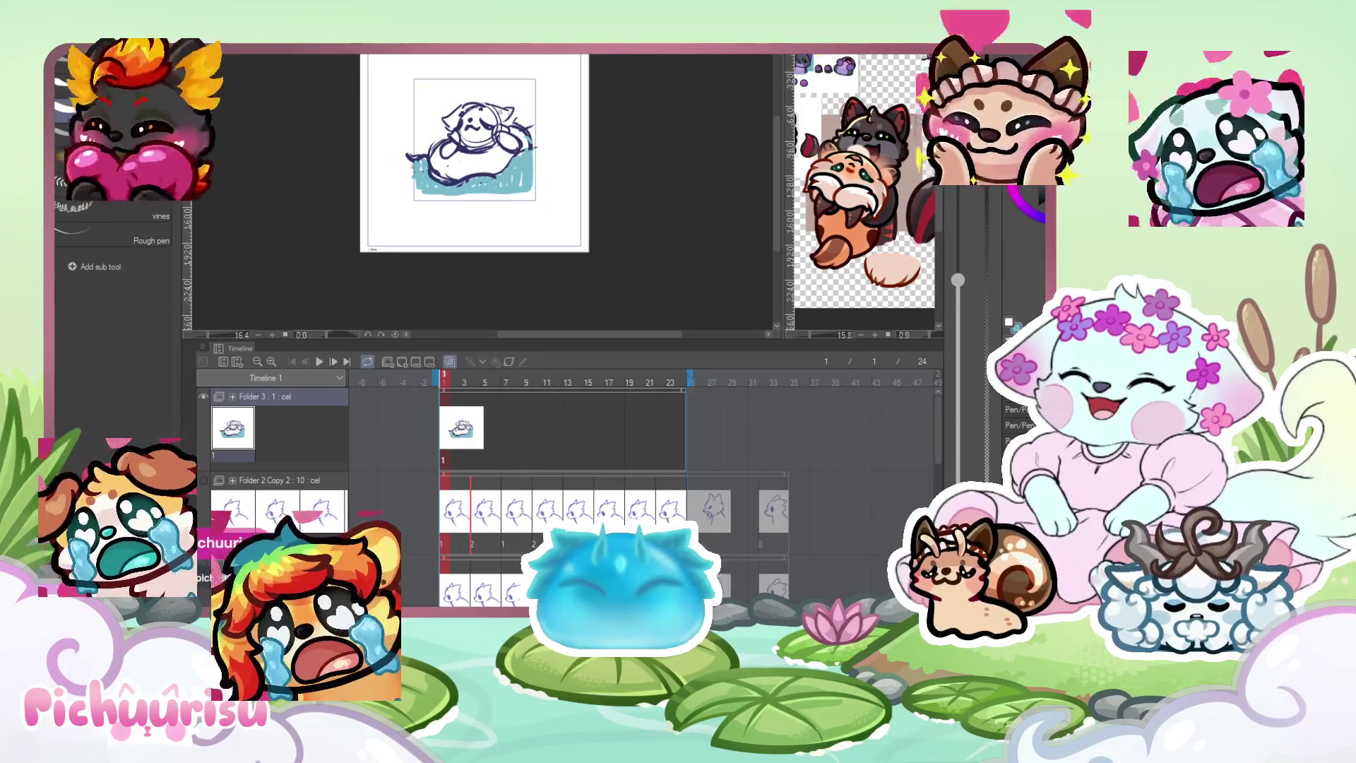
pyautogui.scroll(1, 516, 130)
# Outline the creature's right arm with a dark stroke, discarding the mark drawn beside the face.
pyautogui.moveTo(531, 168)
pyautogui.mouseDown()
pyautogui.moveTo(509, 127)
pyautogui.moveTo(493, 156)
pyautogui.moveTo(408, 183)
pyautogui.mouseUp()
pyautogui.scroll(1, 412, 157)
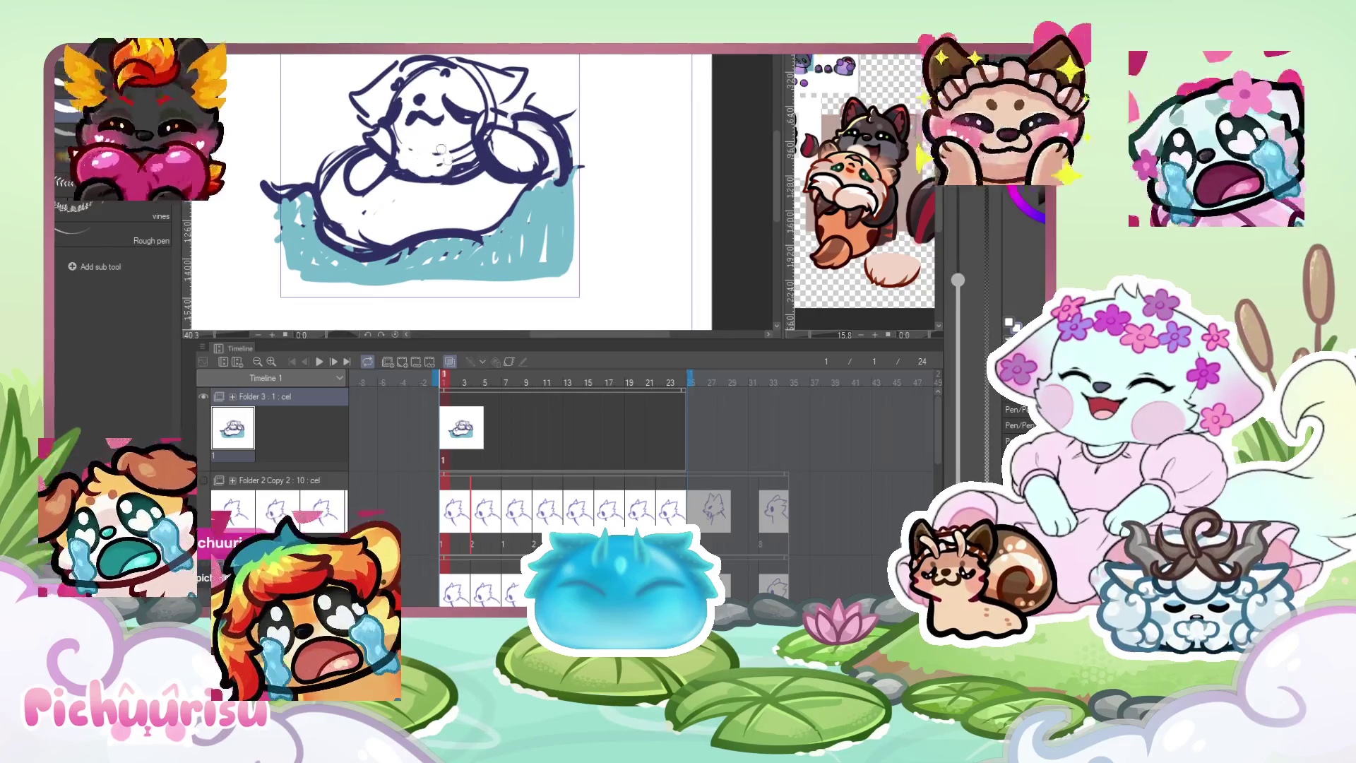
pyautogui.moveTo(424, 113); pyautogui.dragTo(367, 156)
pyautogui.hotkey('ctrl', 'z')
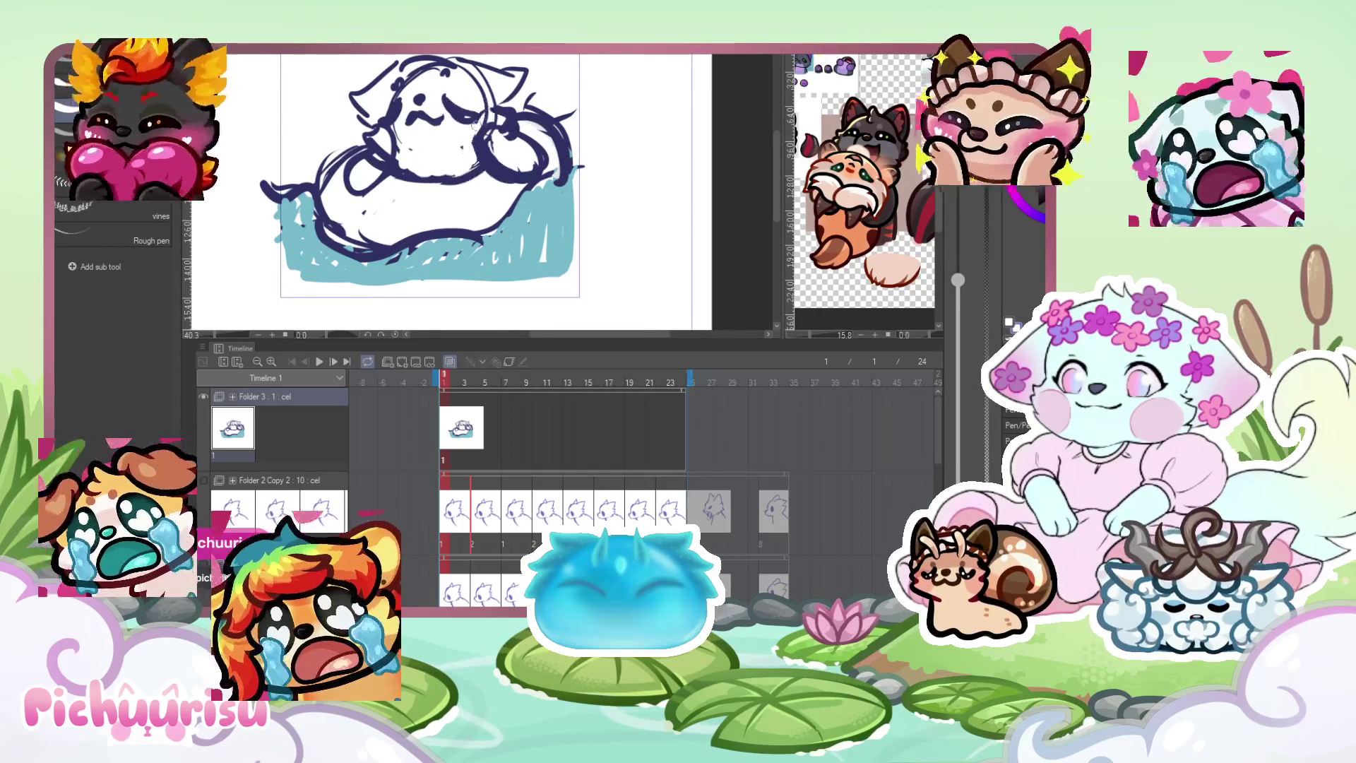
# Remove the heavy eye stroke from the creature's face.
pyautogui.scroll(2, 489, 113)
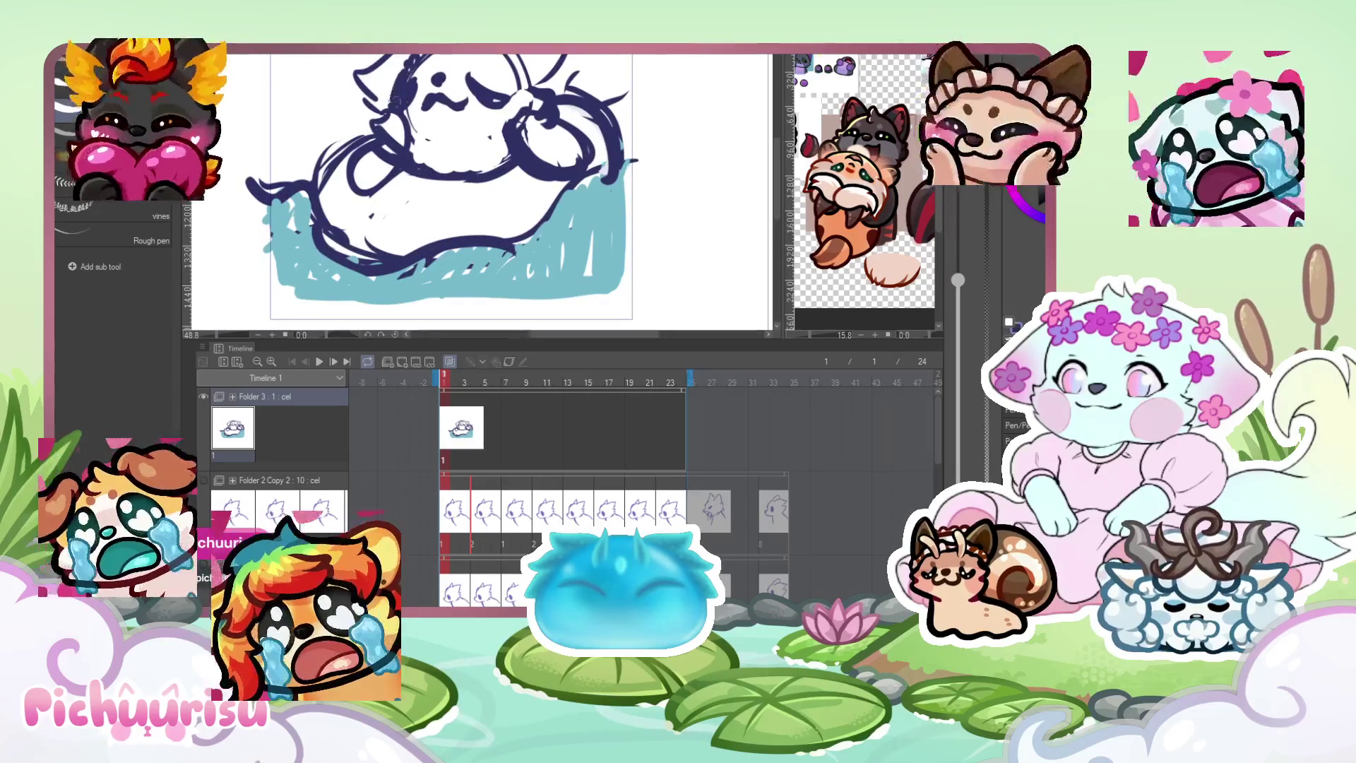
pyautogui.scroll(-5, 383, 112)
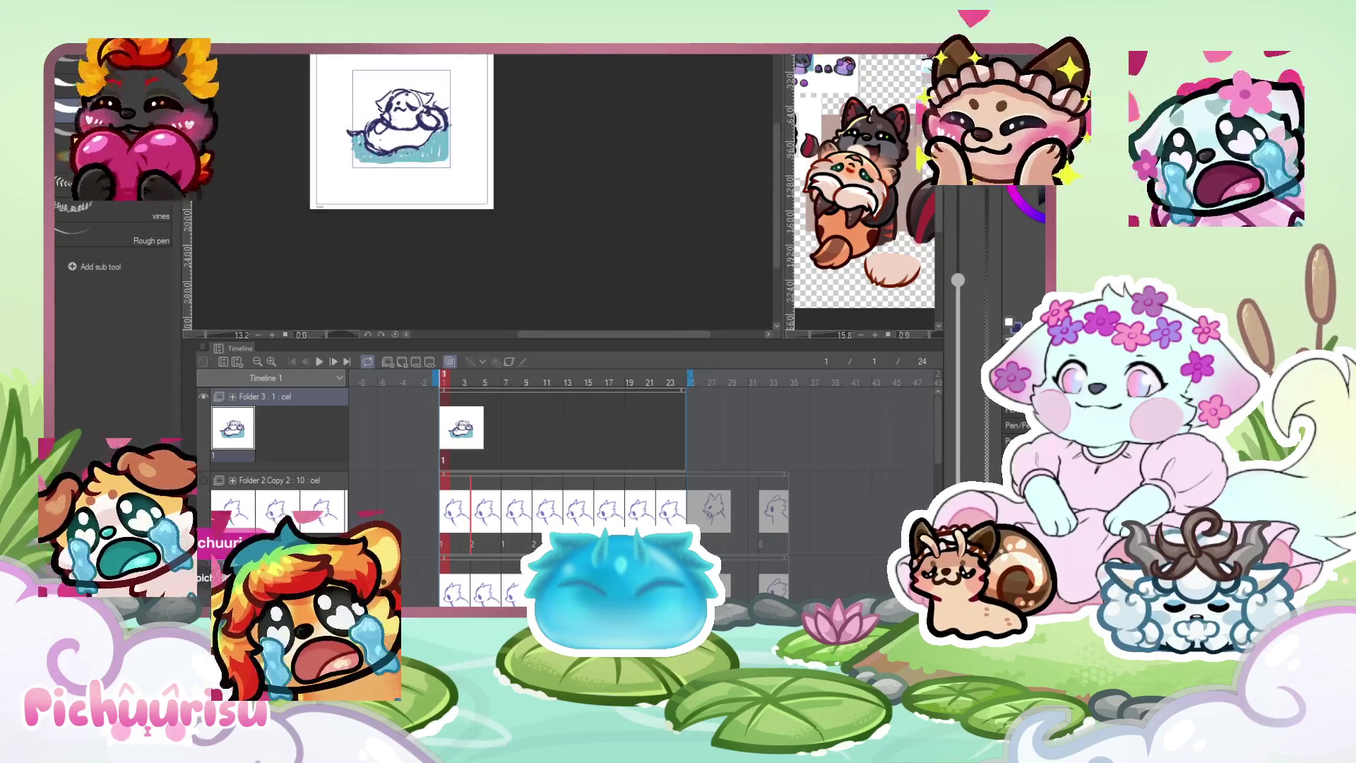
pyautogui.scroll(2, 362, 127)
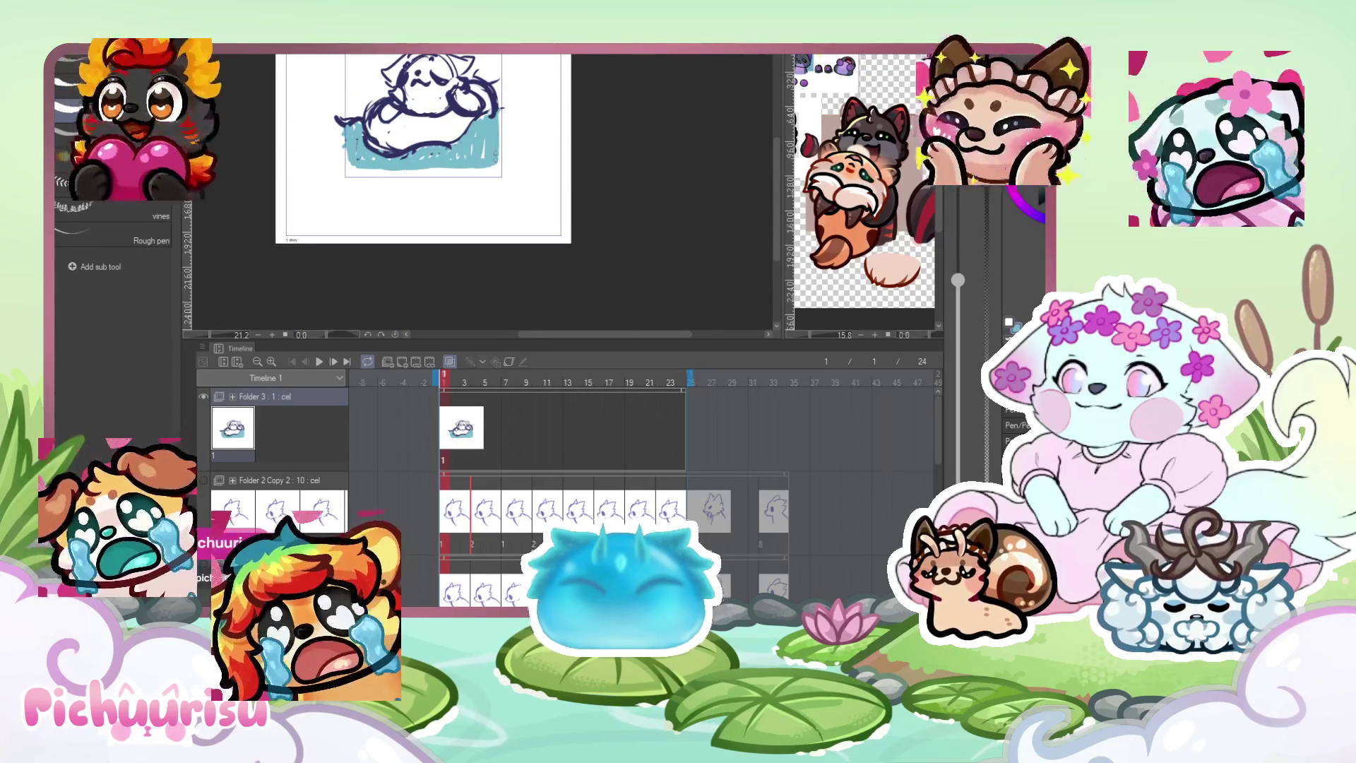
pyautogui.scroll(5, 414, 127)
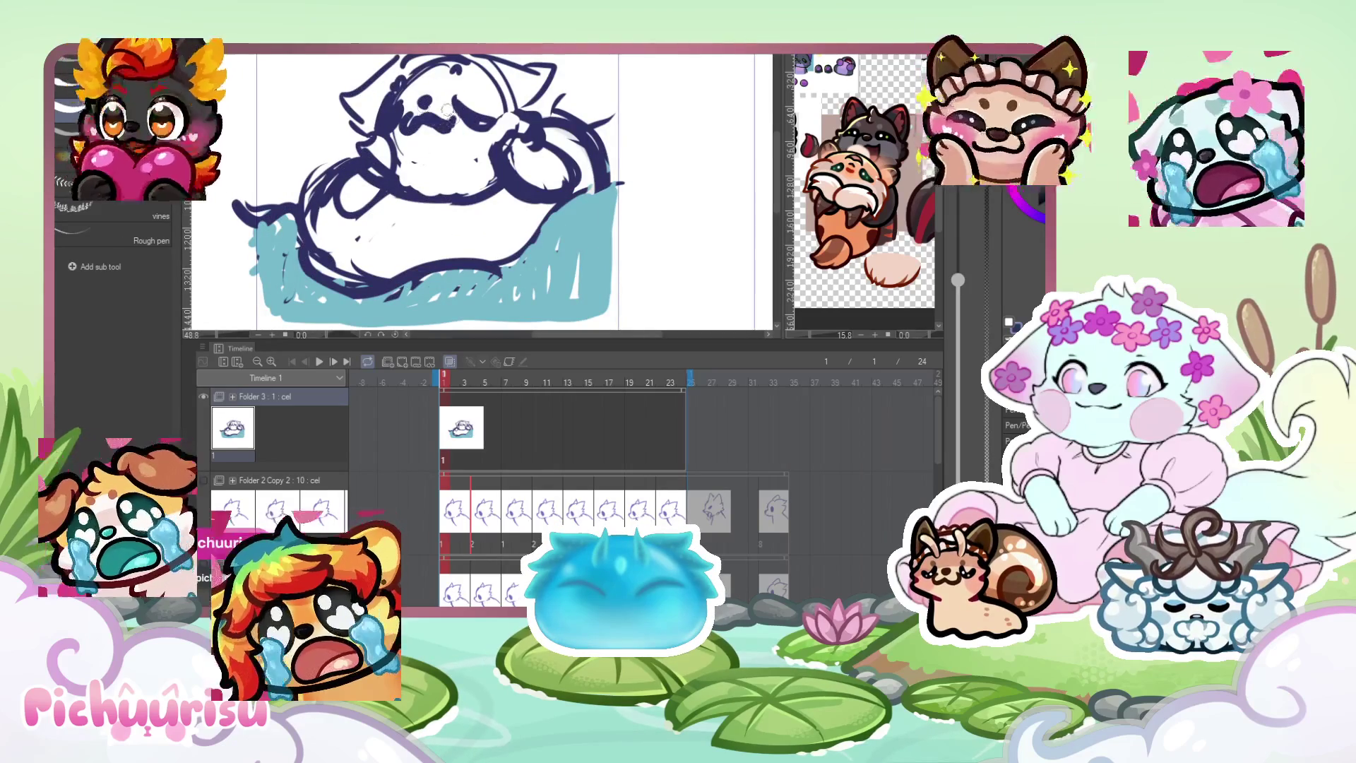
pyautogui.scroll(-3, 438, 118)
pyautogui.scroll(3, 427, 119)
pyautogui.hotkey('ctrl', 'z')
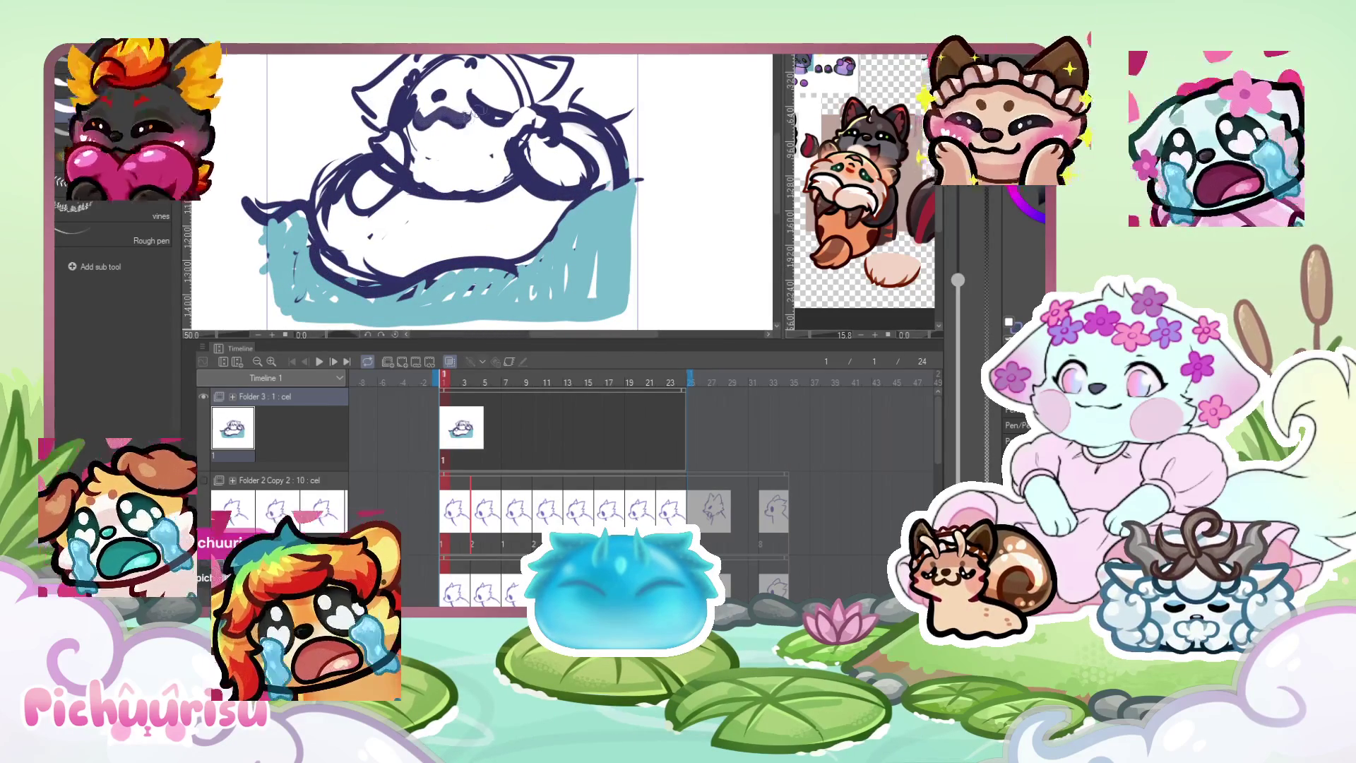
pyautogui.scroll(-5, 393, 99)
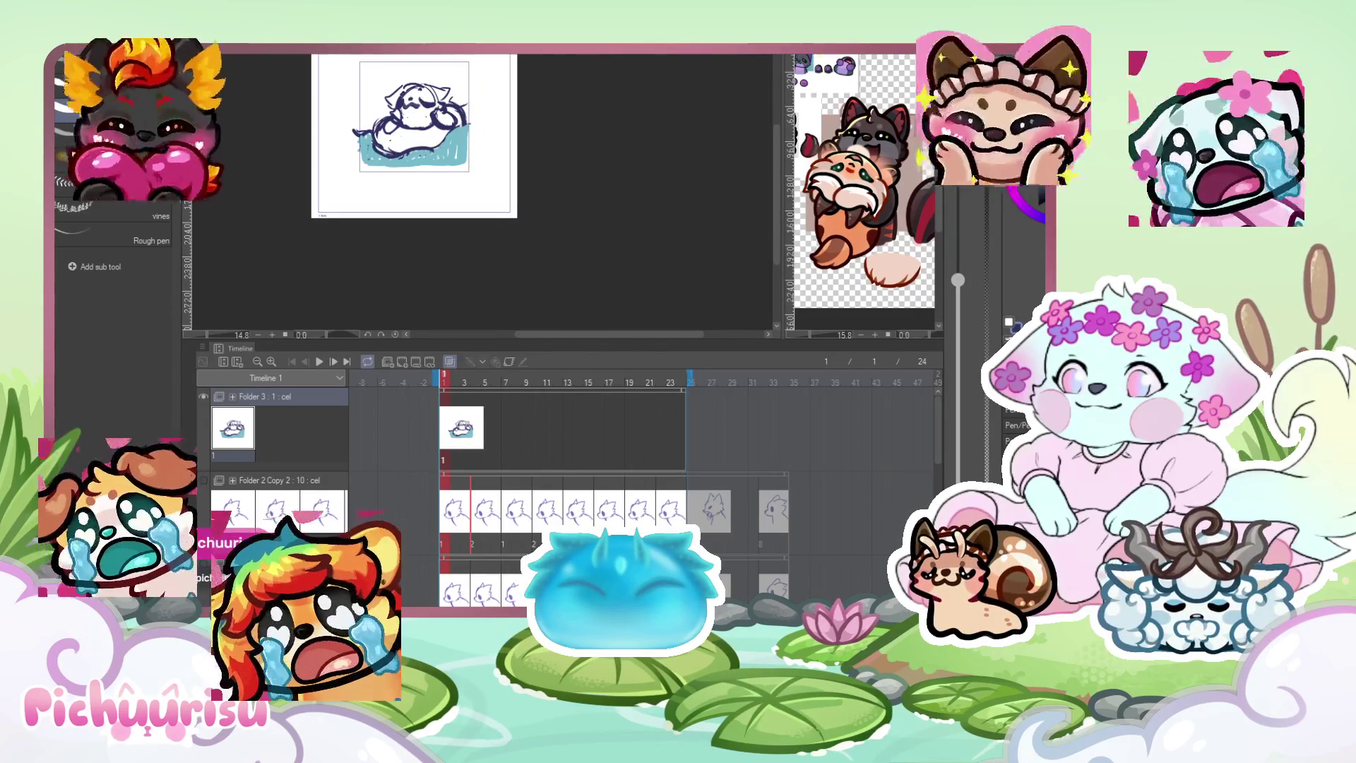
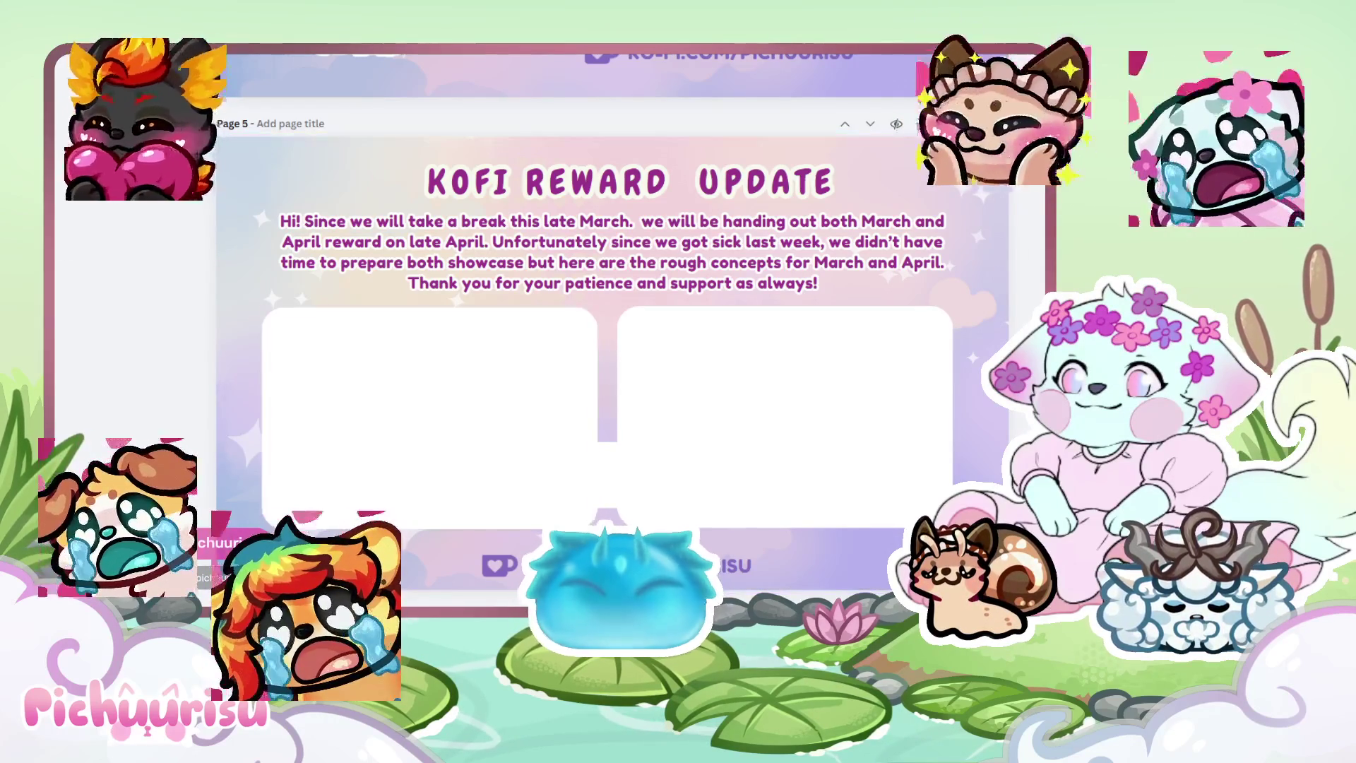
# Copy the KOFI REWARD UPDATE title down as a month label under the left card.
pyautogui.click(634, 190)
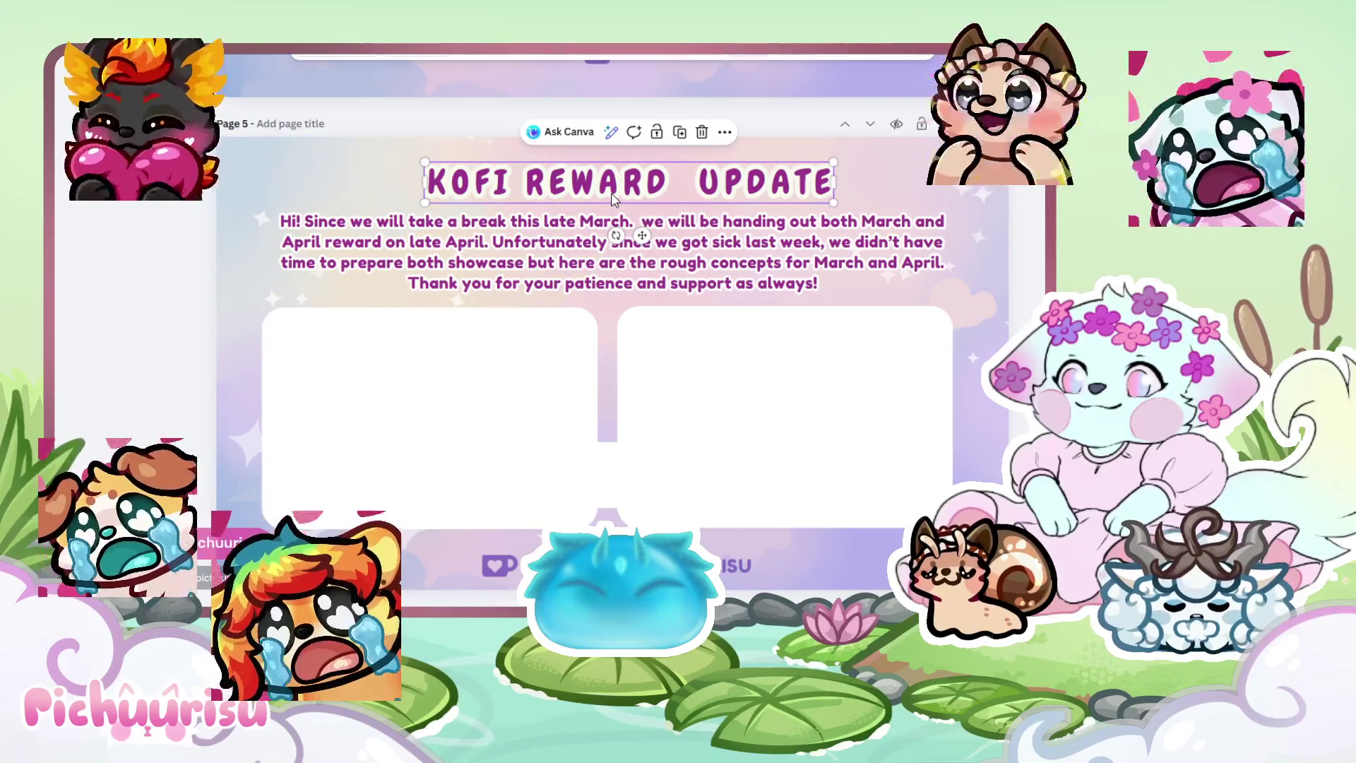
pyautogui.moveTo(634, 191)
pyautogui.mouseDown()
pyautogui.moveTo(479, 474)
pyautogui.moveTo(474, 534)
pyautogui.moveTo(505, 529)
pyautogui.mouseUp()
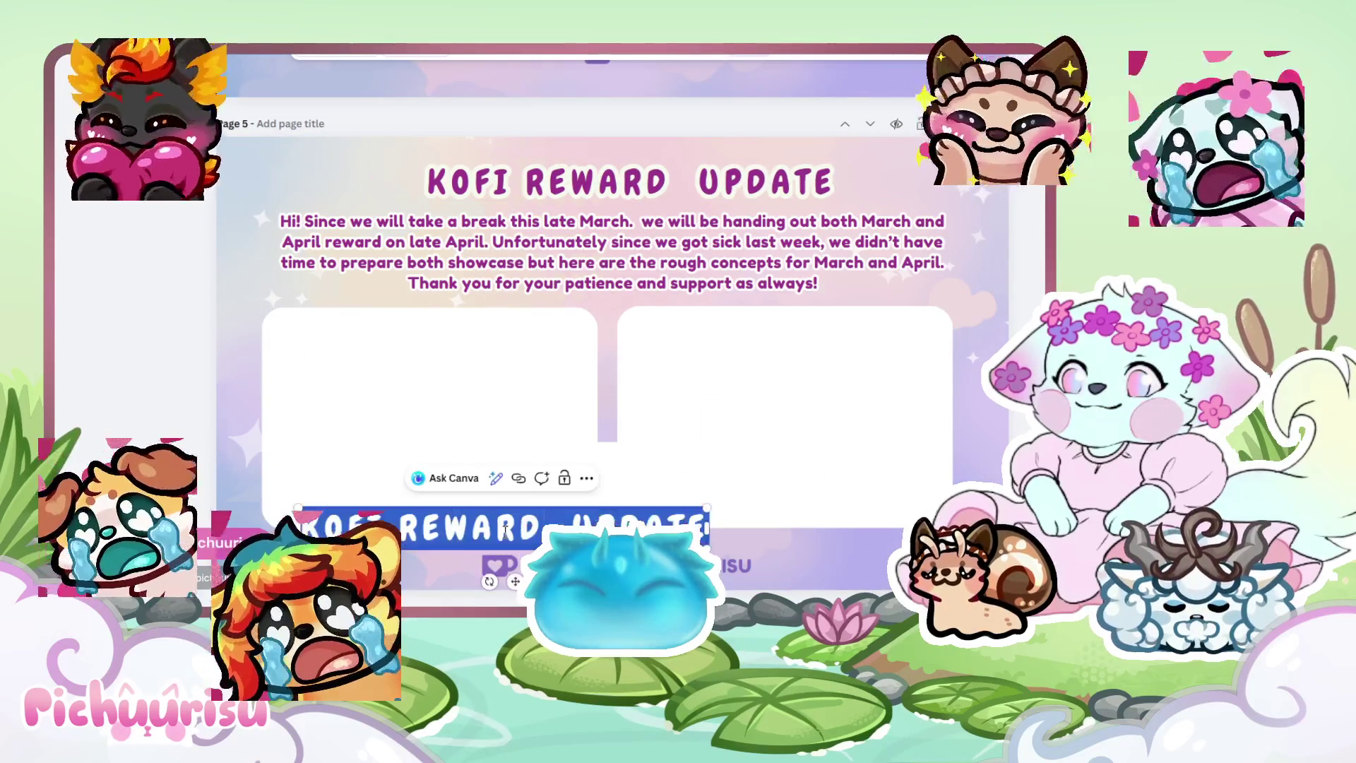
pyautogui.write('April')
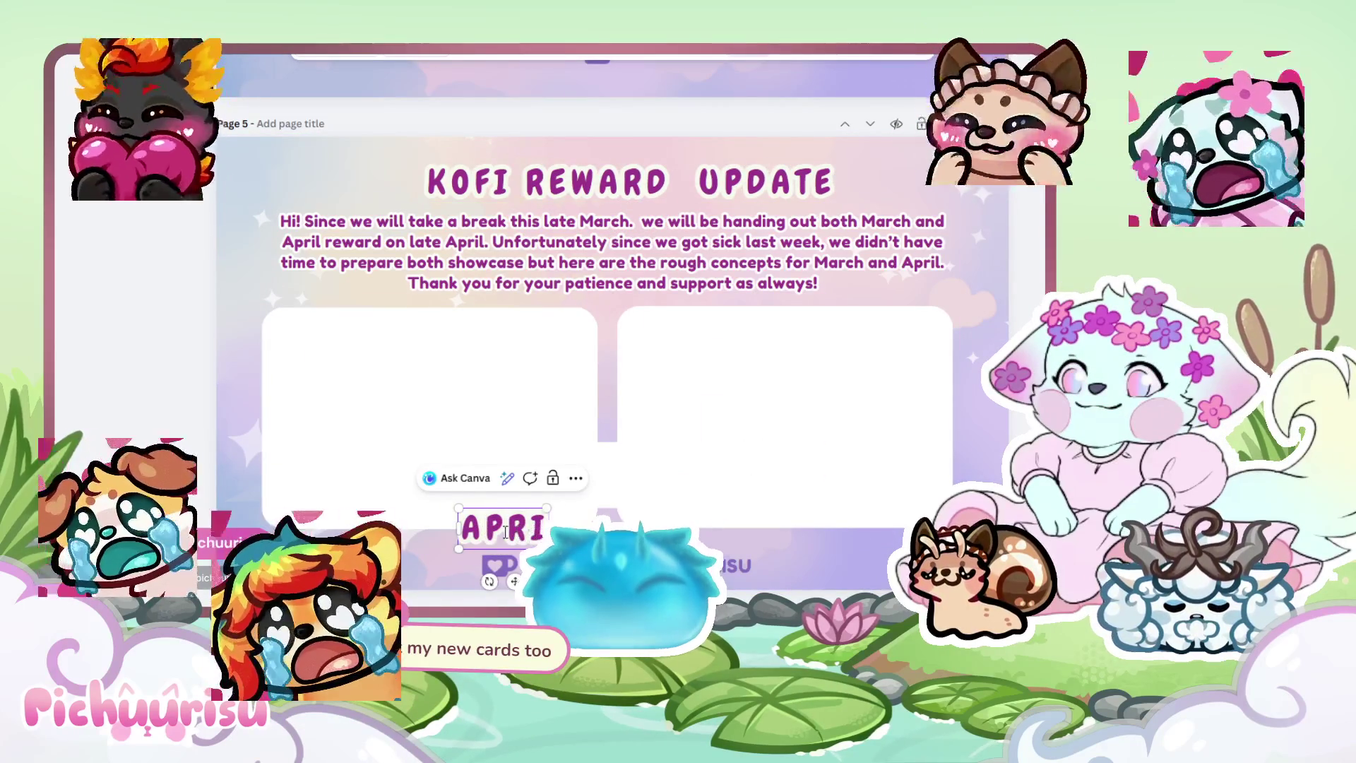
pyautogui.press('BackSpace')
pyautogui.press('BackSpace')
pyautogui.press('BackSpace')
pyautogui.press('BackSpace')
pyautogui.write('May')
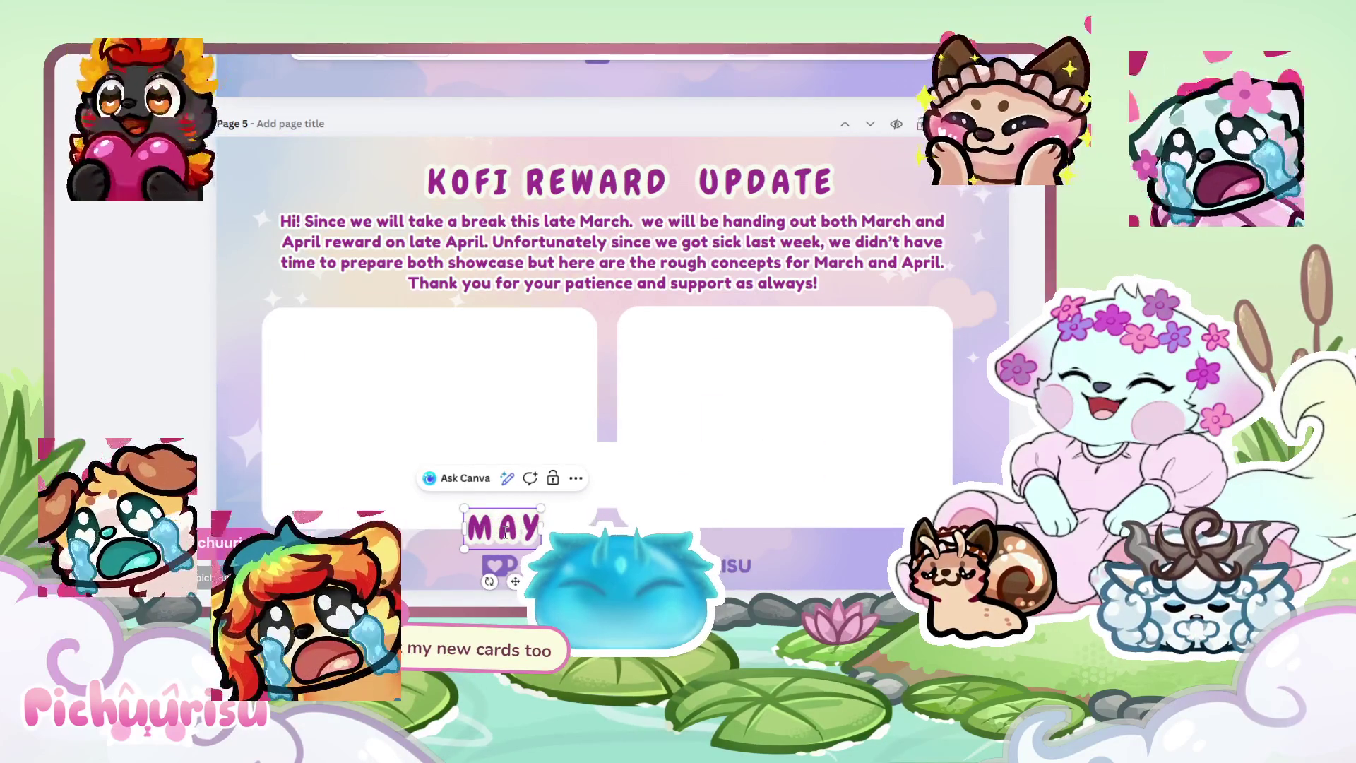
pyautogui.moveTo(505, 533)
pyautogui.mouseDown()
pyautogui.moveTo(427, 567)
pyautogui.moveTo(399, 319)
pyautogui.moveTo(369, 507)
pyautogui.moveTo(332, 509)
pyautogui.moveTo(418, 521)
pyautogui.mouseUp()
# Change the label's text to MARCH and duplicate it with Ctrl+D.
pyautogui.doubleClick(418, 520)
pyautogui.write('March')
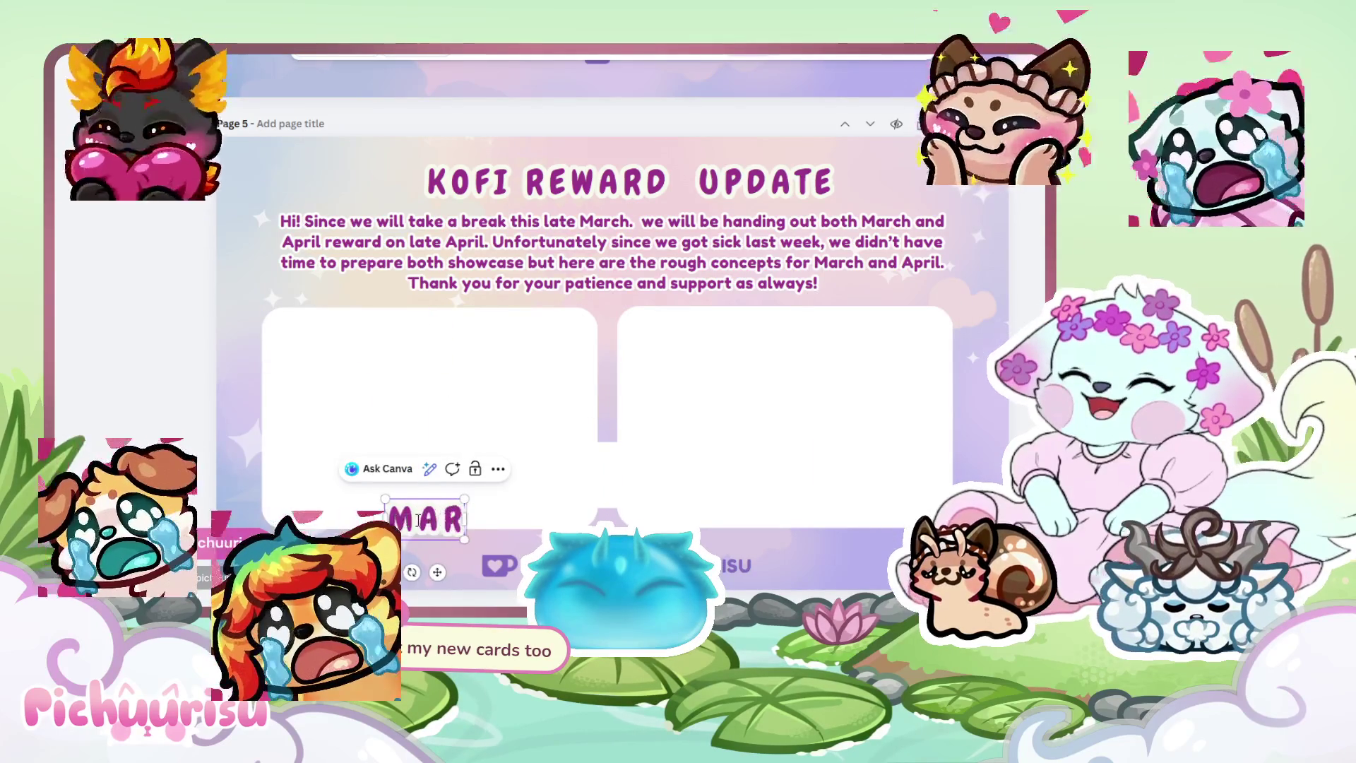
pyautogui.doubleClick(418, 521)
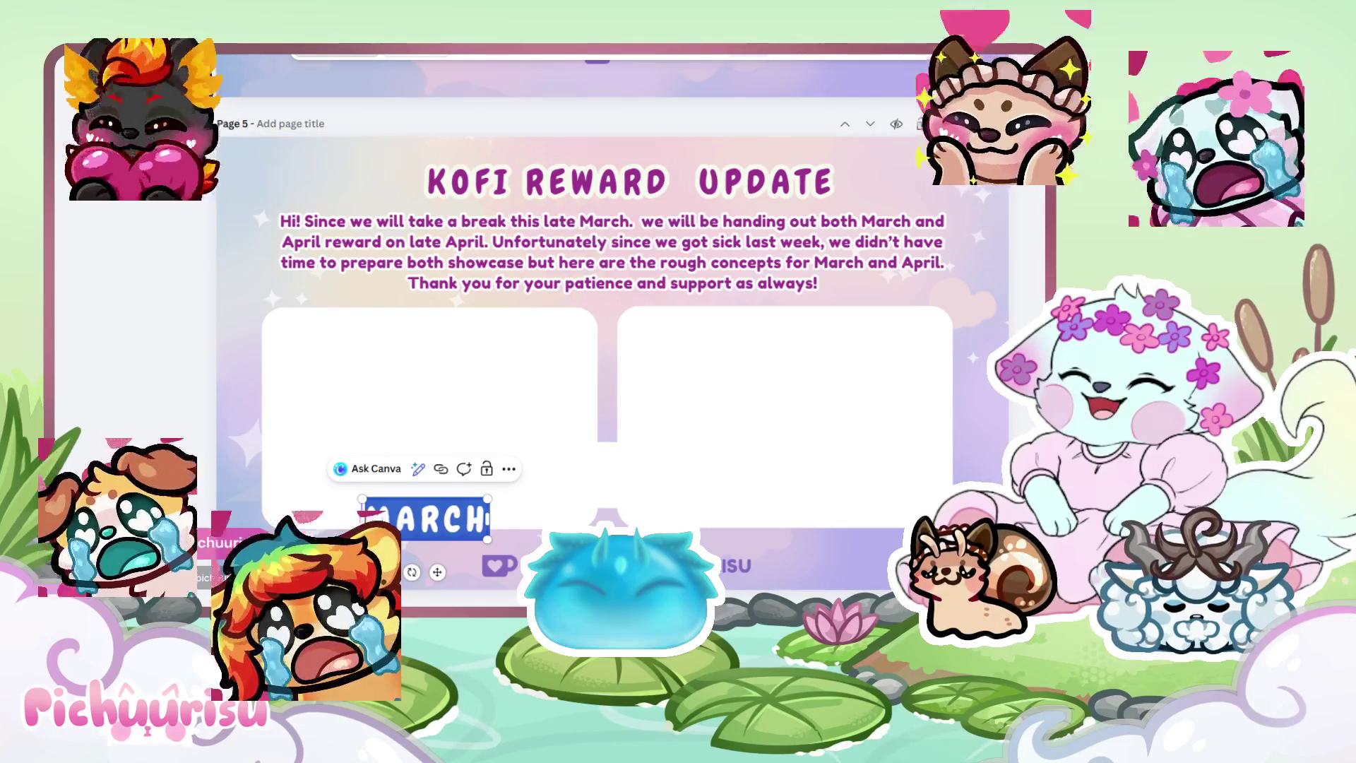
pyautogui.click(456, 544)
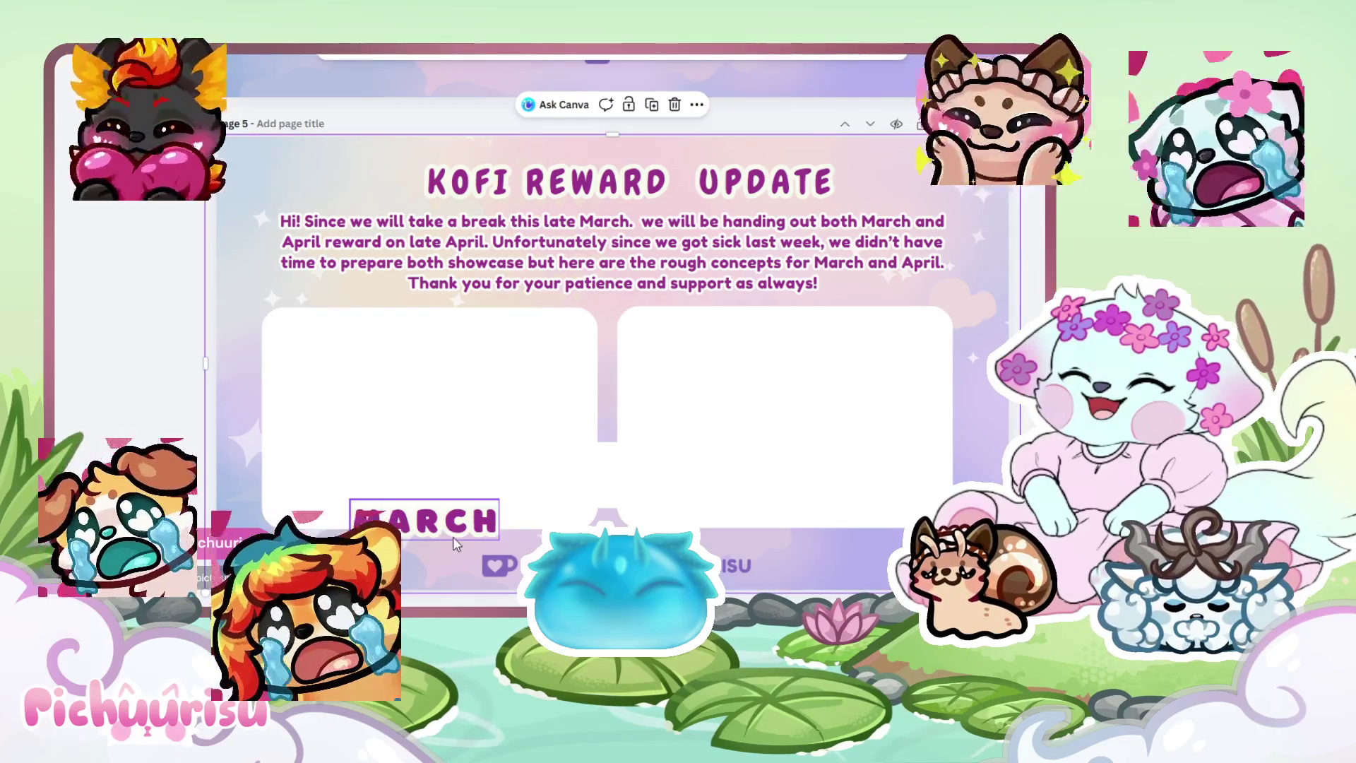
pyautogui.click(455, 538)
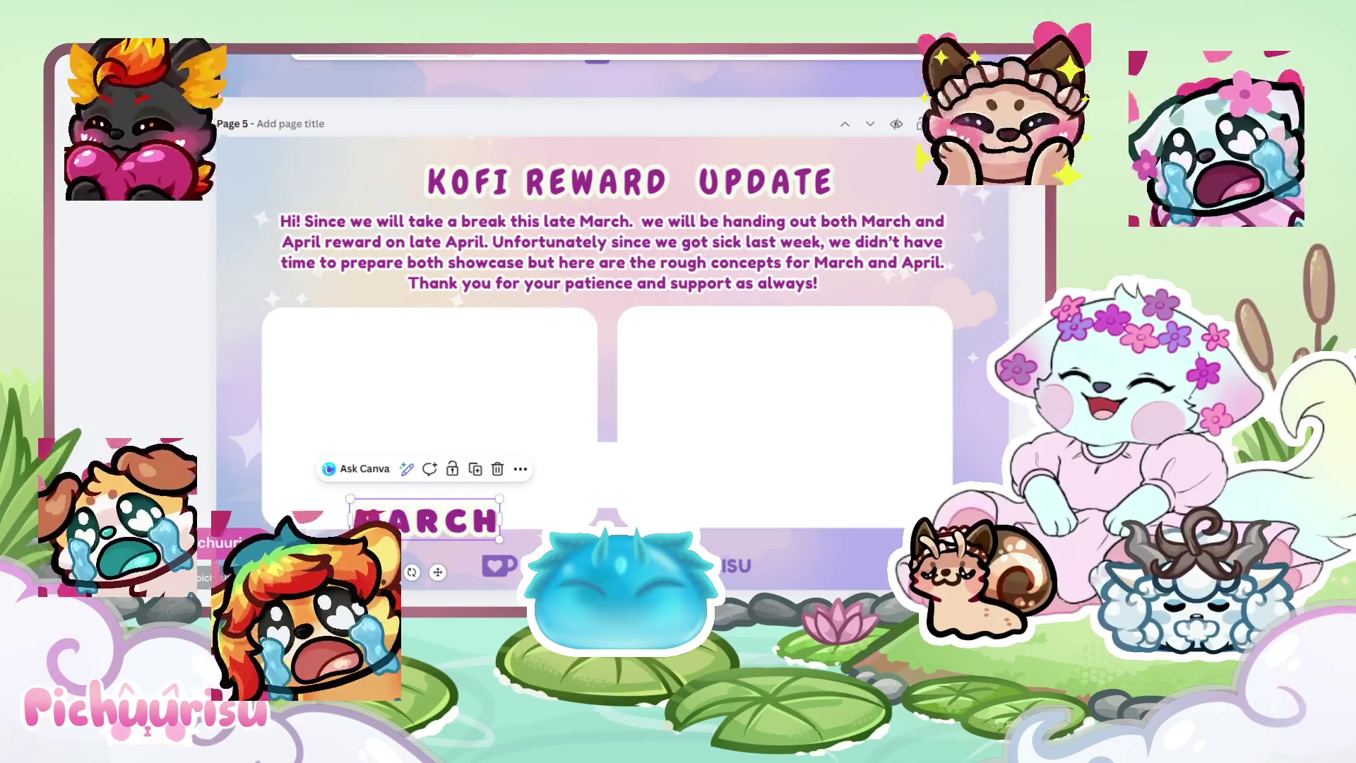
pyautogui.doubleClick(424, 521)
pyautogui.press('Escape')
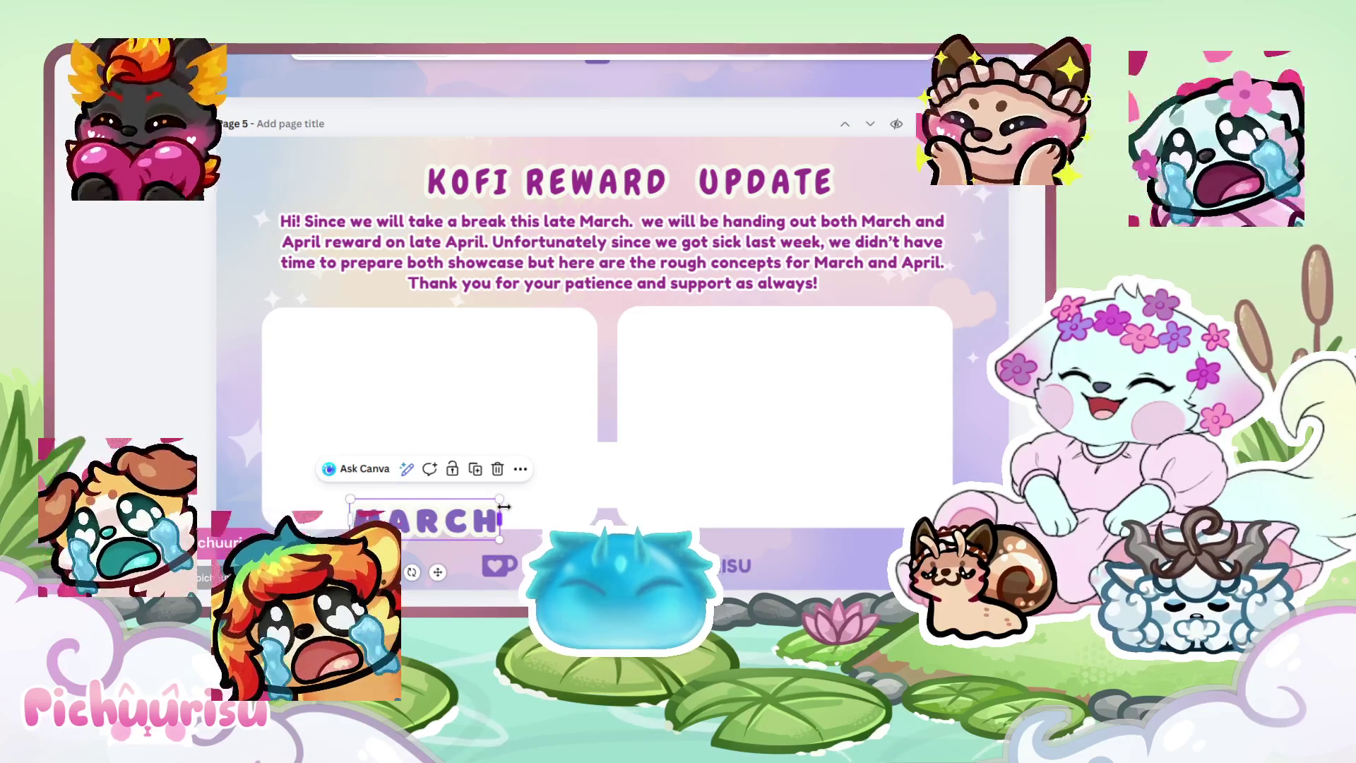
pyautogui.hotkey('ctrl', 'd')
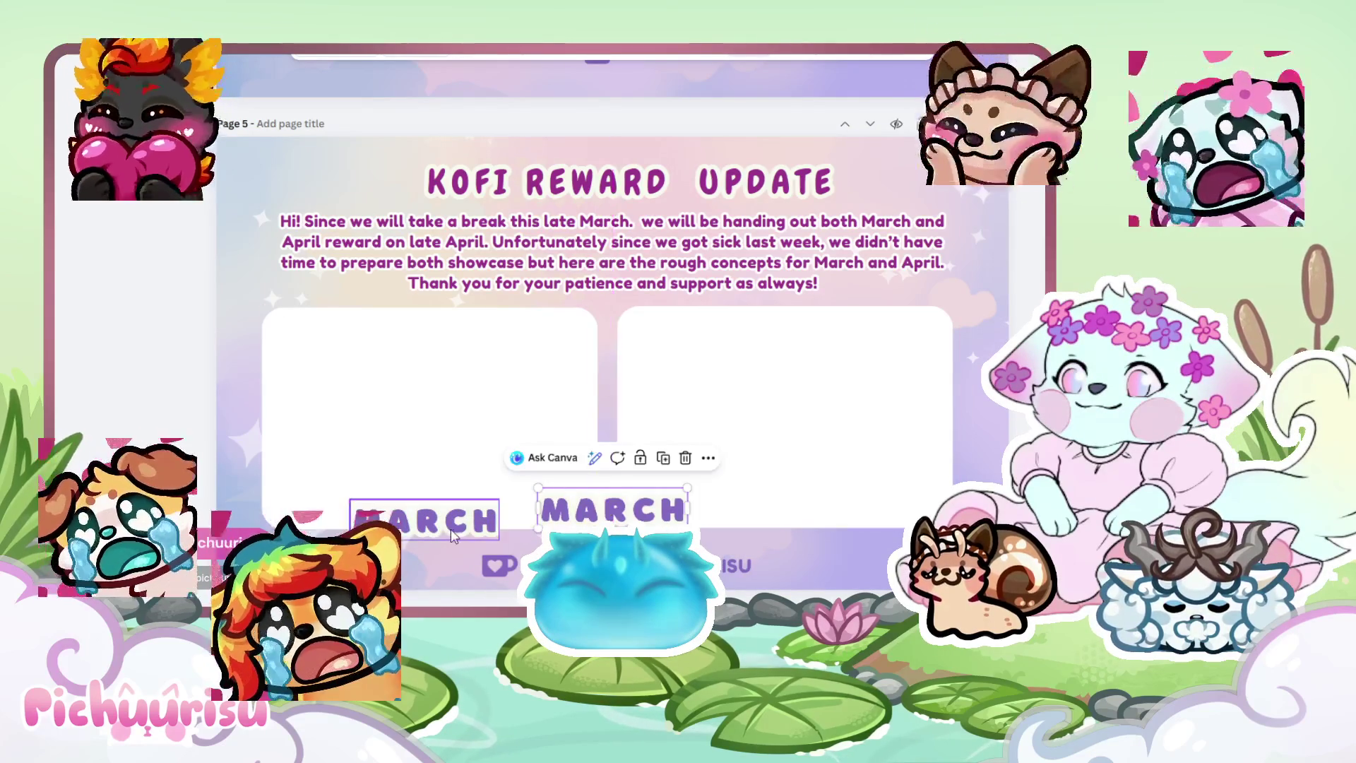
# Move the copied MARCH label under the right card.
pyautogui.click(454, 537)
pyautogui.click(761, 59)
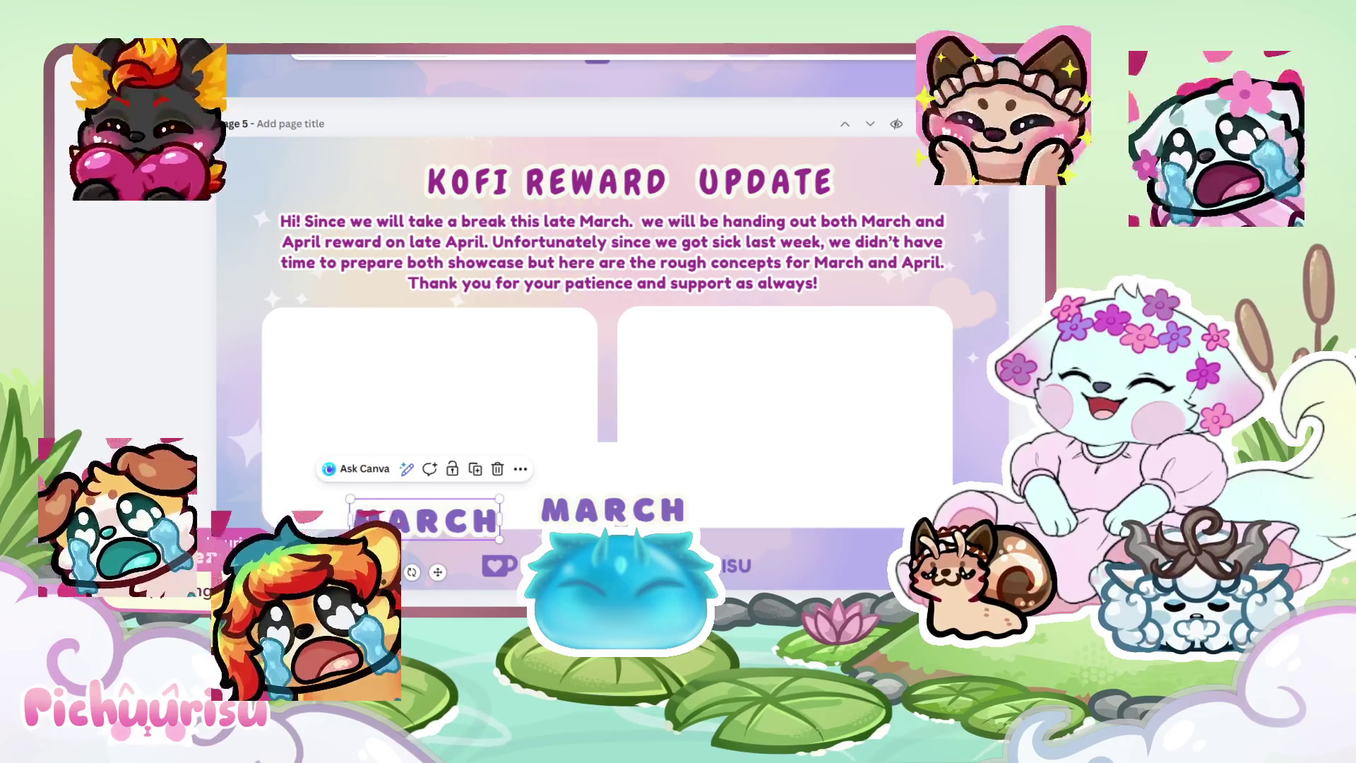
pyautogui.click(657, 519)
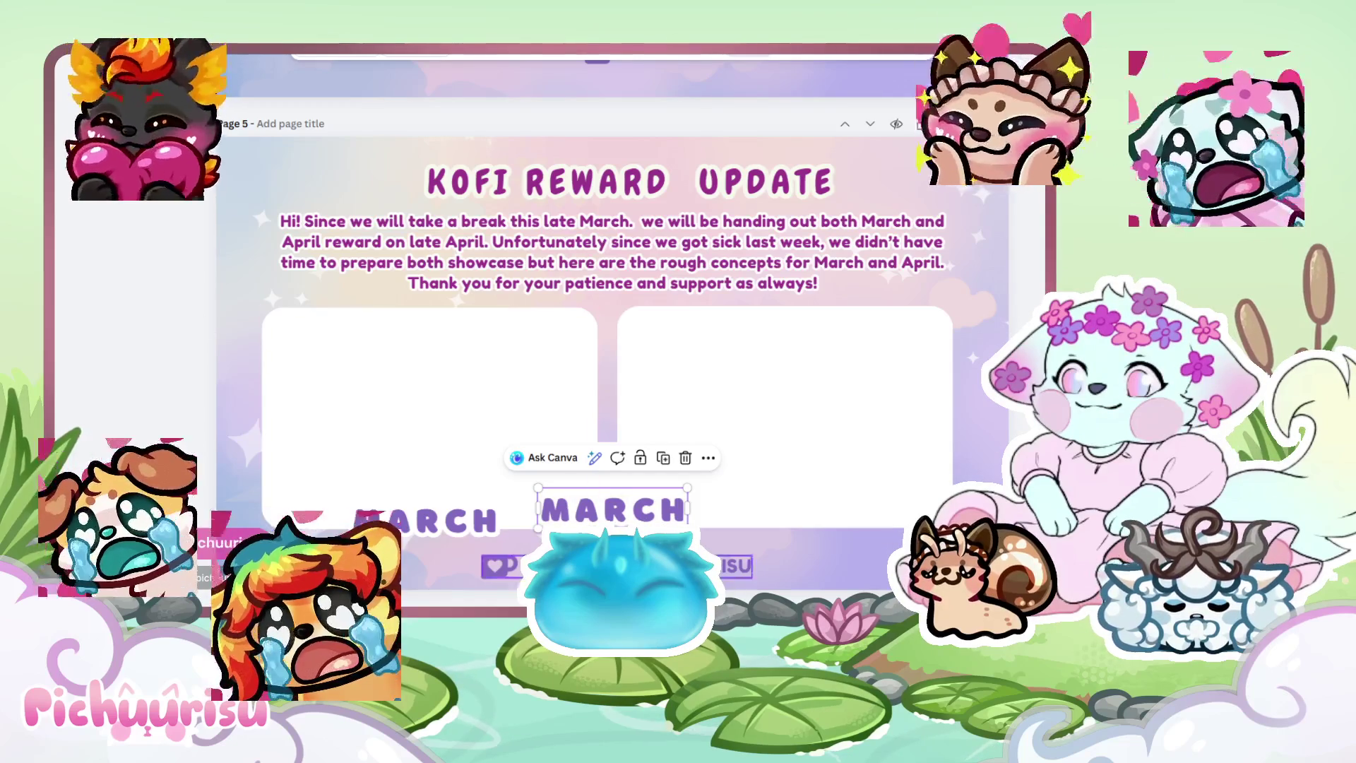
pyautogui.press('Escape')
pyautogui.moveTo(647, 504)
pyautogui.mouseDown()
pyautogui.moveTo(742, 503)
pyautogui.moveTo(827, 529)
pyautogui.mouseUp()
# Rename the copy to APRIL, centre it beneath the right card, and paste the front-view sketch.
pyautogui.doubleClick(825, 526)
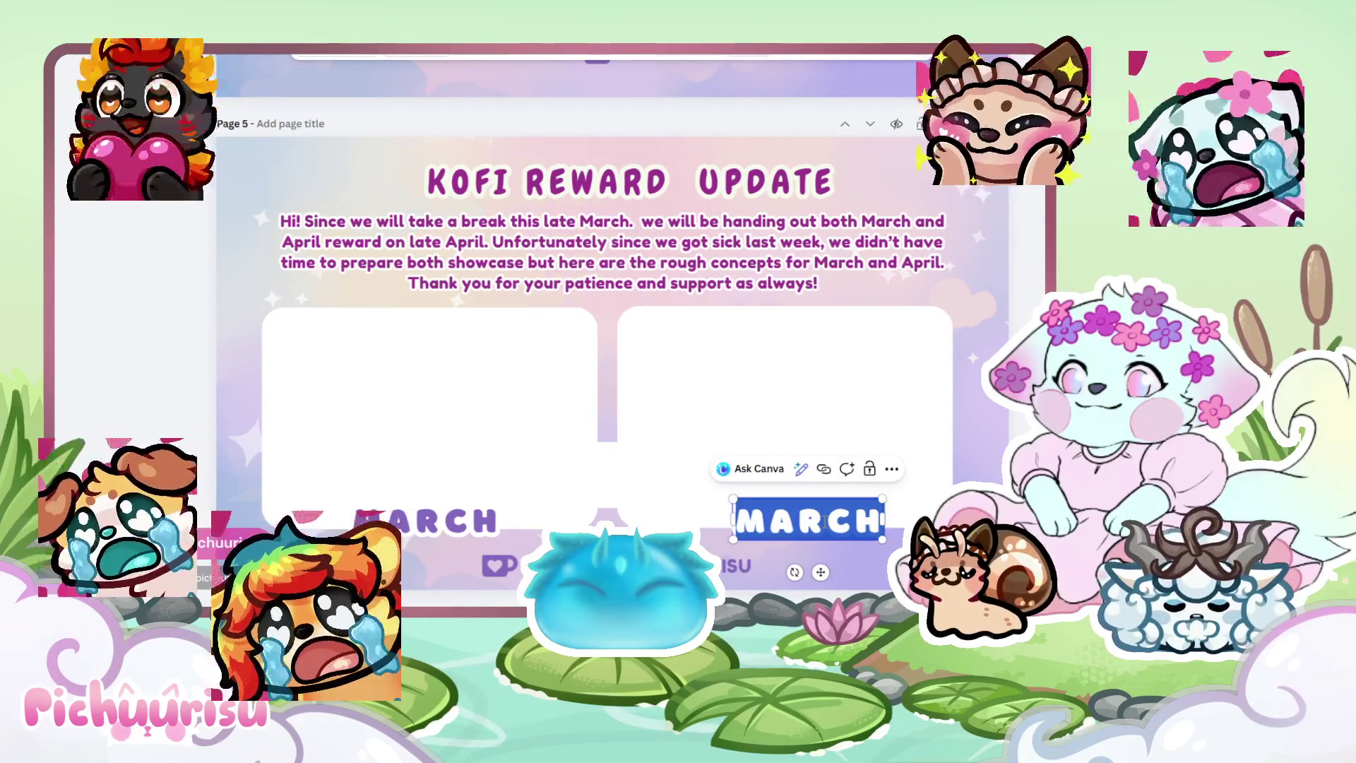
pyautogui.write('APRIL')
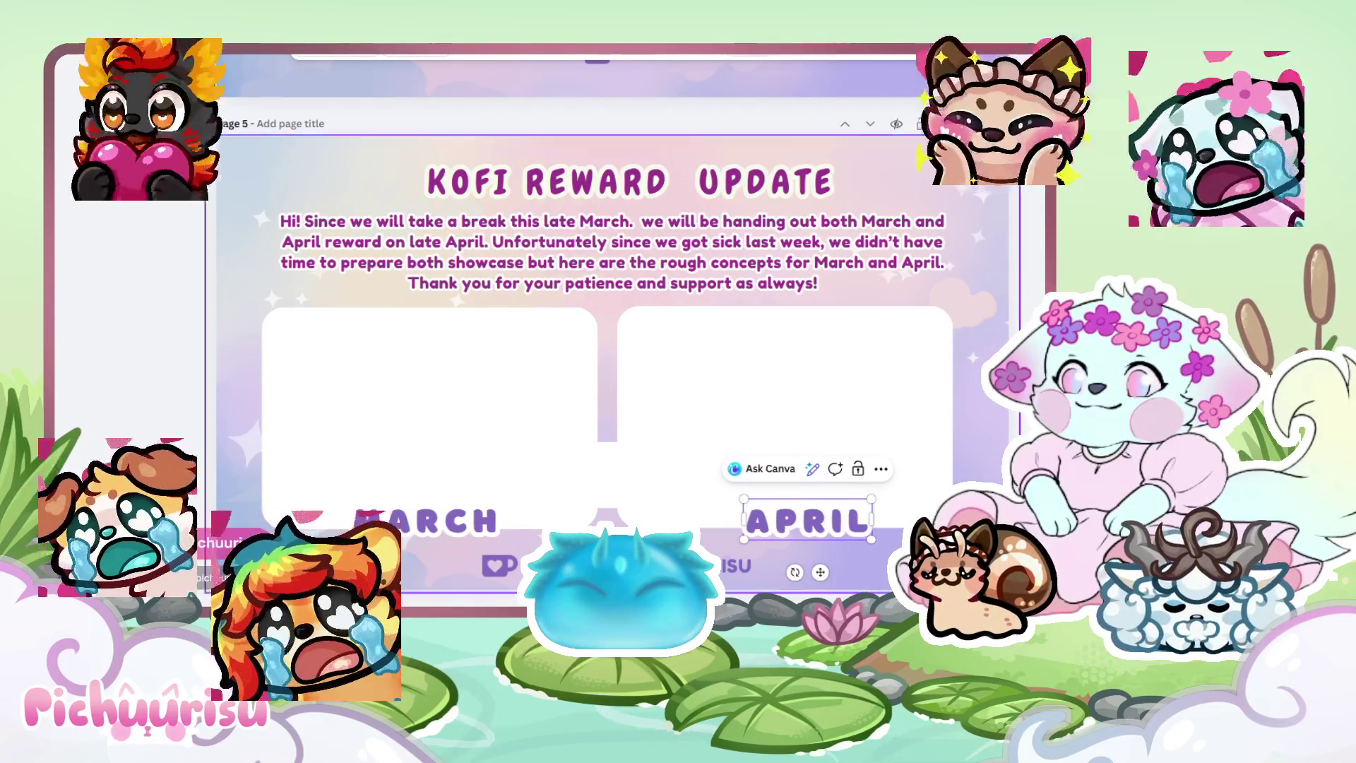
pyautogui.click(607, 484)
pyautogui.click(612, 487)
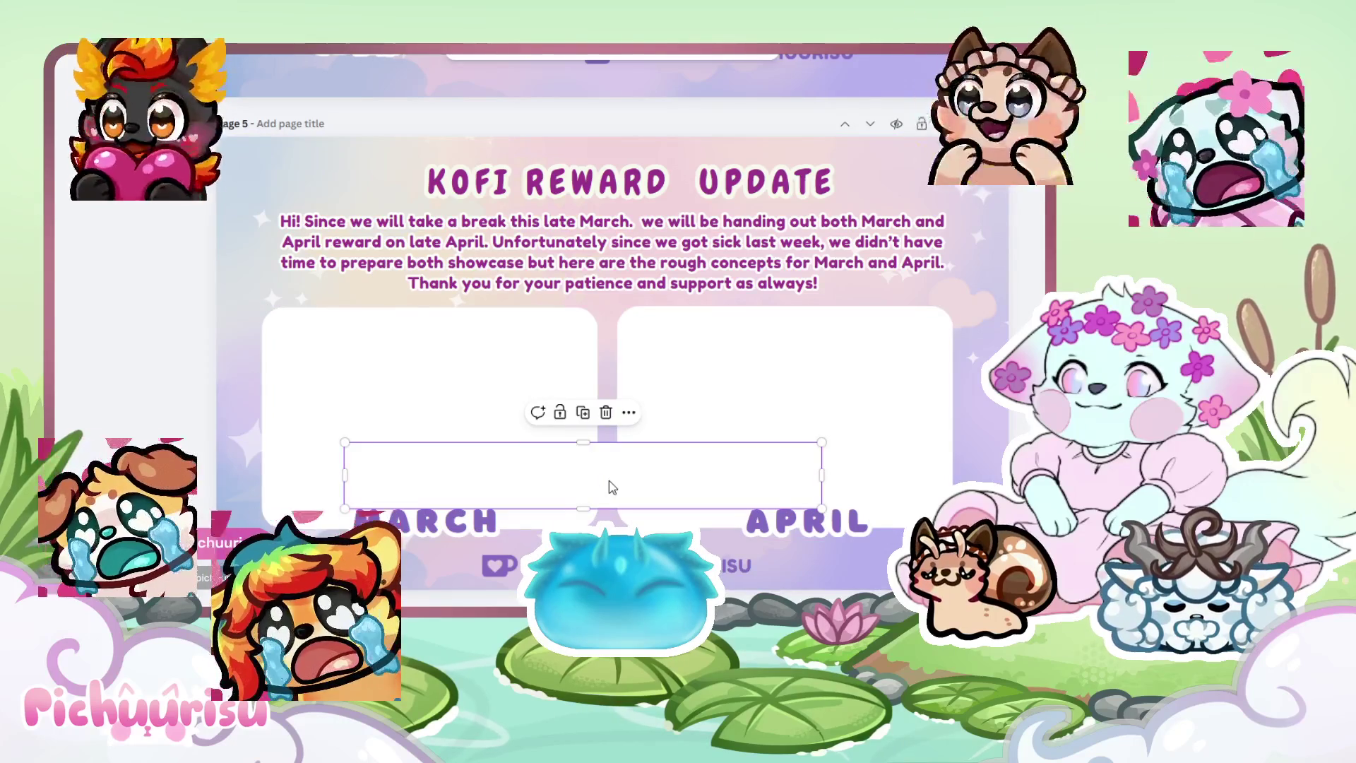
pyautogui.press('Escape')
pyautogui.moveTo(792, 521); pyautogui.dragTo(791, 522)
pyautogui.press('Escape')
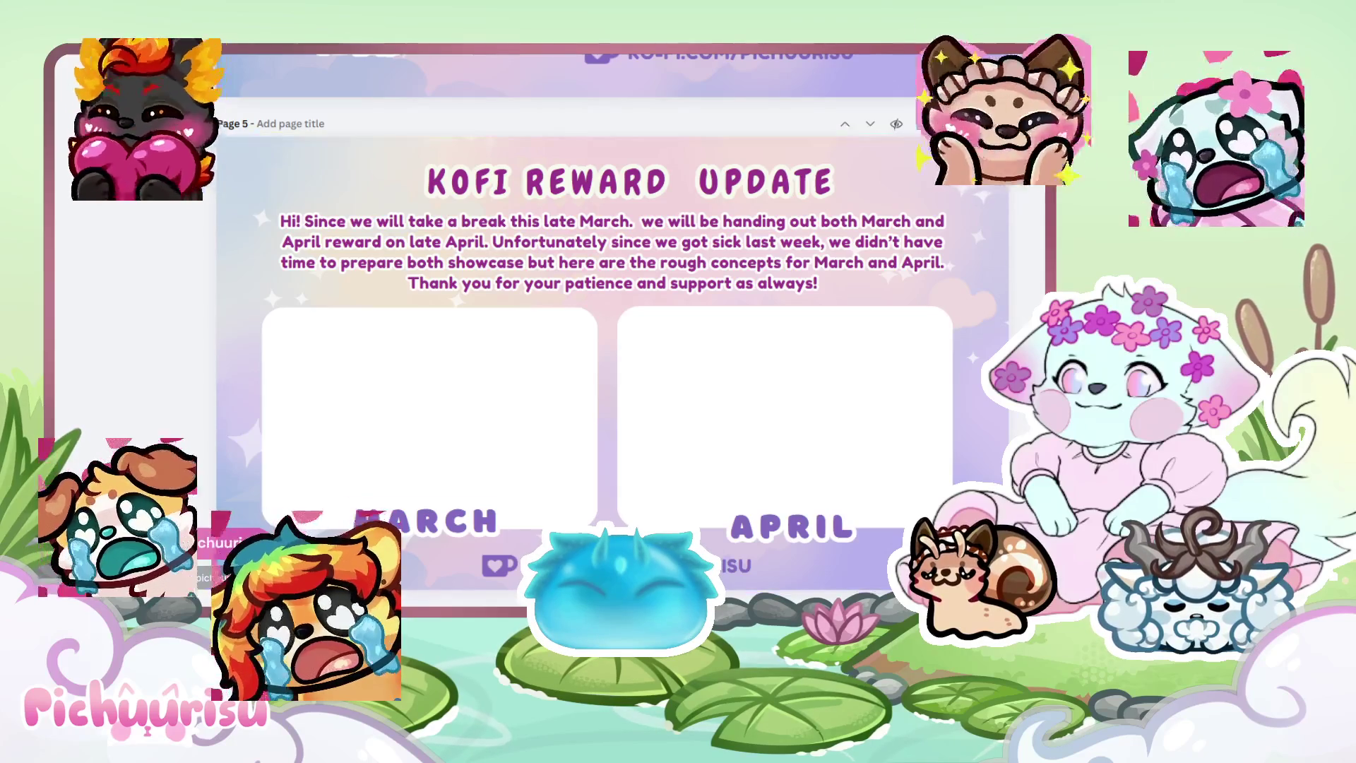
pyautogui.hotkey('ctrl', 'v')
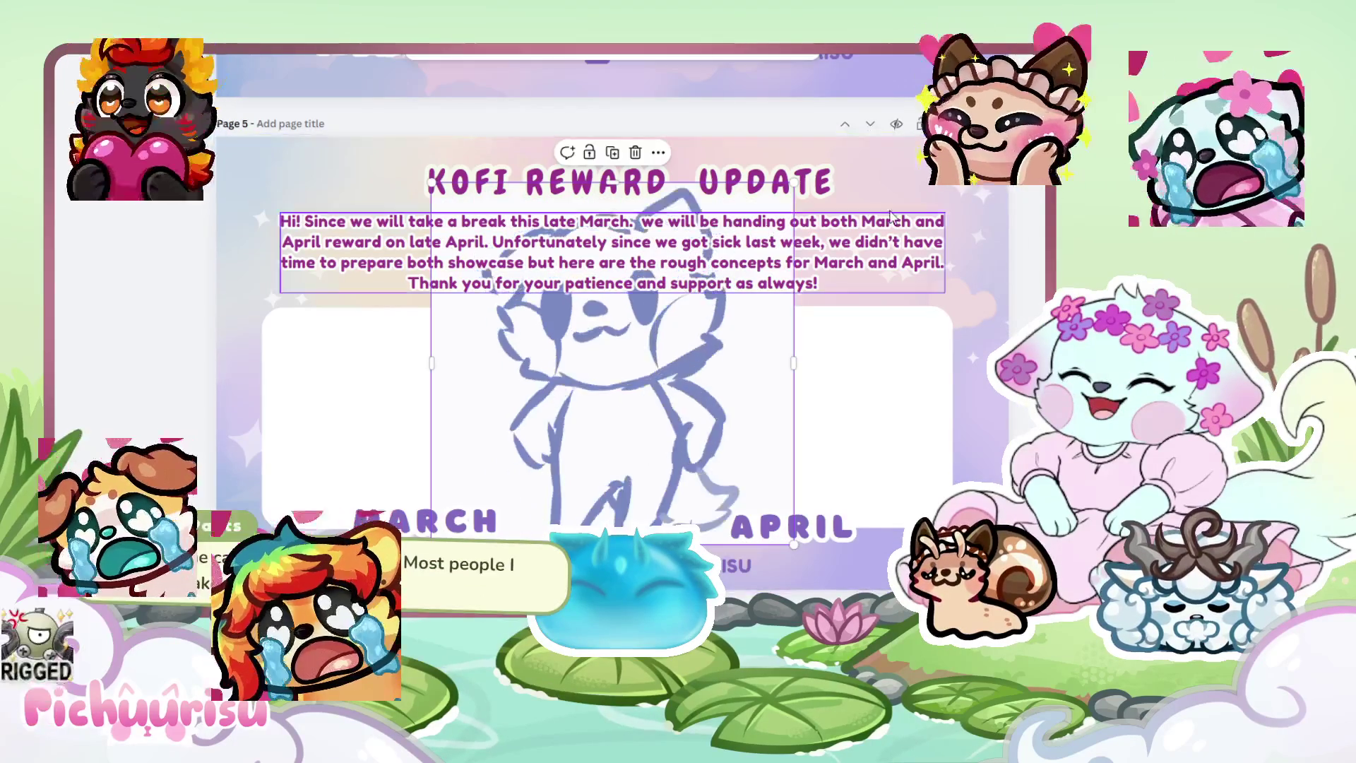
# Shrink the front-view and back-view sketches and fit them side by side in the March card.
pyautogui.moveTo(795, 183)
pyautogui.mouseDown()
pyautogui.moveTo(617, 390)
pyautogui.moveTo(533, 442)
pyautogui.moveTo(399, 345)
pyautogui.mouseUp()
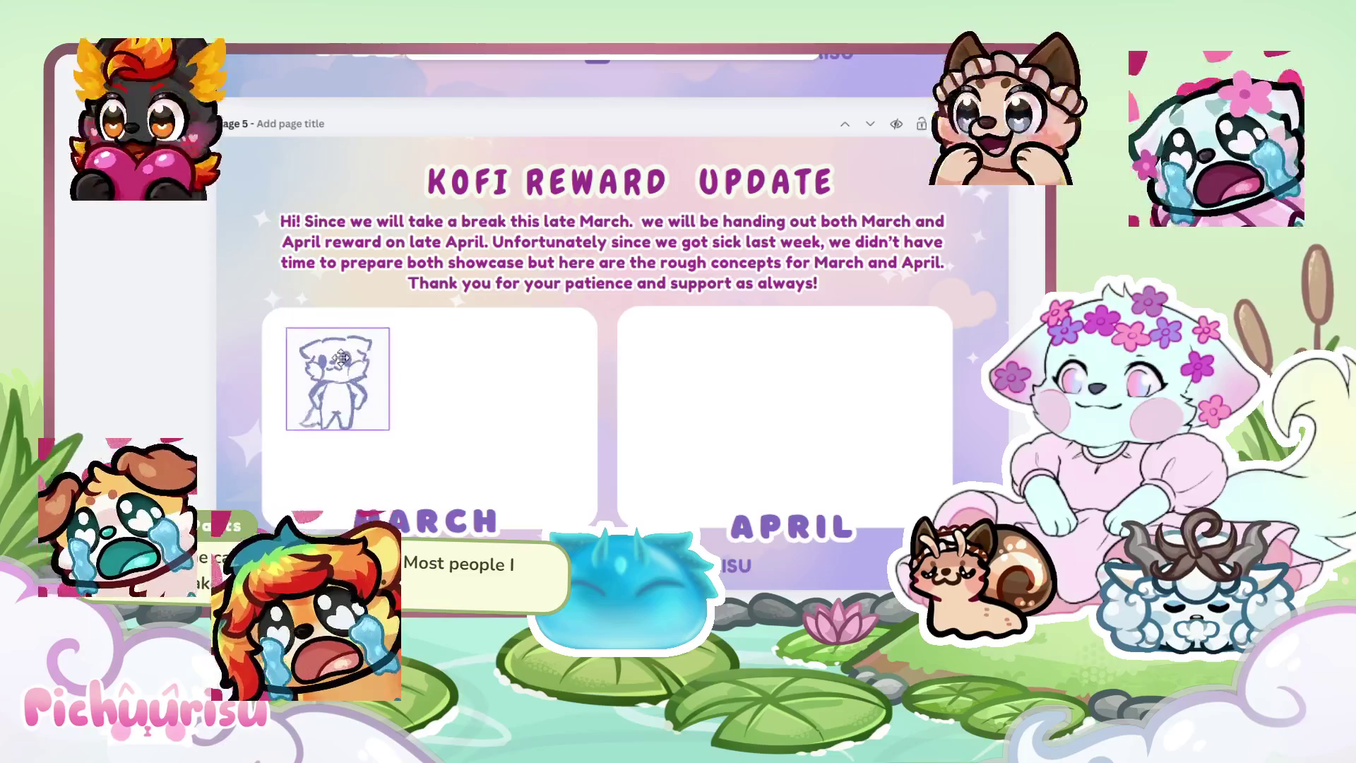
pyautogui.hotkey('ctrl', 'v')
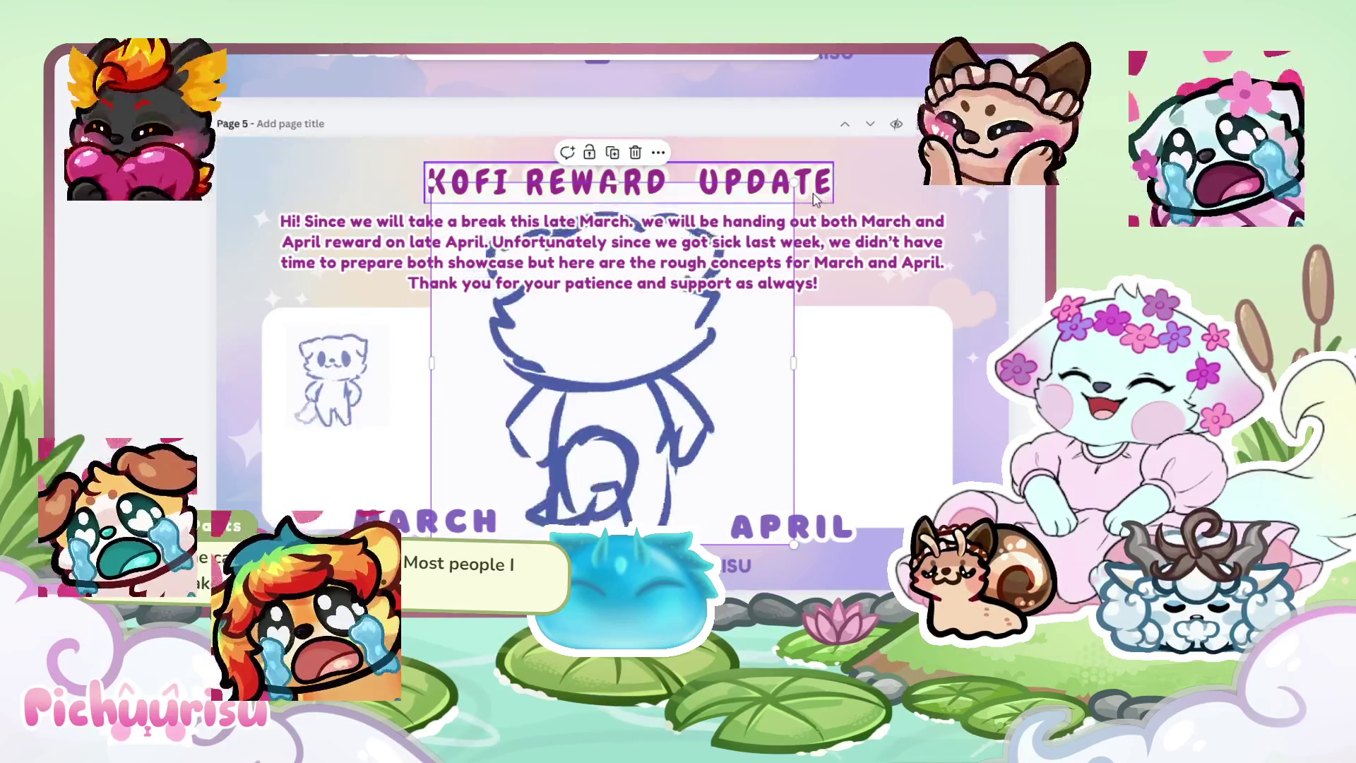
pyautogui.moveTo(809, 170)
pyautogui.mouseDown()
pyautogui.moveTo(749, 272)
pyautogui.moveTo(674, 346)
pyautogui.moveTo(795, 180)
pyautogui.moveTo(584, 311)
pyautogui.moveTo(562, 400)
pyautogui.moveTo(670, 344)
pyautogui.moveTo(577, 398)
pyautogui.mouseUp()
pyautogui.moveTo(531, 447); pyautogui.dragTo(481, 349)
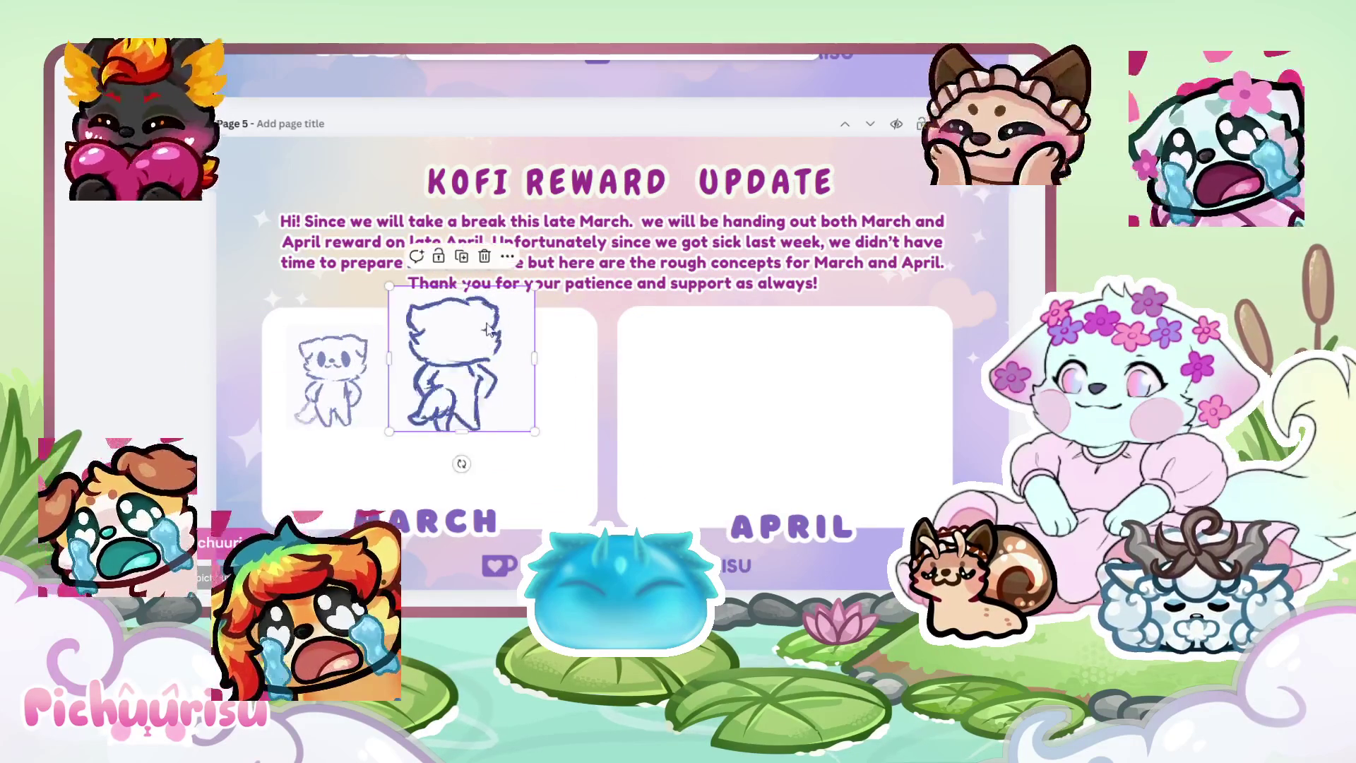
pyautogui.moveTo(534, 288); pyautogui.dragTo(503, 299)
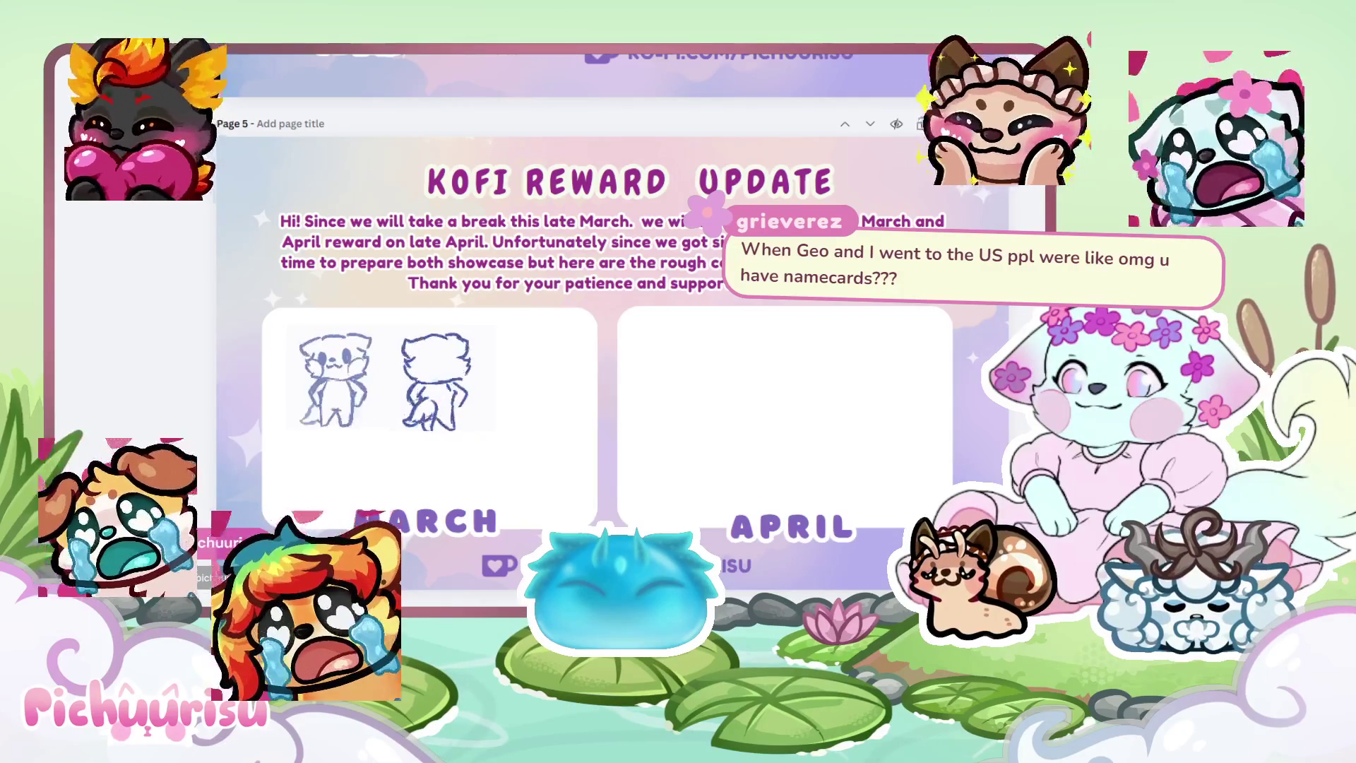
# Shrink the pink dog image and line it up beside the two sketches in the March card.
pyautogui.moveTo(752, 297)
pyautogui.mouseDown()
pyautogui.moveTo(605, 424)
pyautogui.moveTo(551, 433)
pyautogui.mouseUp()
pyautogui.moveTo(449, 456); pyautogui.dragTo(511, 353)
pyautogui.moveTo(608, 309); pyautogui.dragTo(592, 332)
pyautogui.moveTo(450, 374); pyautogui.dragTo(438, 376)
pyautogui.moveTo(281, 320)
pyautogui.mouseDown()
pyautogui.moveTo(592, 432)
pyautogui.moveTo(576, 424)
pyautogui.mouseUp()
# Select all three images and centre them within the March card.
pyautogui.click(364, 392)
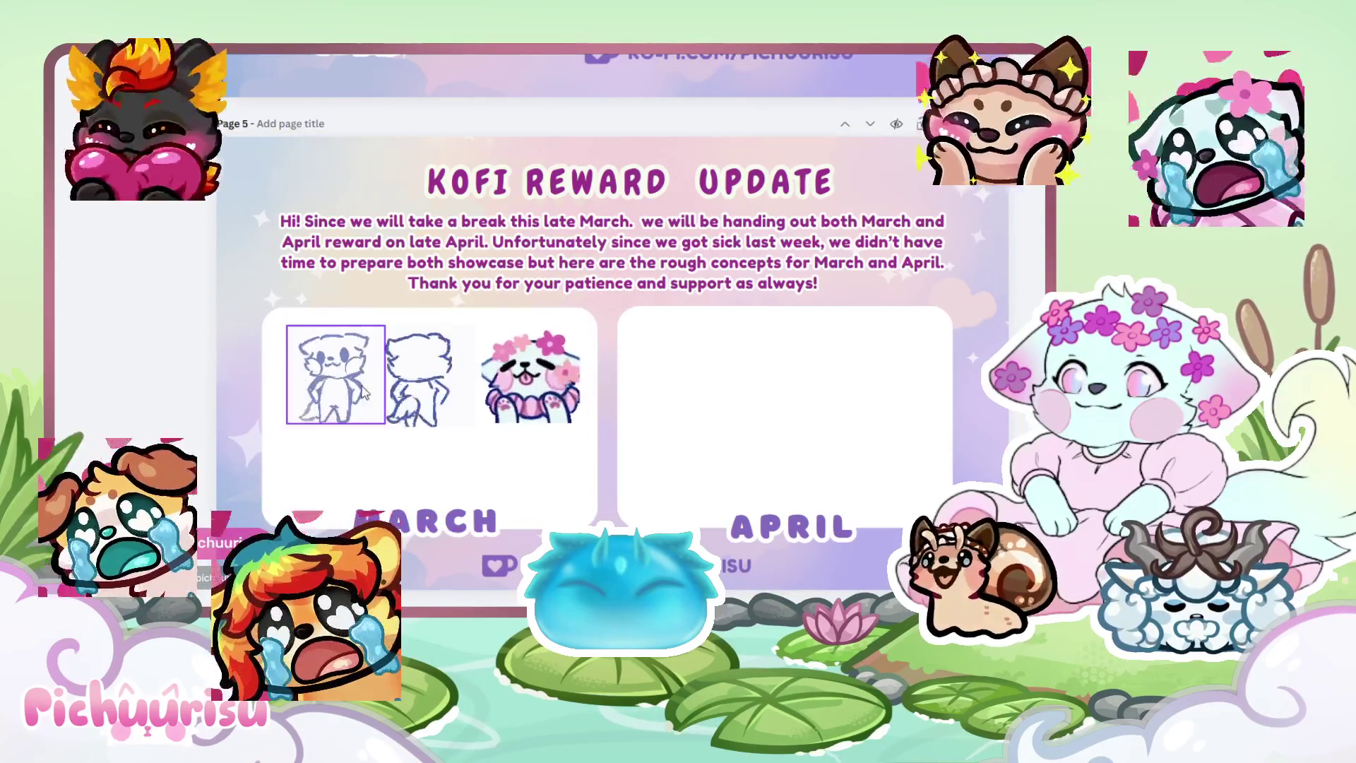
pyautogui.click(627, 393)
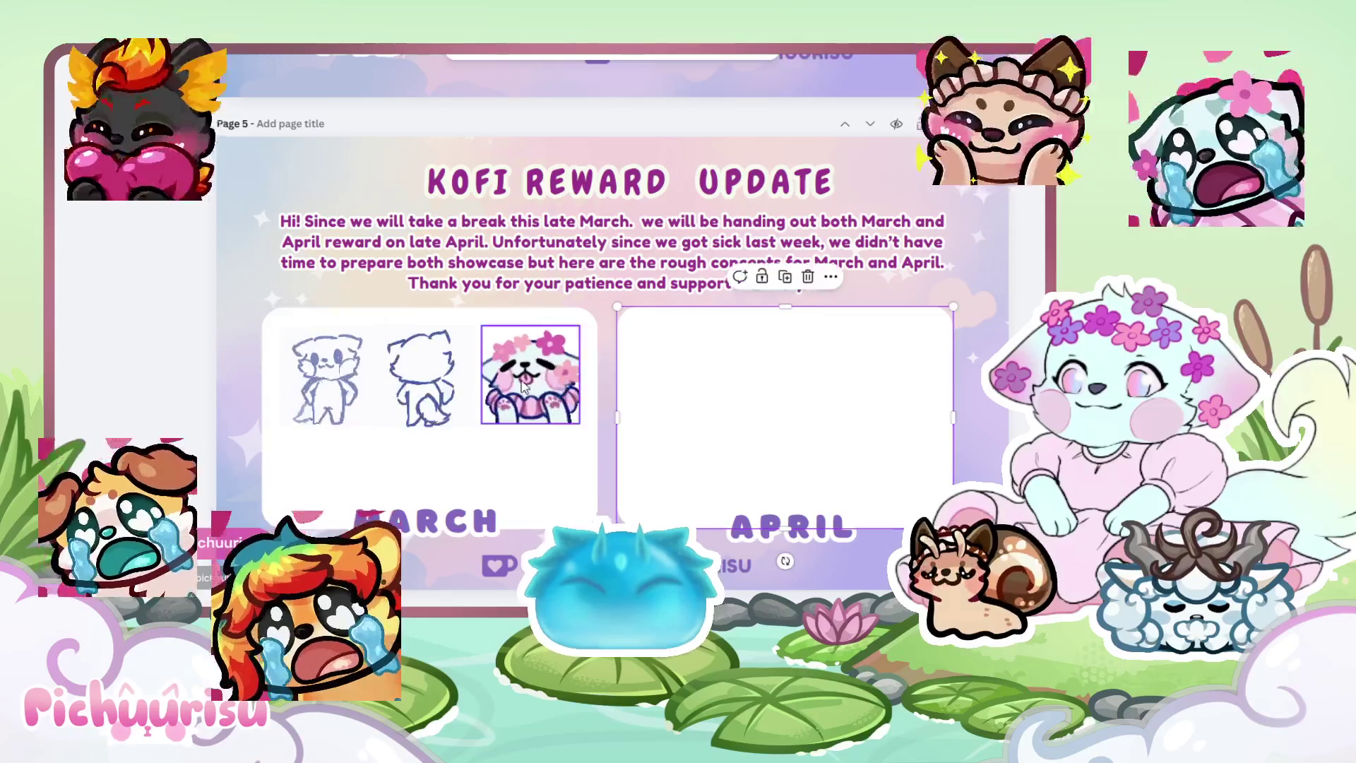
pyautogui.click(404, 362)
pyautogui.click(519, 381)
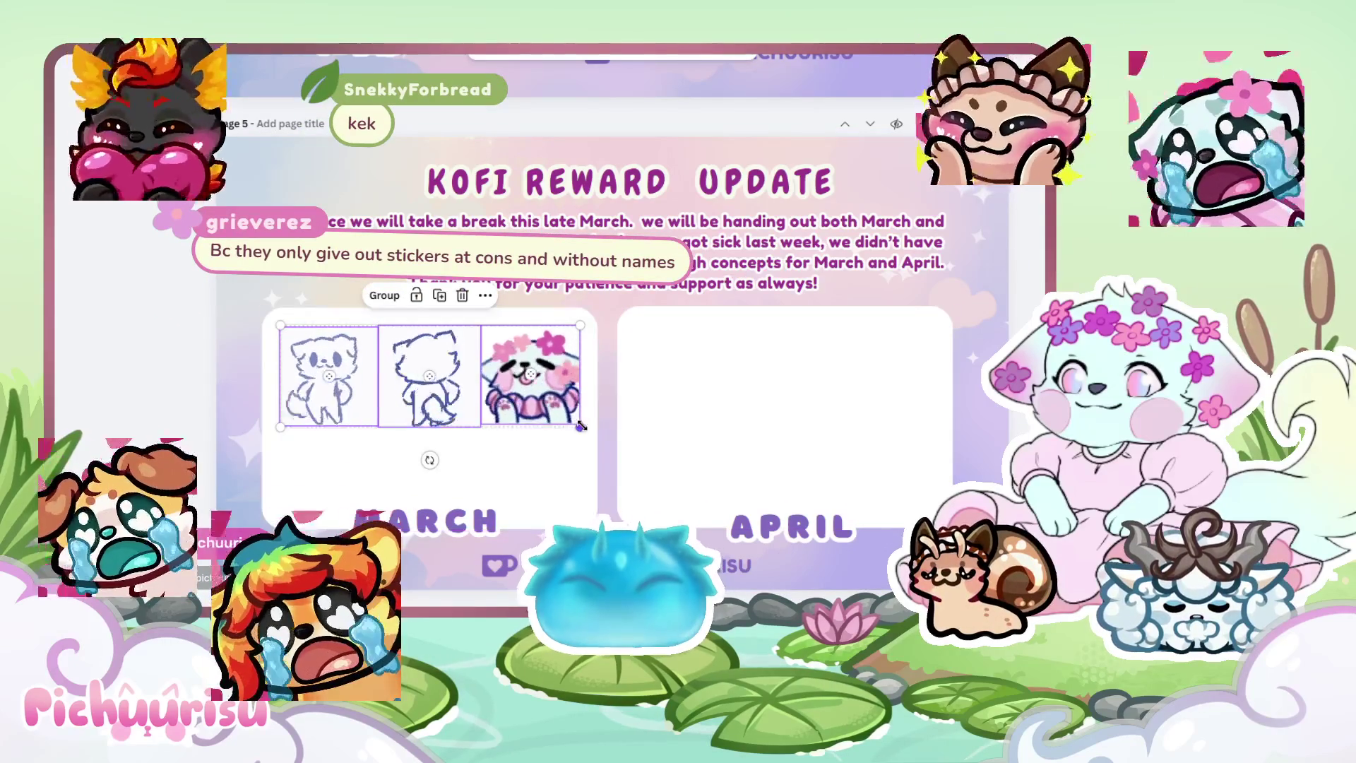
pyautogui.moveTo(558, 417); pyautogui.dragTo(526, 379)
# Raise the intro paragraph slightly and shift the March sketches a few pixels right.
pyautogui.click(494, 254)
pyautogui.moveTo(495, 255); pyautogui.dragTo(494, 245)
pyautogui.click(778, 177)
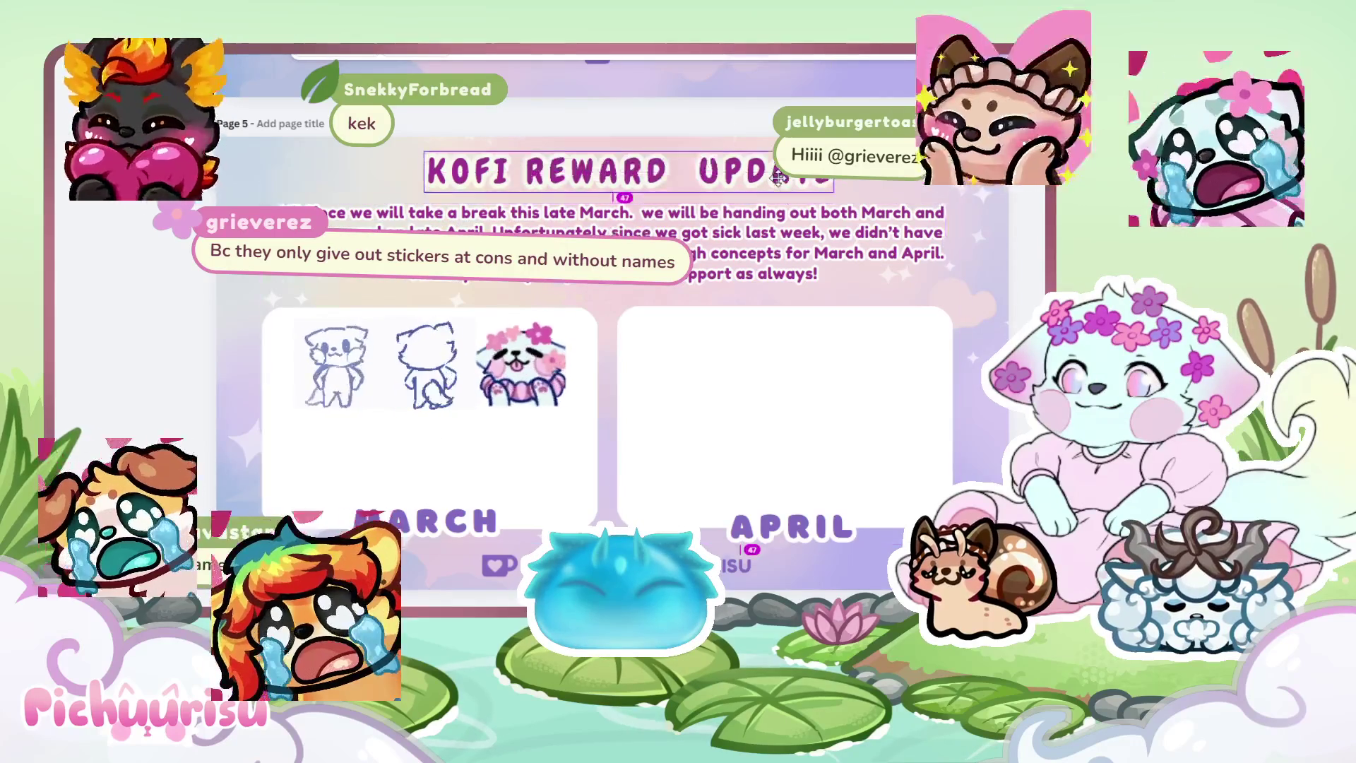
pyautogui.click(437, 327)
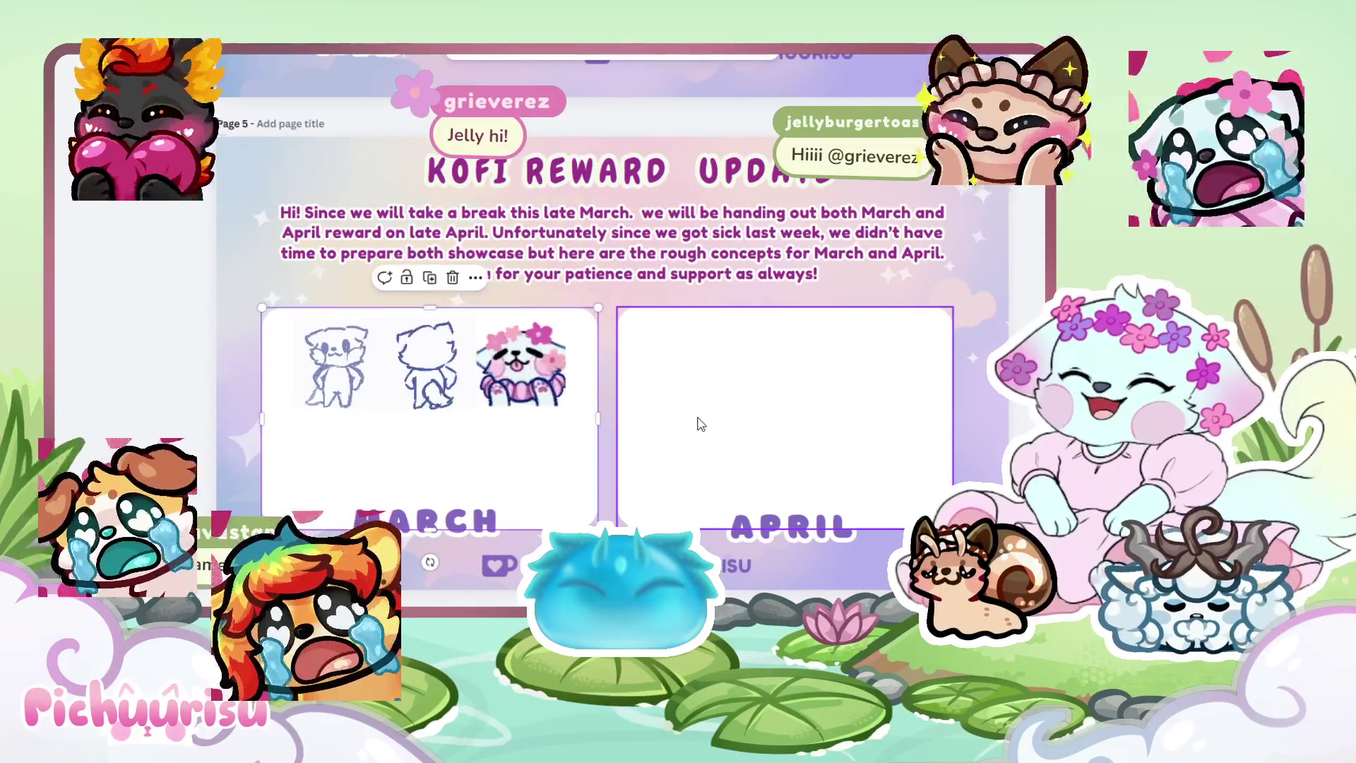
pyautogui.keyDown('shift'); pyautogui.click(700, 425); pyautogui.keyUp('shift')
pyautogui.click(557, 351)
pyautogui.moveTo(320, 351); pyautogui.dragTo(327, 351)
pyautogui.click(433, 430)
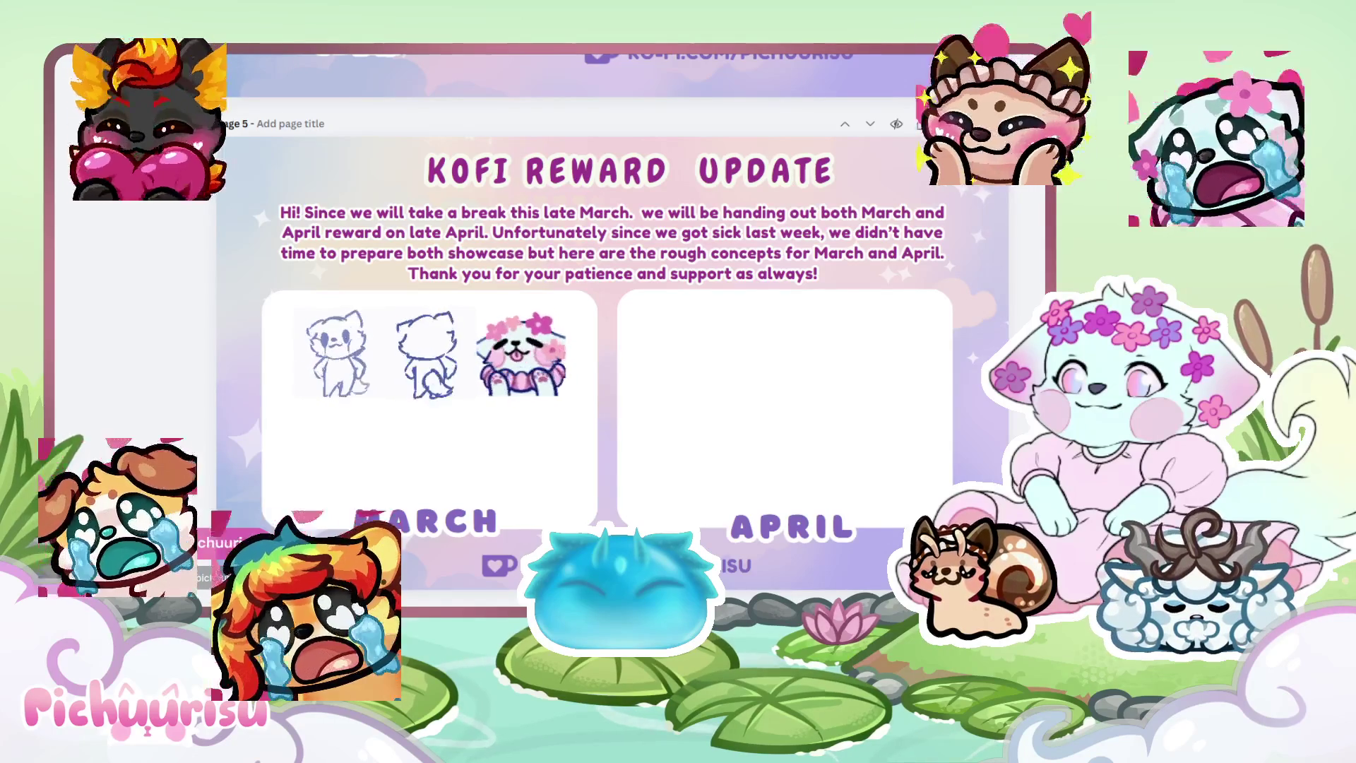
# Paste the cat-in-water sketch, trim both sides, resize it and centre it below the three March images.
pyautogui.hotkey('ctrl', 'v')
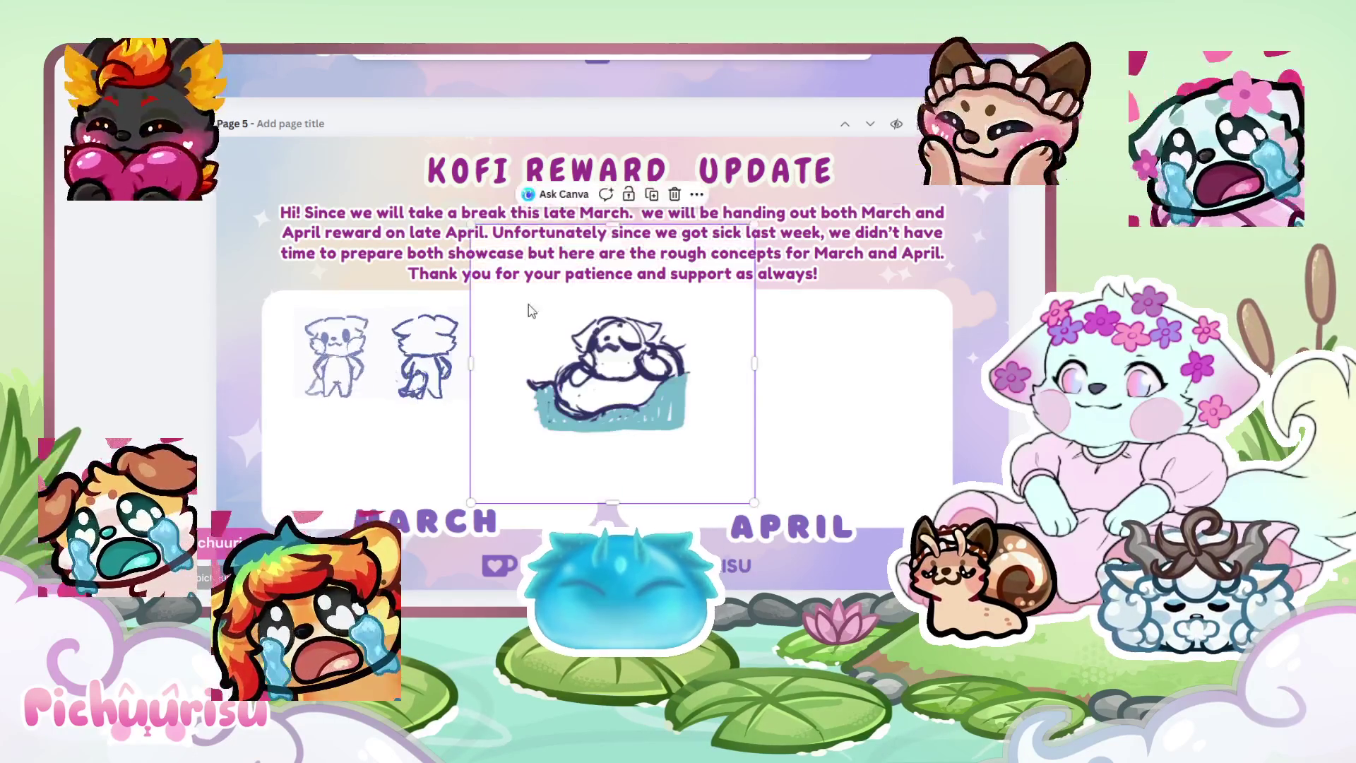
pyautogui.moveTo(805, 291)
pyautogui.mouseDown()
pyautogui.moveTo(634, 331)
pyautogui.moveTo(621, 348)
pyautogui.mouseUp()
pyautogui.moveTo(544, 440); pyautogui.dragTo(355, 480)
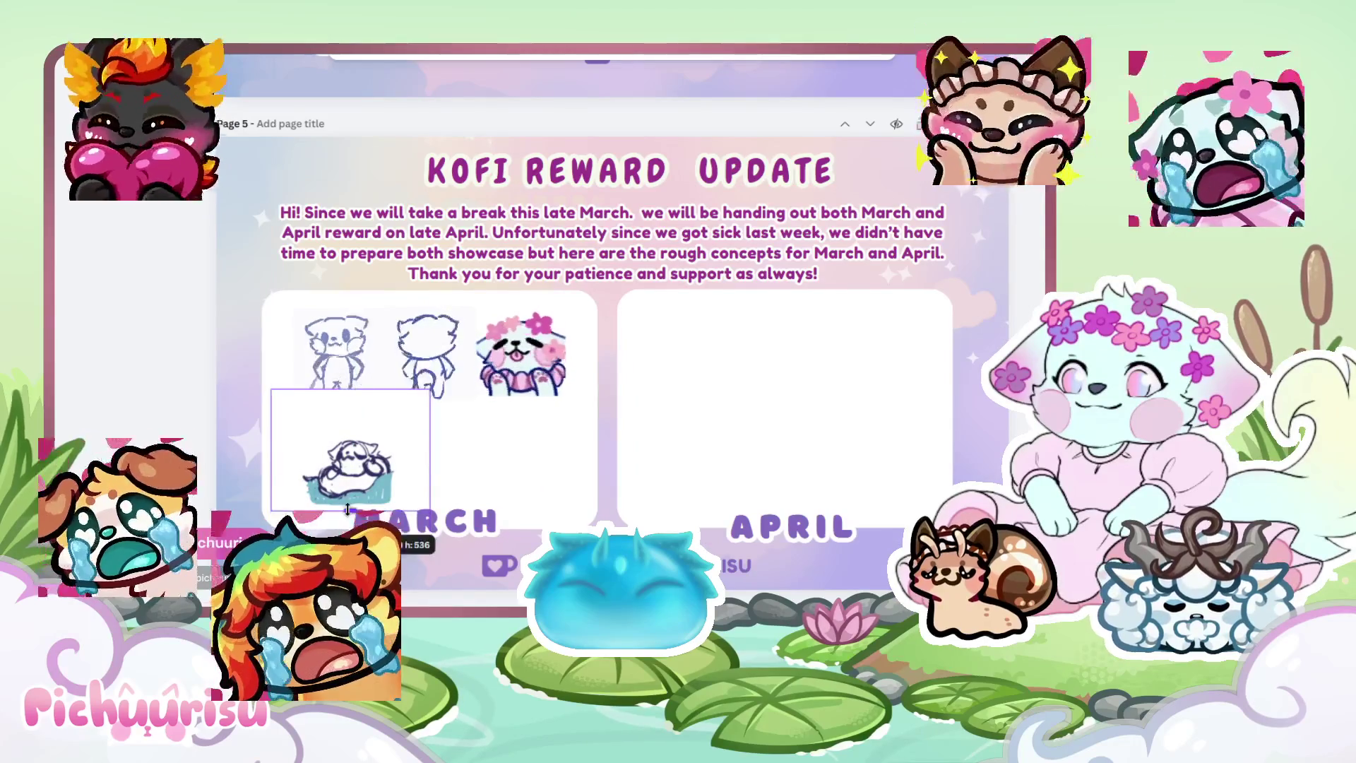
pyautogui.moveTo(272, 438); pyautogui.dragTo(296, 437)
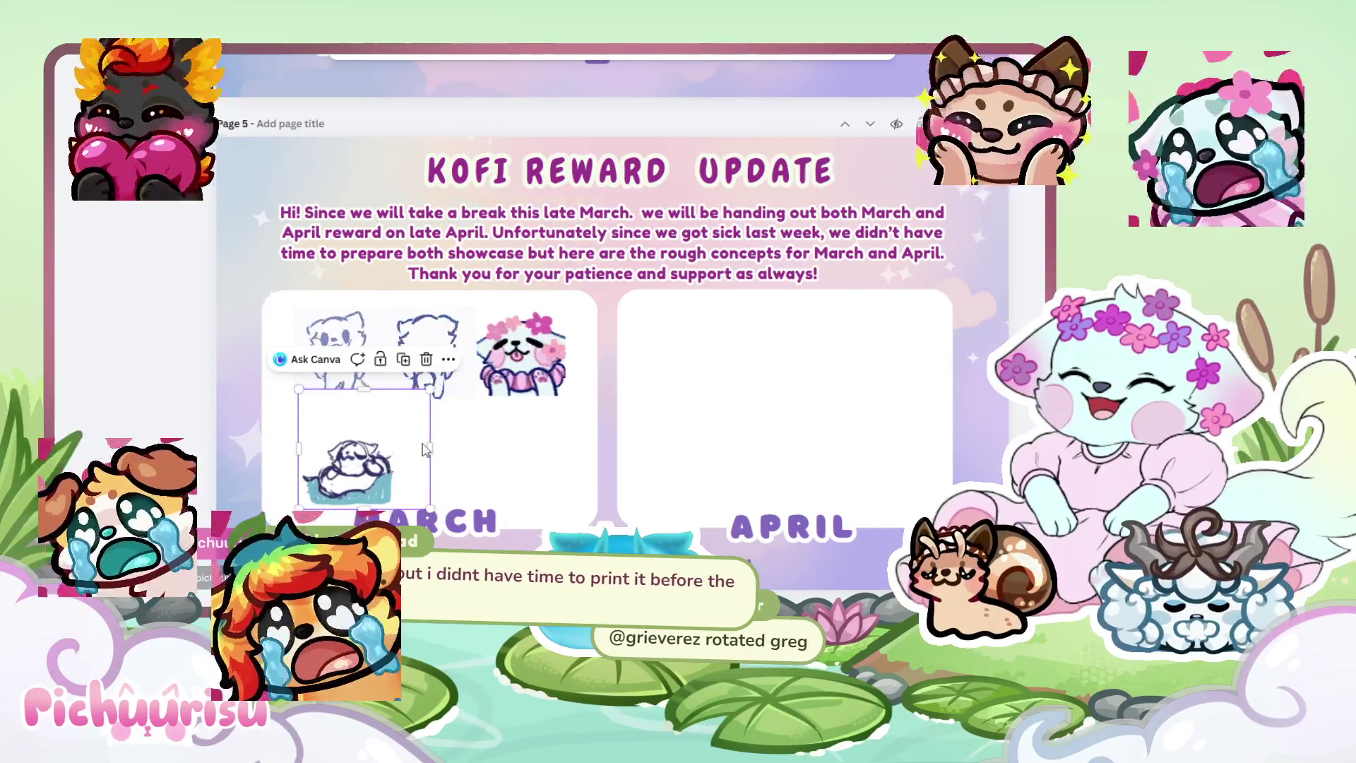
pyautogui.moveTo(430, 451); pyautogui.dragTo(393, 454)
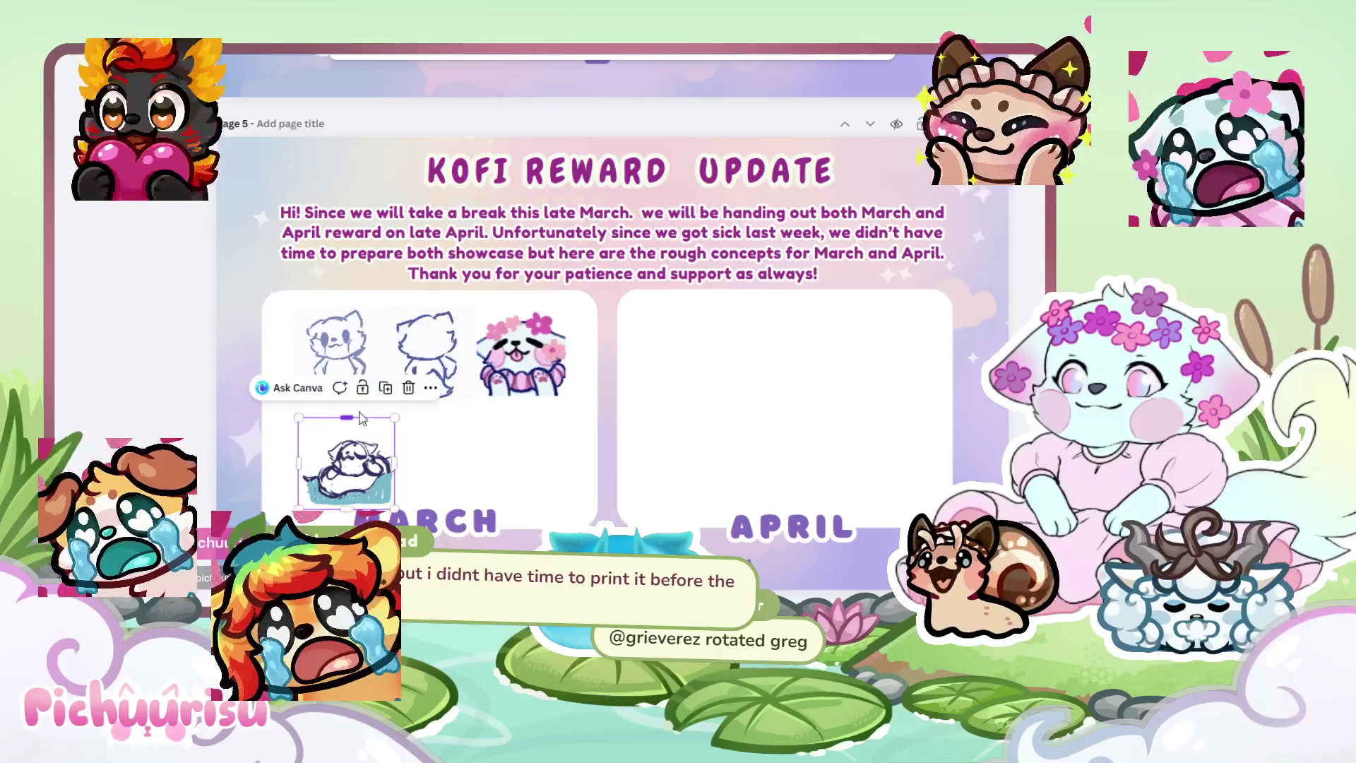
pyautogui.moveTo(354, 415); pyautogui.dragTo(354, 399)
pyautogui.moveTo(395, 446); pyautogui.dragTo(378, 447)
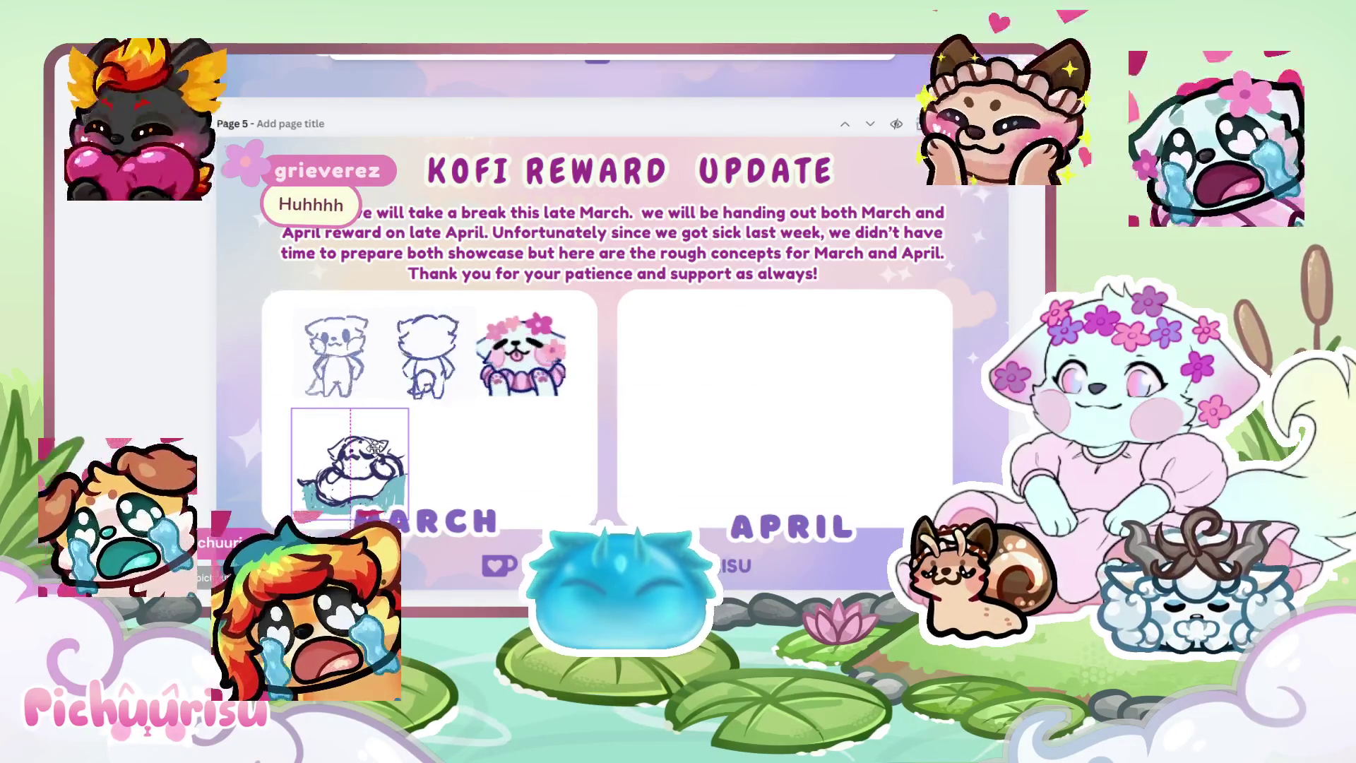
pyautogui.moveTo(375, 447); pyautogui.dragTo(456, 452)
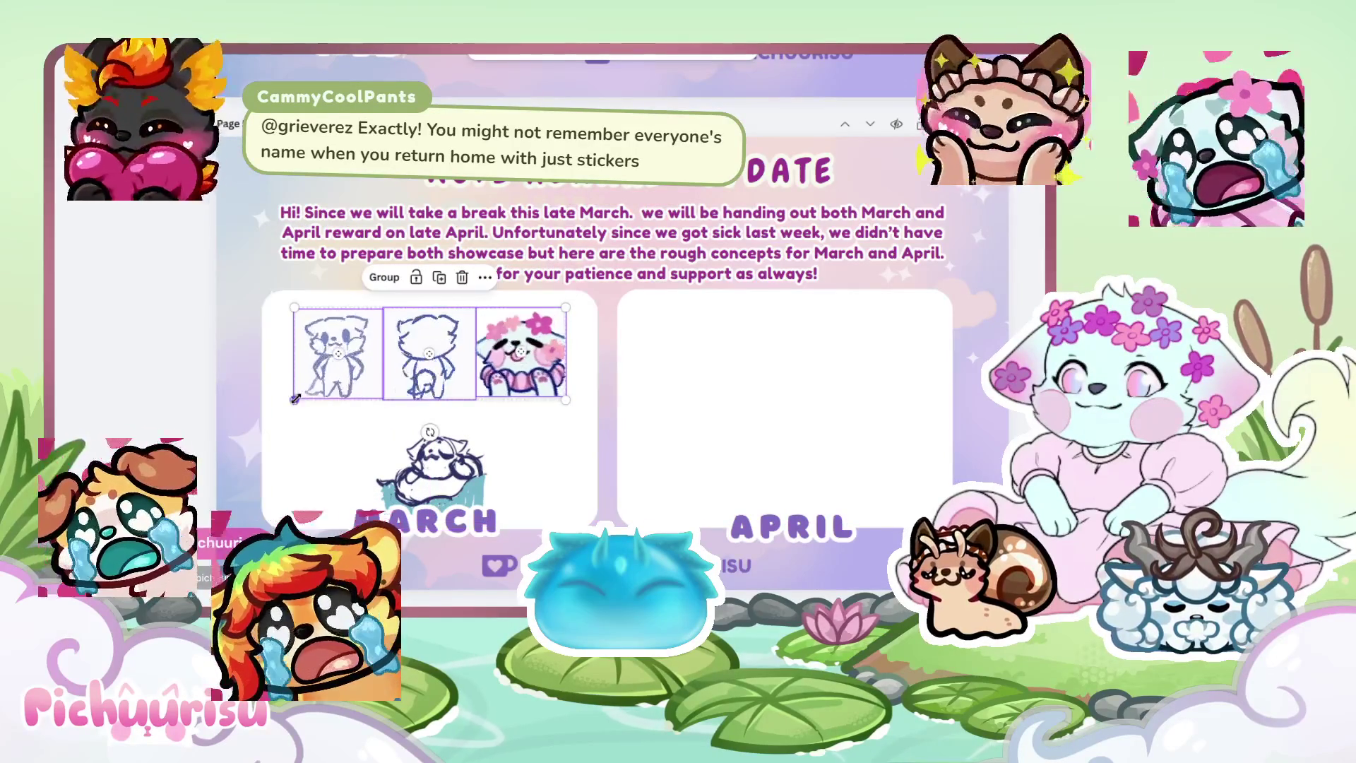
pyautogui.moveTo(414, 337); pyautogui.dragTo(413, 337)
pyautogui.click(575, 484)
pyautogui.press('Escape')
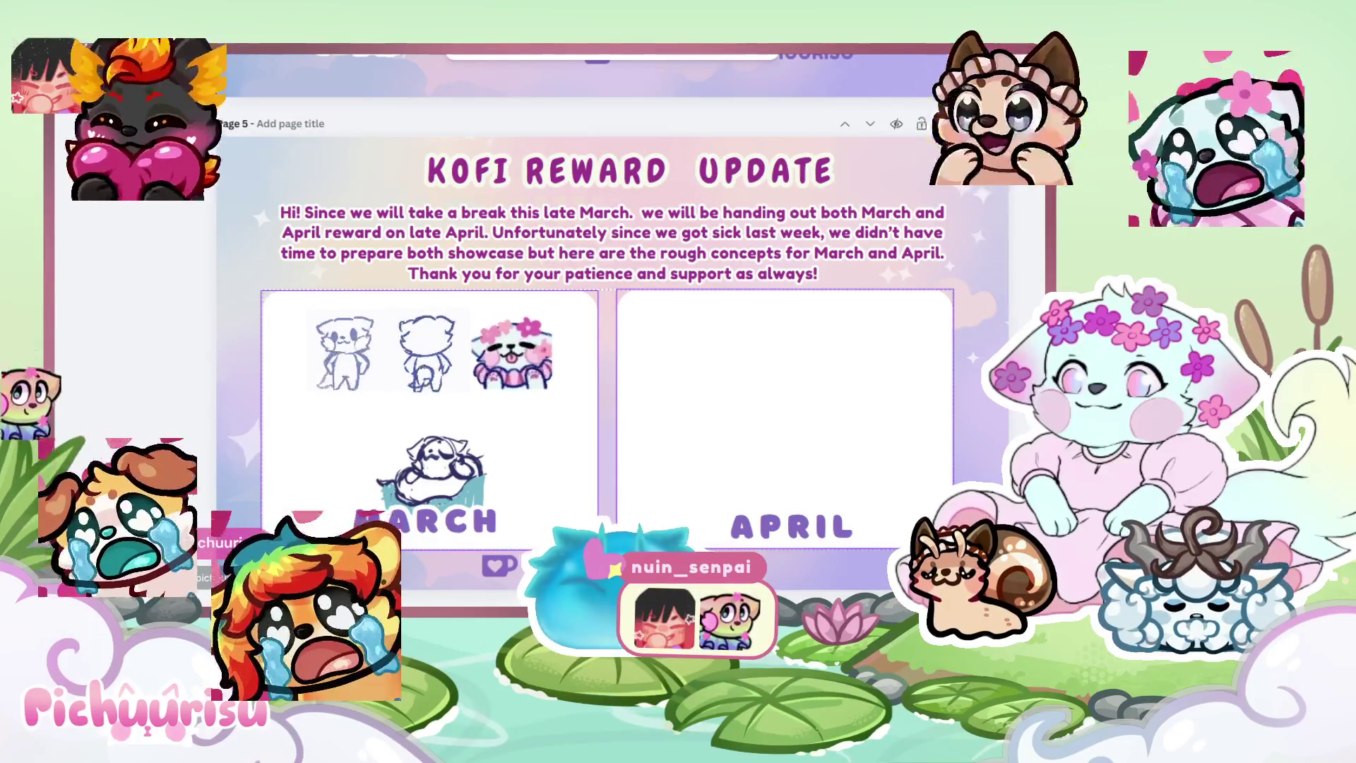
pyautogui.click(498, 565)
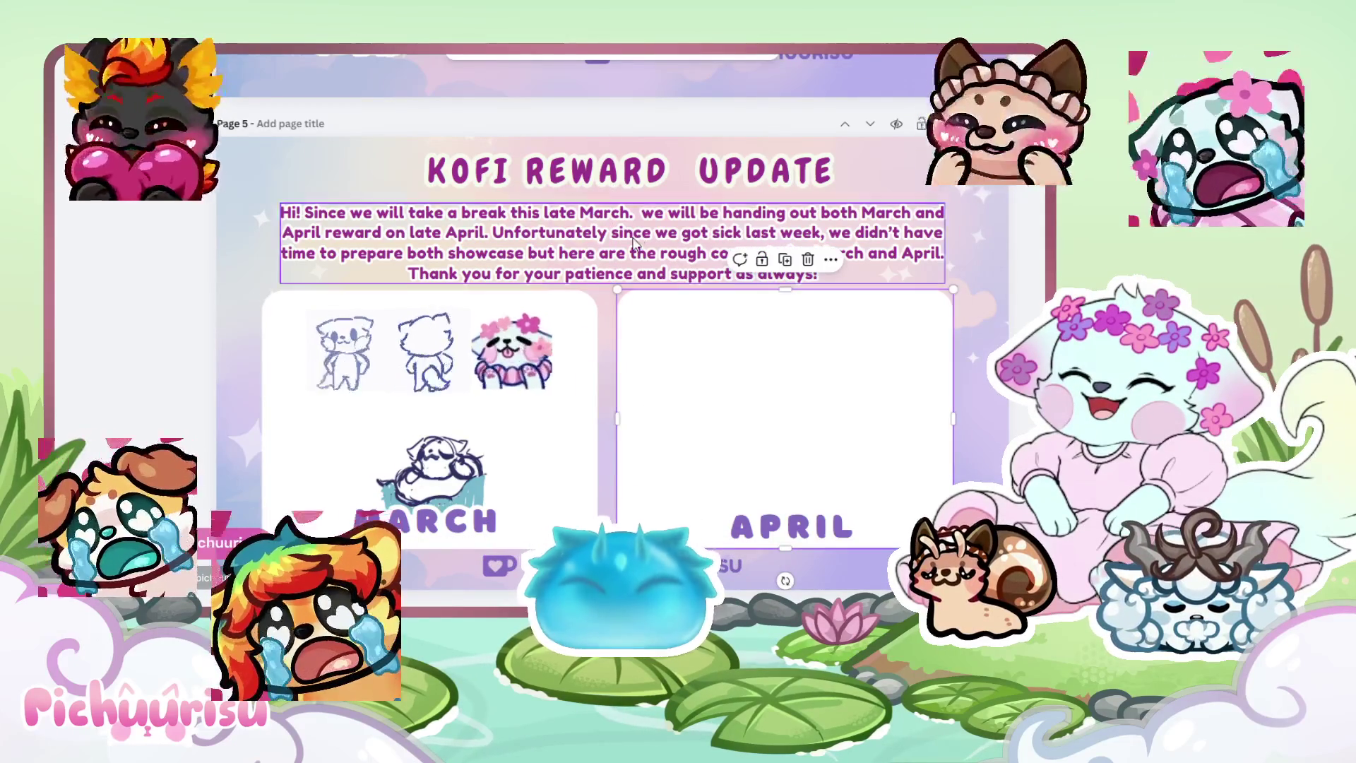
# Lift the intro paragraph slightly and nudge the cat sketch up and left.
pyautogui.moveTo(638, 239); pyautogui.dragTo(634, 227)
pyautogui.click(653, 407)
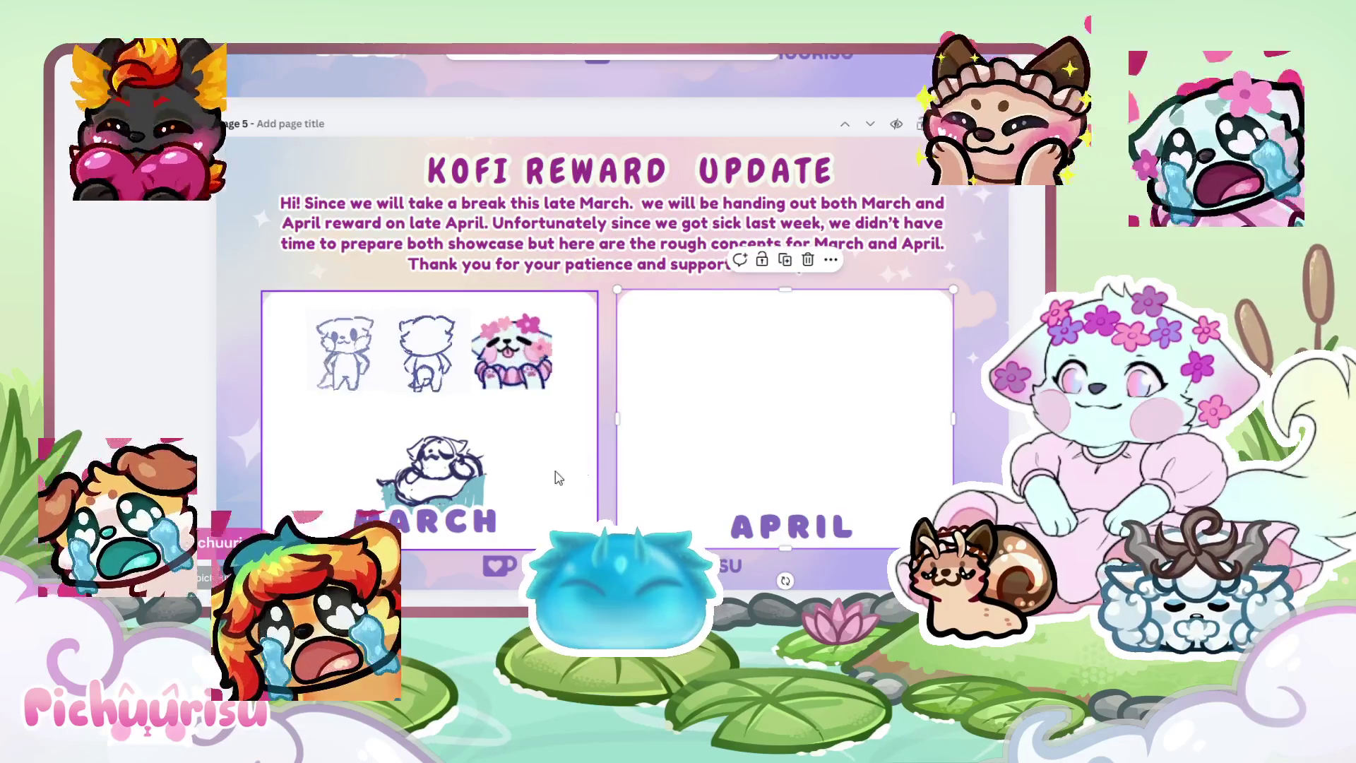
pyautogui.moveTo(466, 486); pyautogui.dragTo(447, 470)
pyautogui.keyDown('shift'); pyautogui.click(767, 535); pyautogui.keyUp('shift')
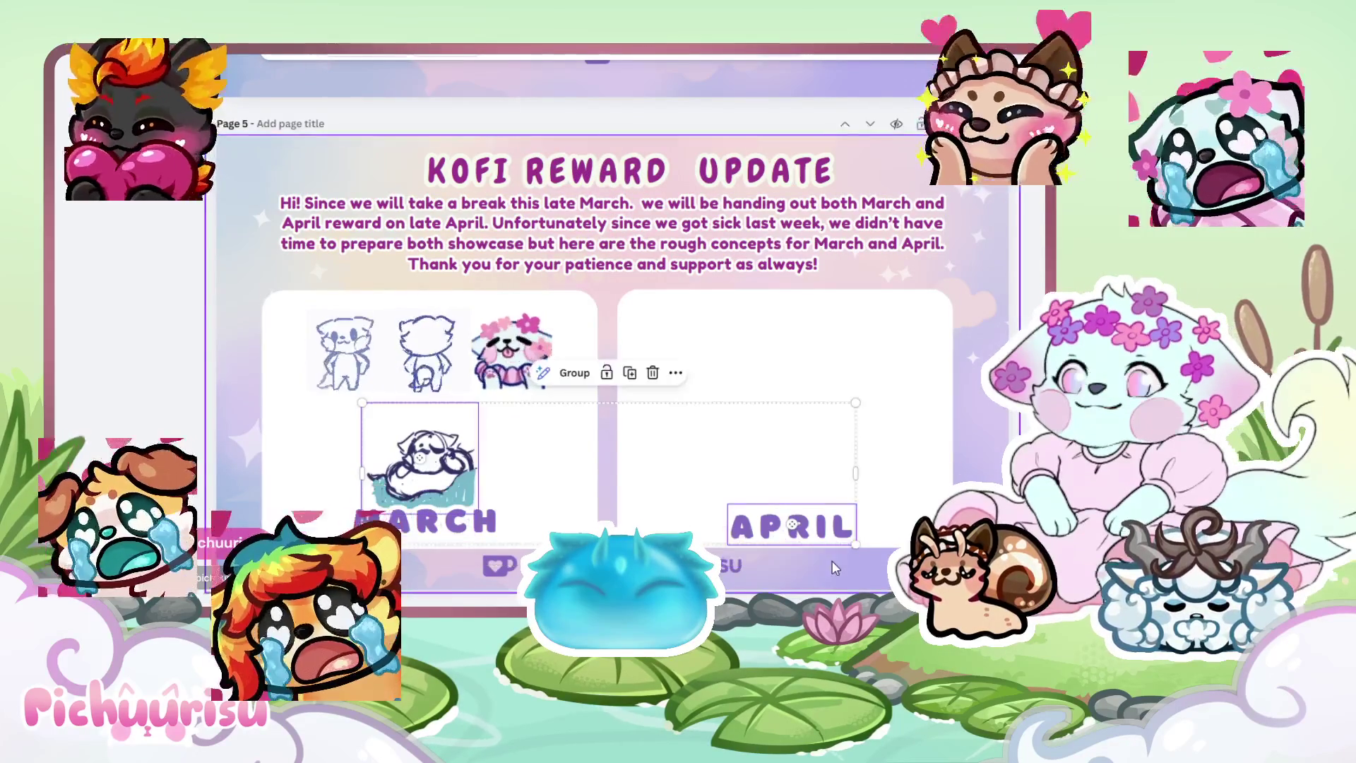
# Anchor the MARCH text box to the top and lower MARCH and APRIL to a shared baseline.
pyautogui.moveTo(436, 526)
pyautogui.mouseDown()
pyautogui.moveTo(314, 386)
pyautogui.moveTo(324, 361)
pyautogui.mouseUp()
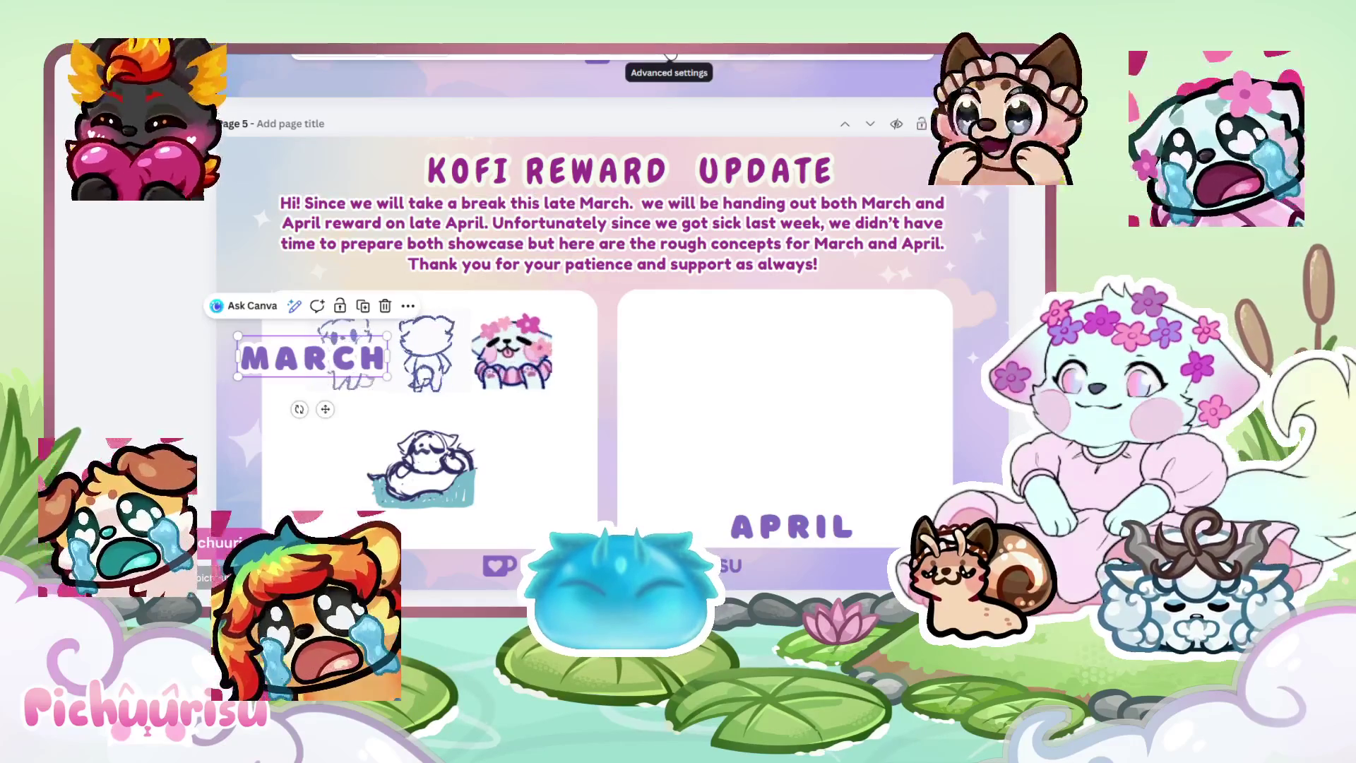
pyautogui.click(671, 54)
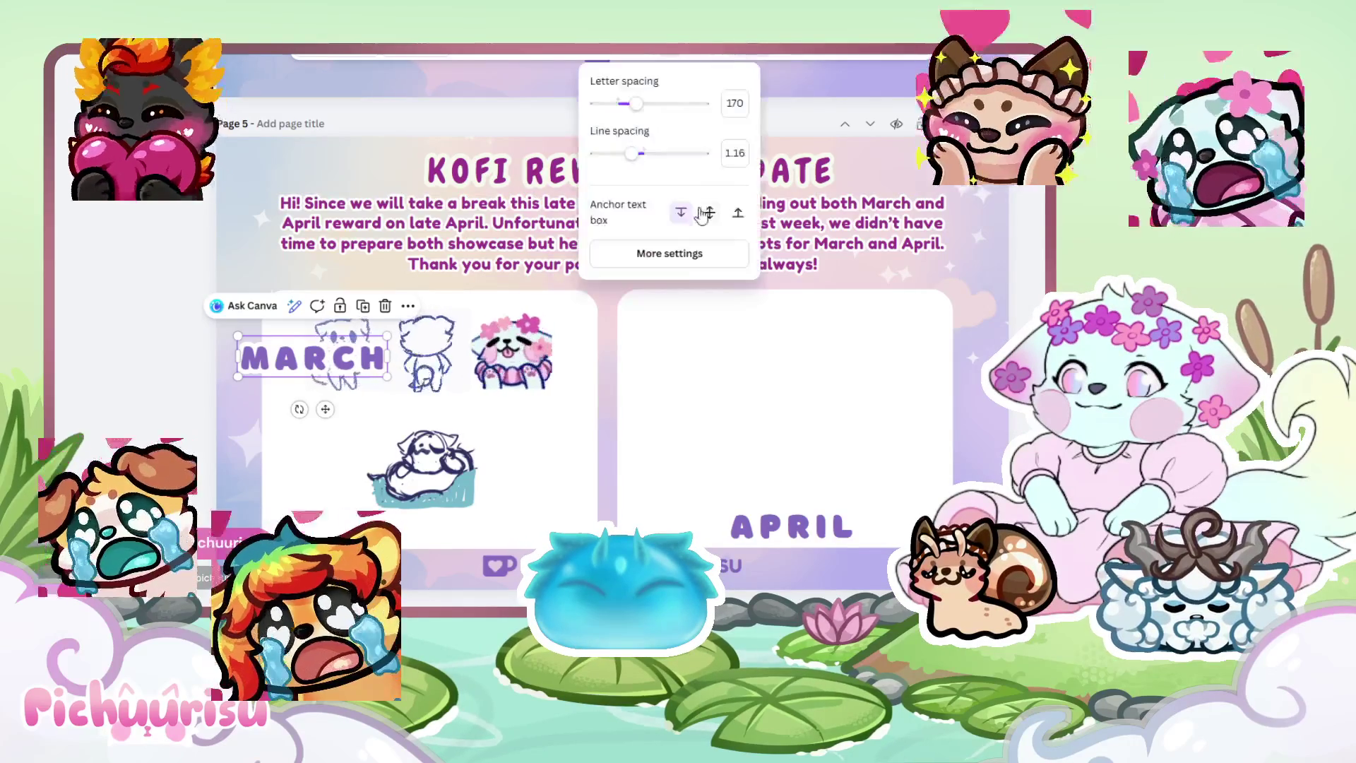
pyautogui.click(681, 212)
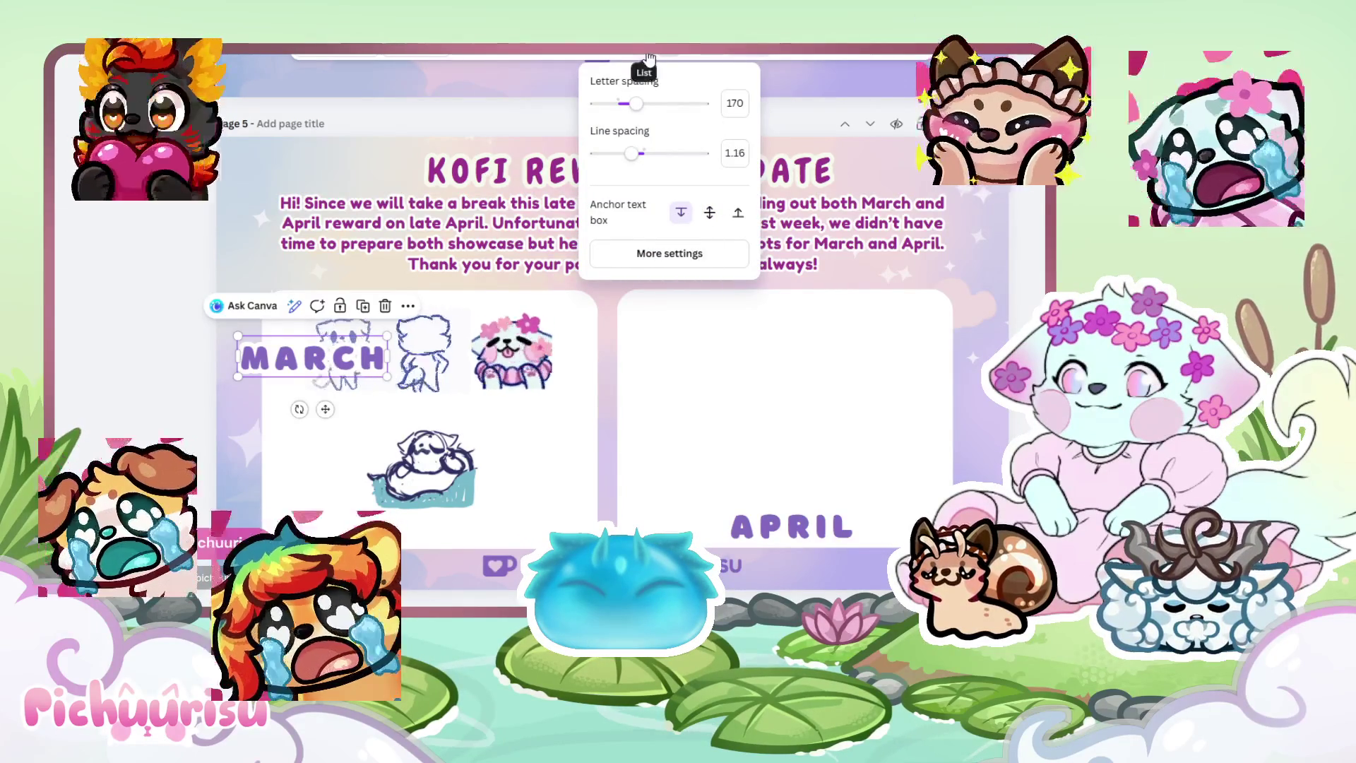
pyautogui.click(626, 58)
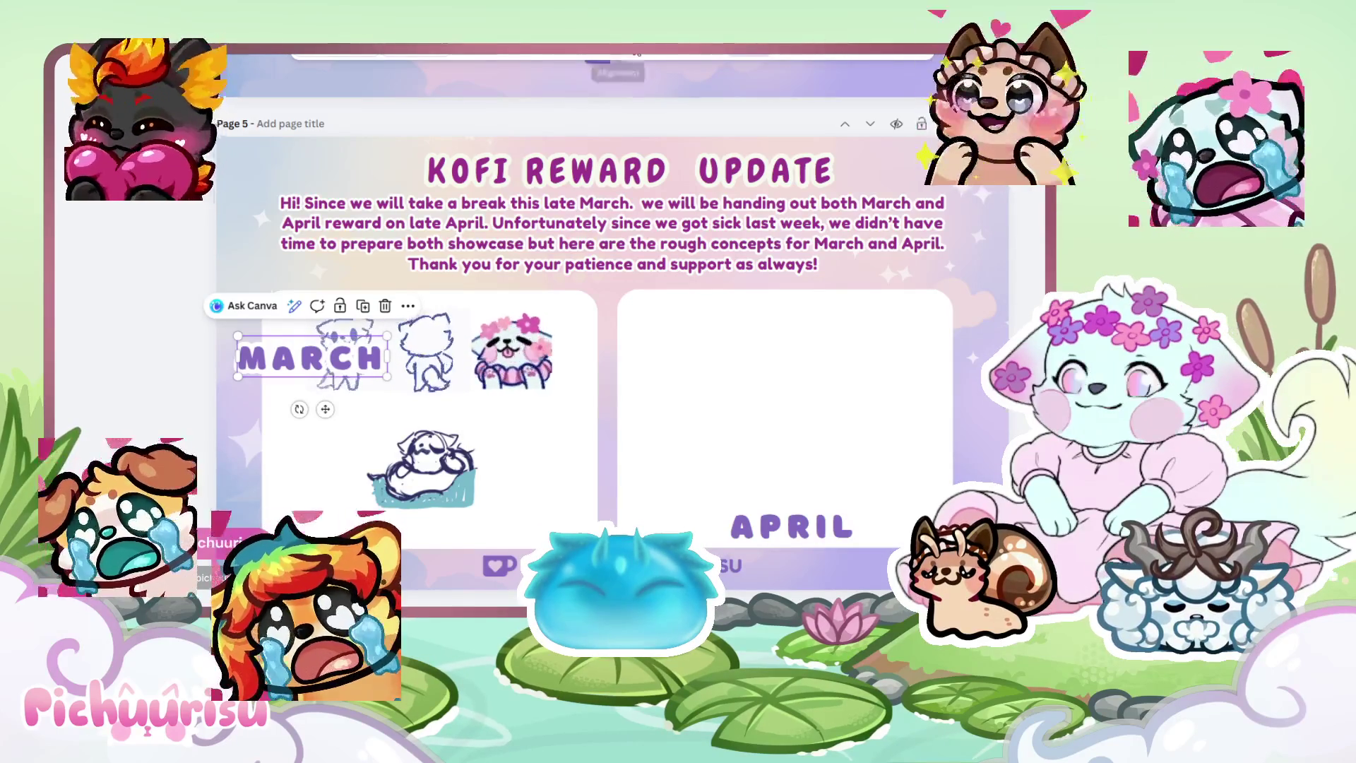
pyautogui.click(671, 52)
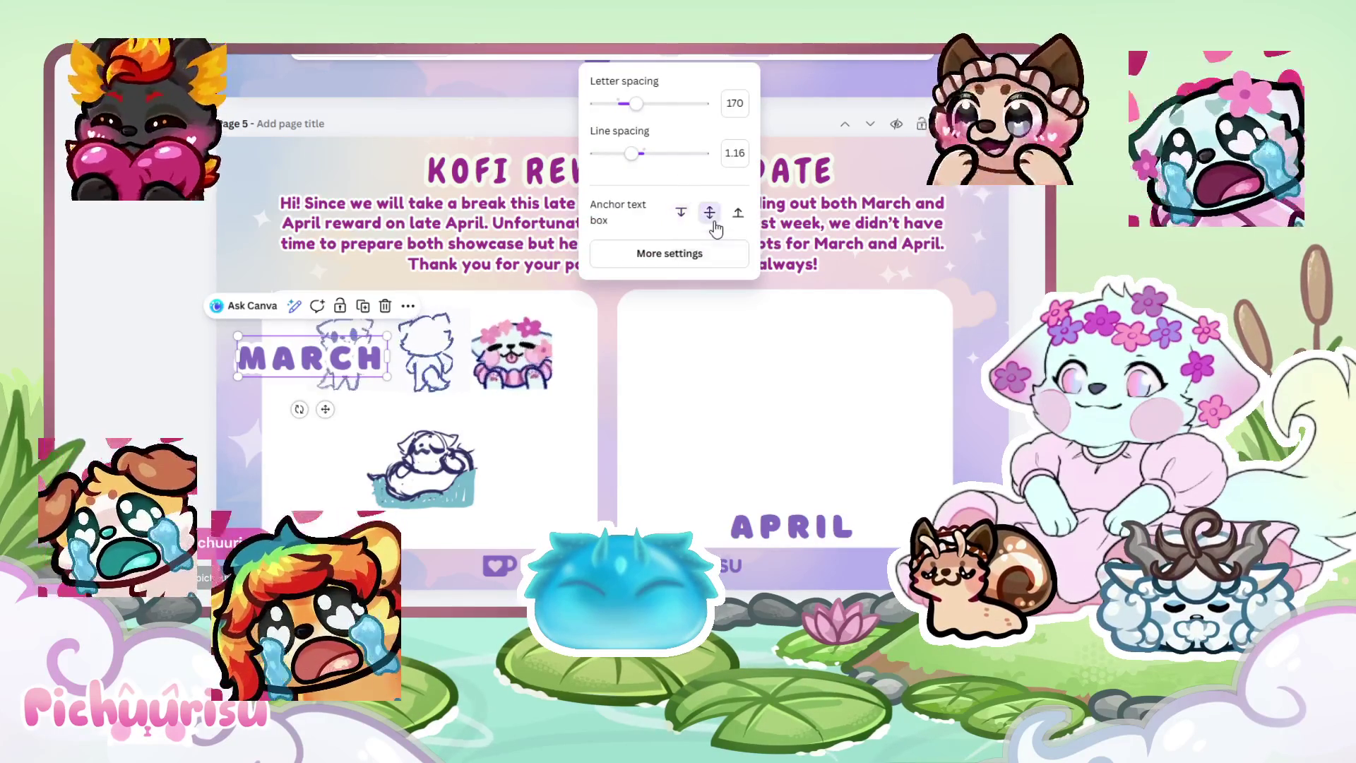
pyautogui.moveTo(325, 408)
pyautogui.mouseDown()
pyautogui.moveTo(356, 351)
pyautogui.moveTo(404, 401)
pyautogui.mouseUp()
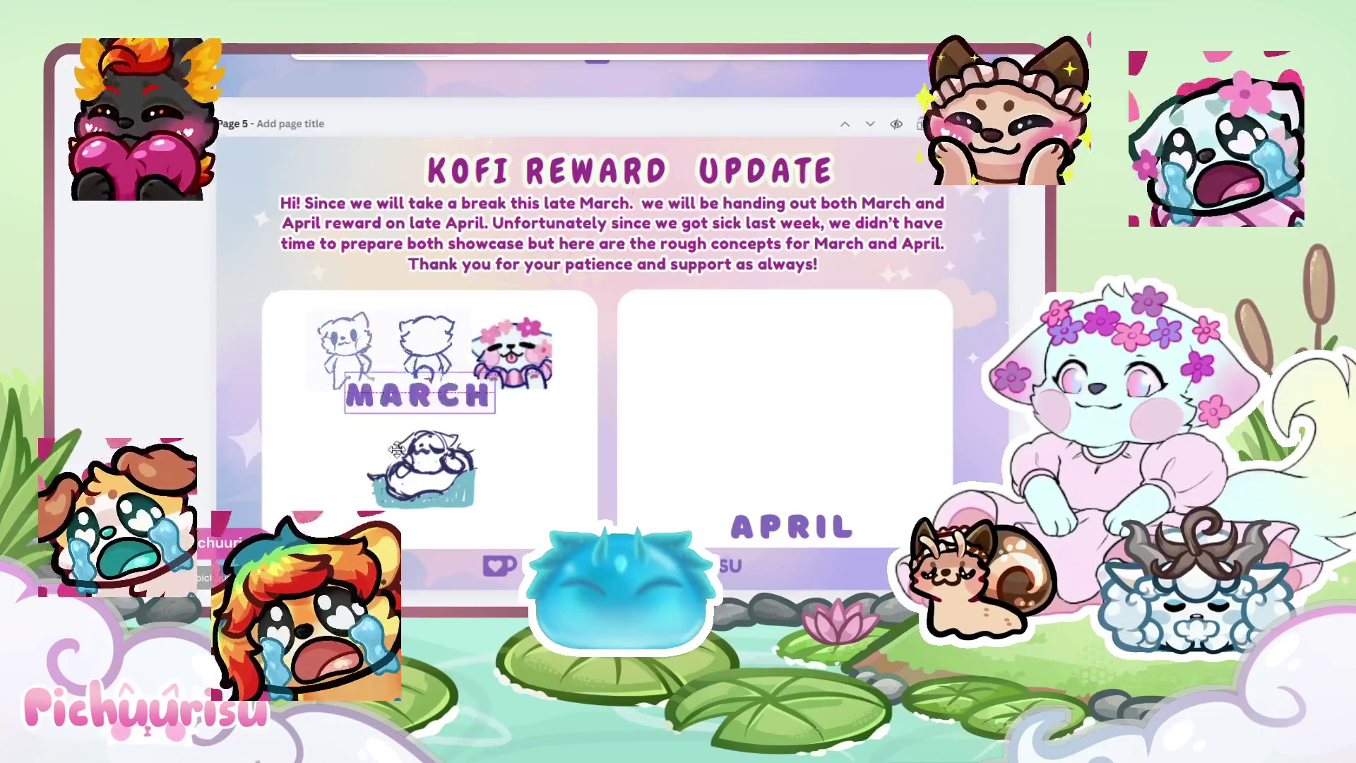
pyautogui.moveTo(323, 543); pyautogui.dragTo(420, 548)
pyautogui.moveTo(794, 529); pyautogui.dragTo(810, 541)
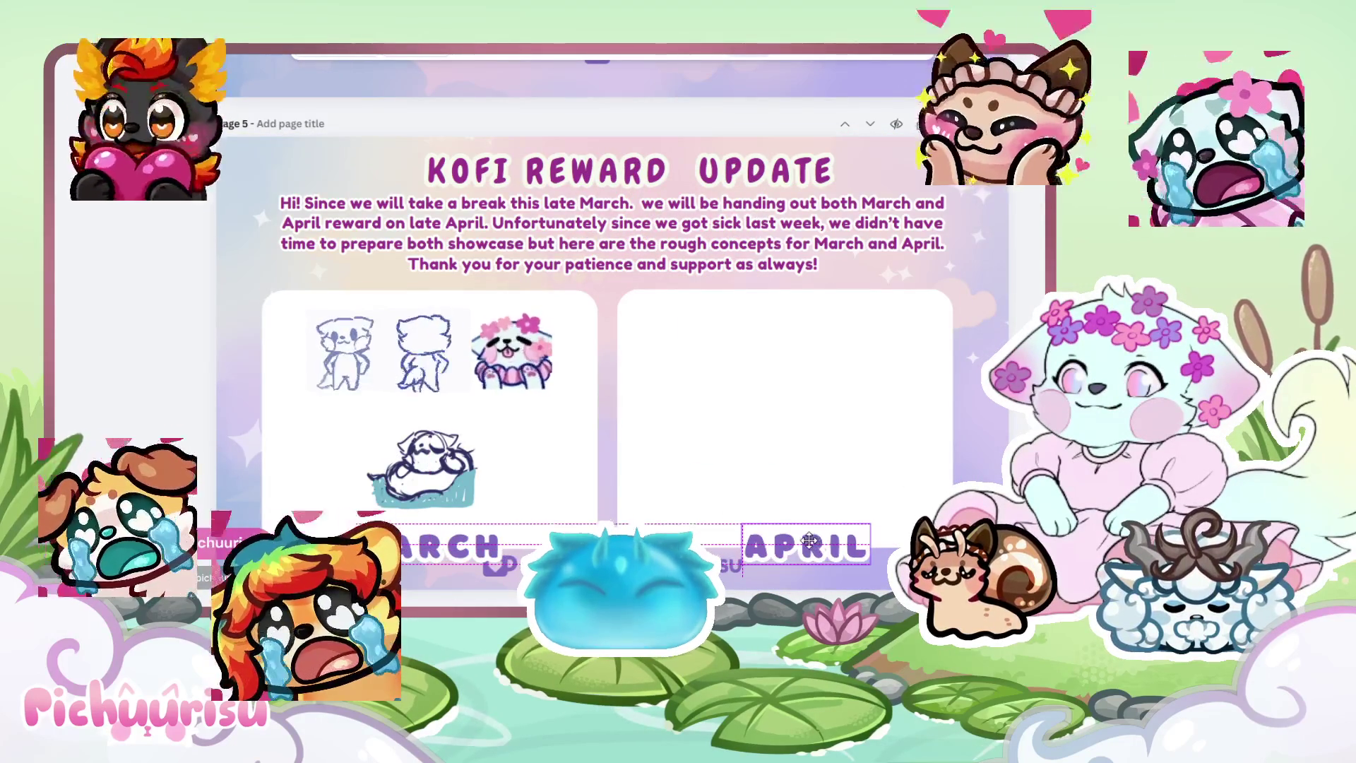
pyautogui.click(736, 547)
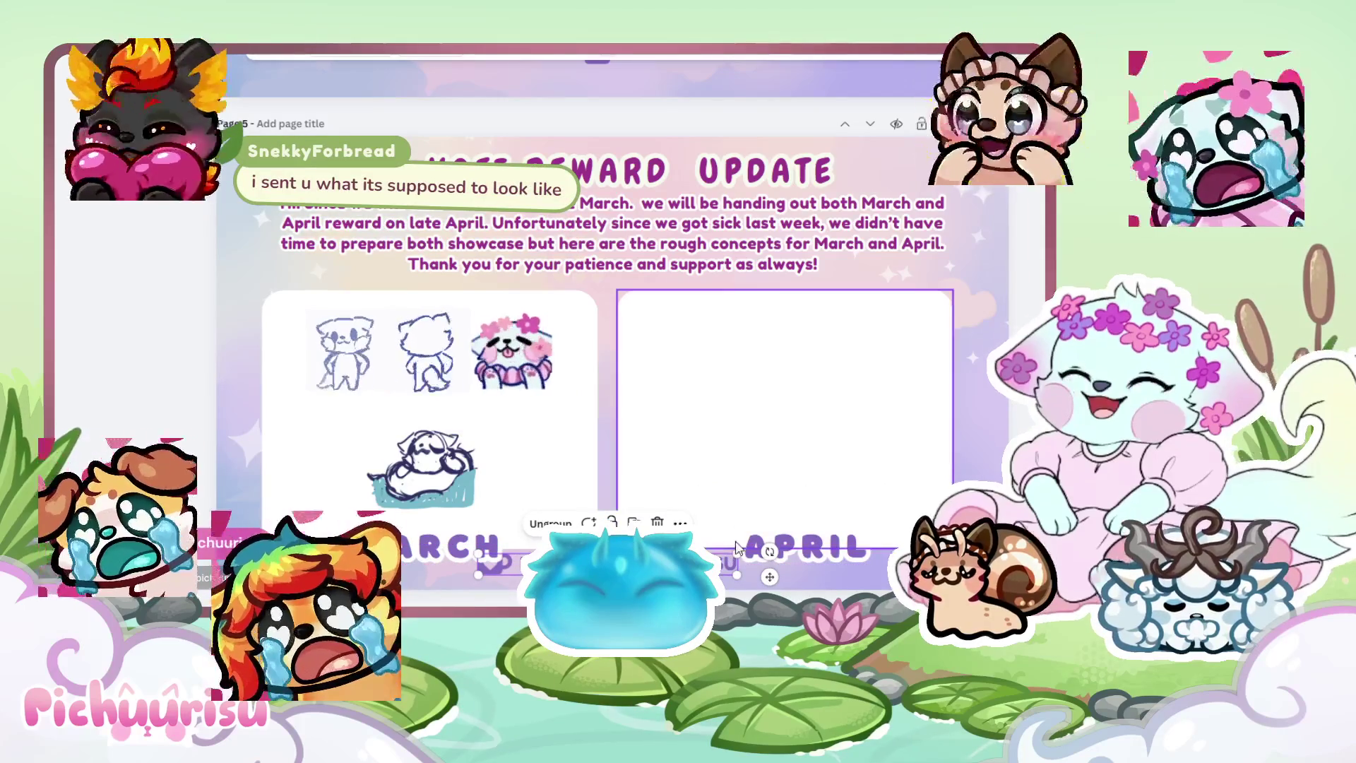
# Try resizing the label row group, then undo and redo the change.
pyautogui.moveTo(735, 547); pyautogui.dragTo(736, 553)
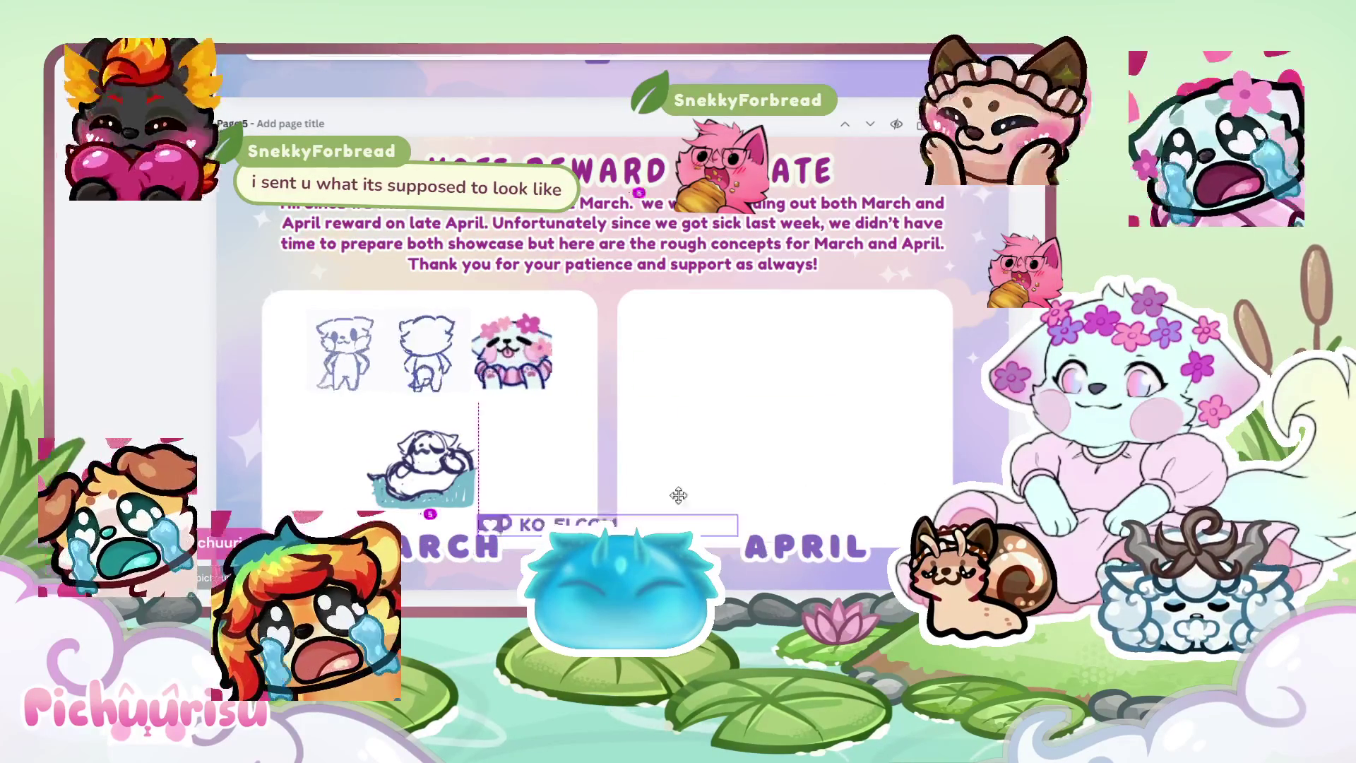
pyautogui.hotkey('ctrl', 'z')
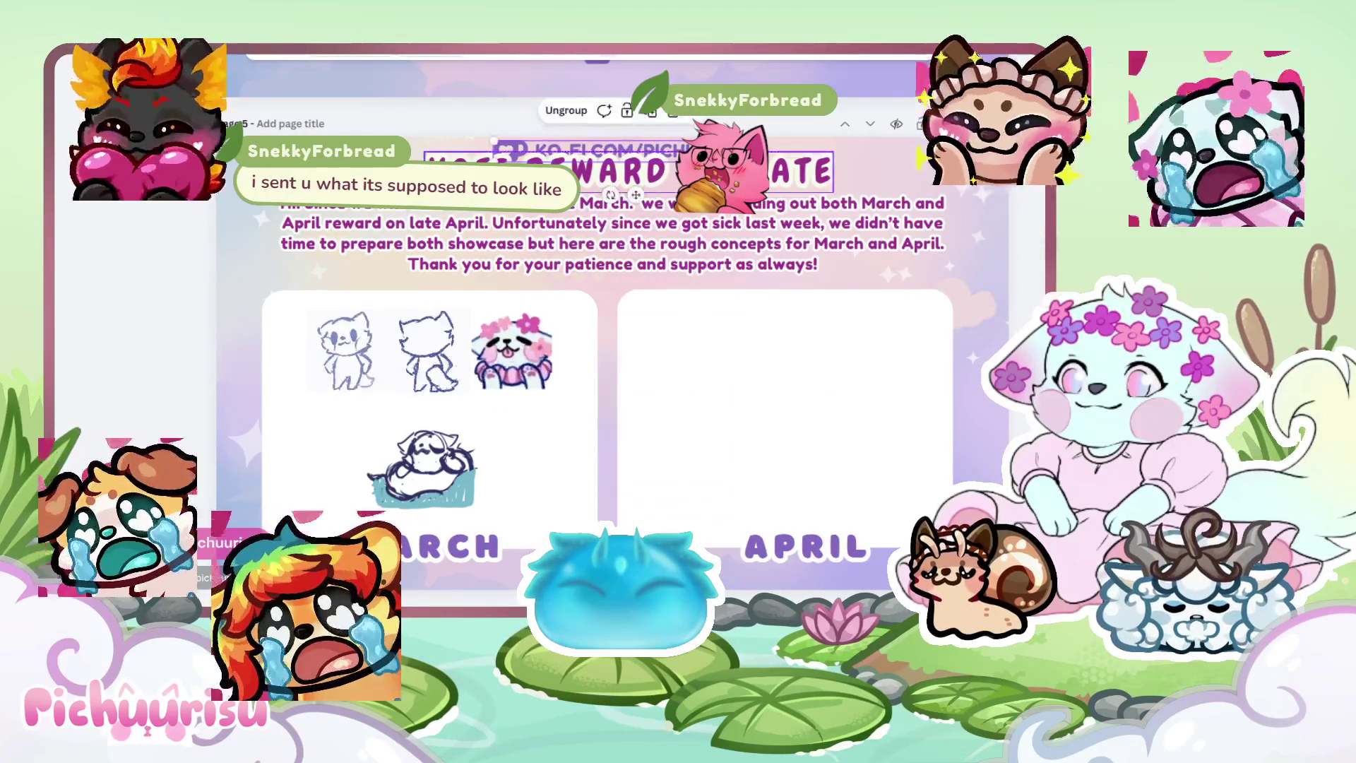
pyautogui.hotkey('ctrl', 'z')
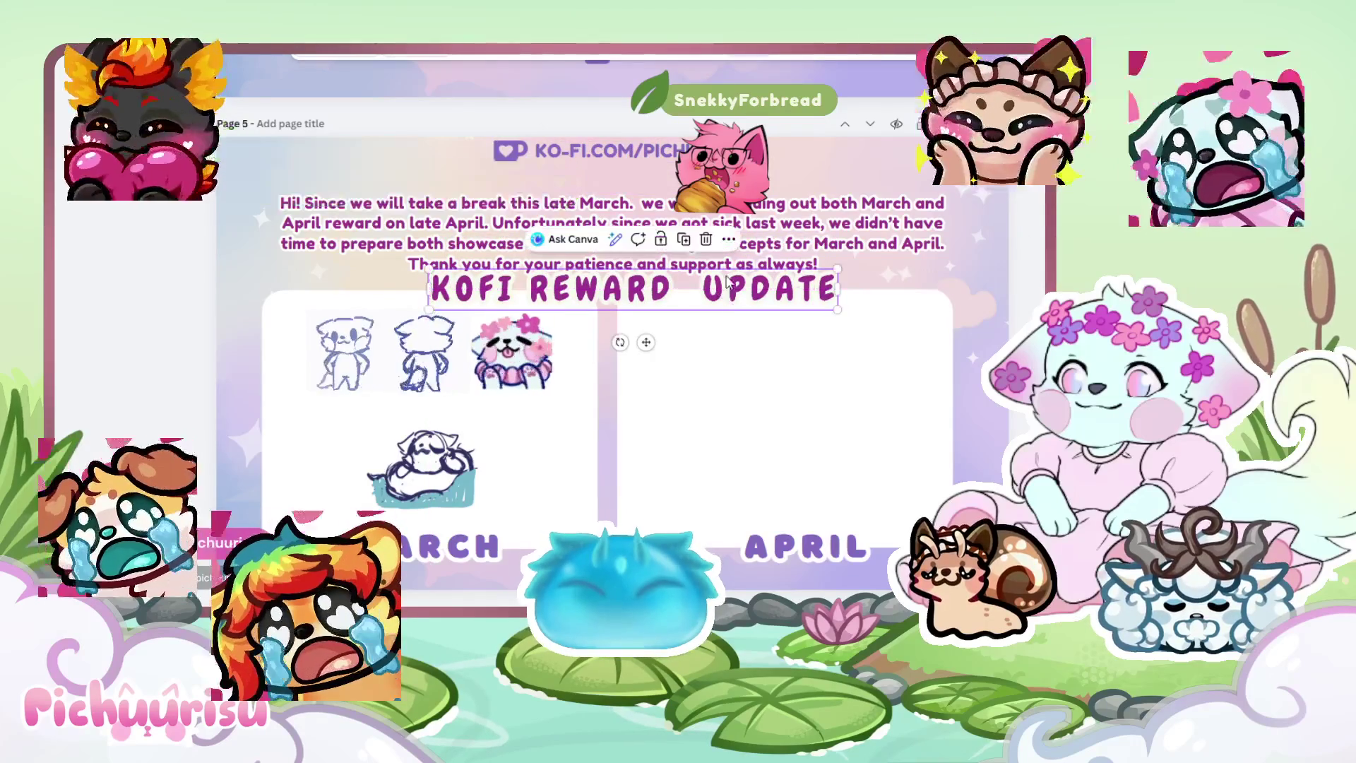
pyautogui.hotkey('ctrl', 'y')
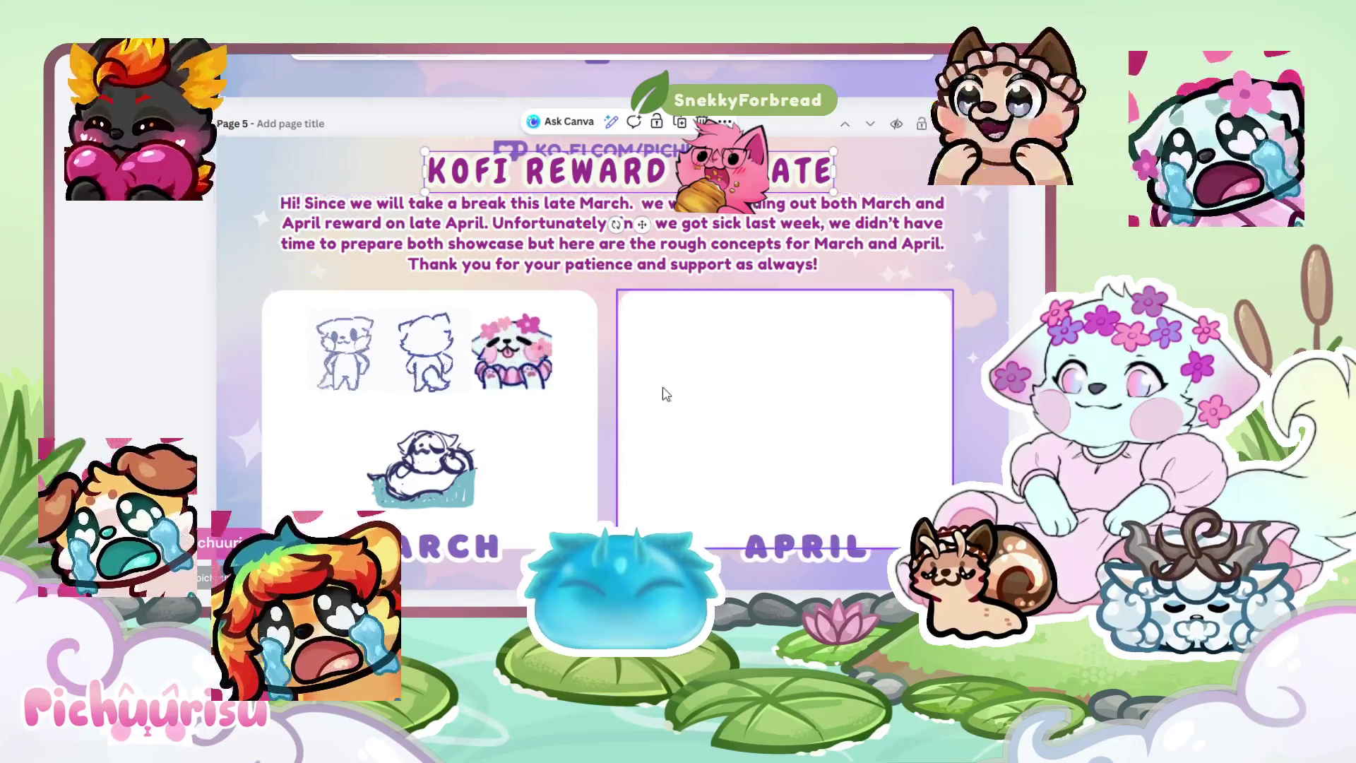
# Move the MARCH label up beside the intro paragraph and check its text spacing options.
pyautogui.click(480, 547)
pyautogui.moveTo(487, 550)
pyautogui.mouseDown()
pyautogui.moveTo(632, 322)
pyautogui.moveTo(687, 280)
pyautogui.mouseUp()
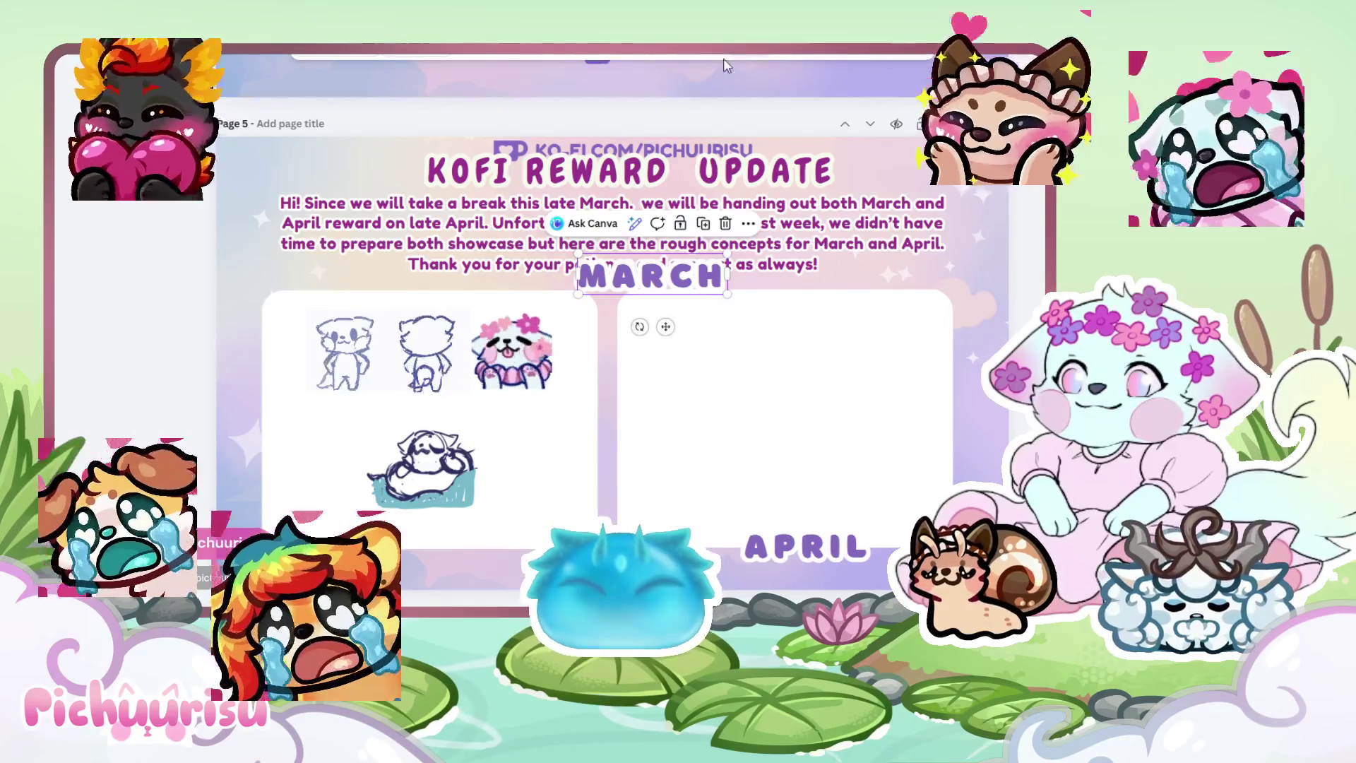
pyautogui.click(616, 58)
pyautogui.click(616, 58)
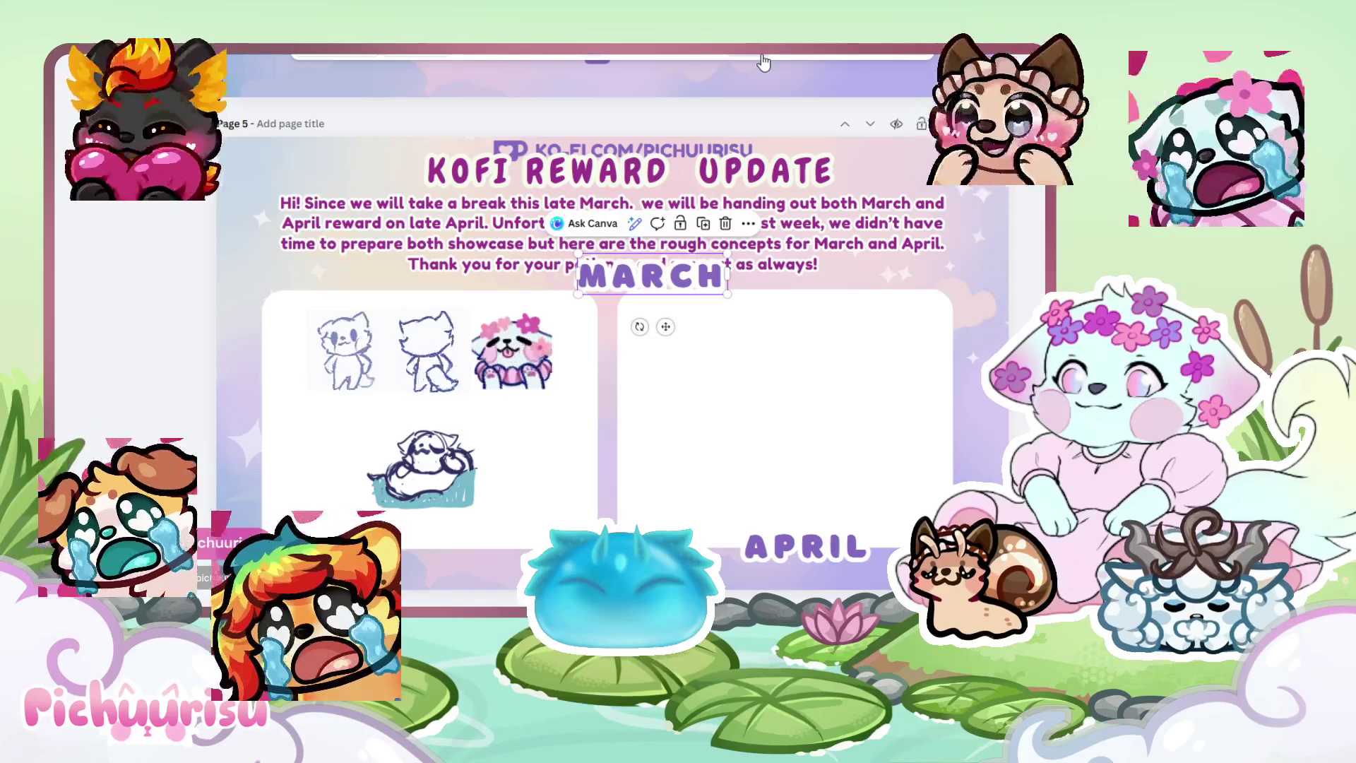
pyautogui.scroll(1, 268, 404)
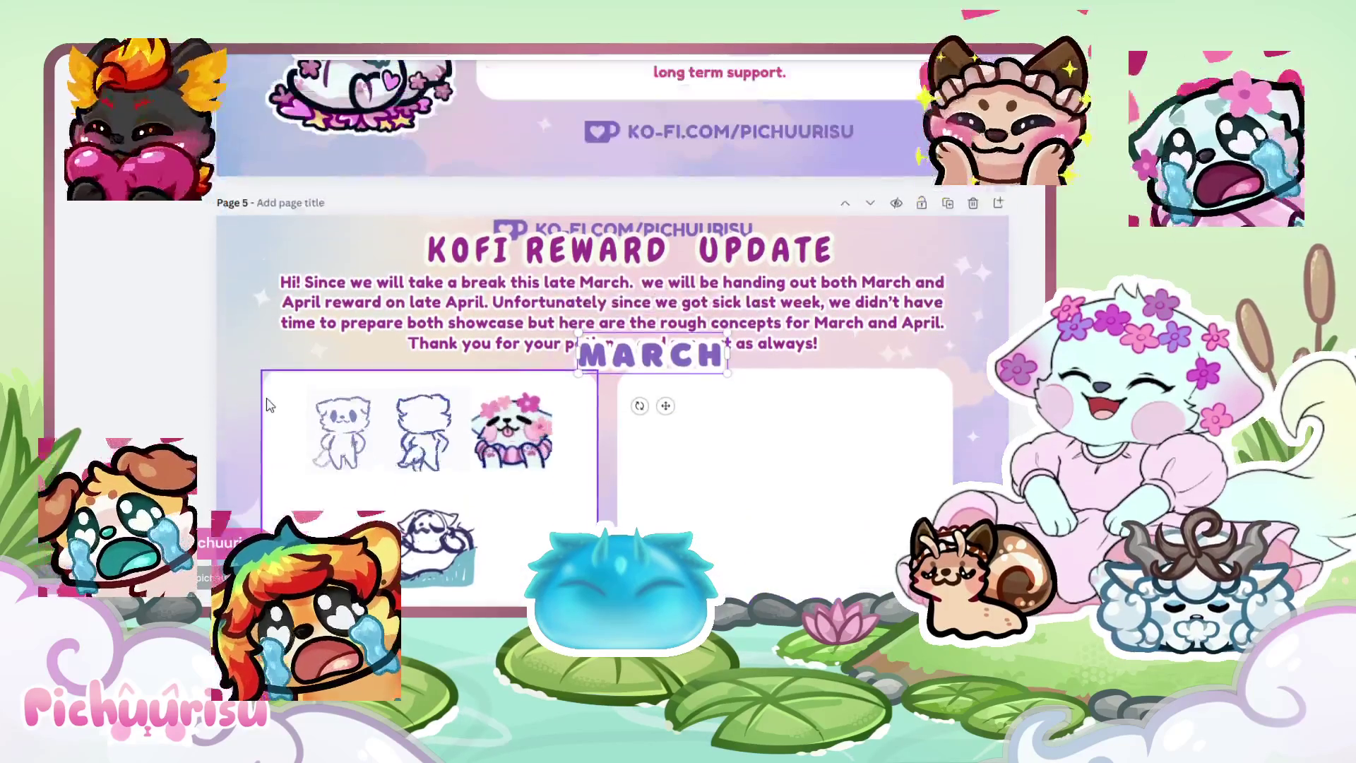
pyautogui.scroll(-1, 268, 404)
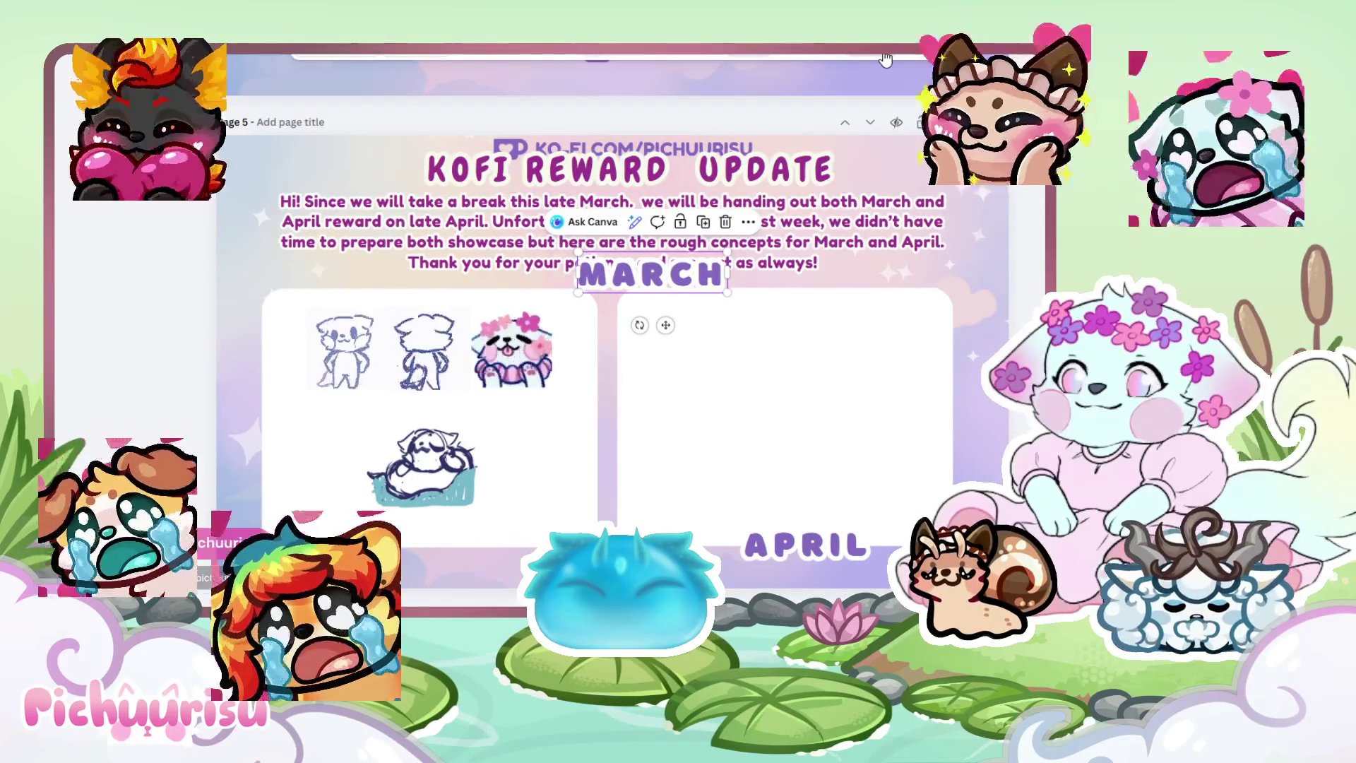
# Drag MARCH back down beneath the left sketch panel, beside APRIL.
pyautogui.click(794, 62)
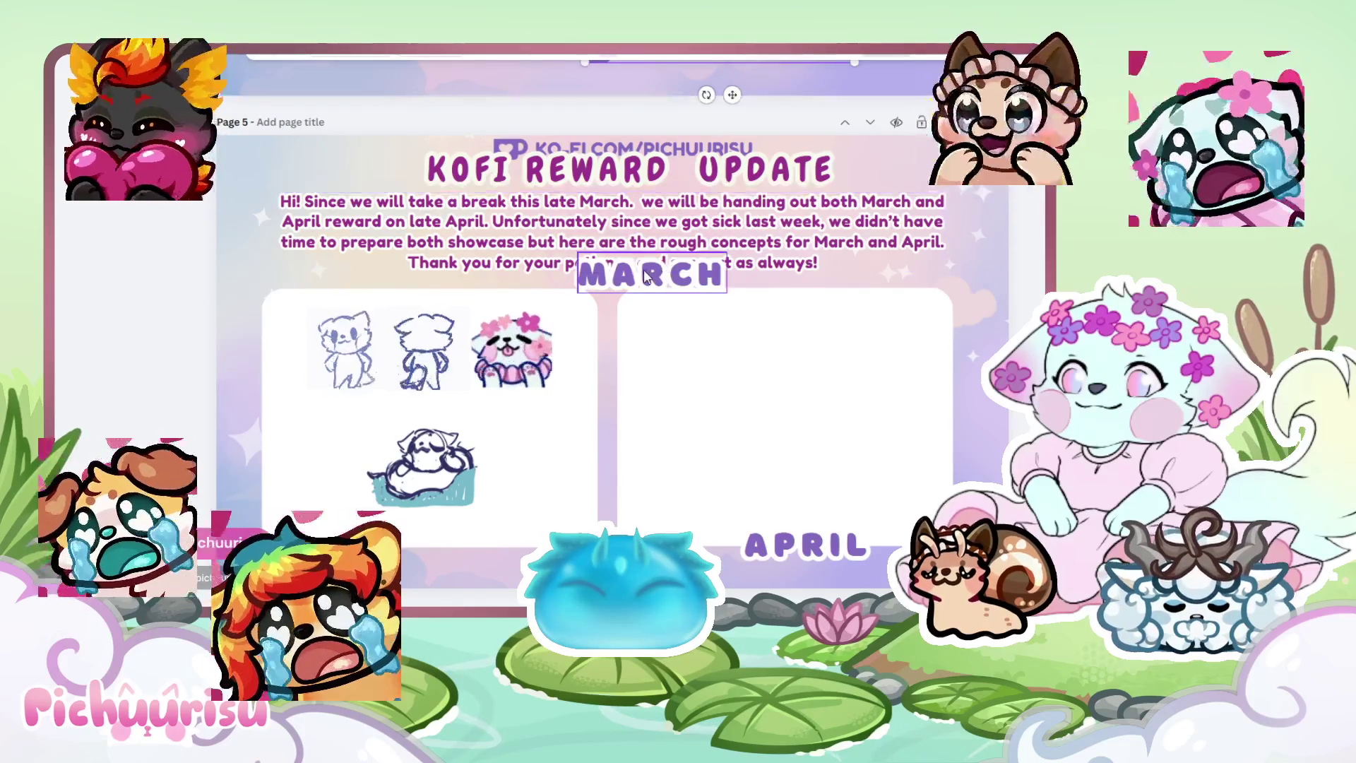
pyautogui.click(647, 275)
pyautogui.rightClick(648, 275)
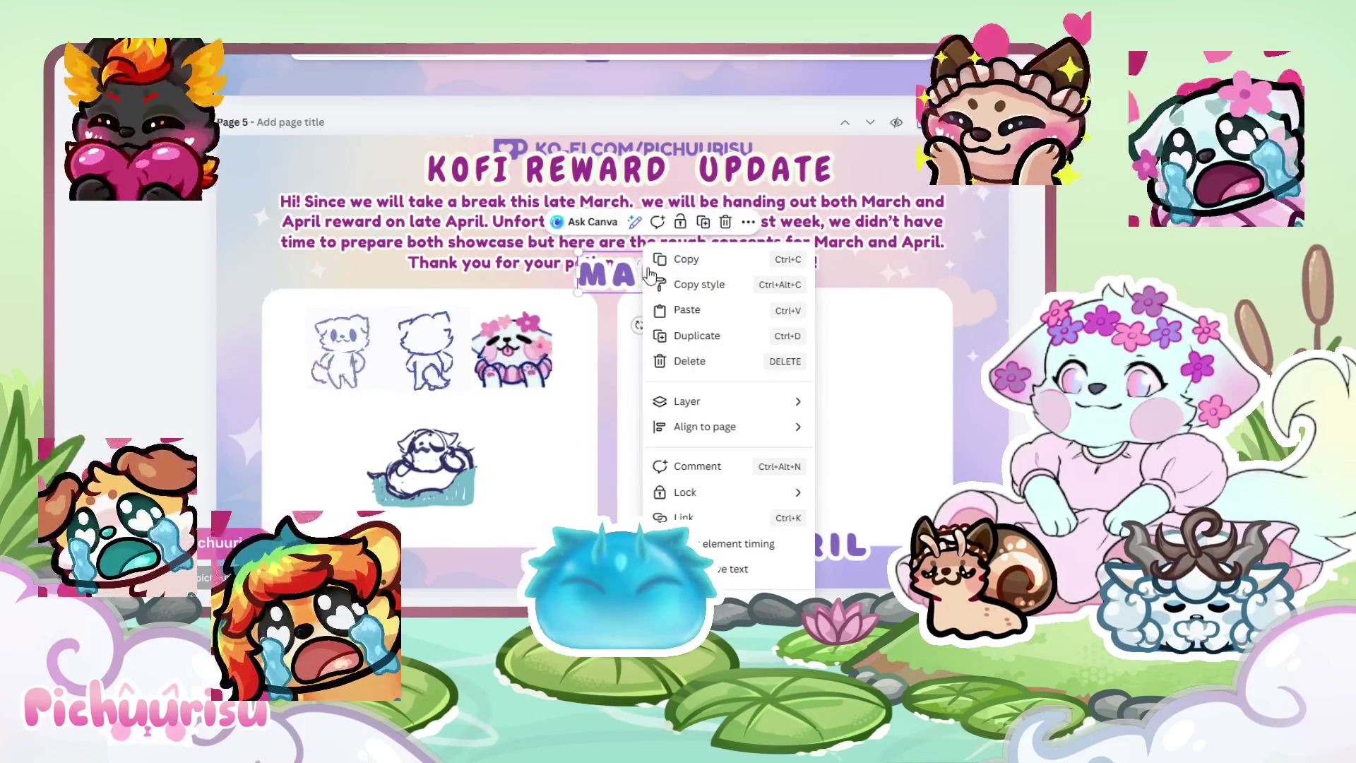
pyautogui.moveTo(754, 429)
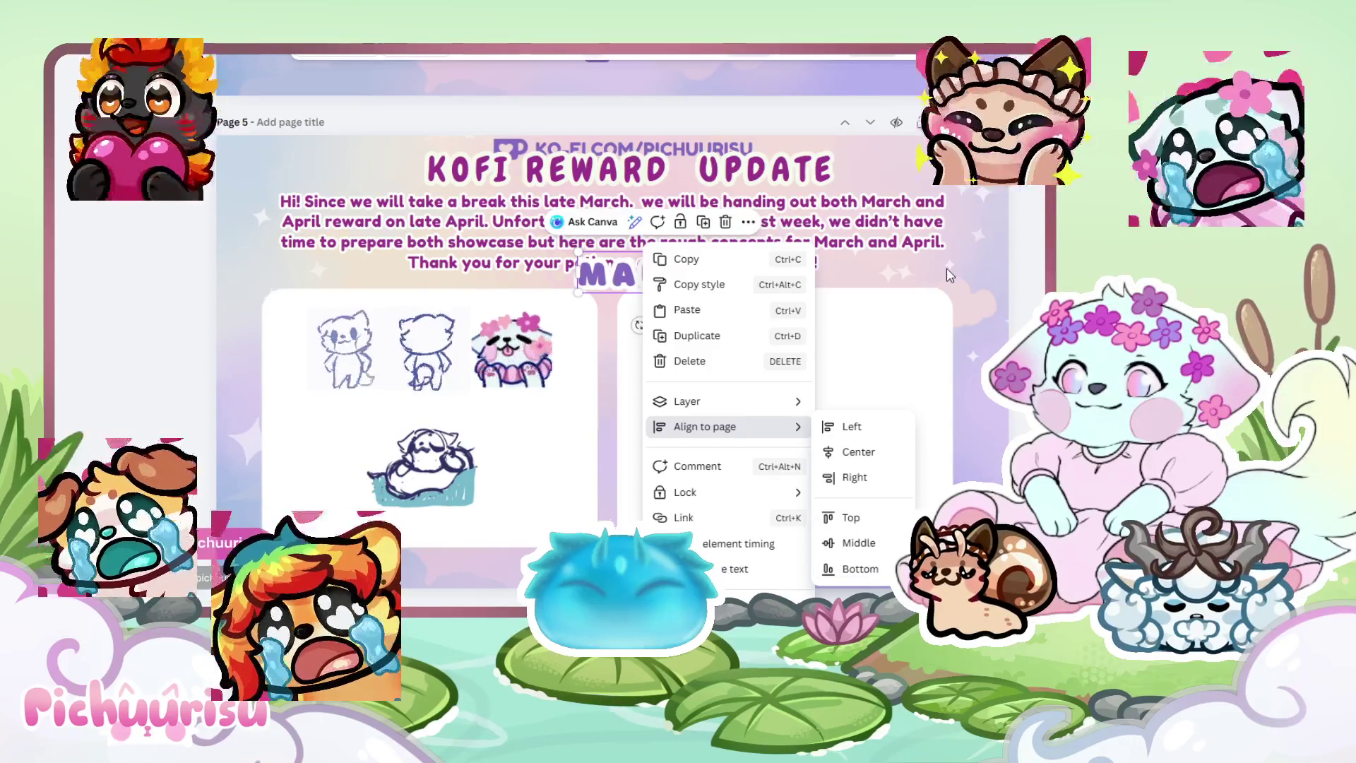
pyautogui.press('Escape')
pyautogui.moveTo(615, 269)
pyautogui.mouseDown()
pyautogui.moveTo(400, 423)
pyautogui.moveTo(423, 562)
pyautogui.moveTo(422, 541)
pyautogui.mouseUp()
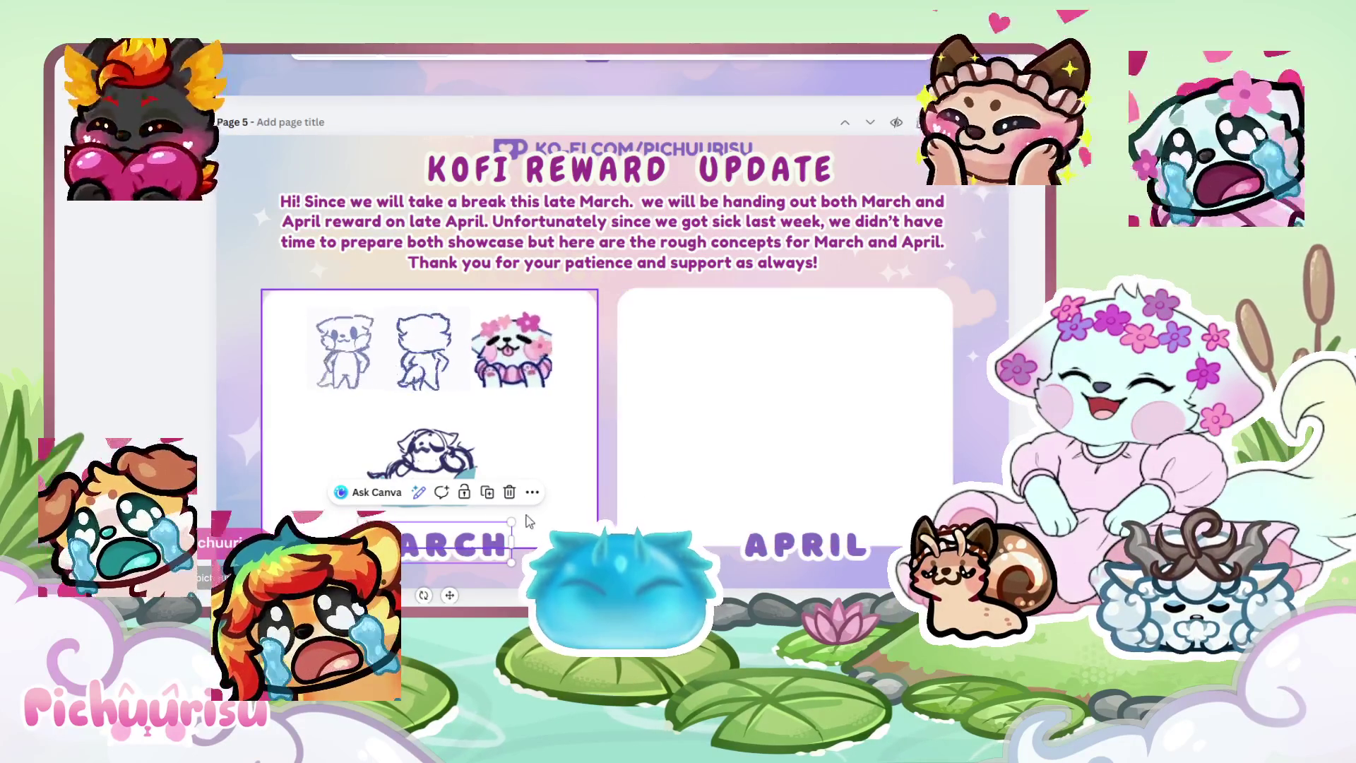
# Line up the MARCH and APRIL labels, and try moving the Ko-fi link before returning it above the title.
pyautogui.moveTo(499, 560); pyautogui.dragTo(466, 545)
pyautogui.moveTo(803, 547); pyautogui.dragTo(794, 546)
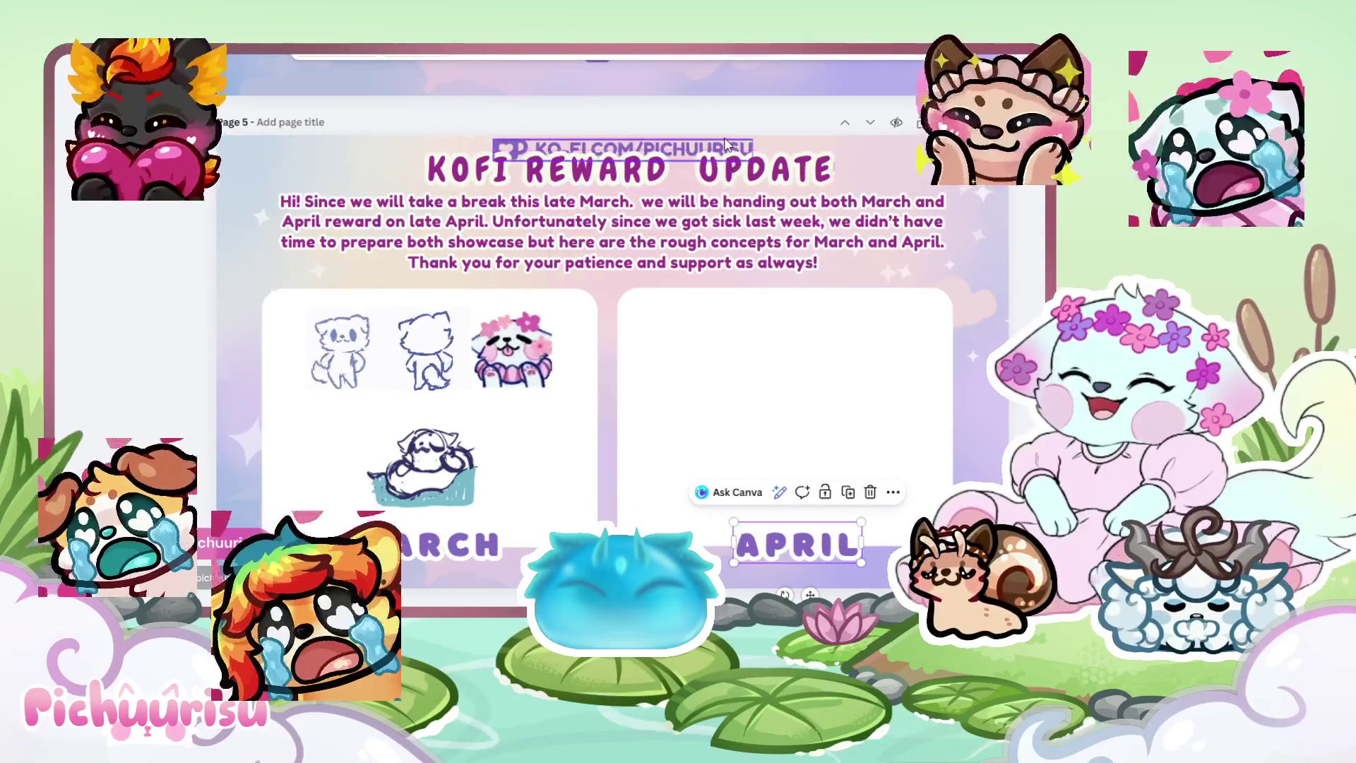
pyautogui.click(625, 170)
pyautogui.moveTo(684, 150)
pyautogui.mouseDown()
pyautogui.moveTo(1151, 129)
pyautogui.moveTo(650, 517)
pyautogui.mouseUp()
pyautogui.moveTo(694, 304)
pyautogui.mouseDown()
pyautogui.moveTo(684, 281)
pyautogui.moveTo(804, 315)
pyautogui.mouseUp()
pyautogui.moveTo(462, 311)
pyautogui.mouseDown()
pyautogui.moveTo(459, 233)
pyautogui.moveTo(657, 145)
pyautogui.moveTo(687, 145)
pyautogui.mouseUp()
# Move the March panel down slightly and align the April panel with it.
pyautogui.click(415, 483)
pyautogui.keyDown('shift'); pyautogui.click(531, 357); pyautogui.keyUp('shift')
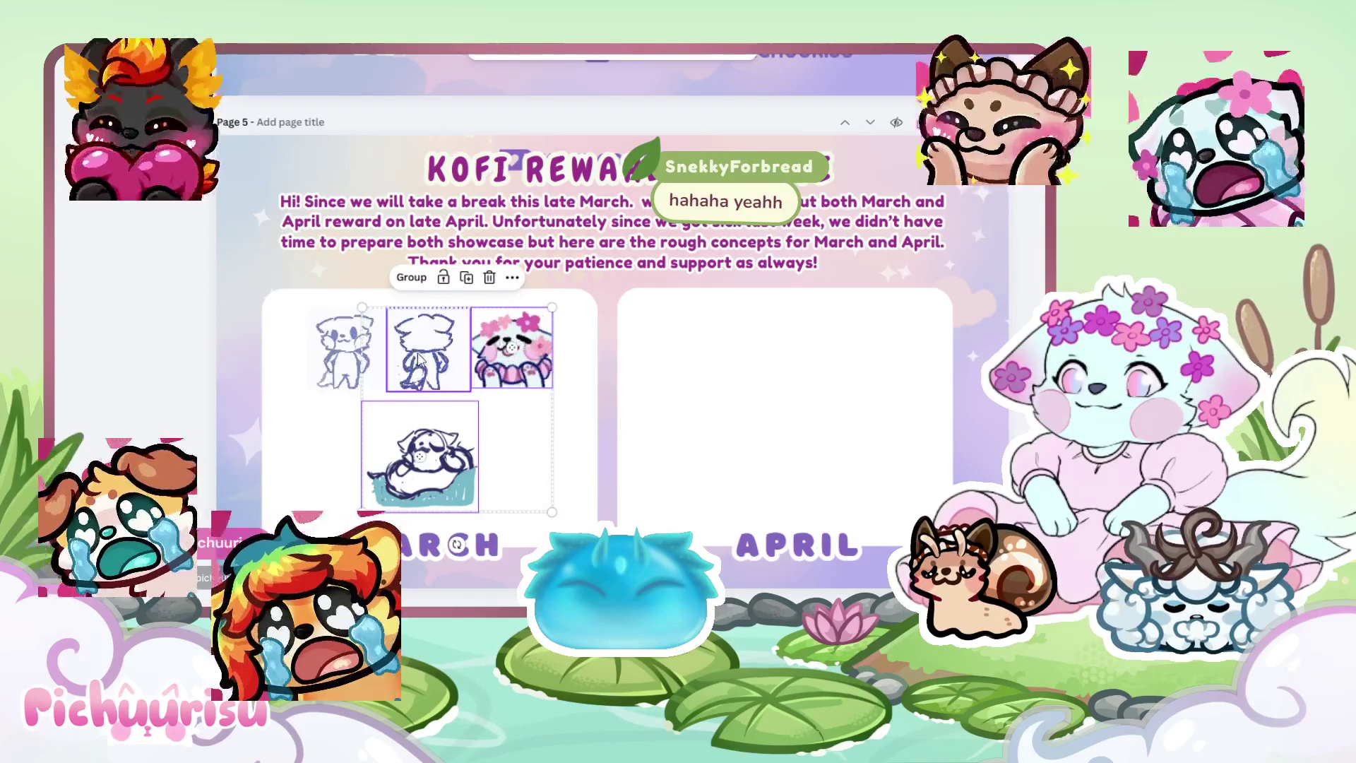
pyautogui.click(561, 450)
pyautogui.moveTo(563, 453); pyautogui.dragTo(565, 467)
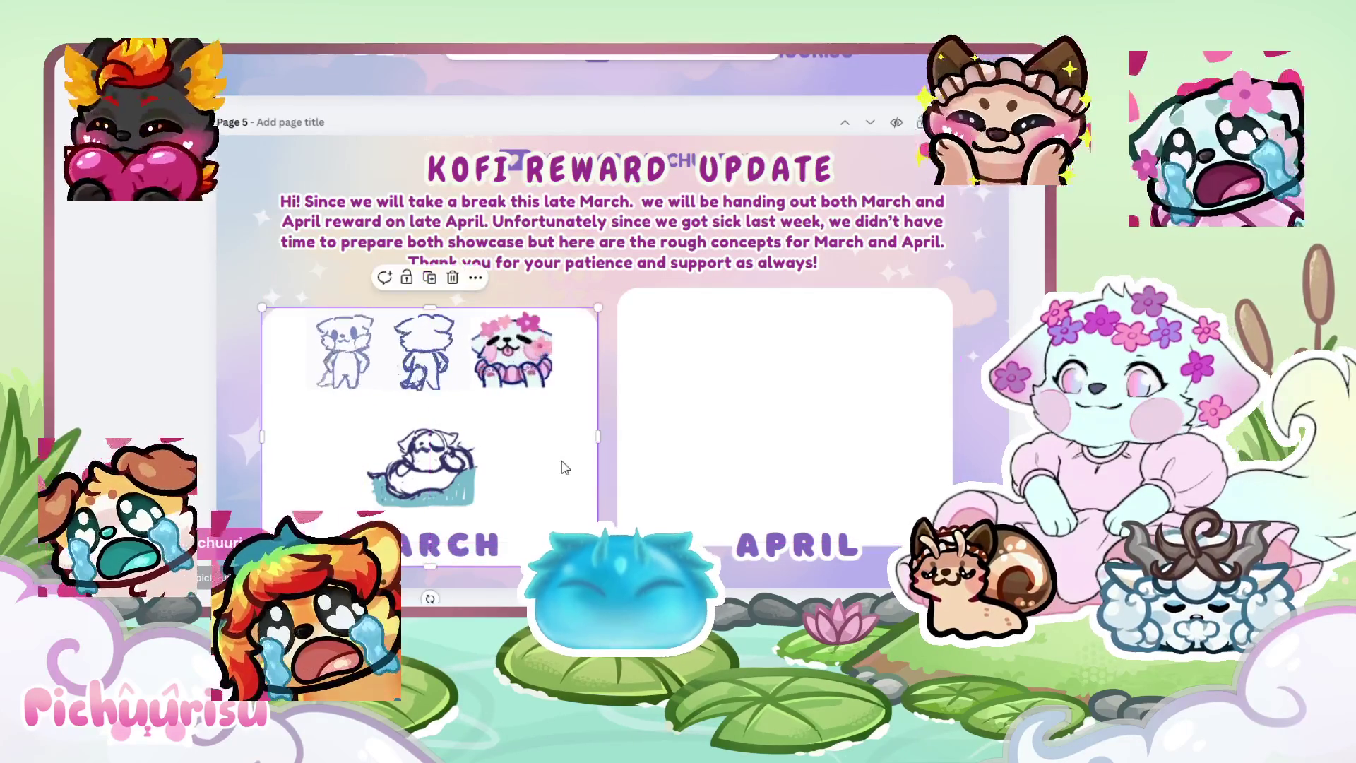
pyautogui.click(790, 558)
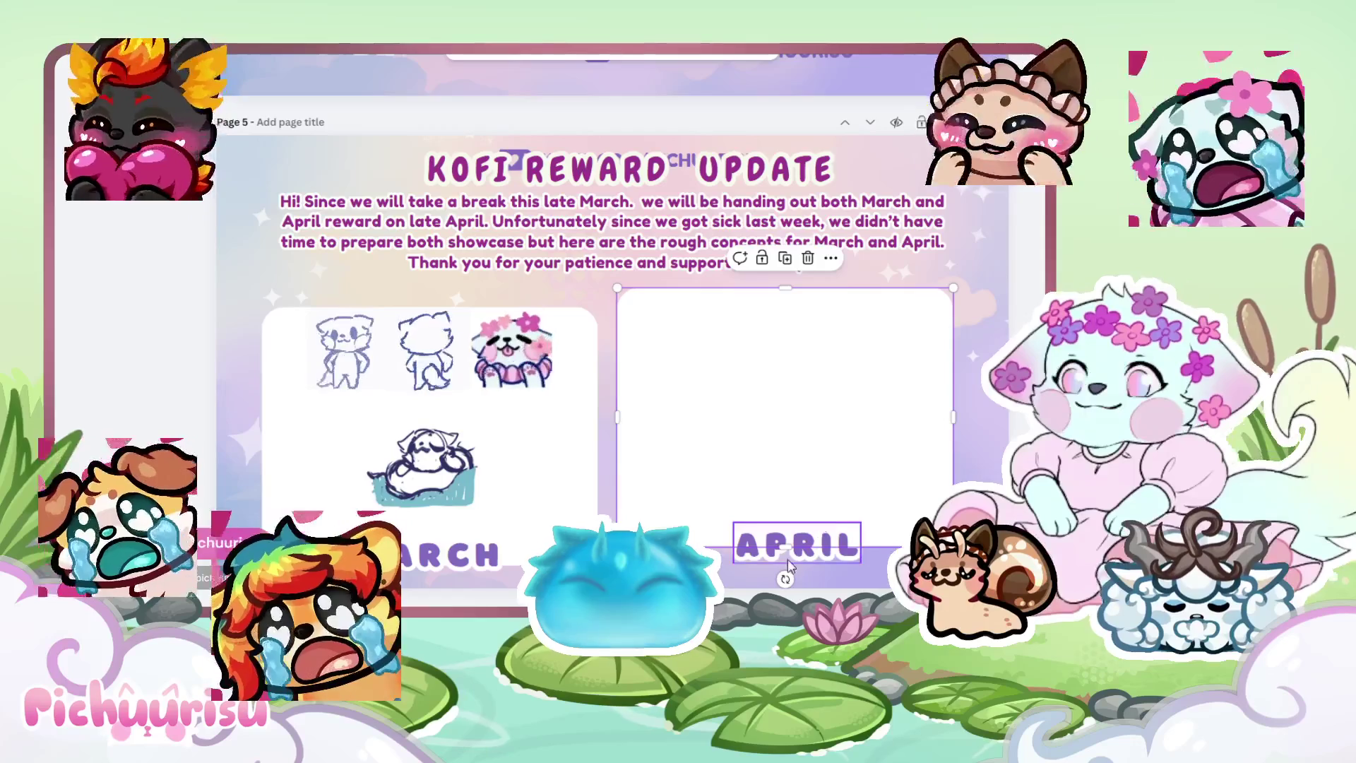
pyautogui.moveTo(825, 545); pyautogui.dragTo(831, 563)
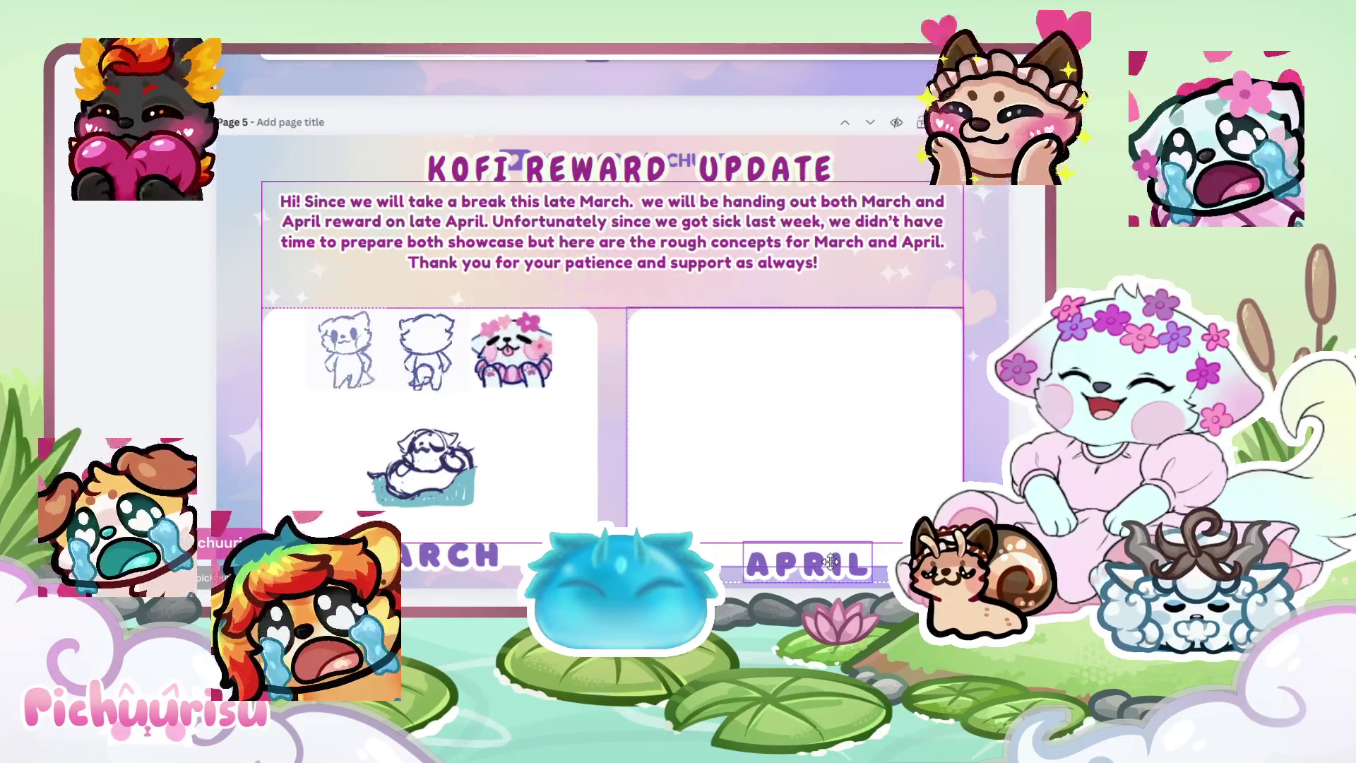
pyautogui.click(540, 357)
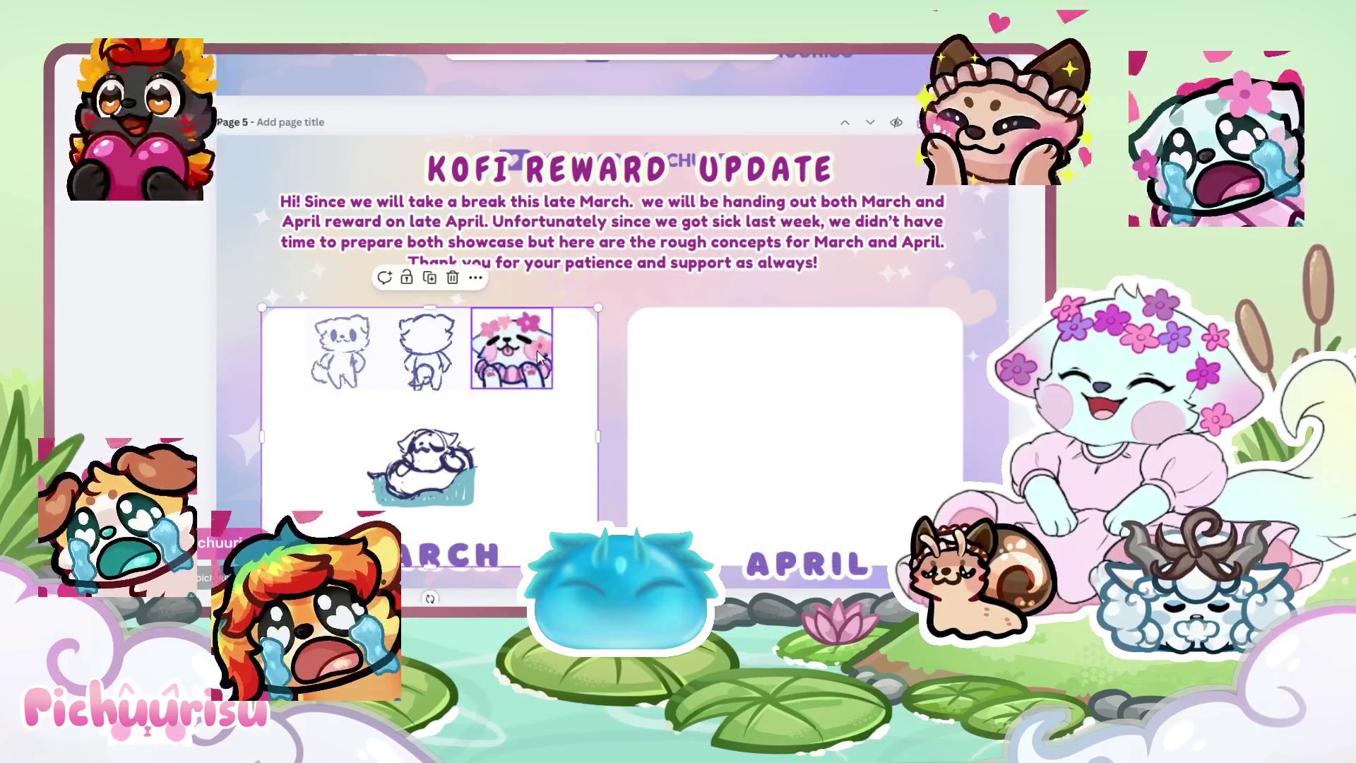
pyautogui.click(452, 362)
pyautogui.keyDown('shift'); pyautogui.click(738, 452); pyautogui.keyUp('shift')
# Lower the paragraph about 33 px and the title, centring the title beneath the Ko-fi link.
pyautogui.click(775, 230)
pyautogui.moveTo(775, 229); pyautogui.dragTo(776, 253)
pyautogui.moveTo(802, 181)
pyautogui.mouseDown()
pyautogui.moveTo(814, 216)
pyautogui.moveTo(789, 226)
pyautogui.mouseUp()
pyautogui.moveTo(684, 195); pyautogui.dragTo(725, 199)
pyautogui.click(713, 176)
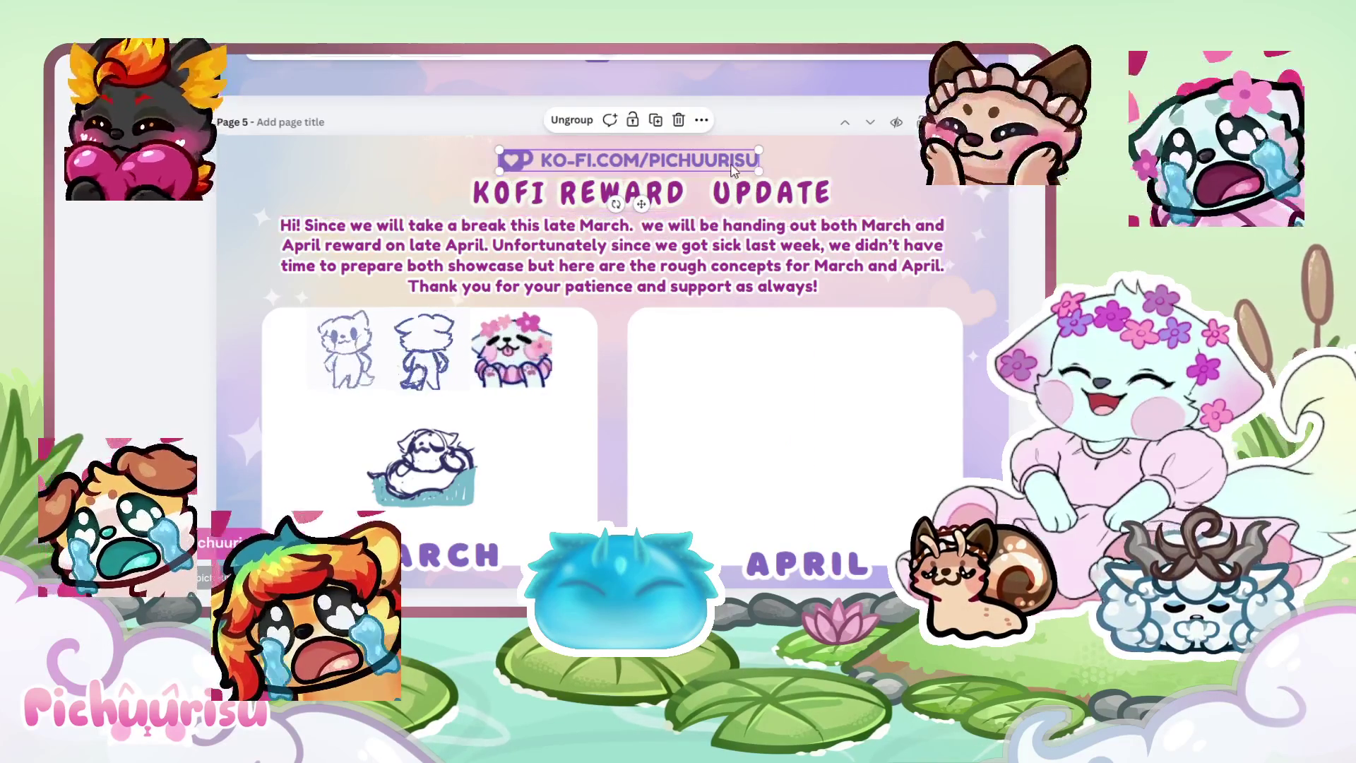
# After trying other spots and a vertical rotation, place the Ko-fi link along the page's top edge.
pyautogui.moveTo(733, 170); pyautogui.dragTo(777, 205)
pyautogui.hotkey('ctrl', 'z')
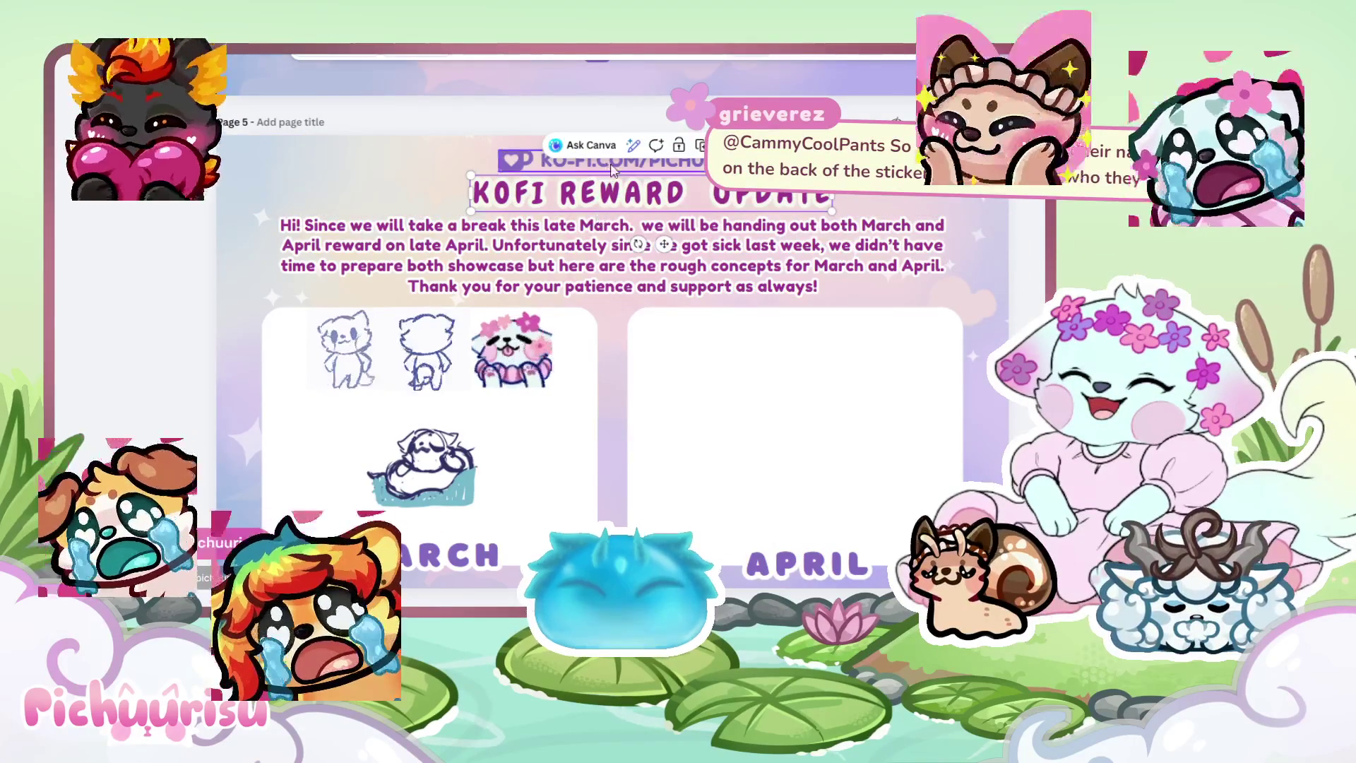
pyautogui.moveTo(648, 170); pyautogui.dragTo(409, 358)
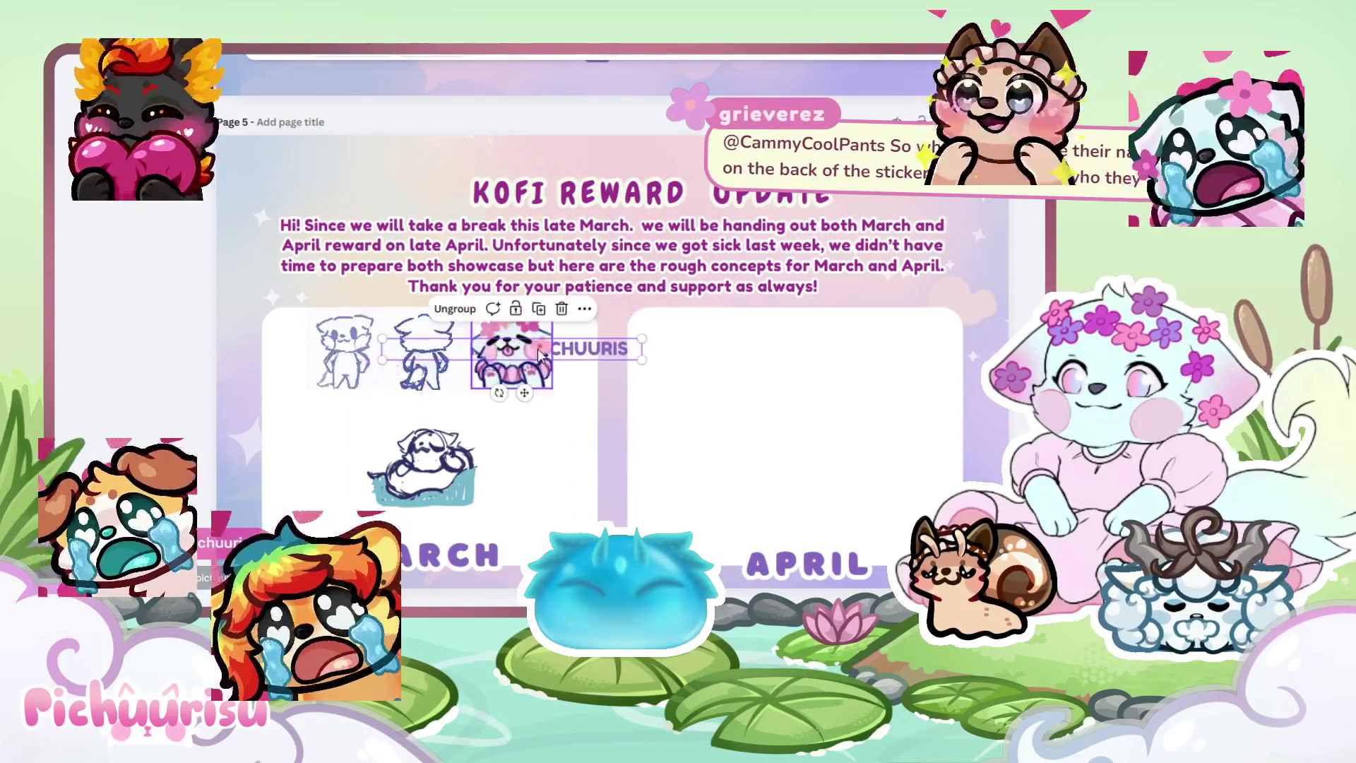
pyautogui.moveTo(536, 357)
pyautogui.mouseDown()
pyautogui.moveTo(790, 290)
pyautogui.moveTo(779, 314)
pyautogui.mouseUp()
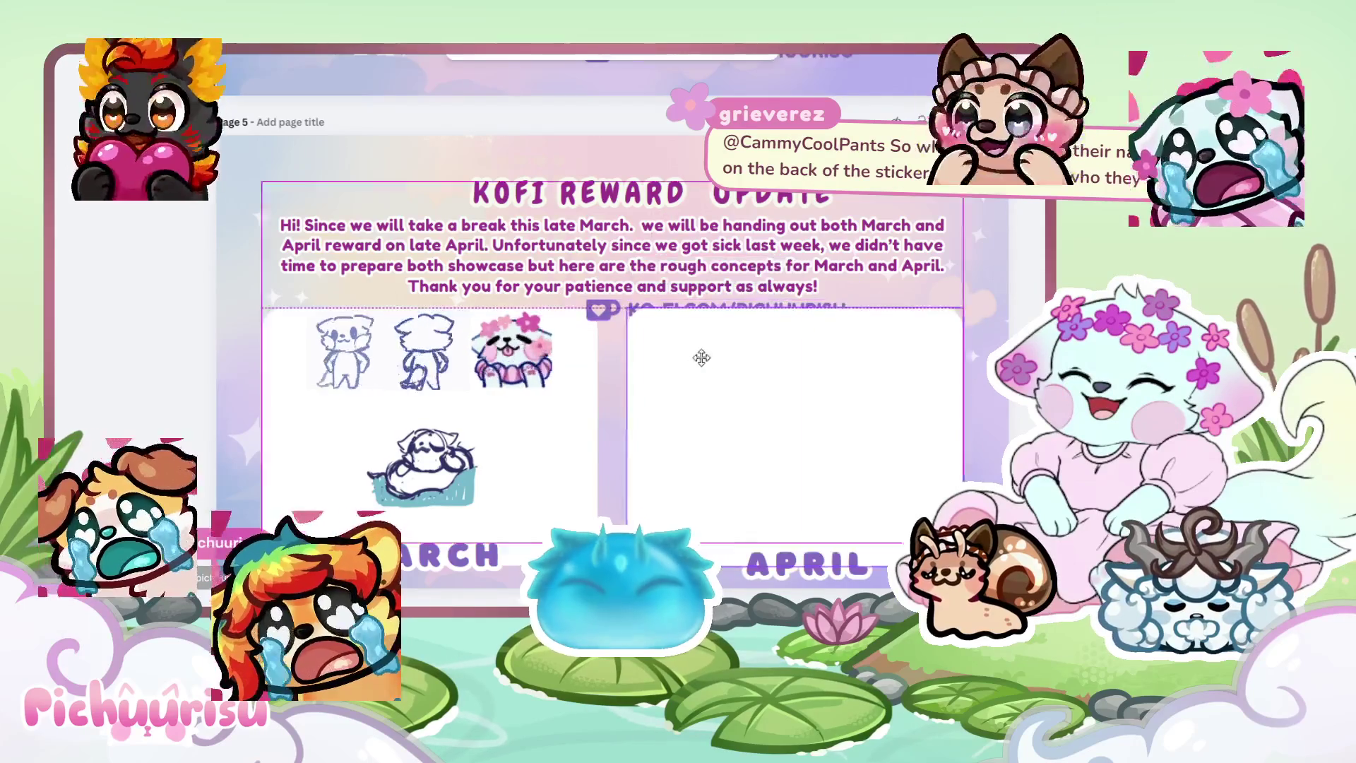
pyautogui.click(601, 317)
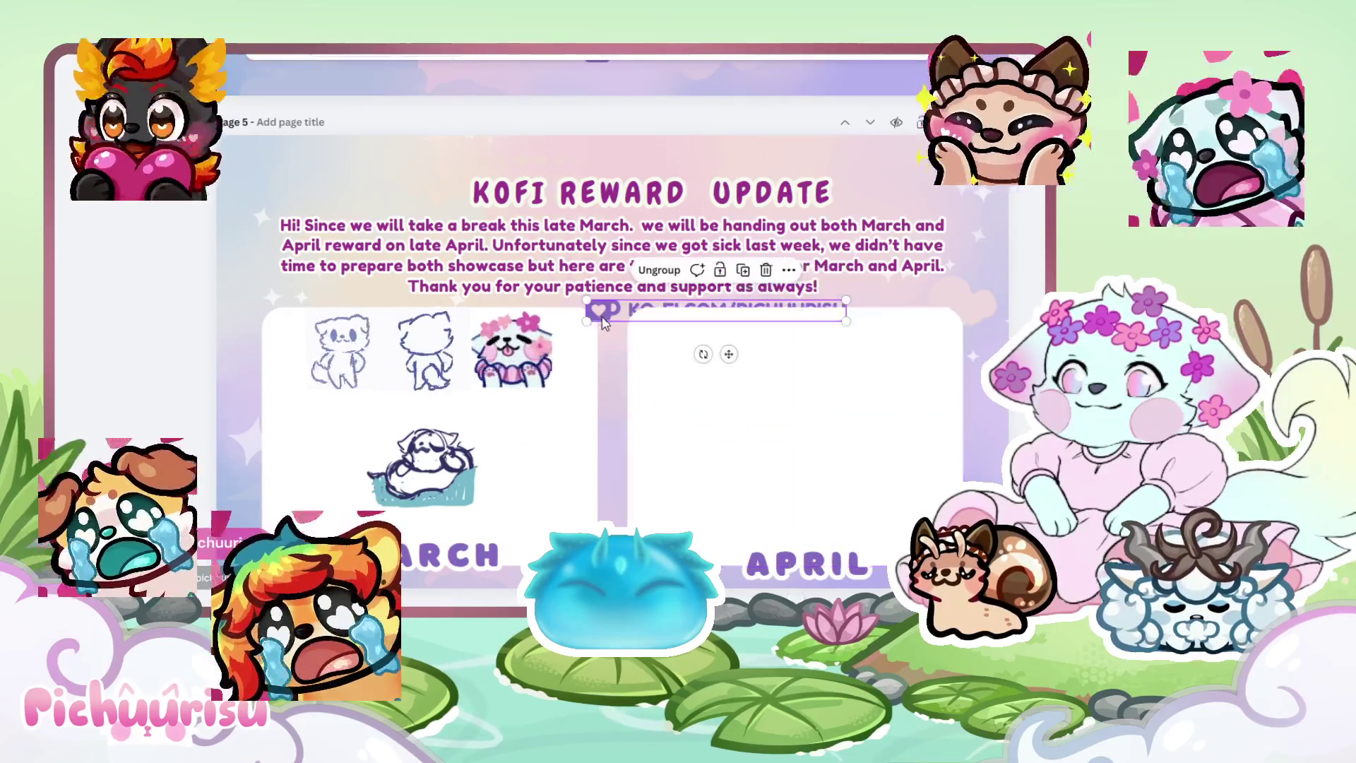
pyautogui.moveTo(702, 354)
pyautogui.mouseDown()
pyautogui.moveTo(667, 374)
pyautogui.moveTo(682, 329)
pyautogui.moveTo(747, 342)
pyautogui.moveTo(759, 324)
pyautogui.moveTo(666, 321)
pyautogui.moveTo(757, 318)
pyautogui.moveTo(919, 405)
pyautogui.moveTo(908, 327)
pyautogui.moveTo(892, 332)
pyautogui.moveTo(905, 326)
pyautogui.mouseUp()
pyautogui.moveTo(718, 309)
pyautogui.mouseDown()
pyautogui.moveTo(229, 409)
pyautogui.moveTo(616, 423)
pyautogui.mouseUp()
pyautogui.hotkey('ctrl', 'z')
pyautogui.hotkey('ctrl', 'z')
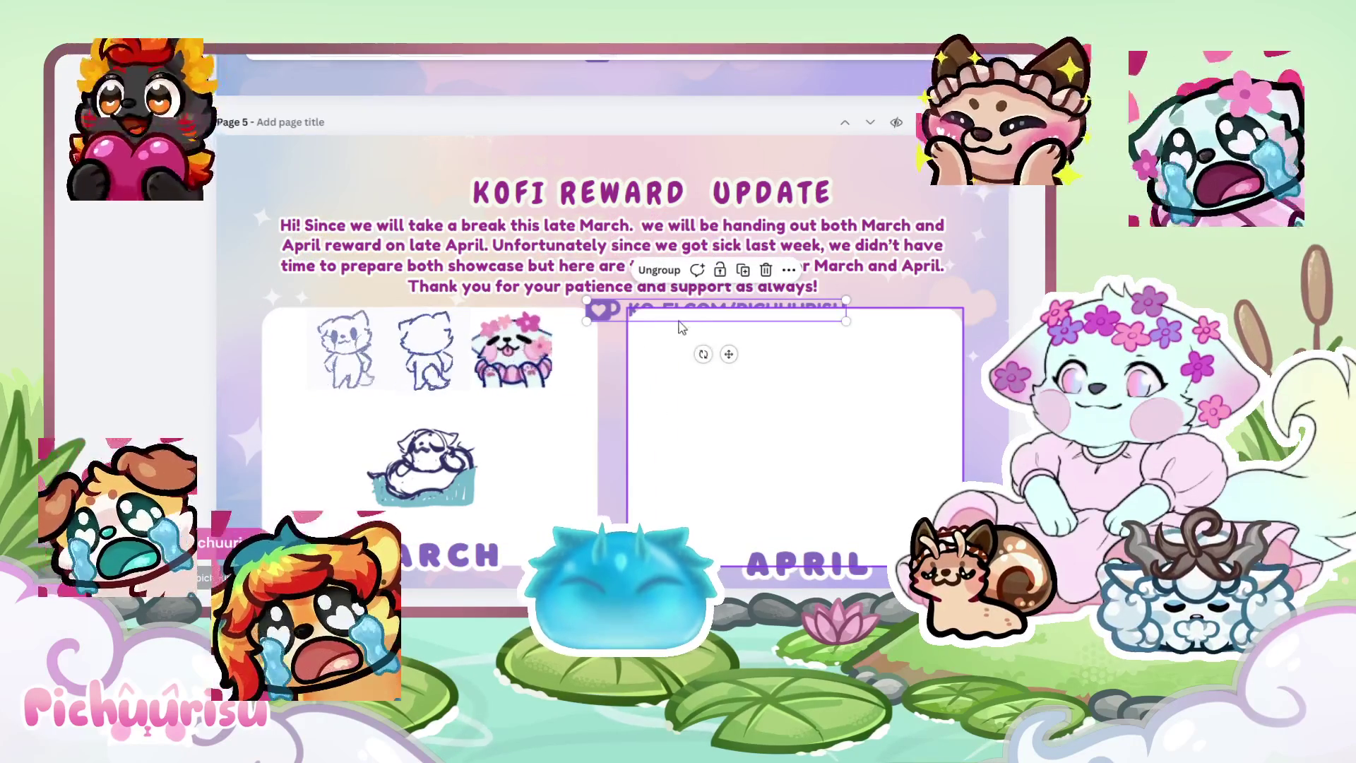
pyautogui.moveTo(676, 312); pyautogui.dragTo(644, 82)
pyautogui.click(650, 192)
# Lower the sleeping sketch and the three March sketches slightly, then paste the purple sketch.
pyautogui.moveTo(416, 458); pyautogui.dragTo(424, 478)
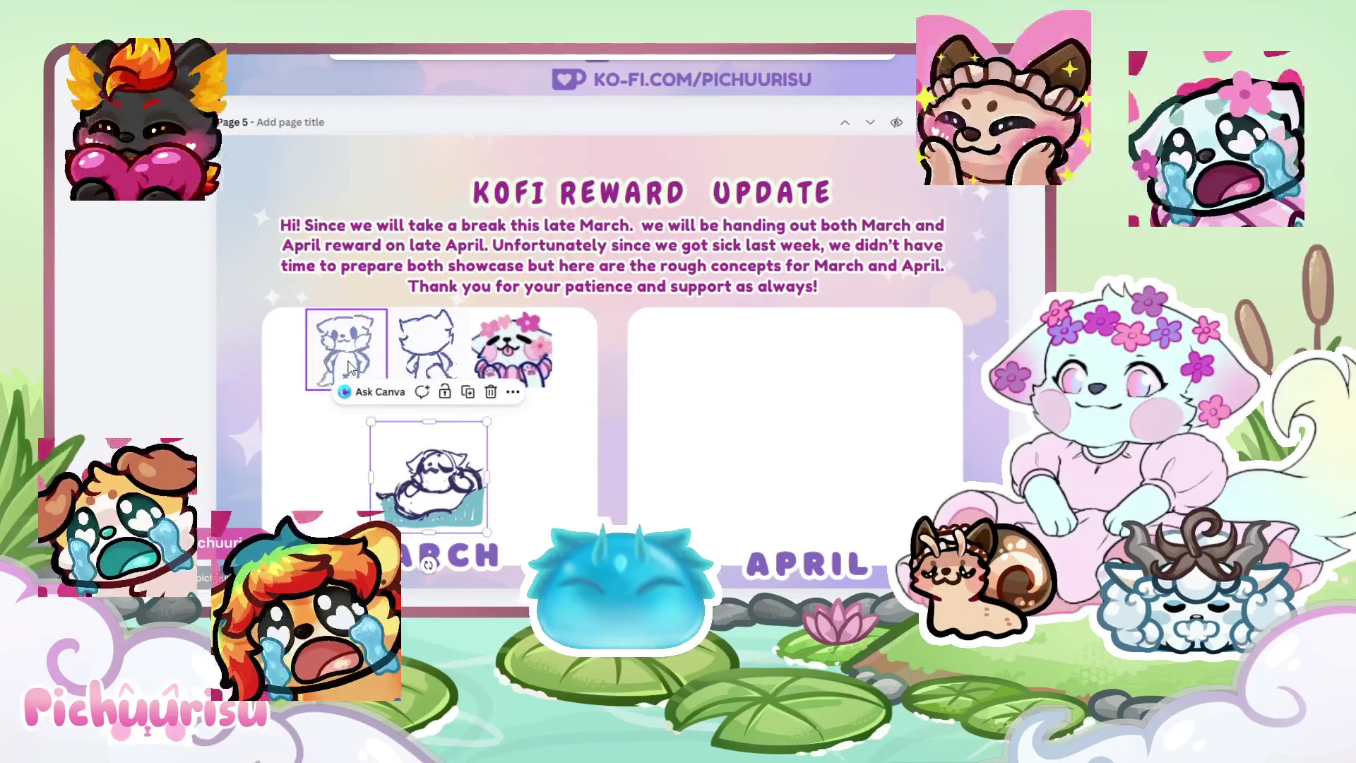
pyautogui.moveTo(512, 359); pyautogui.dragTo(531, 379)
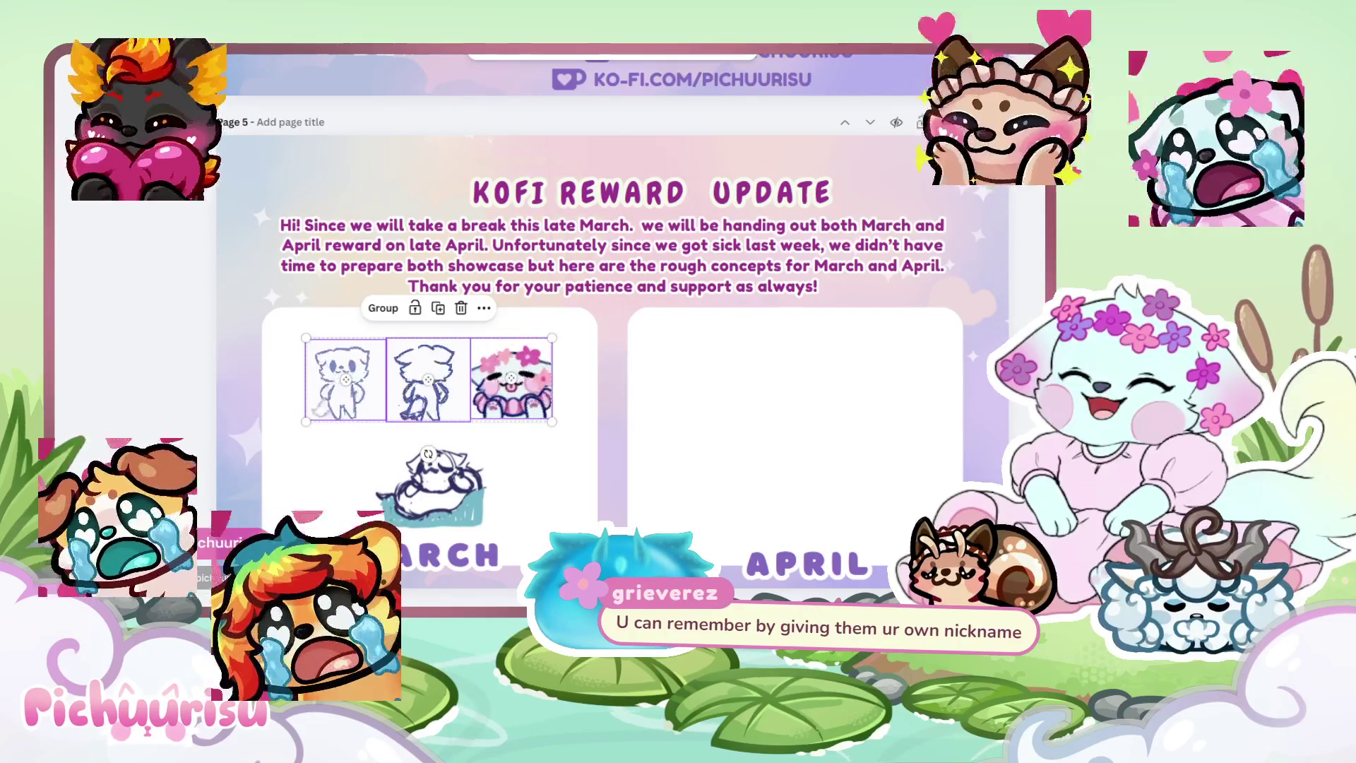
pyautogui.hotkey('ctrl', 'v')
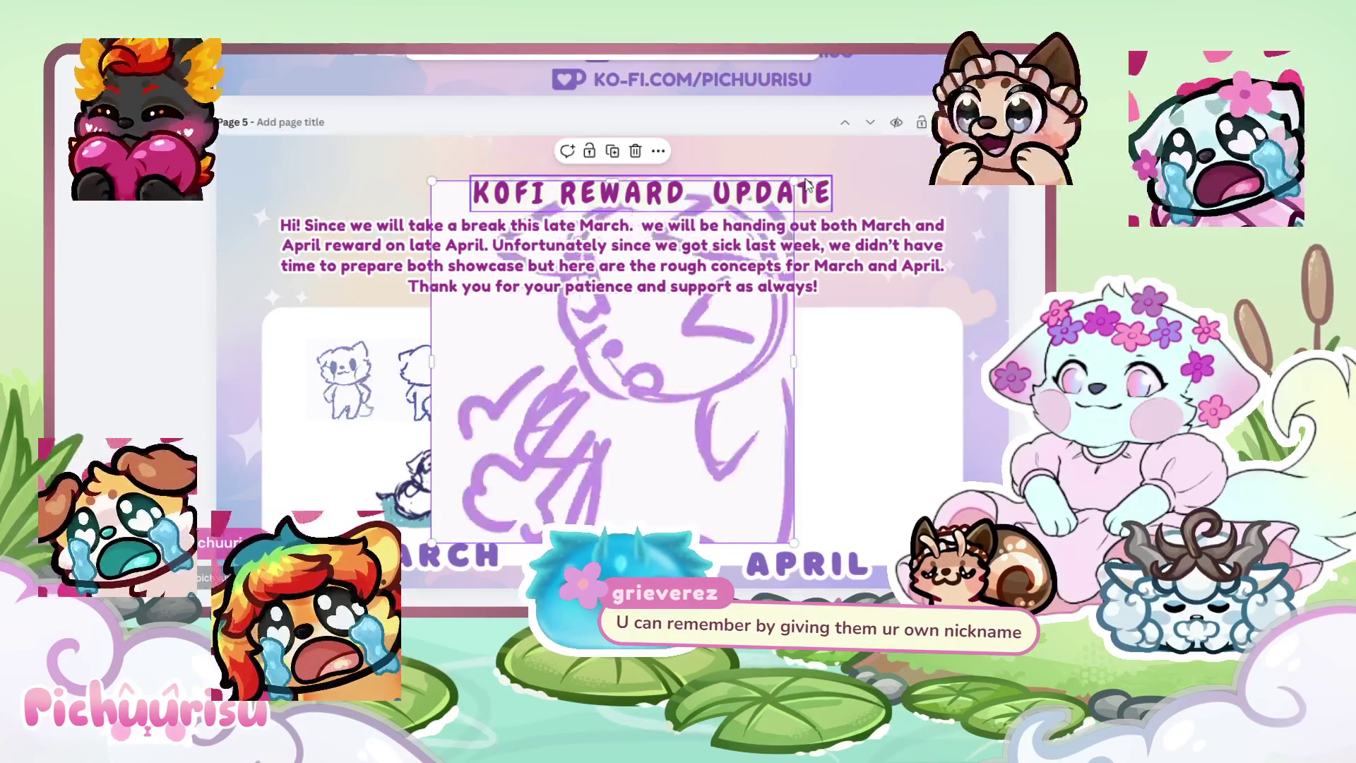
# Shrink the pasted purple sketches and line them up in a row across the top of the April panel.
pyautogui.moveTo(809, 182); pyautogui.dragTo(502, 415)
pyautogui.moveTo(459, 476); pyautogui.dragTo(704, 406)
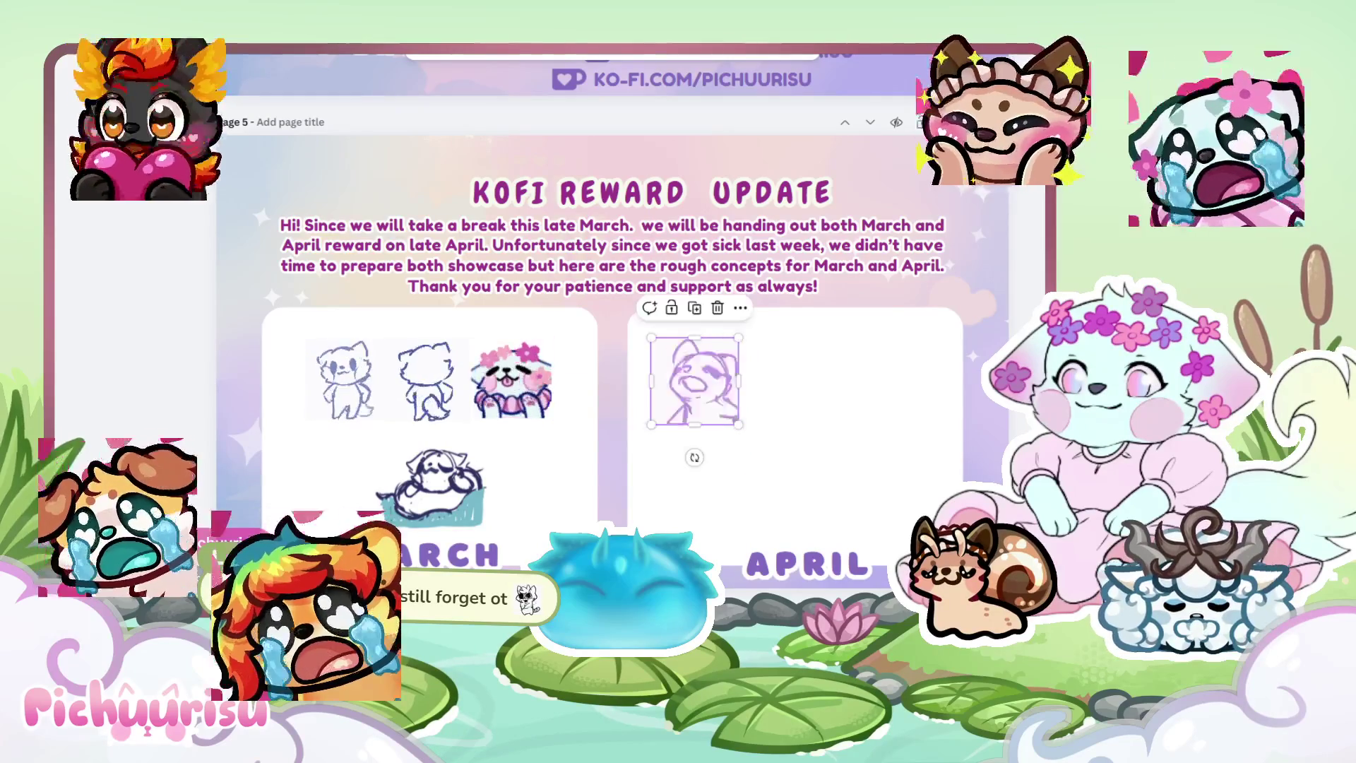
pyautogui.moveTo(739, 425)
pyautogui.mouseDown()
pyautogui.moveTo(813, 537)
pyautogui.moveTo(749, 452)
pyautogui.moveTo(697, 295)
pyautogui.moveTo(558, 433)
pyautogui.moveTo(518, 450)
pyautogui.moveTo(706, 381)
pyautogui.moveTo(801, 369)
pyautogui.moveTo(846, 338)
pyautogui.mouseUp()
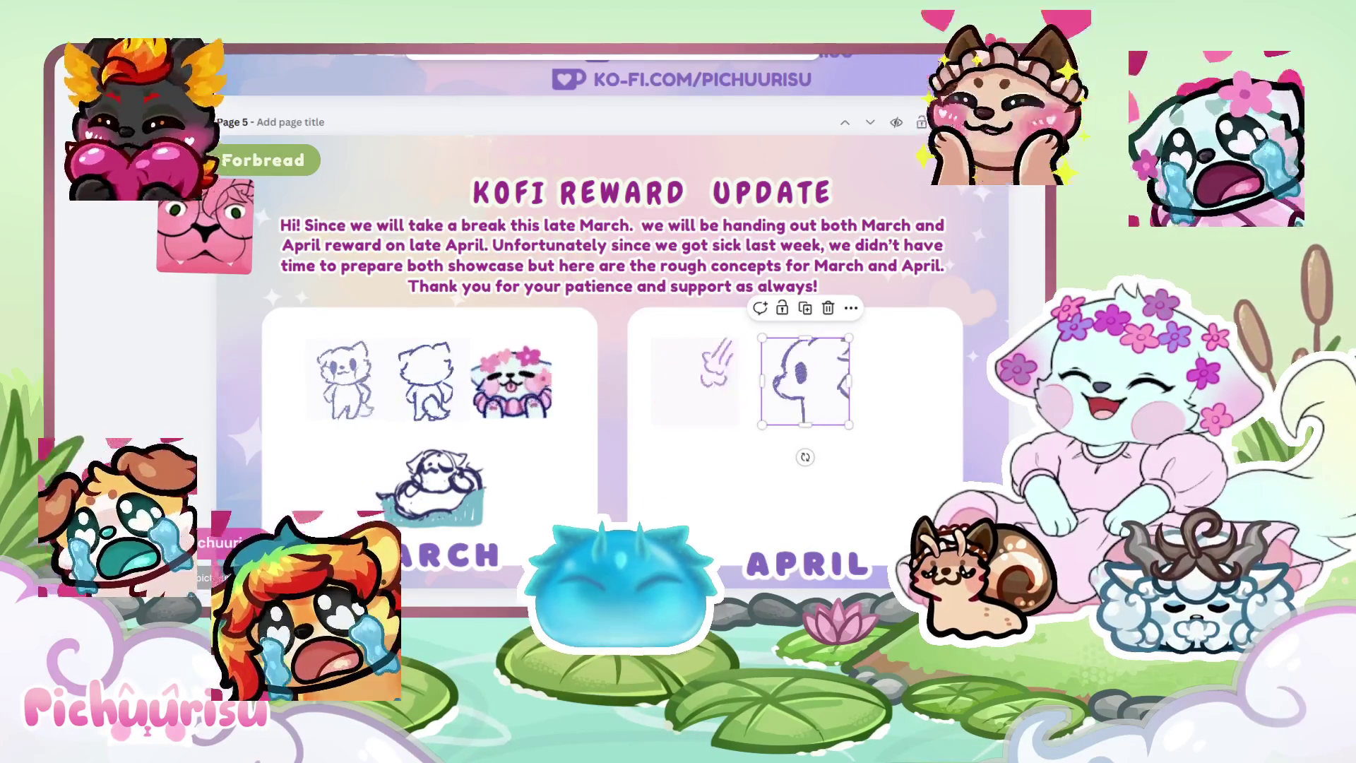
pyautogui.moveTo(761, 338); pyautogui.dragTo(430, 181)
pyautogui.moveTo(794, 181)
pyautogui.mouseDown()
pyautogui.moveTo(621, 373)
pyautogui.moveTo(549, 426)
pyautogui.mouseUp()
pyautogui.moveTo(505, 483); pyautogui.dragTo(936, 365)
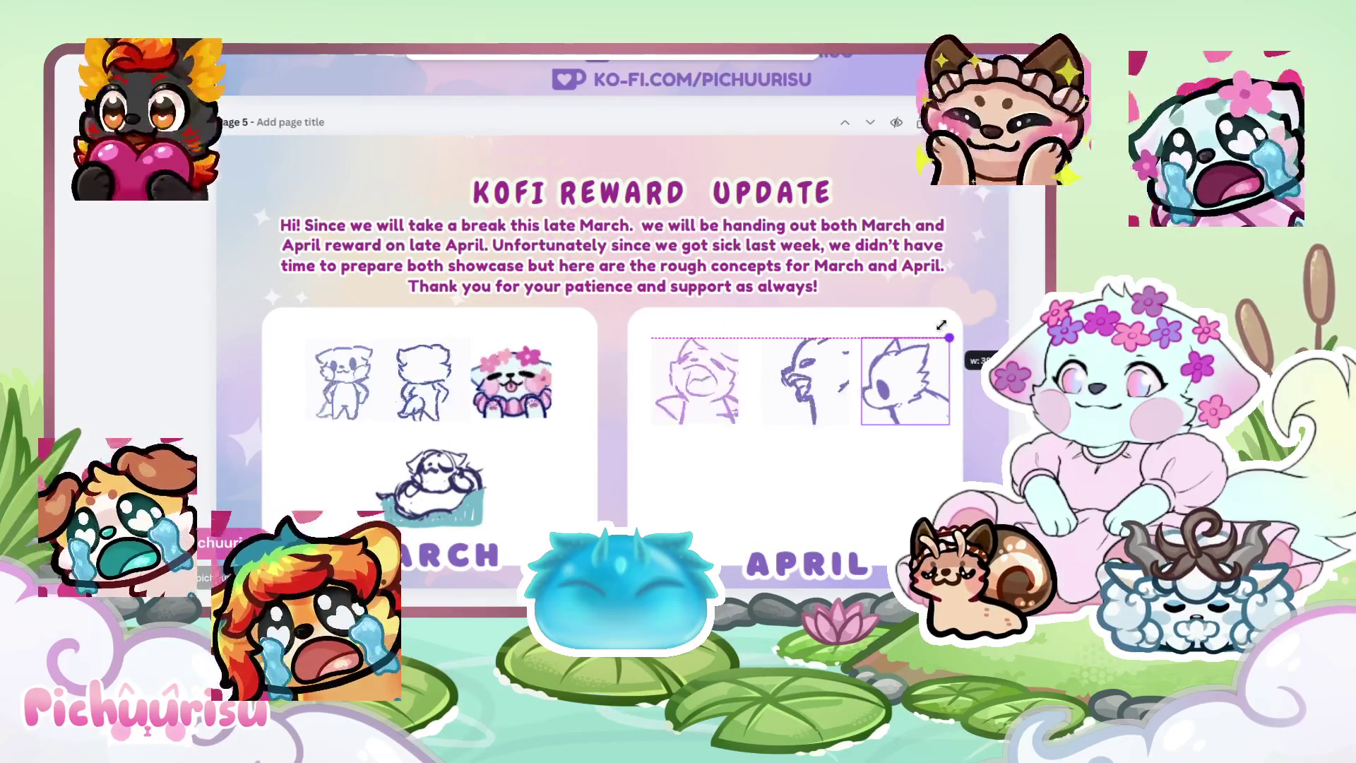
pyautogui.moveTo(790, 387); pyautogui.dragTo(779, 387)
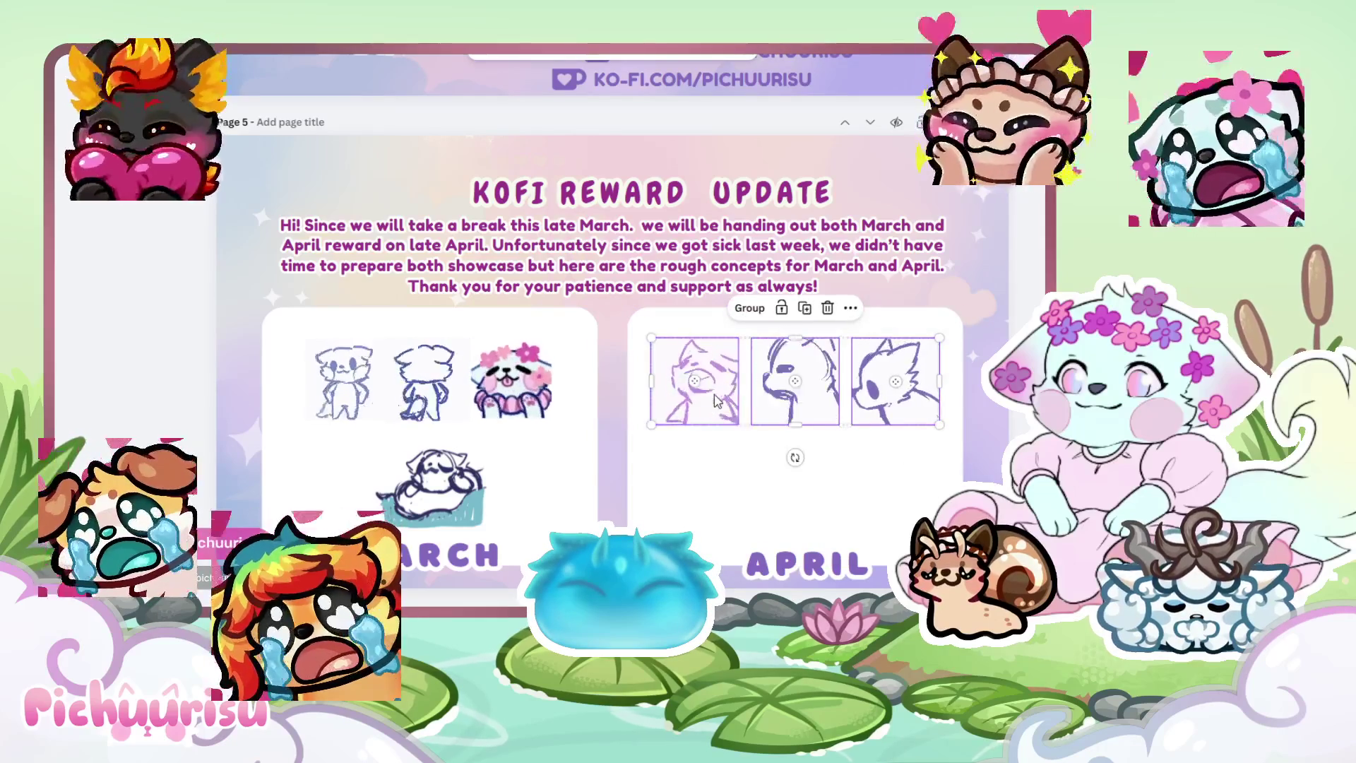
# Nudge the March sketches left, then paste the dog image, shrink it and set it below the April sketches.
pyautogui.click(513, 411)
pyautogui.moveTo(365, 372); pyautogui.dragTo(357, 375)
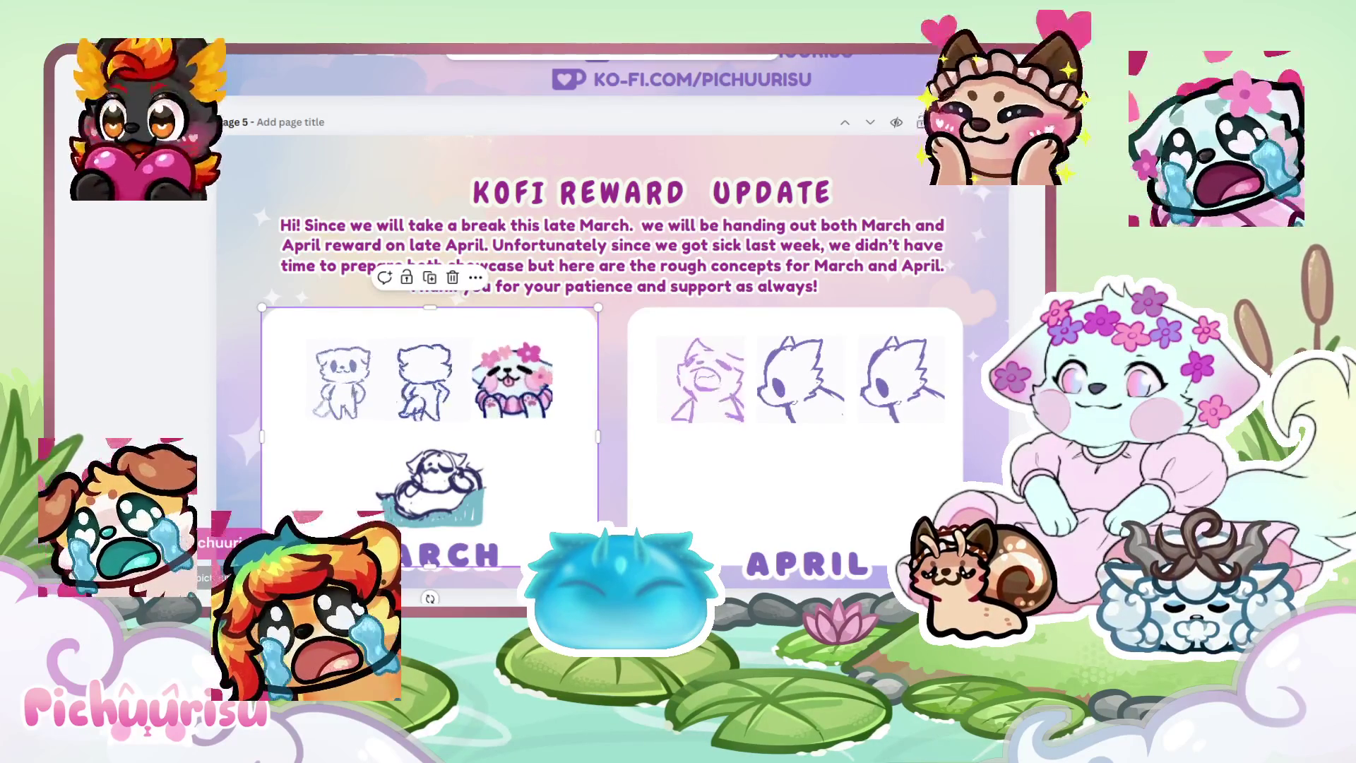
pyautogui.hotkey('ctrl', 'v')
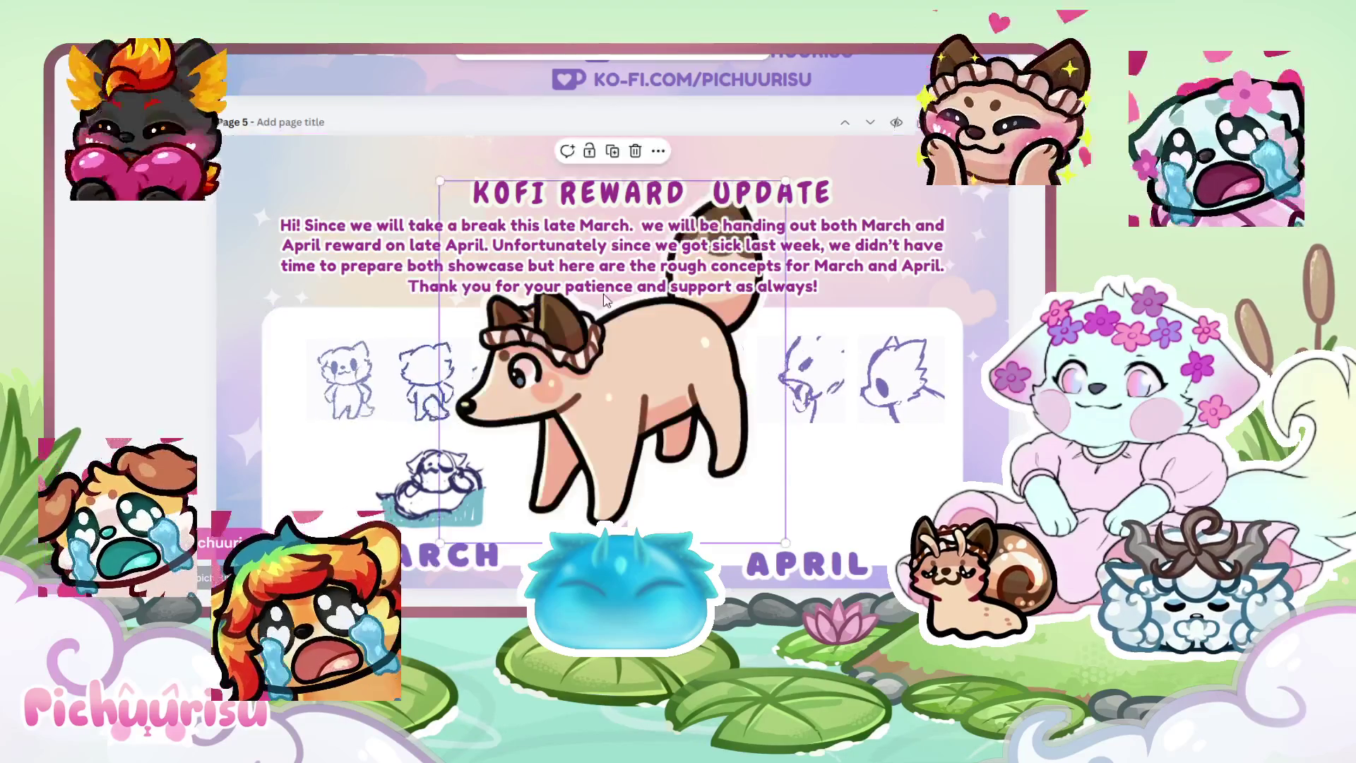
pyautogui.moveTo(780, 272); pyautogui.dragTo(565, 399)
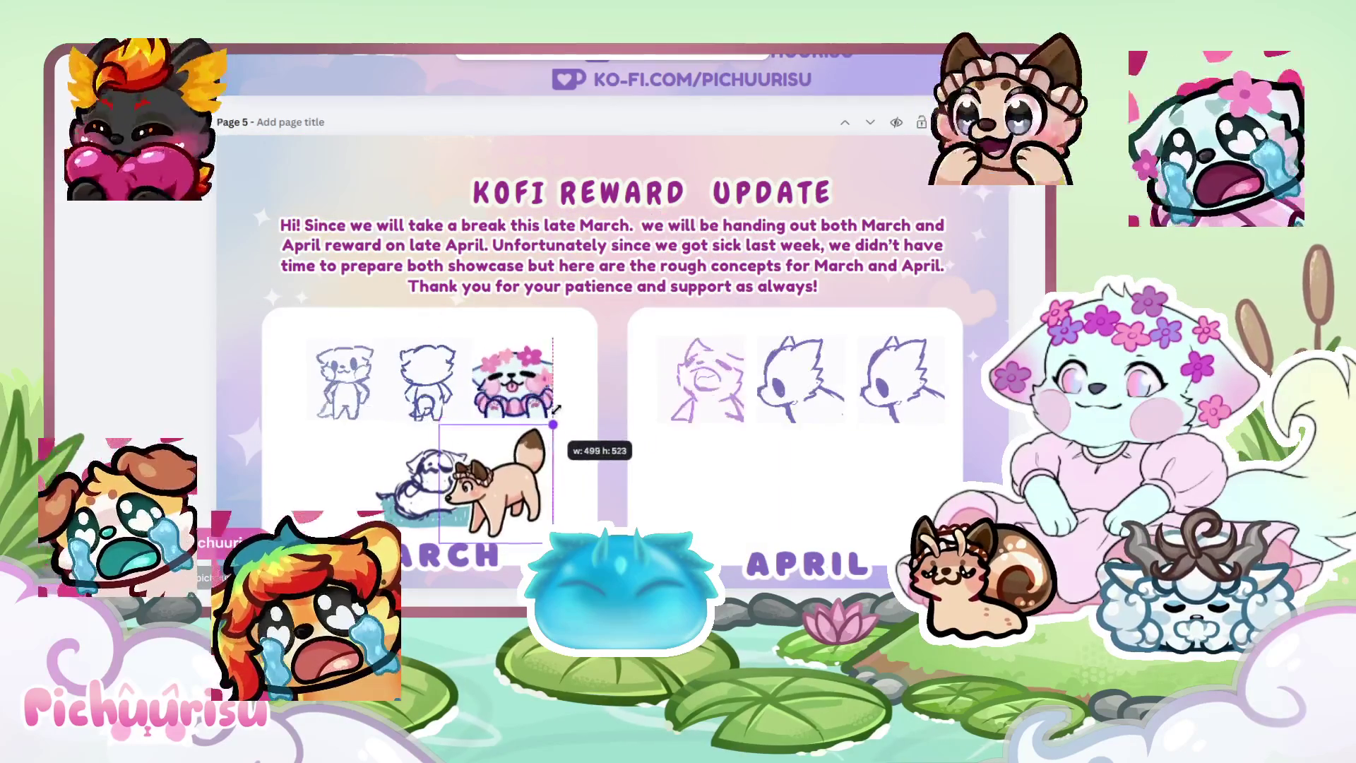
pyautogui.moveTo(490, 459); pyautogui.dragTo(724, 450)
pyautogui.moveTo(809, 408); pyautogui.dragTo(795, 417)
pyautogui.click(166, 367)
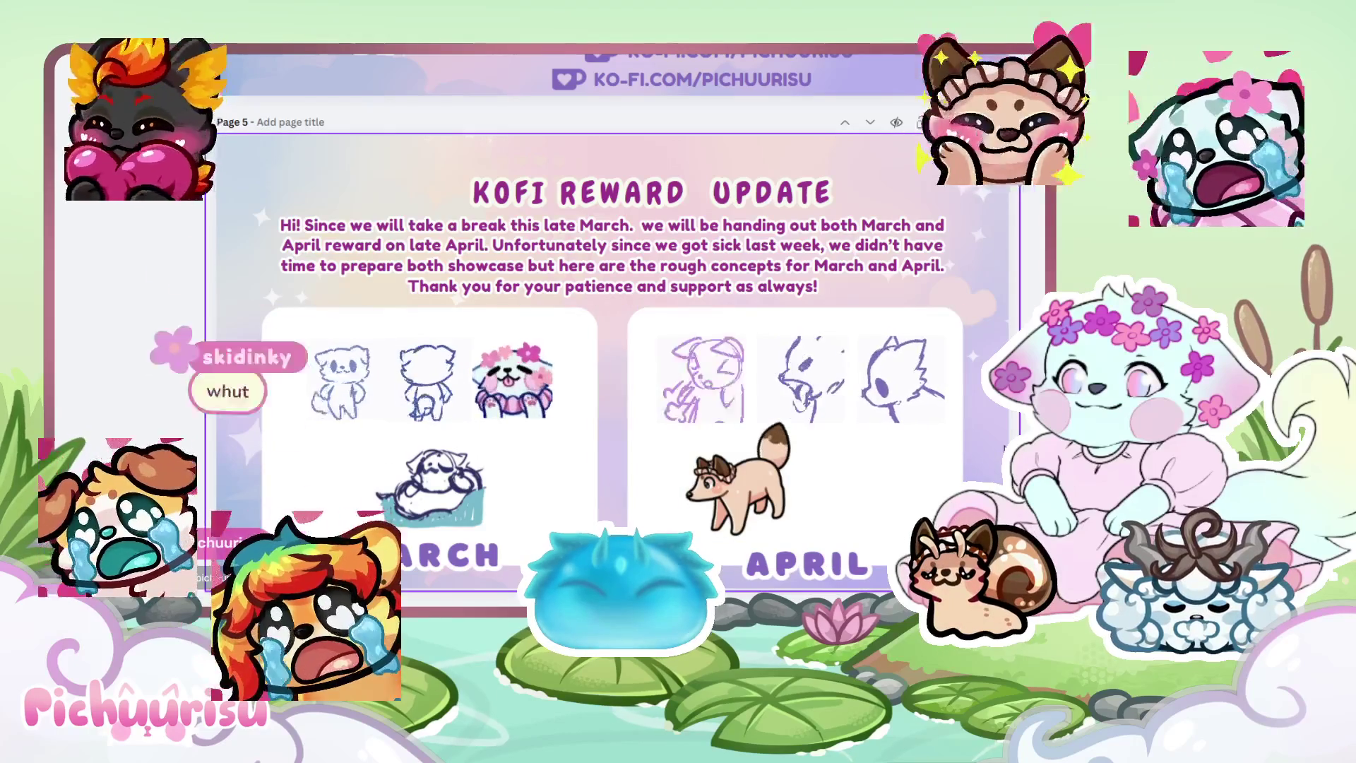
pyautogui.moveTo(420, 471); pyautogui.dragTo(421, 472)
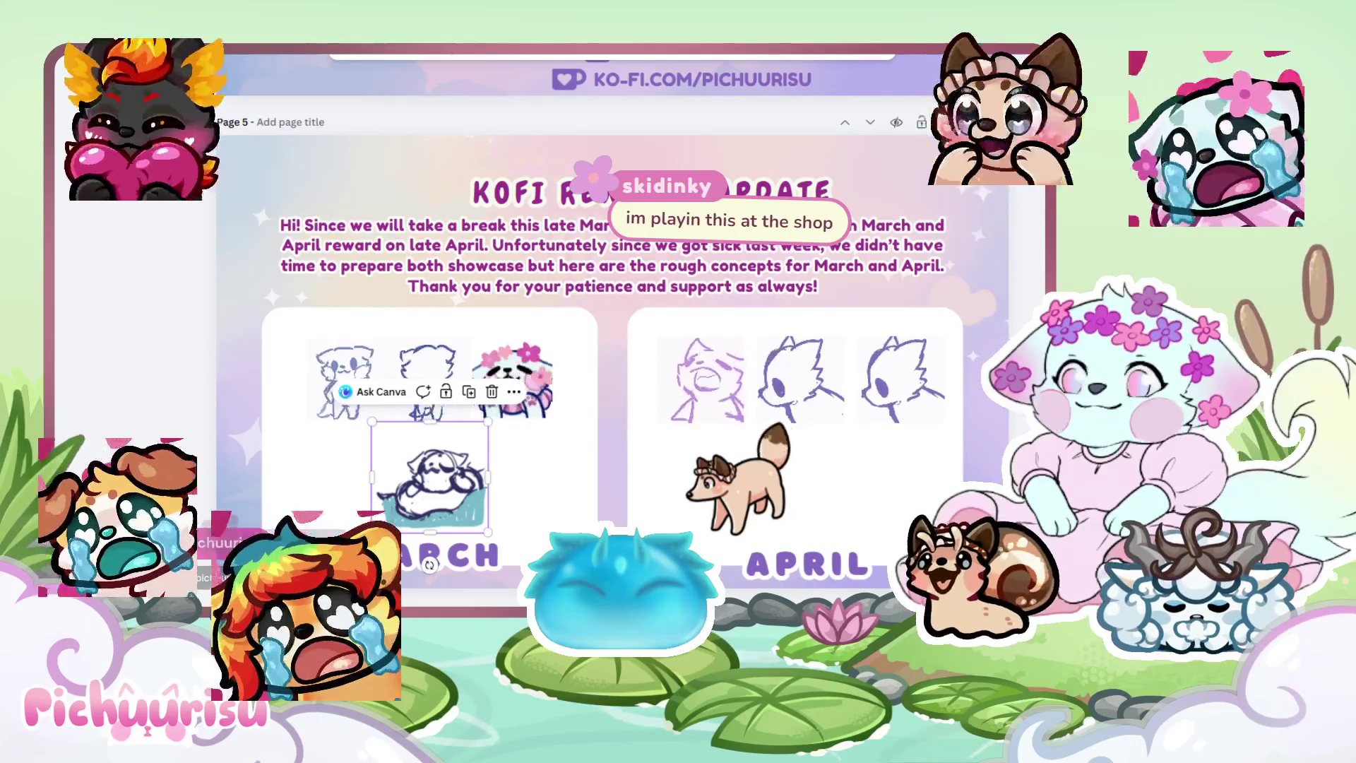
# Move the dashed line element under the March sketches, restoring it after an accidental delete.
pyautogui.click(675, 359)
pyautogui.moveTo(675, 358); pyautogui.dragTo(539, 439)
pyautogui.press('Delete')
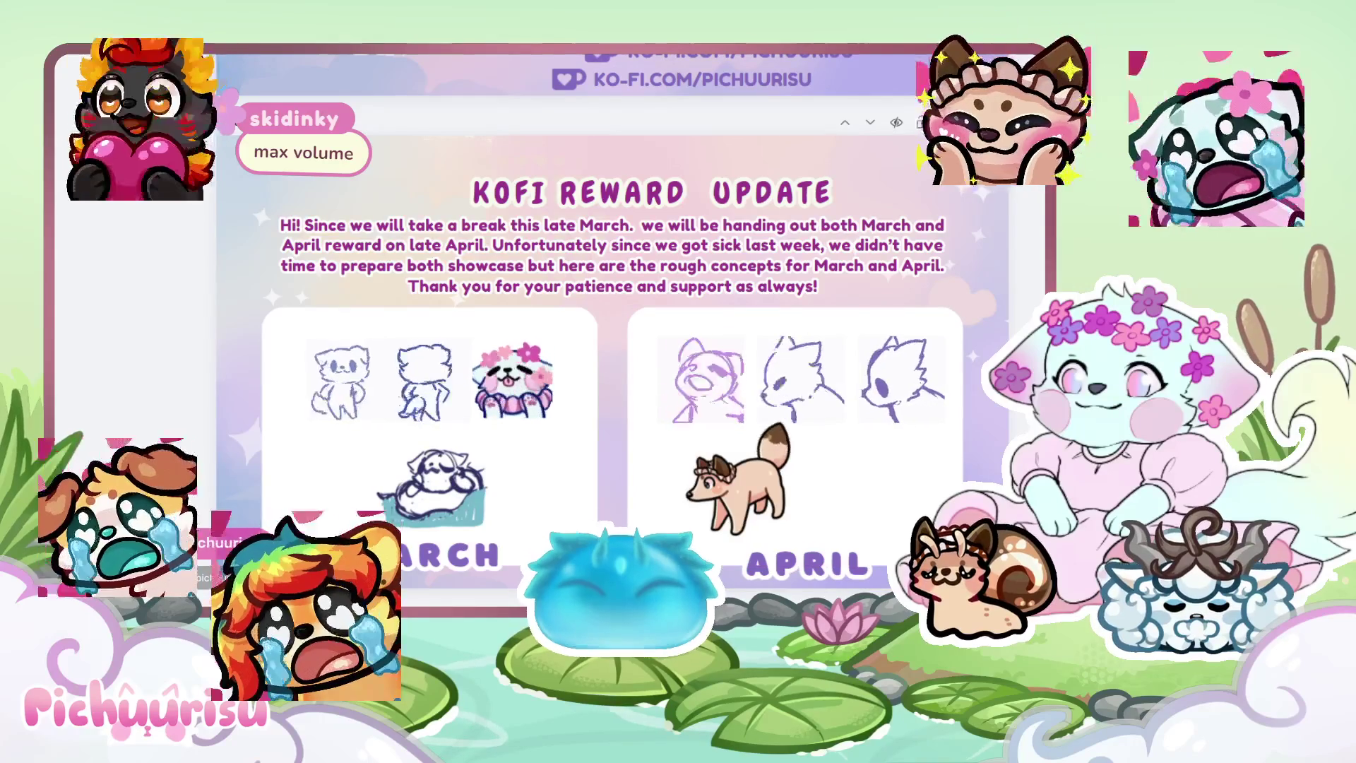
pyautogui.hotkey('ctrl', 'z')
pyautogui.moveTo(494, 410)
pyautogui.mouseDown()
pyautogui.moveTo(466, 408)
pyautogui.moveTo(455, 442)
pyautogui.mouseUp()
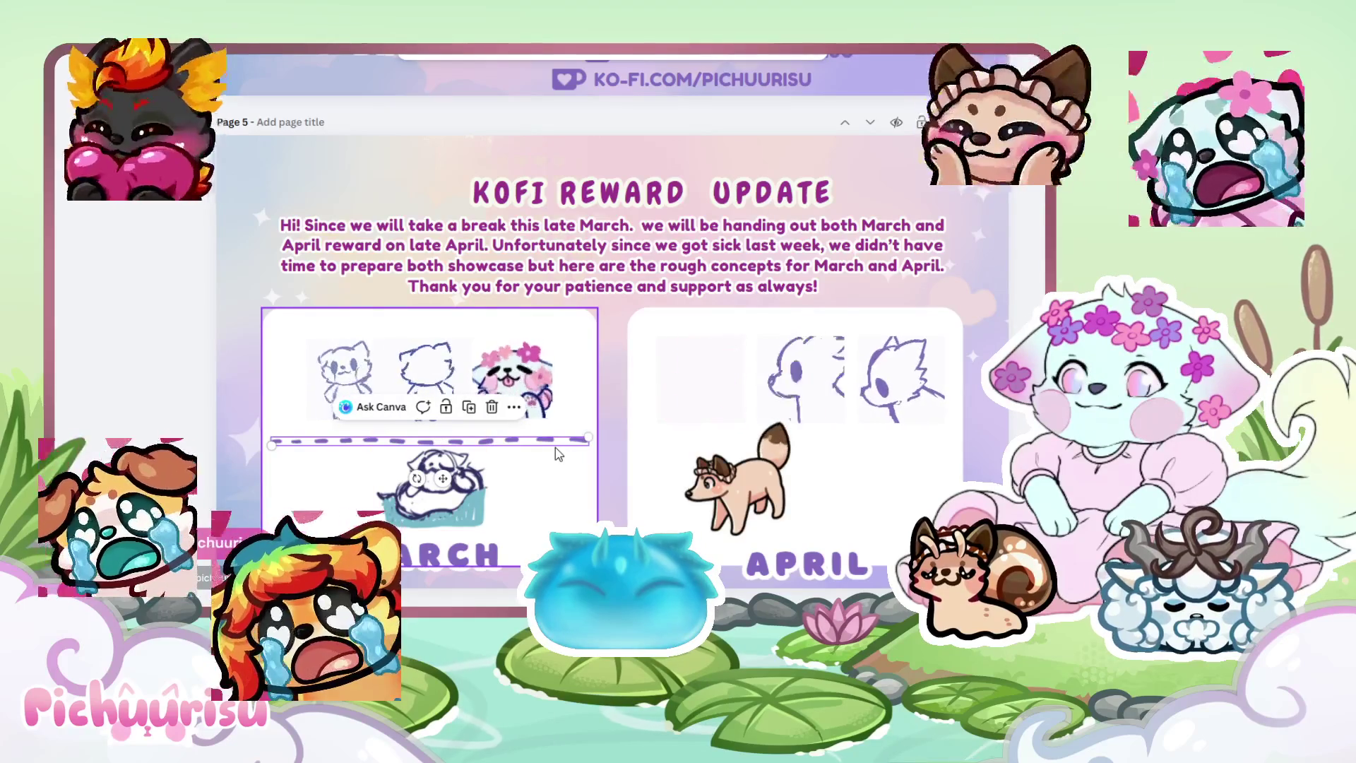
# Copy the dashed line into the April panel above the dog, and shift the dog slightly right.
pyautogui.moveTo(556, 447)
pyautogui.mouseDown()
pyautogui.moveTo(775, 453)
pyautogui.moveTo(907, 437)
pyautogui.mouseUp()
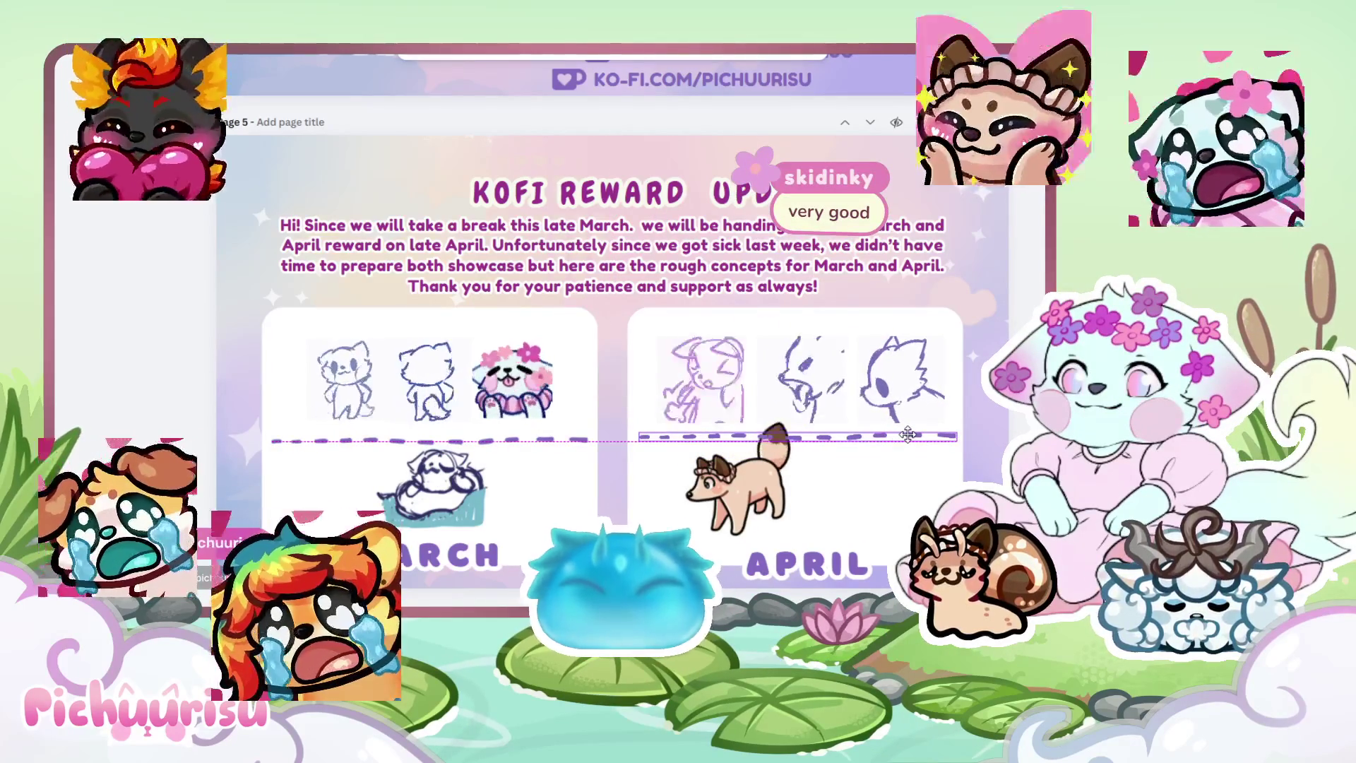
pyautogui.moveTo(747, 477); pyautogui.dragTo(736, 483)
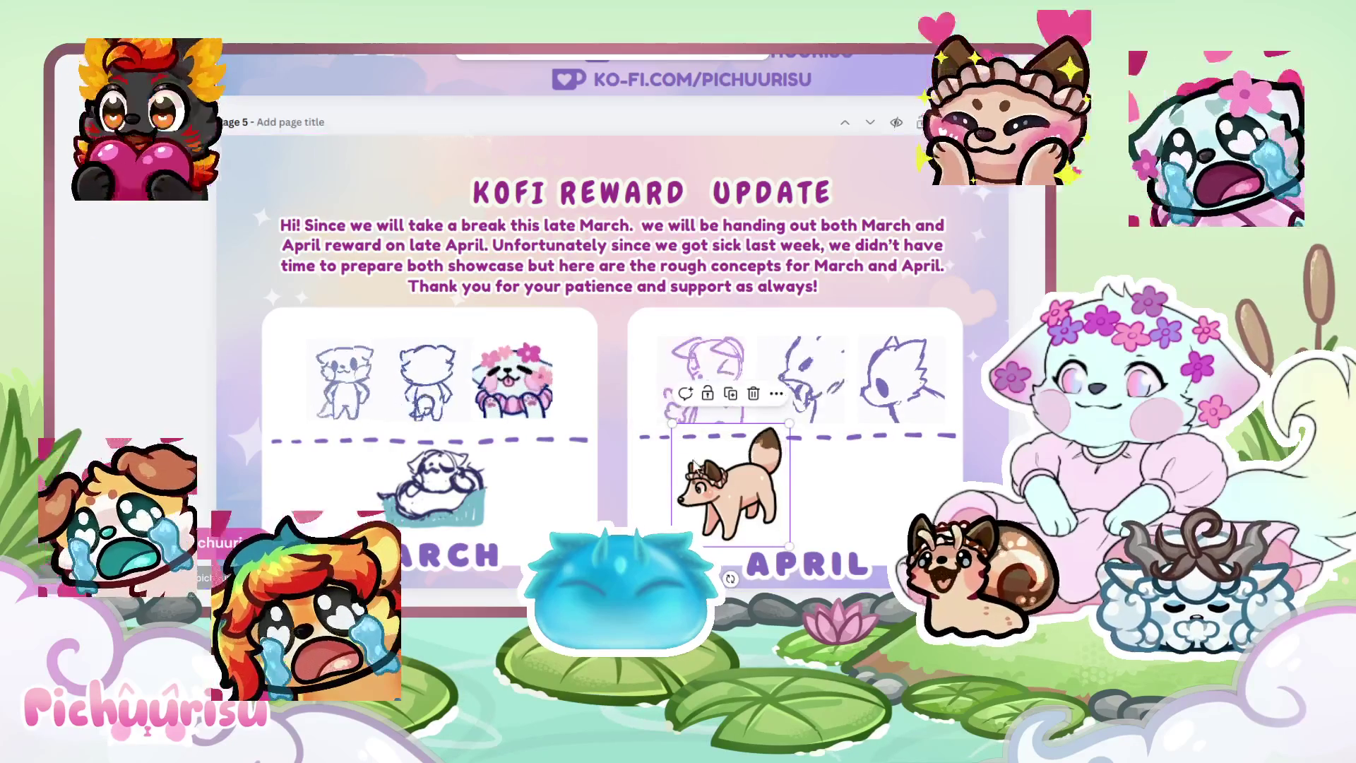
pyautogui.moveTo(722, 514); pyautogui.dragTo(787, 509)
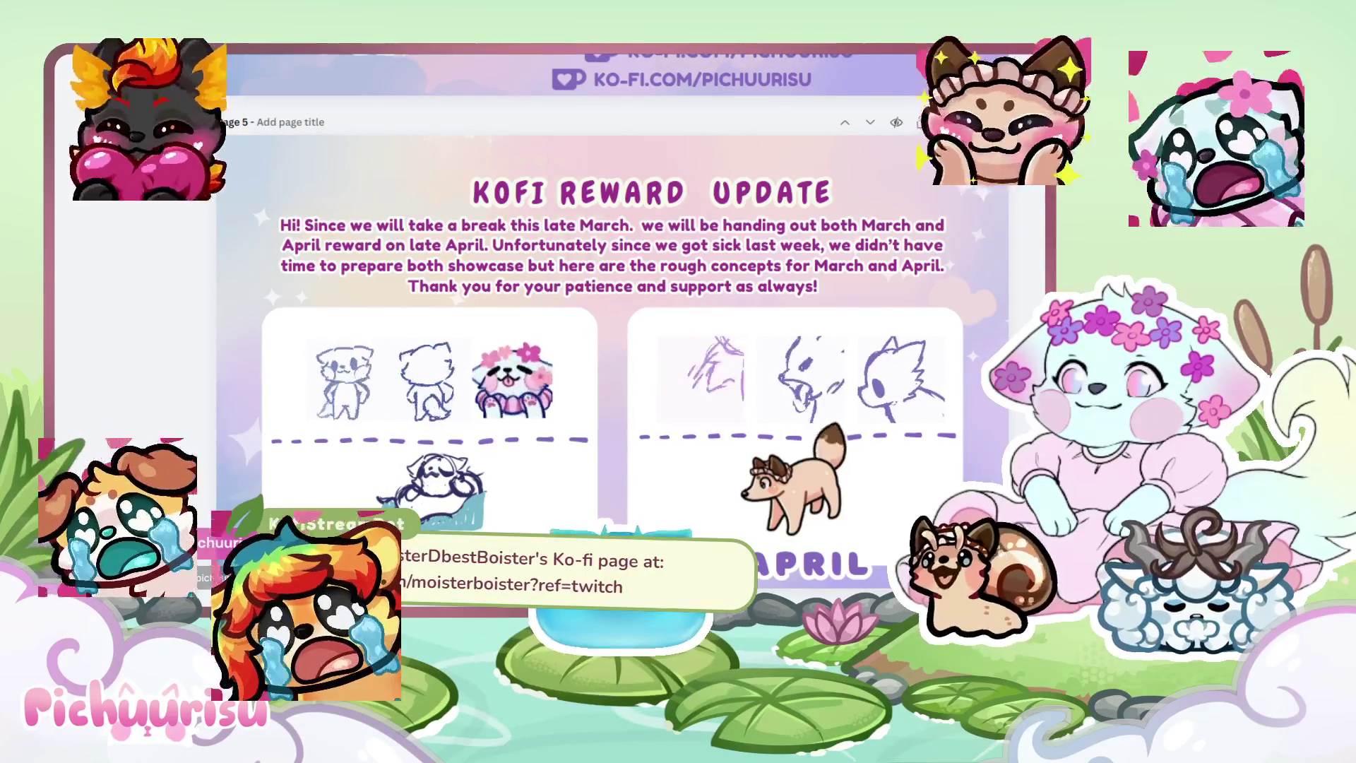
# Center the March divider in its panel and align the April divider level with it.
pyautogui.click(524, 440)
pyautogui.moveTo(524, 440); pyautogui.dragTo(536, 440)
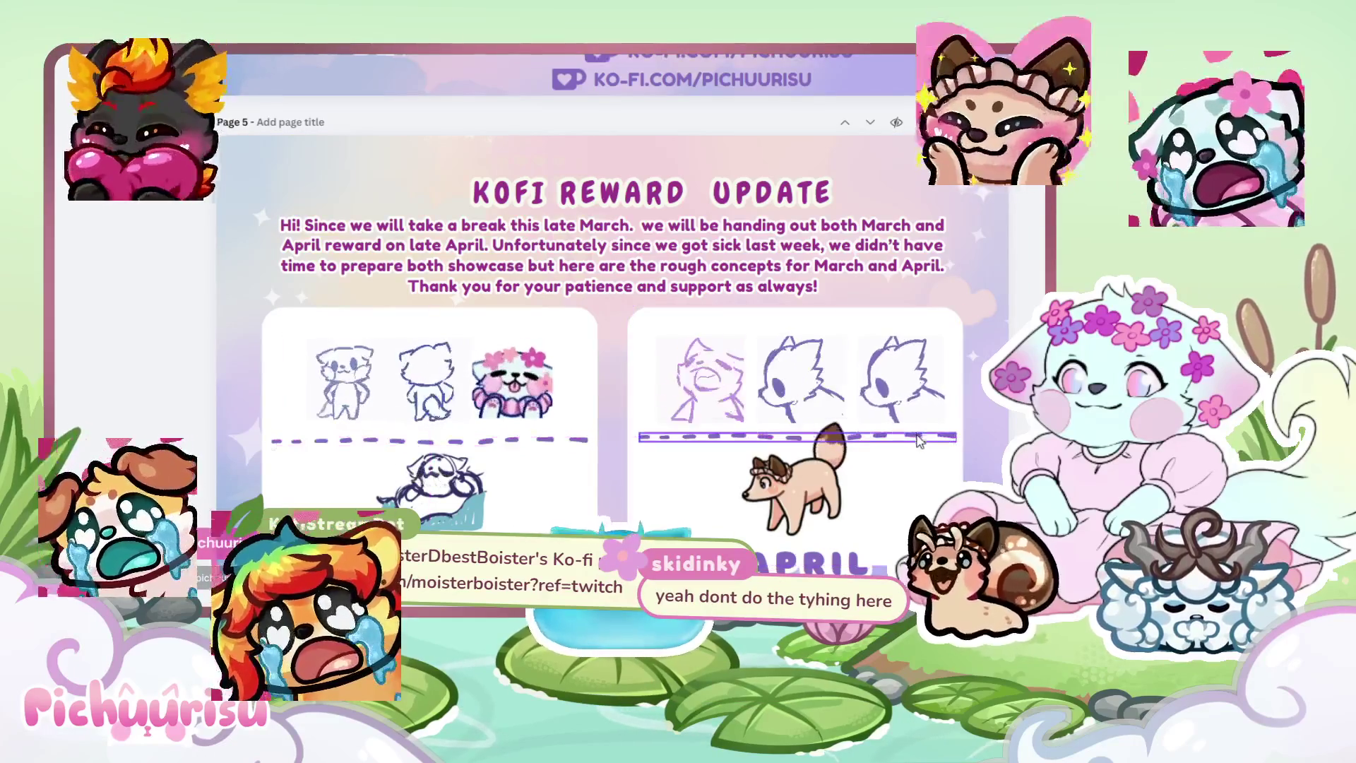
pyautogui.moveTo(920, 441); pyautogui.dragTo(913, 437)
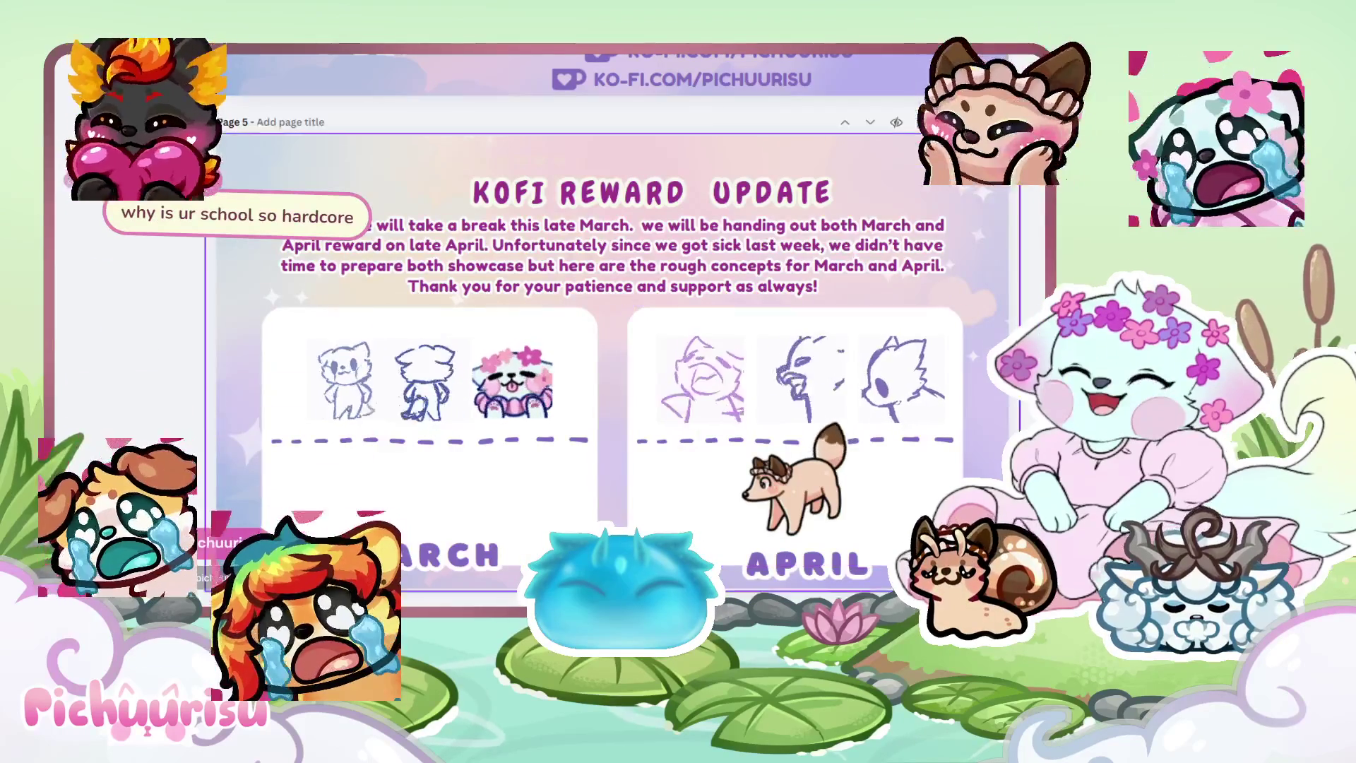
# Paste the cat-in-water image and crop away its left and right sides.
pyautogui.hotkey('ctrl', 'v')
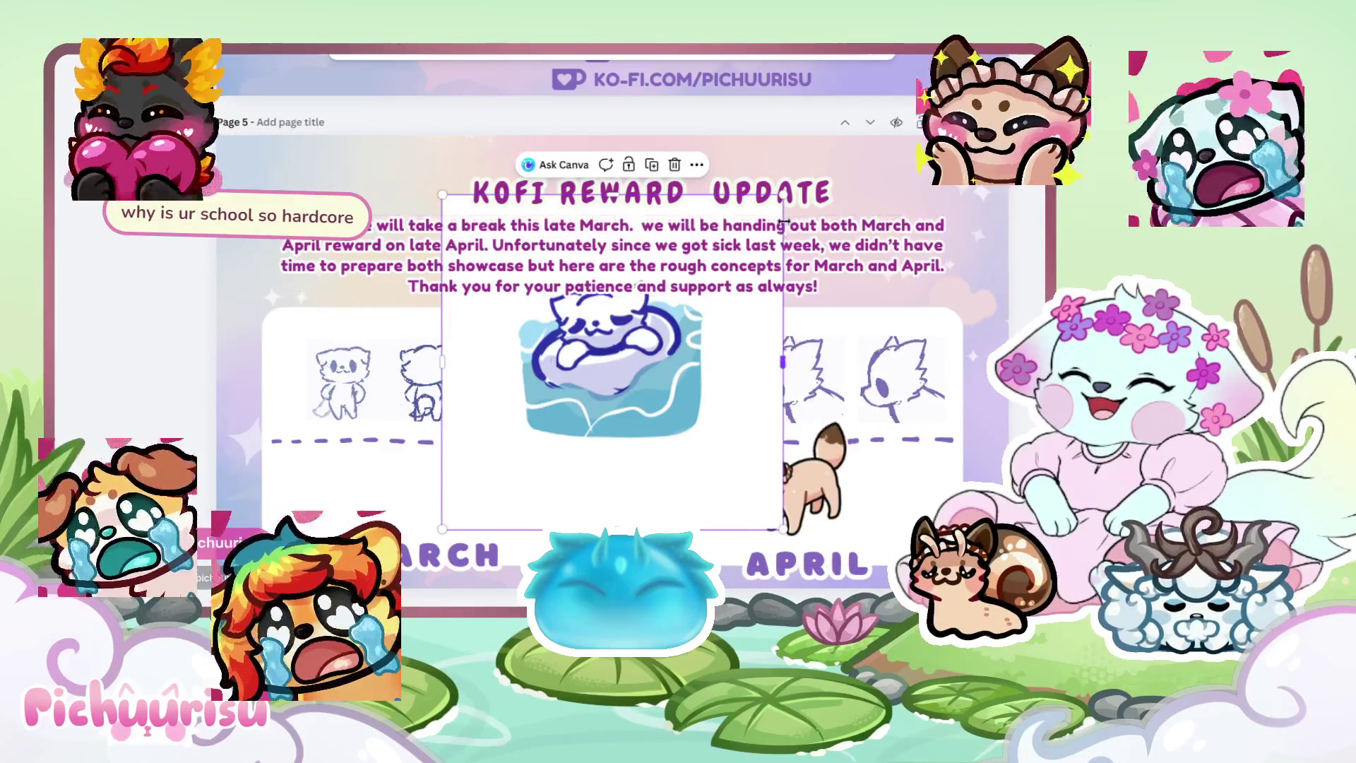
pyautogui.moveTo(782, 362); pyautogui.dragTo(701, 384)
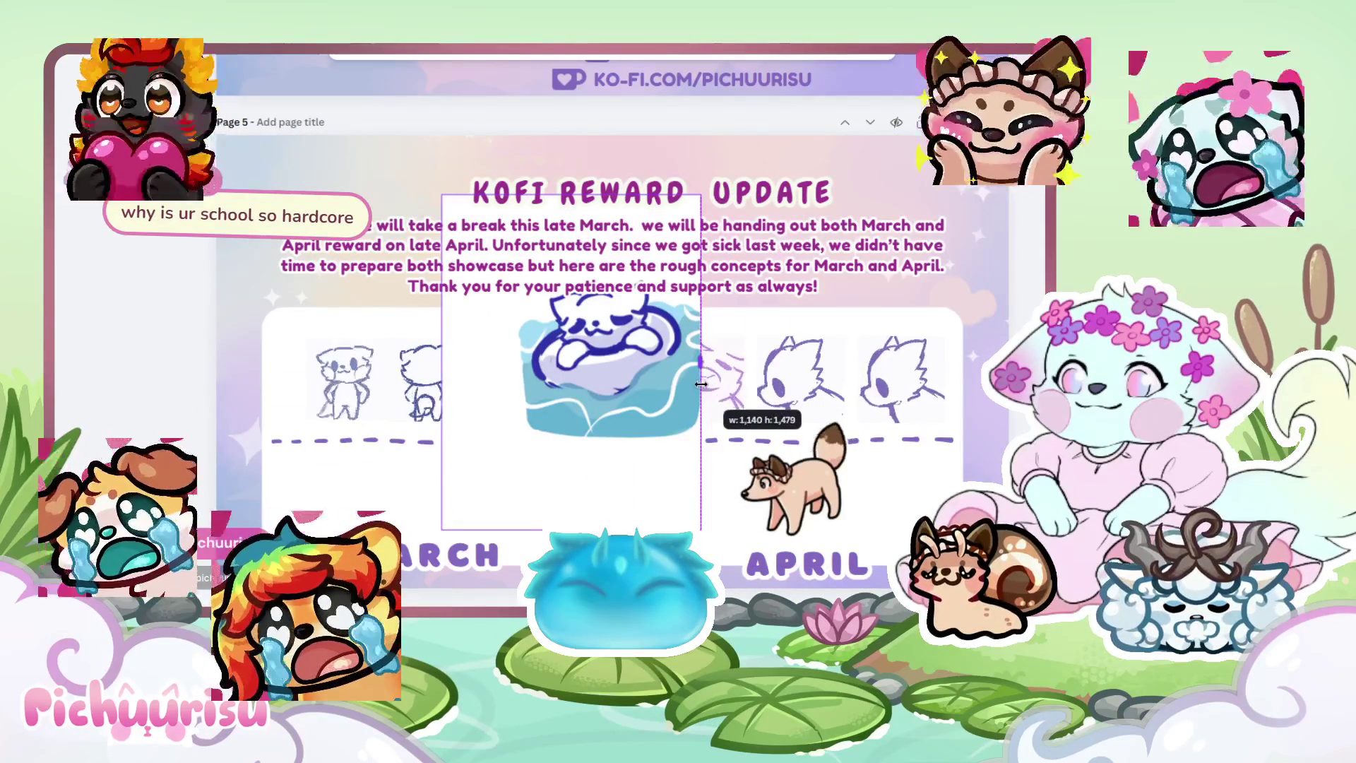
pyautogui.moveTo(443, 353); pyautogui.dragTo(517, 349)
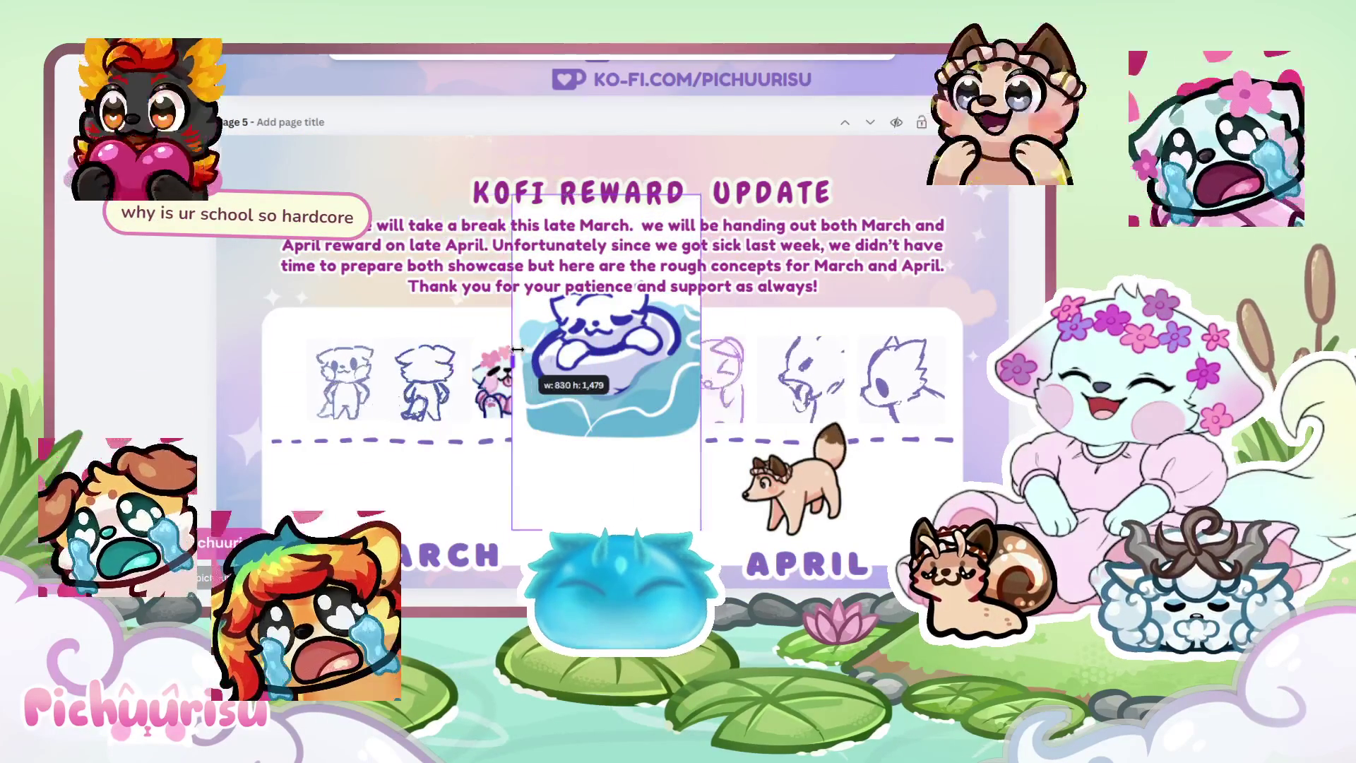
pyautogui.moveTo(614, 283); pyautogui.dragTo(465, 276)
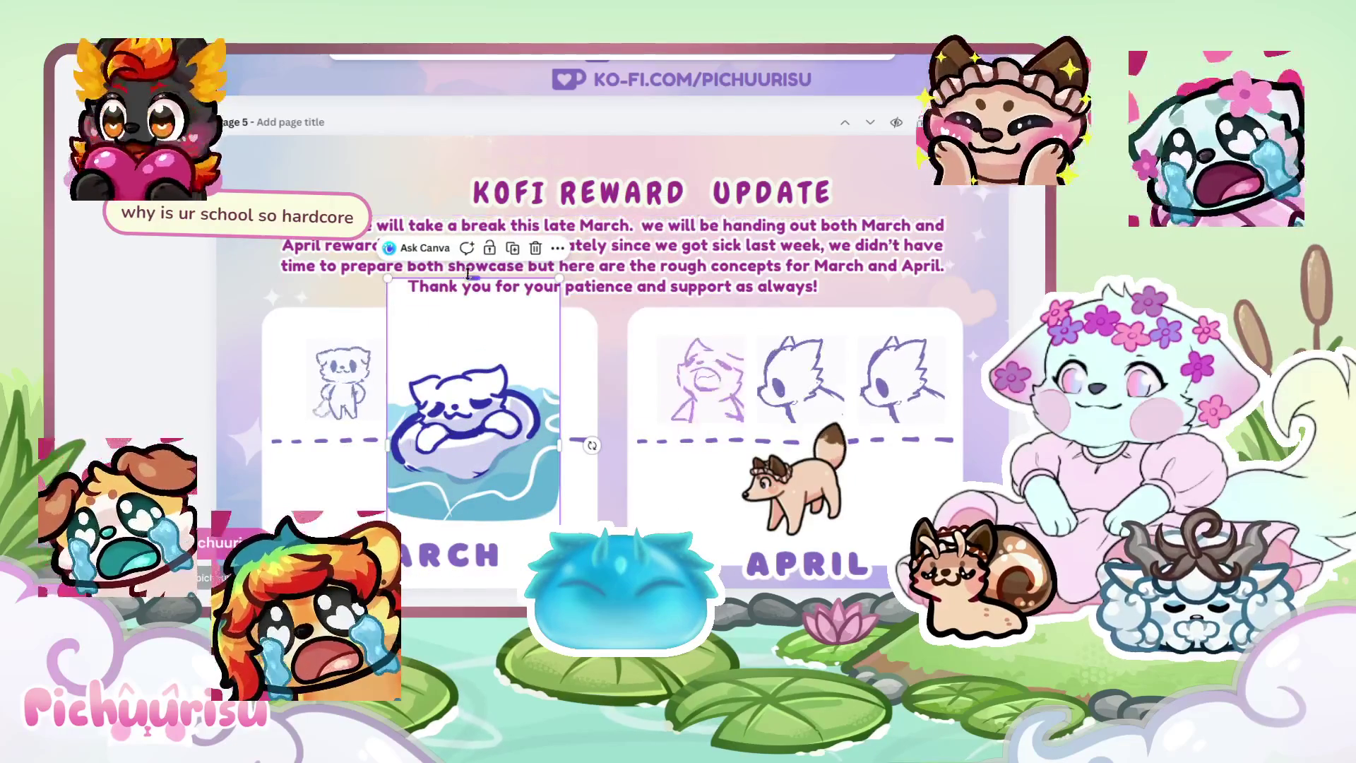
pyautogui.click(466, 276)
pyautogui.click(460, 279)
# Trim the cat image's top and bottom, shrink it, and center it under the March divider.
pyautogui.moveTo(472, 281); pyautogui.dragTo(463, 356)
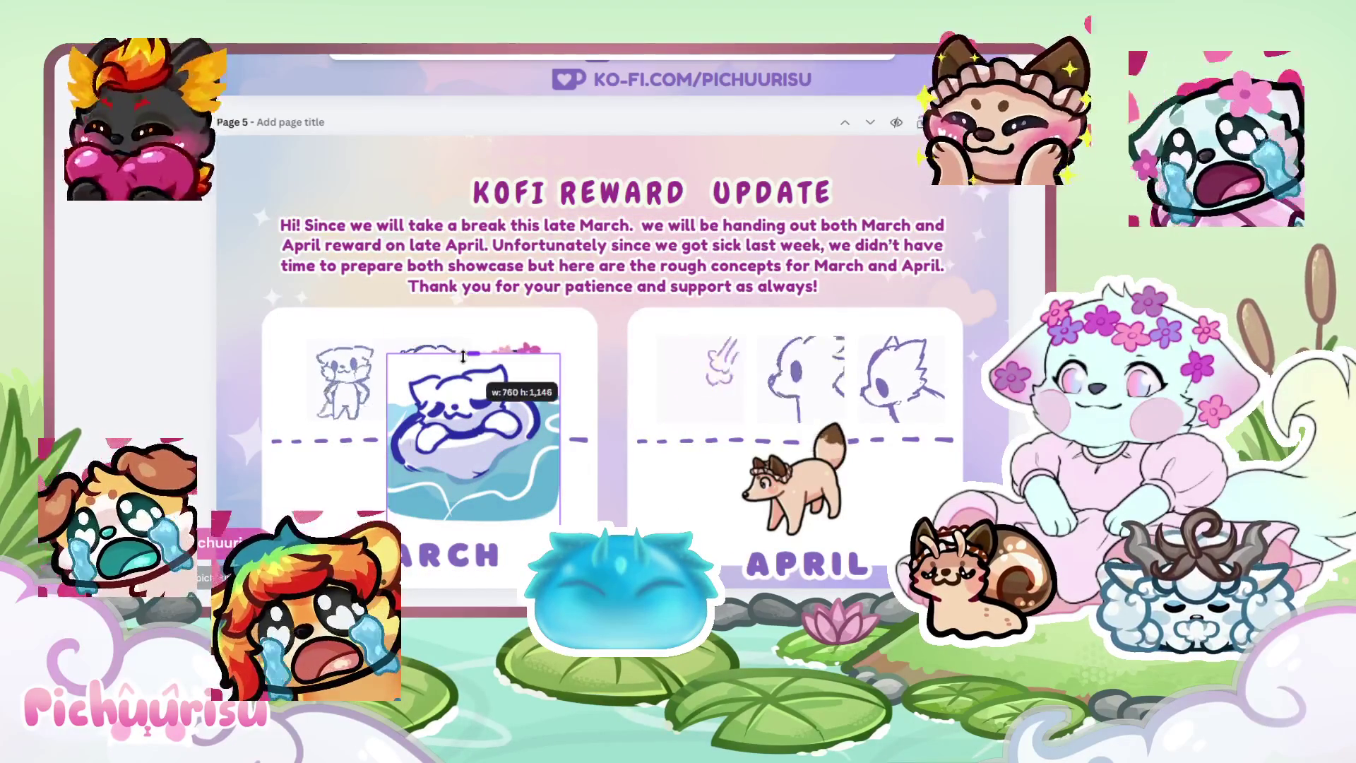
pyautogui.moveTo(473, 438); pyautogui.dragTo(473, 340)
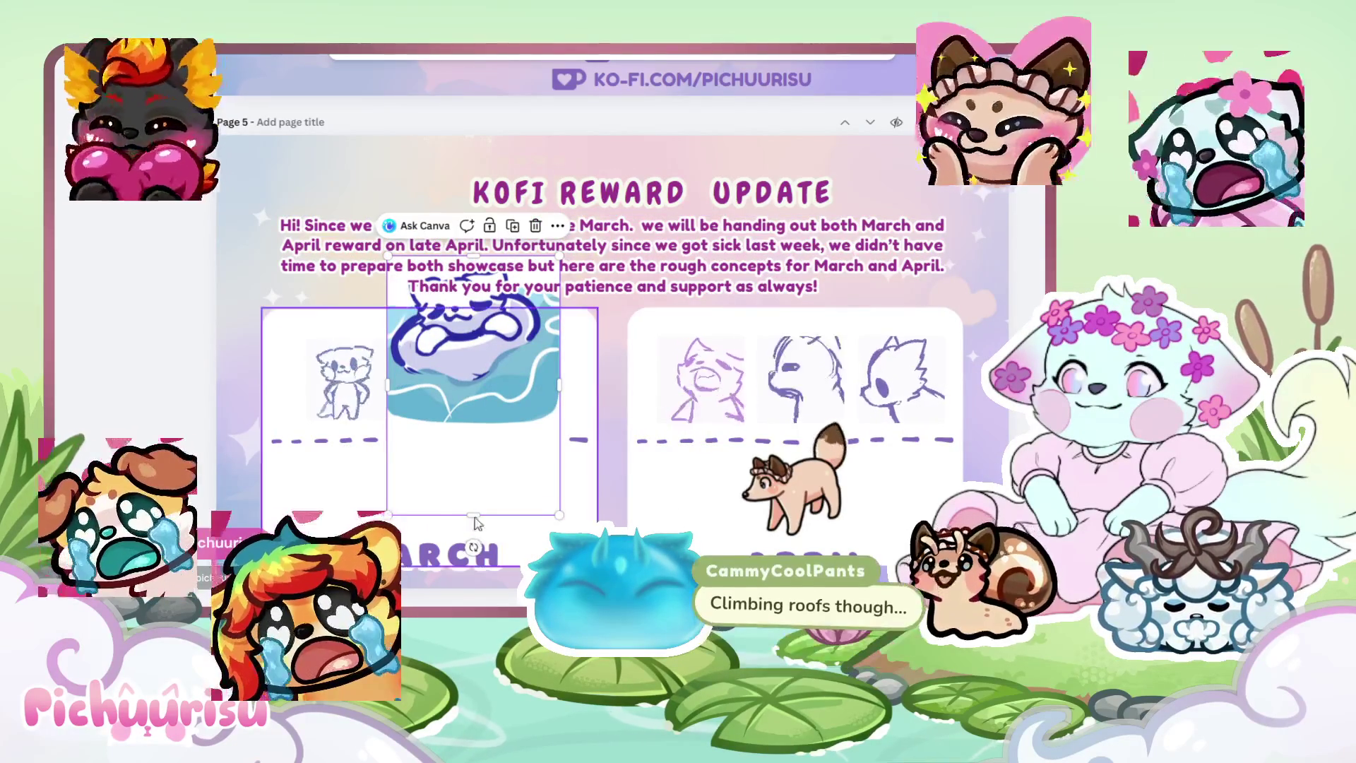
pyautogui.moveTo(474, 424); pyautogui.dragTo(479, 469)
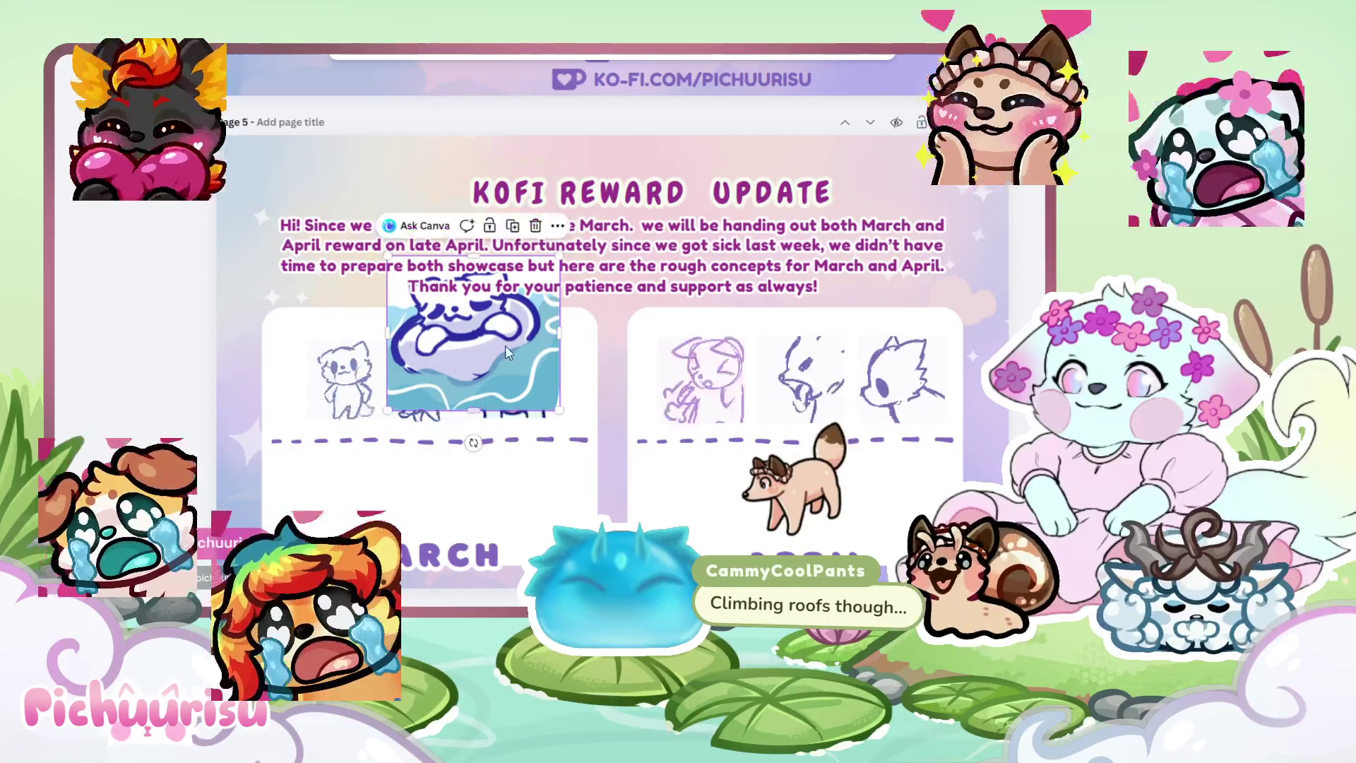
pyautogui.moveTo(505, 366); pyautogui.dragTo(480, 478)
pyautogui.click(541, 399)
pyautogui.moveTo(537, 391); pyautogui.dragTo(465, 450)
pyautogui.moveTo(432, 501); pyautogui.dragTo(476, 539)
pyautogui.click(563, 487)
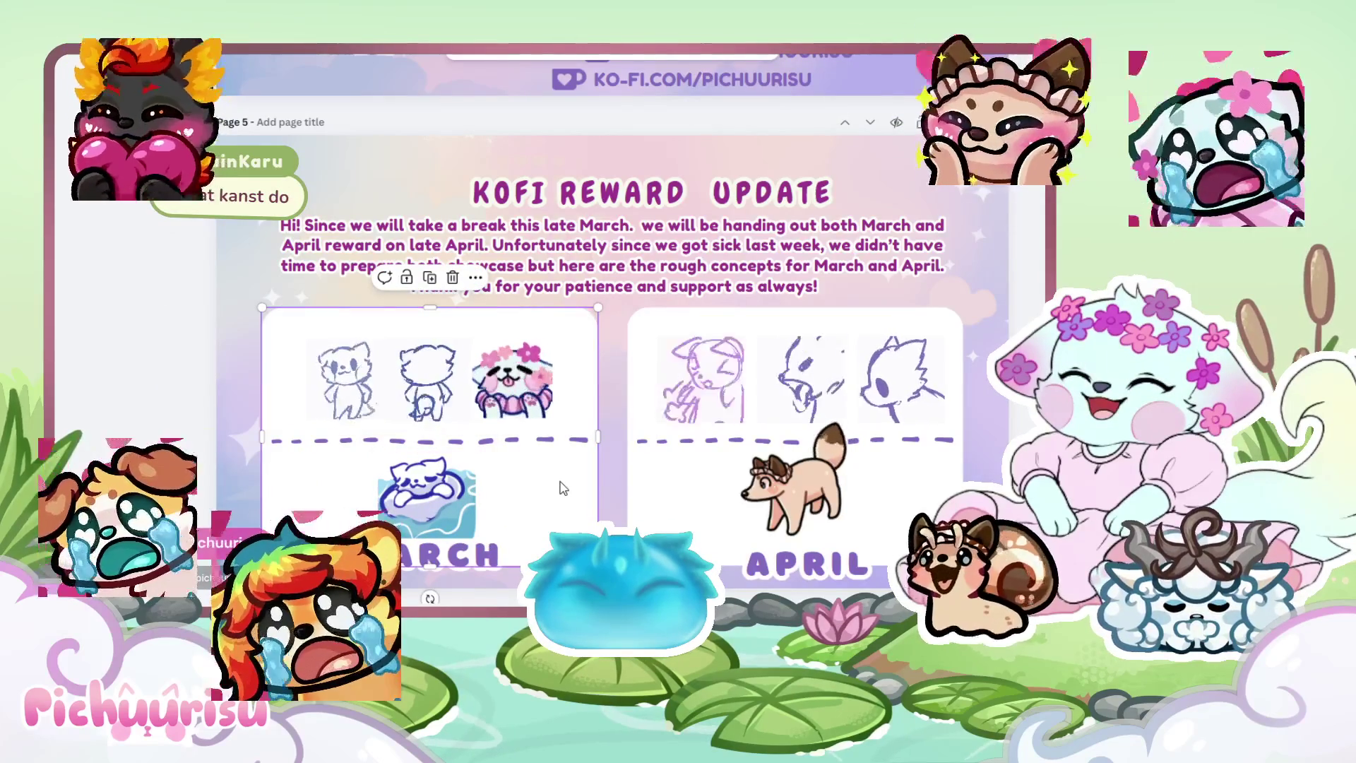
pyautogui.moveTo(433, 496); pyautogui.dragTo(443, 496)
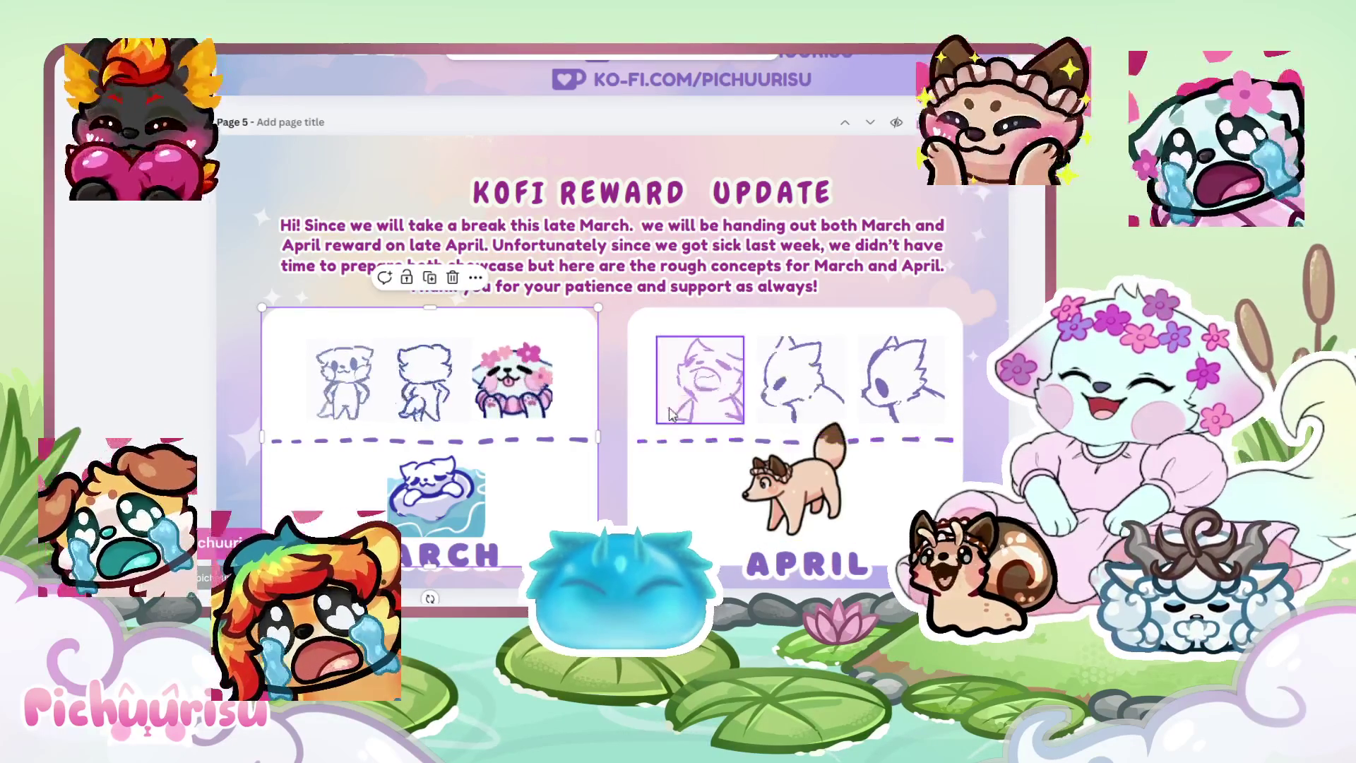
# Add 'Your paragraph text' boxes under the first April sketch and over the March sketches.
pyautogui.click(696, 389)
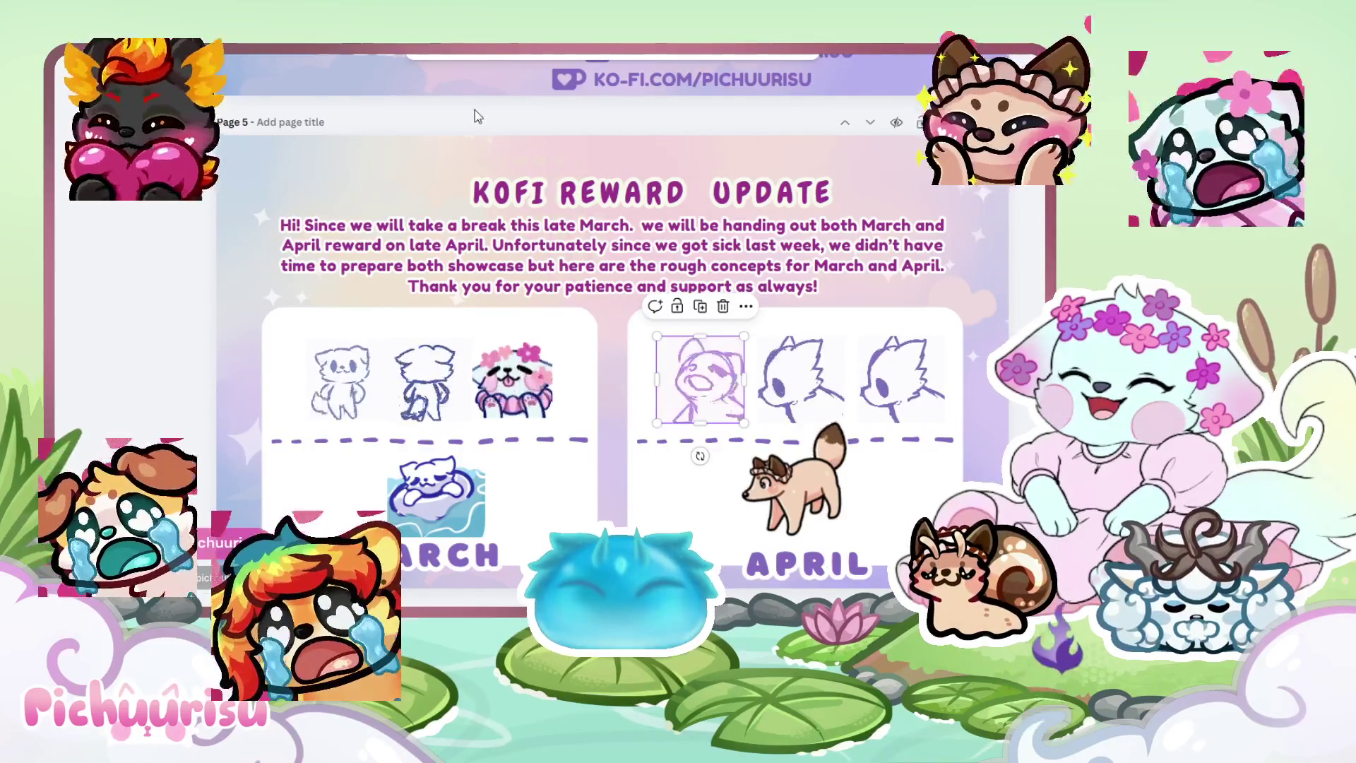
pyautogui.press('t')
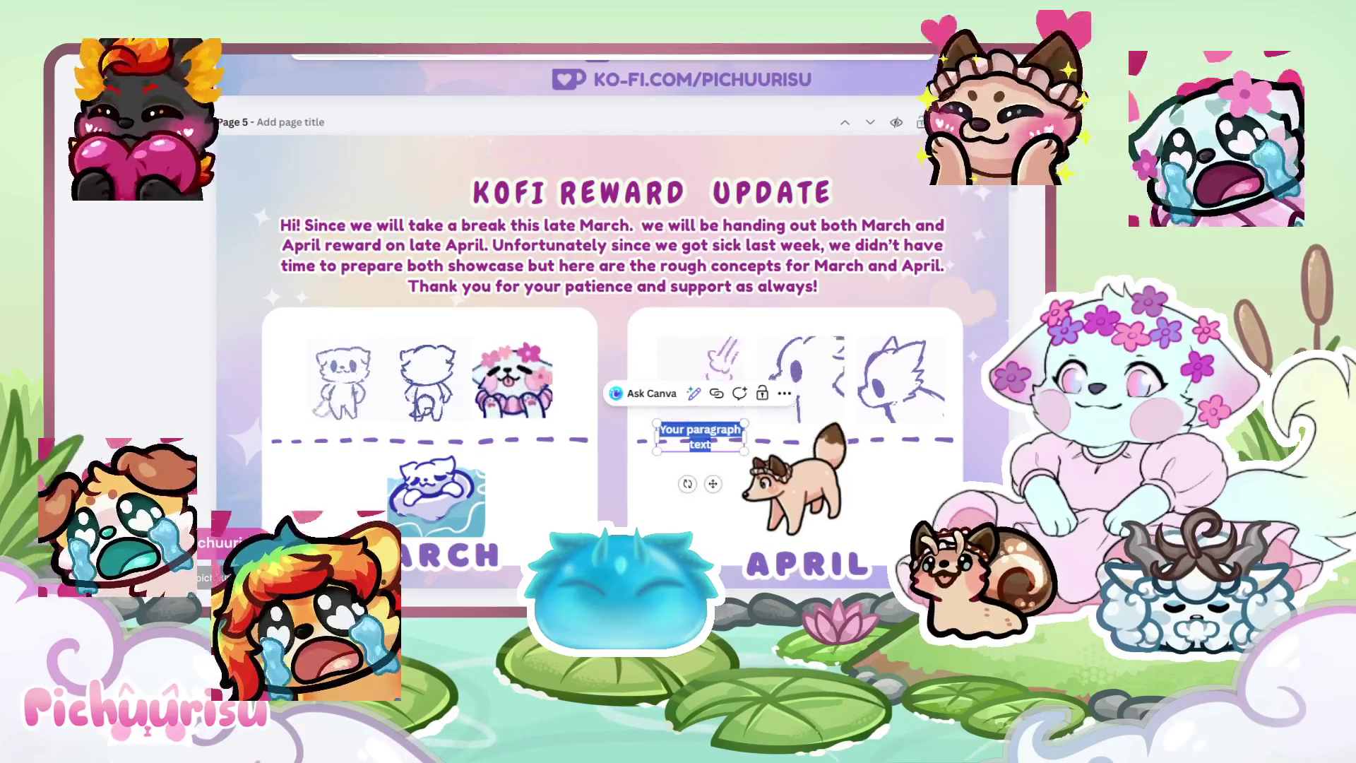
pyautogui.press('t')
pyautogui.moveTo(700, 465); pyautogui.dragTo(467, 346)
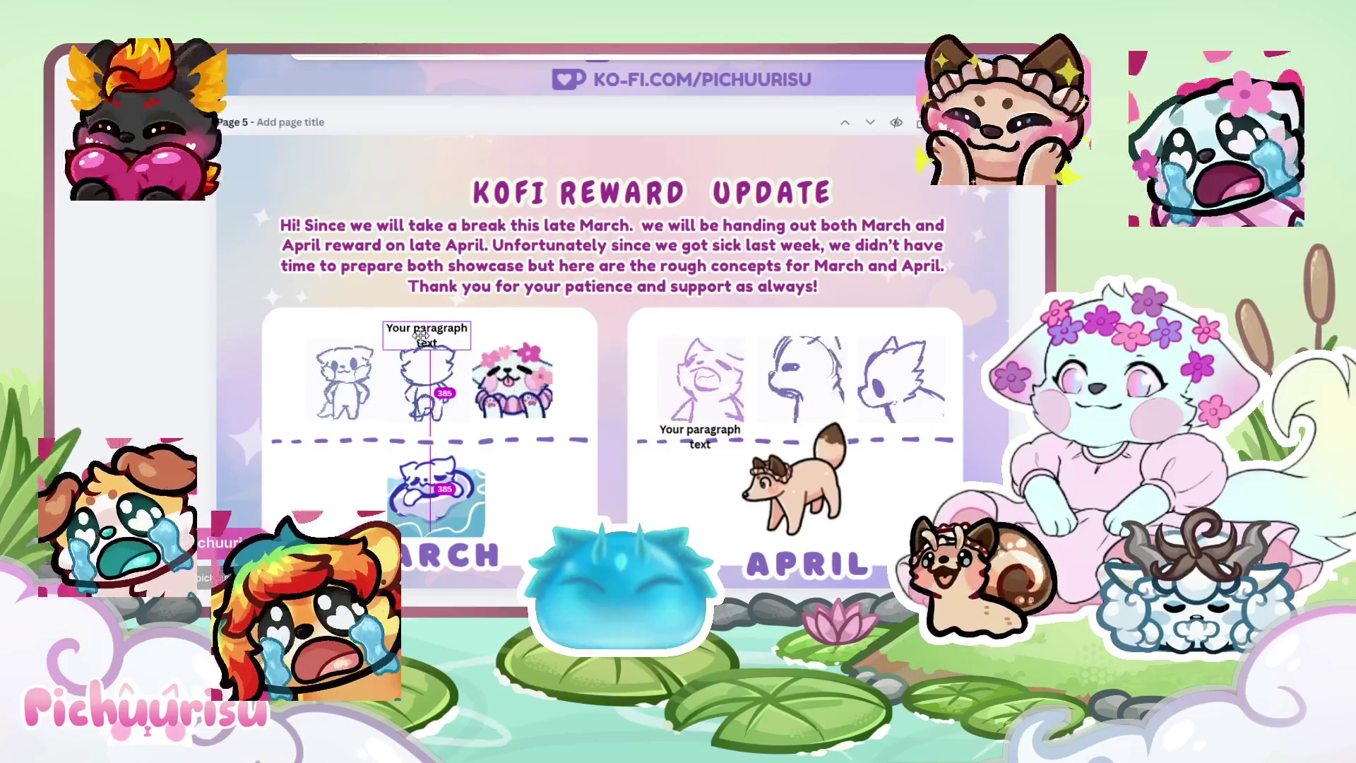
pyautogui.moveTo(421, 335); pyautogui.dragTo(422, 335)
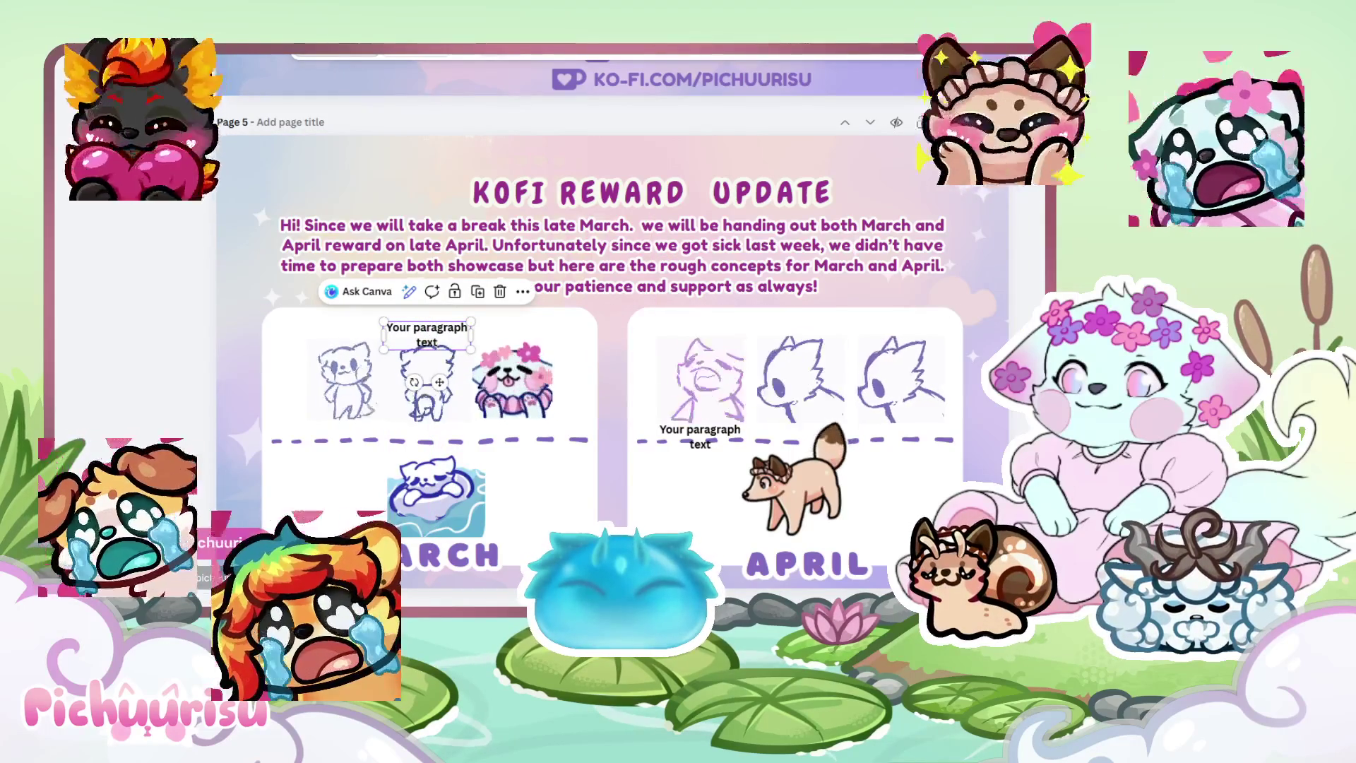
pyautogui.doubleClick(428, 337)
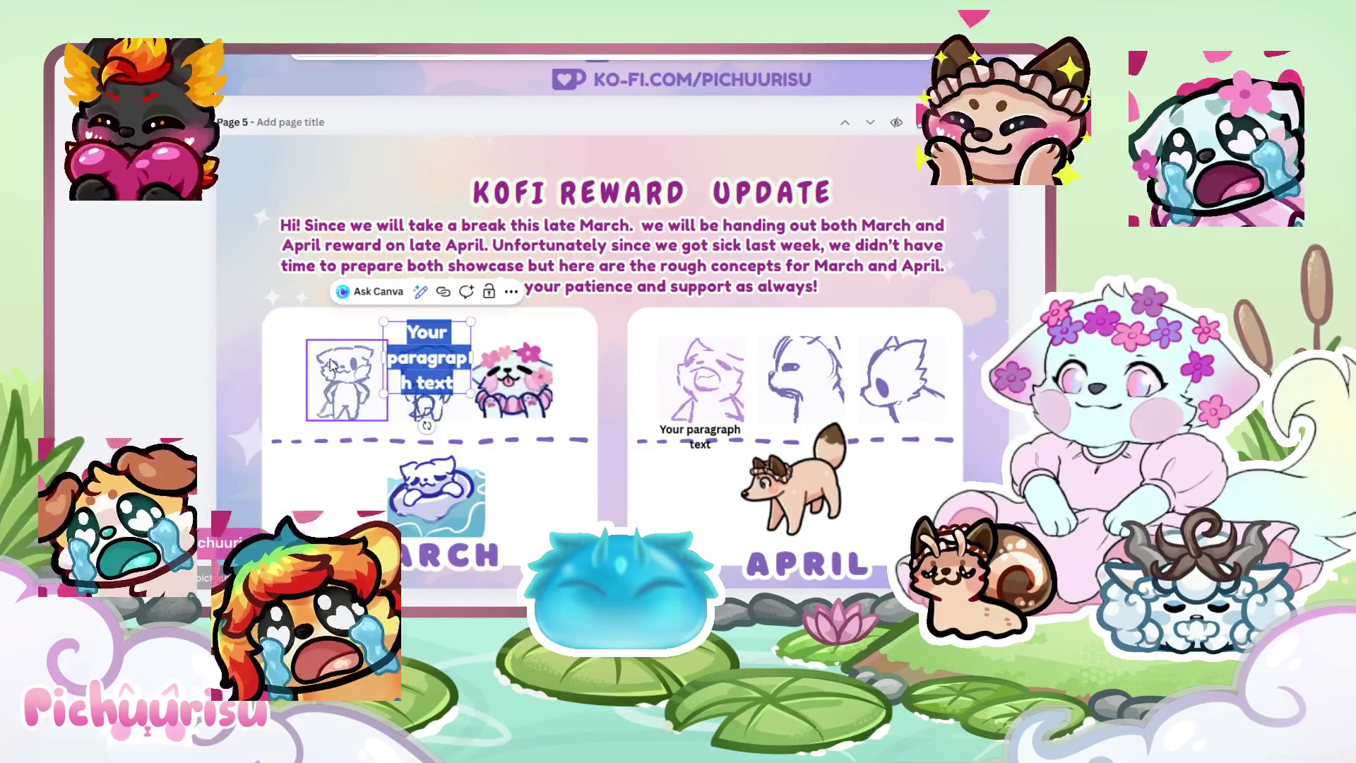
pyautogui.click(301, 336)
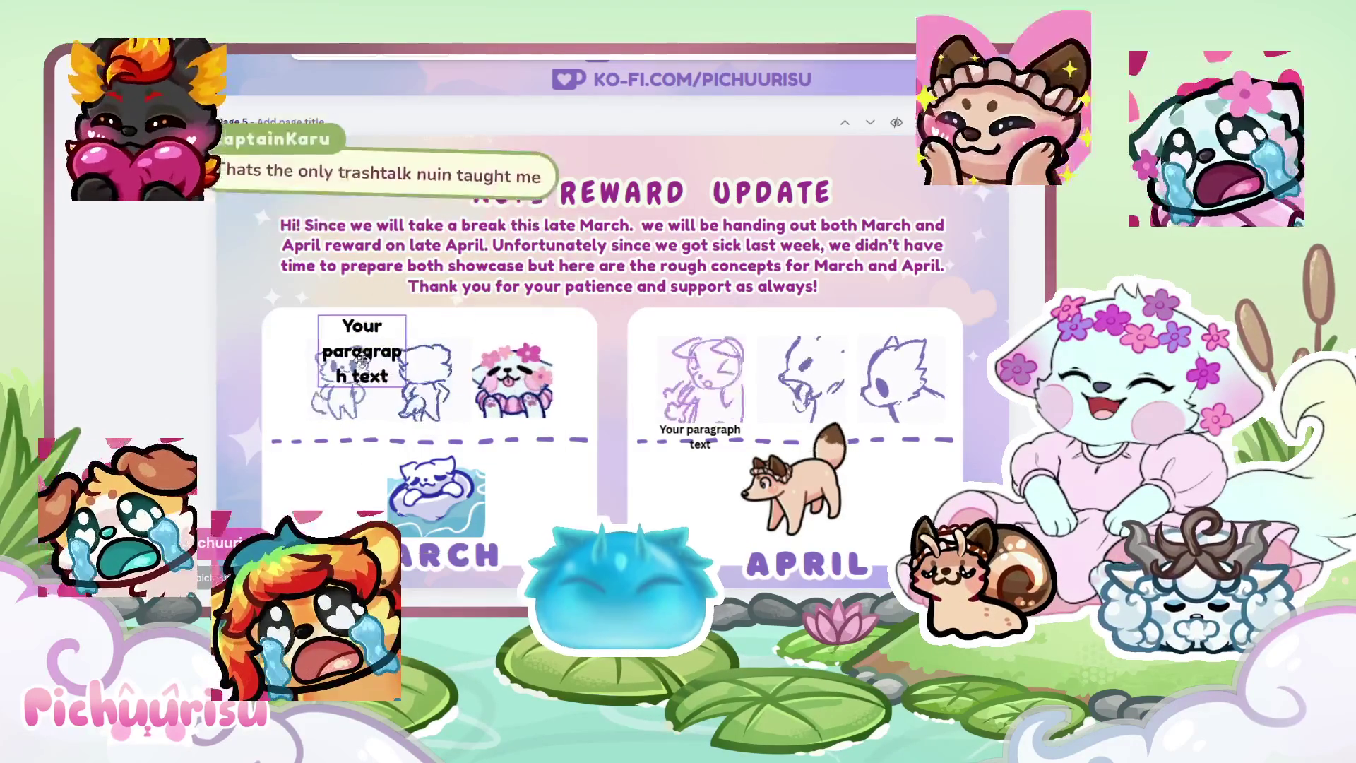